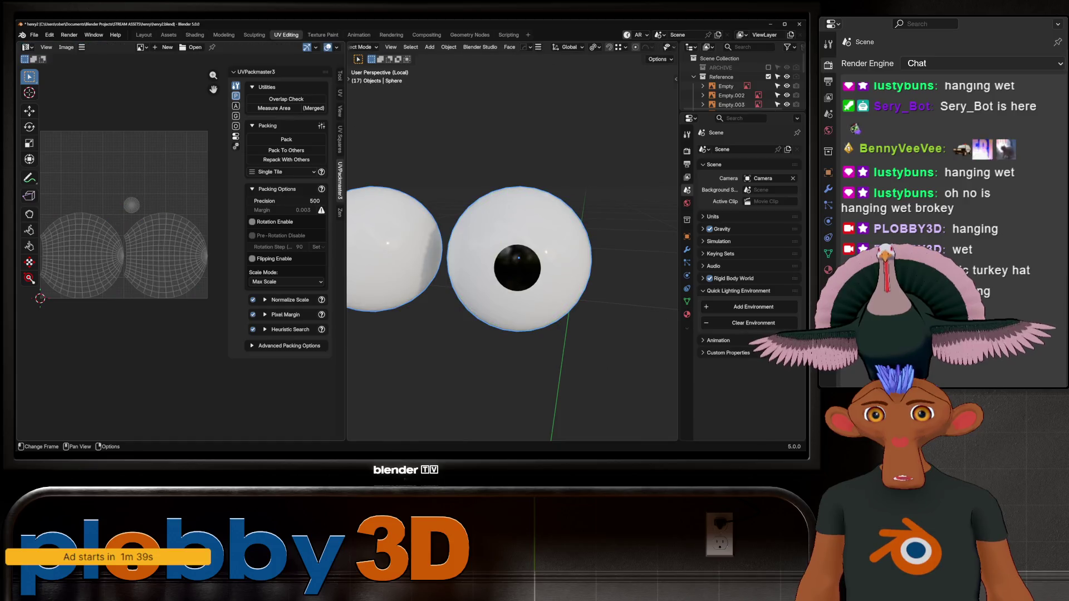
- Select and then deselect all of the eye sphere's geometry, and return it to Object Mode
key(a)
key(alt+a)
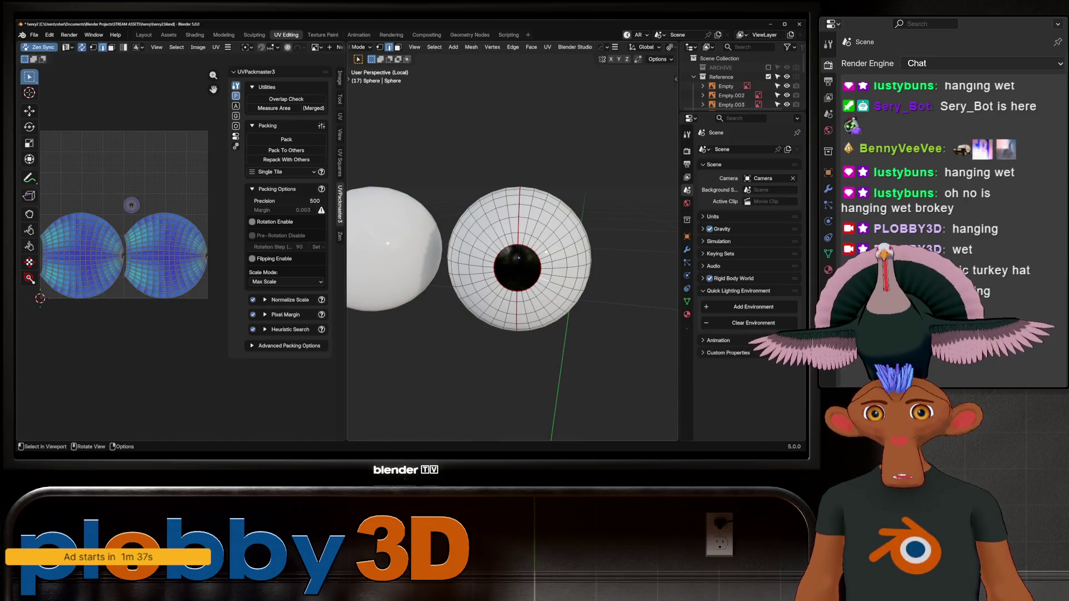
key(Tab)
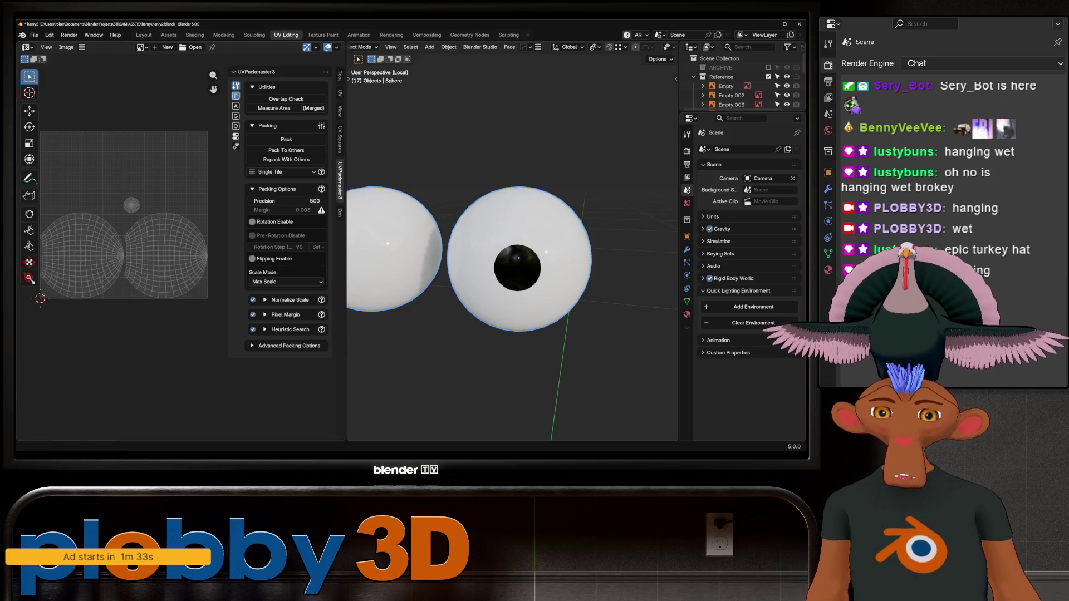
- In the Layout workspace, orbit and zoom around Henry to view the duck's head
click(144, 34)
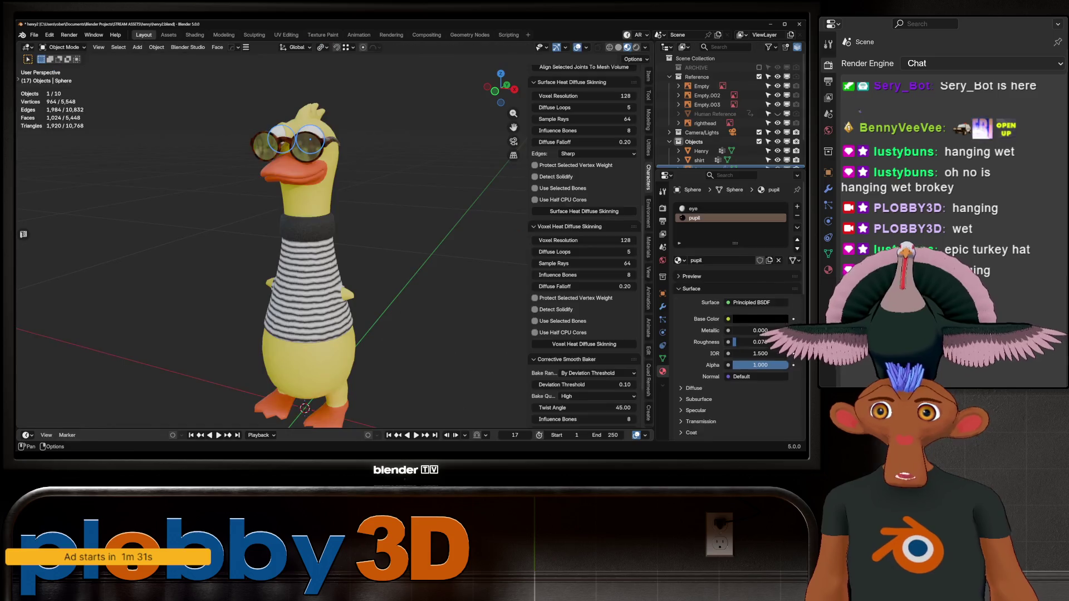
mouse_move(334, 251)
middle_down()
mouse_move(384, 239)
mouse_move(345, 245)
mouse_move(356, 239)
mouse_move(340, 228)
mouse_move(356, 178)
mouse_move(390, 186)
middle_up()
scroll(362, 245, up, 5)
scroll(373, 234, up, 1)
scroll(373, 234, up, 1)
scroll(356, 239, down, 4)
scroll(345, 234, up, 3)
middle_drag(334, 250, 384, 236)
scroll(384, 237, up, 3)
- Select Henry's body, toggle Edit Mode on and off, and orbit to a near-front view
click(312, 251)
key(Tab)
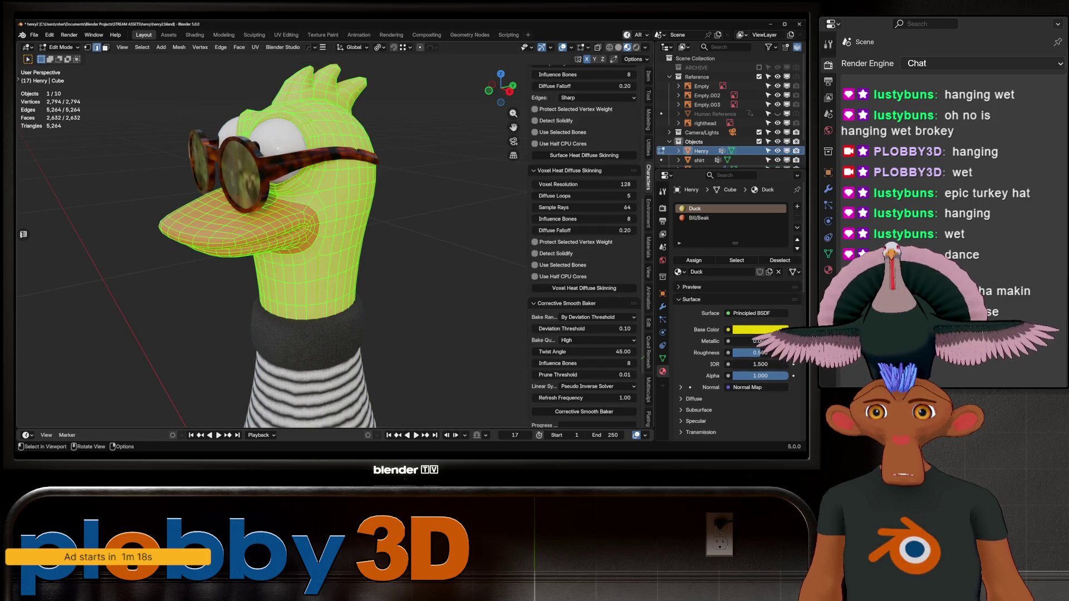
scroll(278, 245, down, 2)
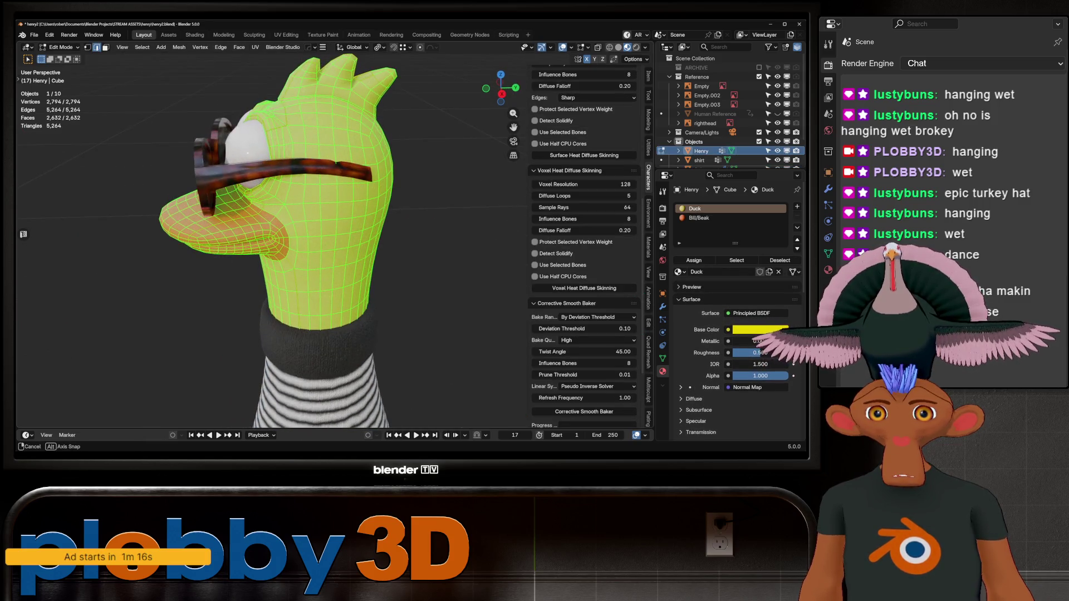
key(Tab)
mouse_move(334, 251)
middle_down()
mouse_move(357, 245)
mouse_move(334, 233)
mouse_move(339, 223)
middle_up()
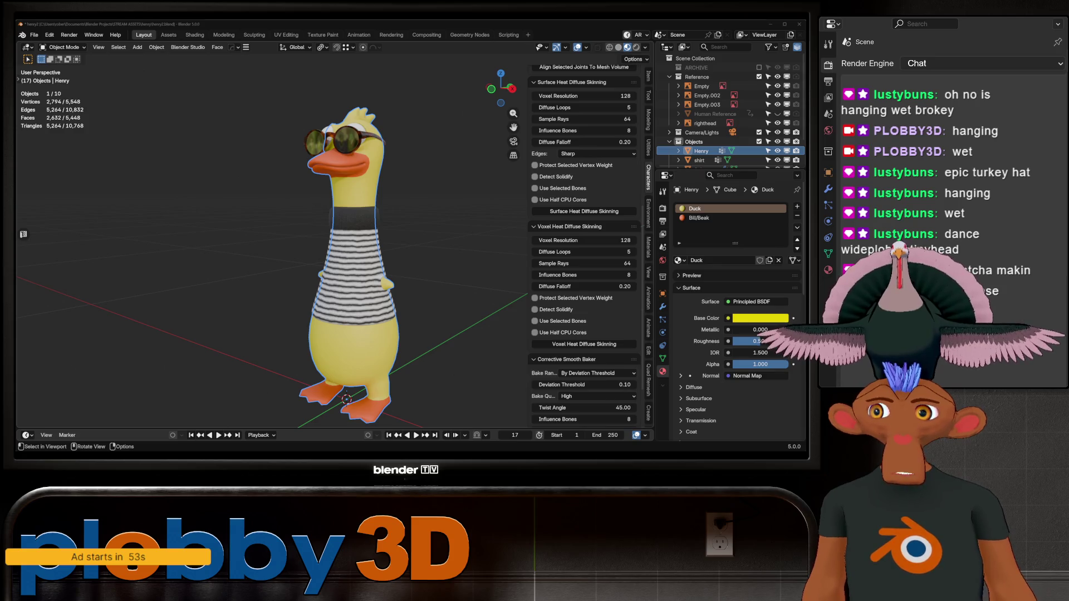
scroll(334, 245, up, 2)
mouse_move(334, 245)
middle_down()
mouse_move(273, 247)
mouse_move(312, 239)
mouse_move(295, 231)
mouse_move(222, 235)
mouse_move(278, 234)
middle_up()
scroll(306, 234, up, 3)
scroll(306, 234, down, 4)
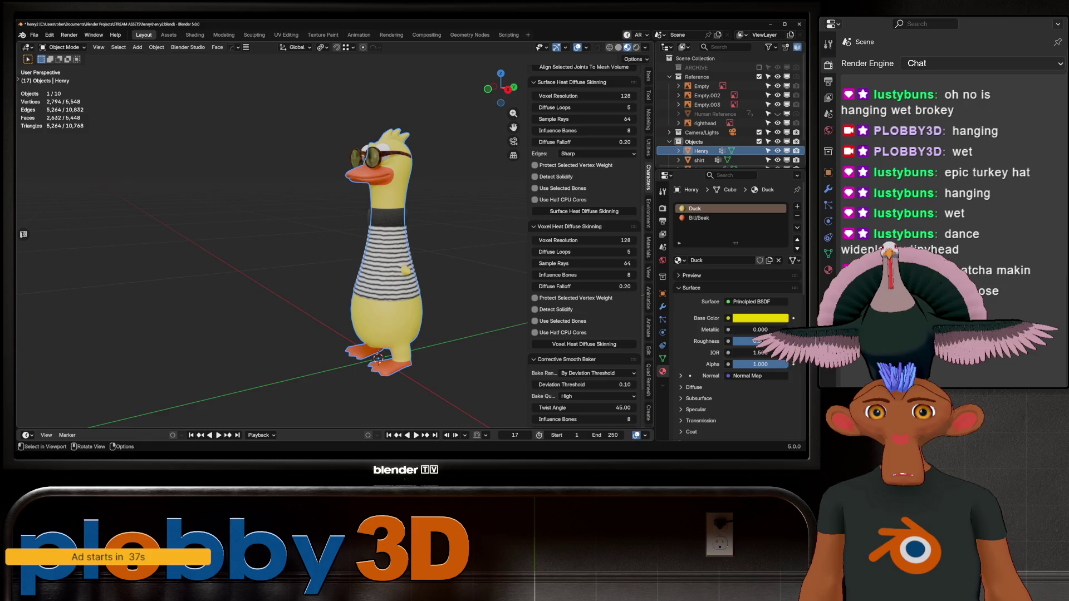
shift+middle_drag(378, 289, 372, 231)
- Select the shirt, then Henry's body, and inspect the body in Edit Mode from the rear and side
click(380, 217)
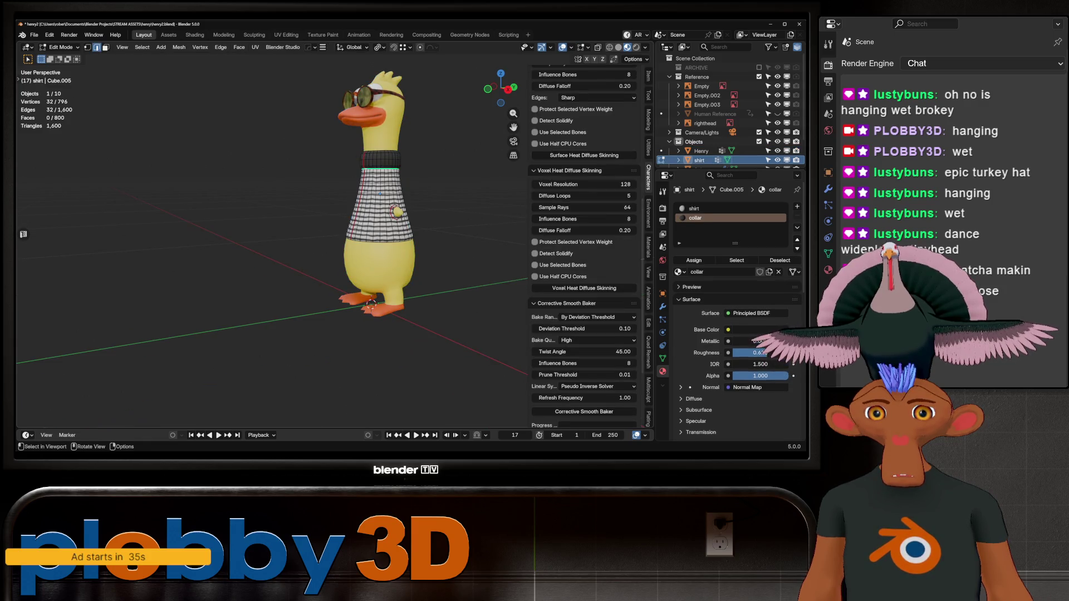
click(384, 262)
middle_drag(384, 261, 328, 289)
key(Tab)
mouse_move(390, 251)
middle_down()
mouse_move(419, 228)
mouse_move(334, 236)
middle_up()
scroll(418, 228, up, 5)
scroll(419, 228, down, 3)
key(Tab)
- Switch the viewport to Rendered shading to preview the duck
scroll(362, 234, down, 2)
scroll(334, 236, up, 3)
click(635, 47)
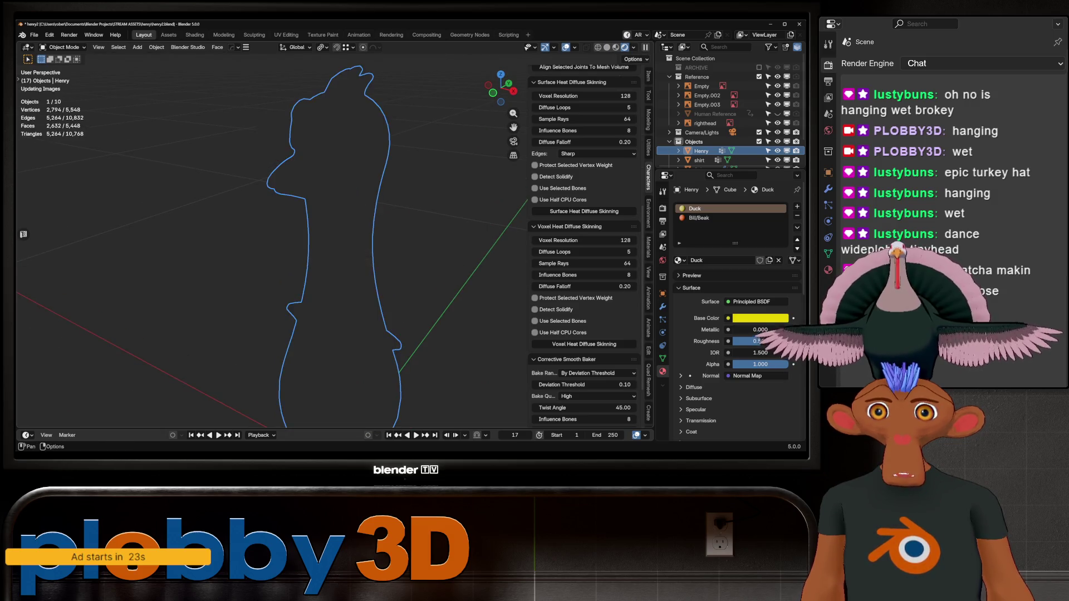
scroll(384, 228, down, 3)
key(shift+a)
- Add an Area light and raise it along Z to 0.86 m
mouse_move(390, 270)
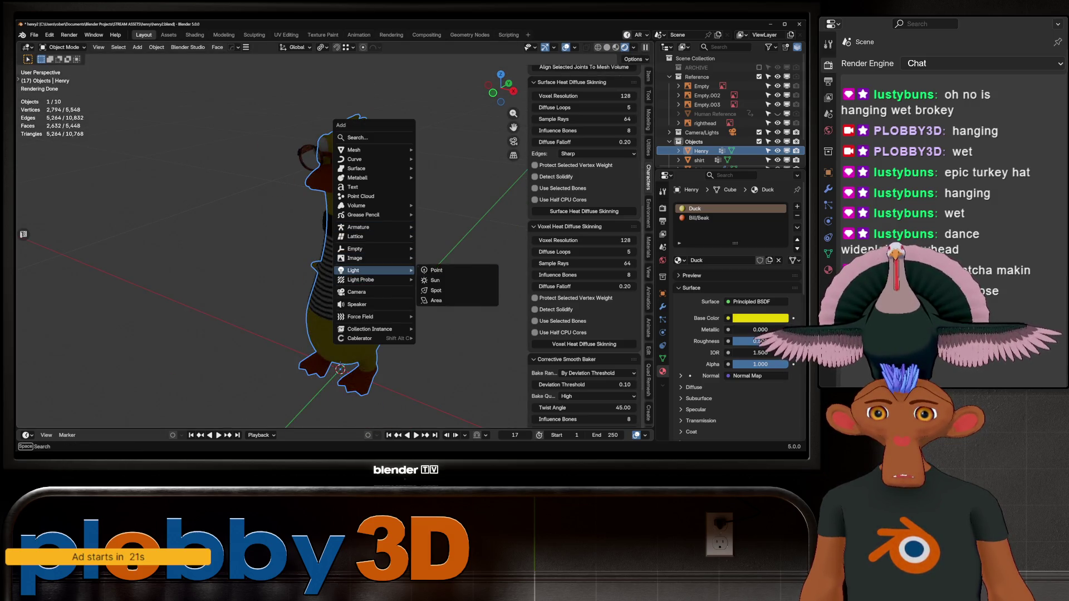
click(435, 300)
key(g)
key(z)
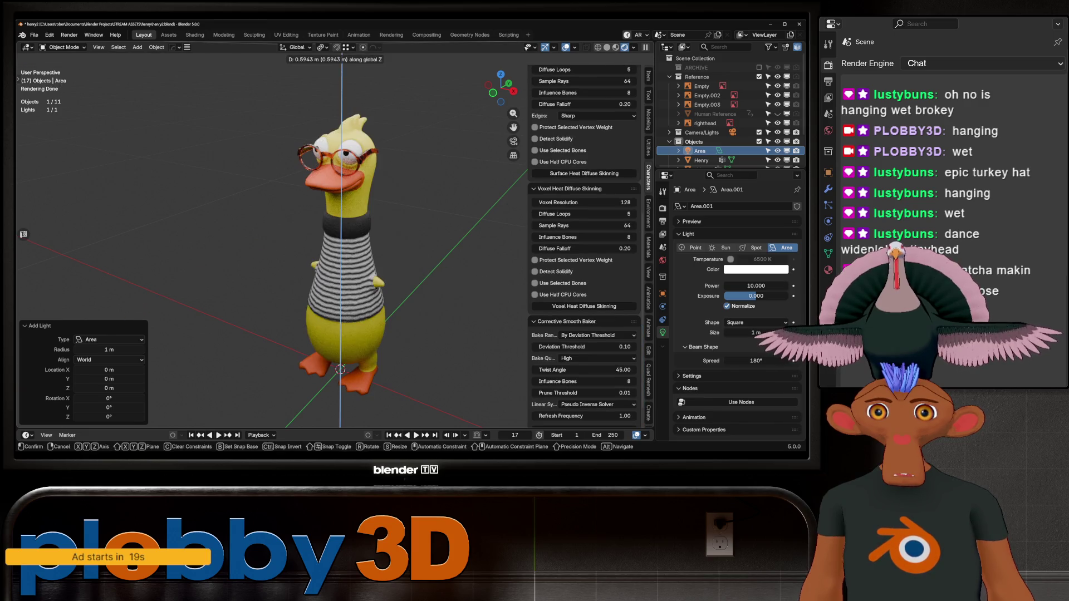
key(Return)
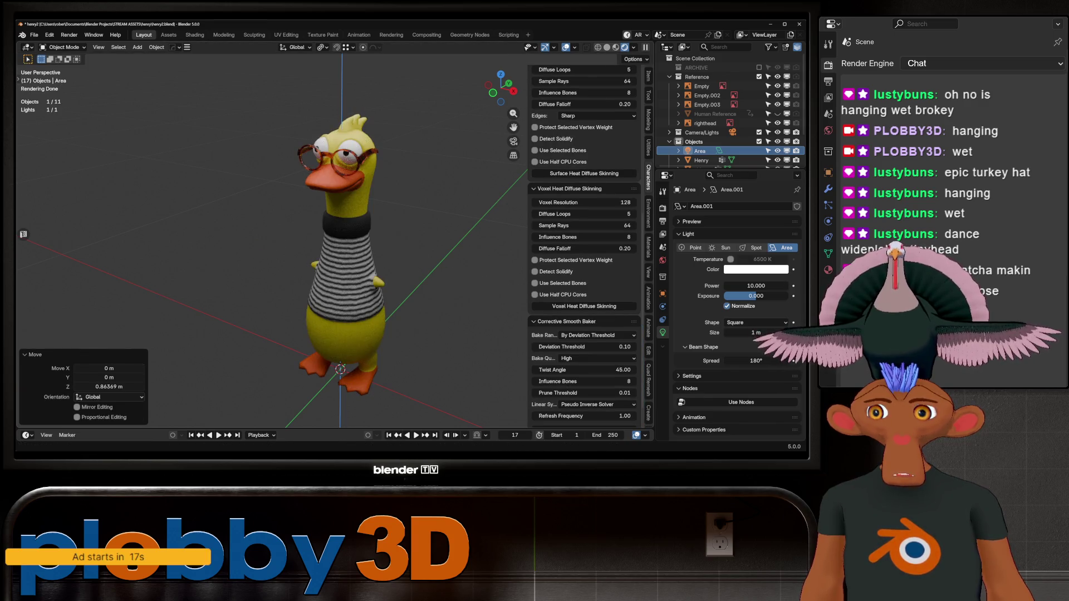
- Orbit around the duck's face and select the glasses
scroll(345, 167, up, 6)
middle_drag(345, 167, 233, 173)
scroll(345, 173, down, 4)
scroll(312, 173, up, 2)
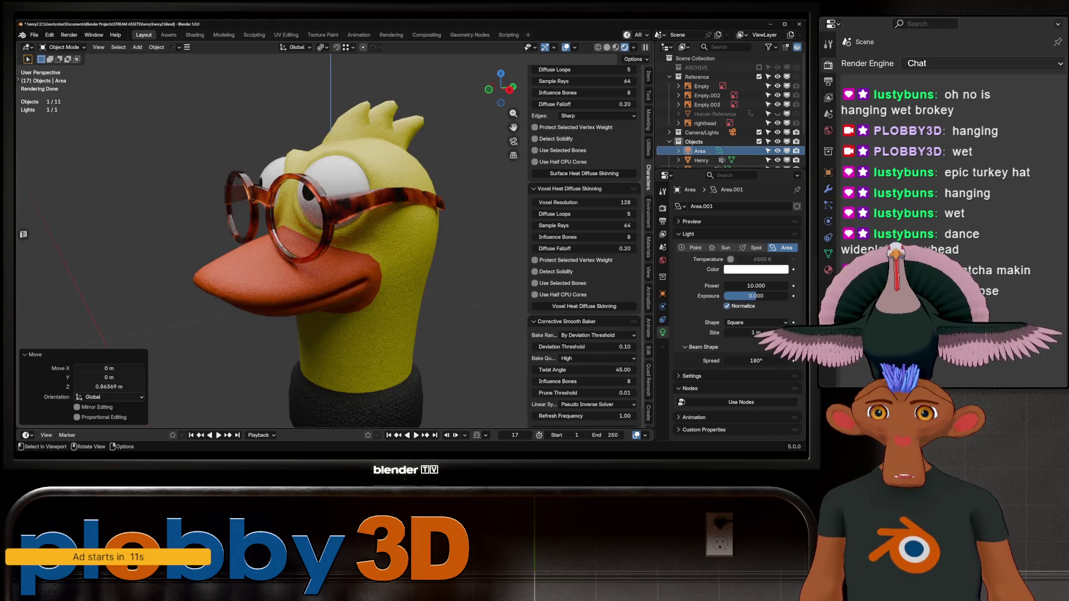
click(281, 206)
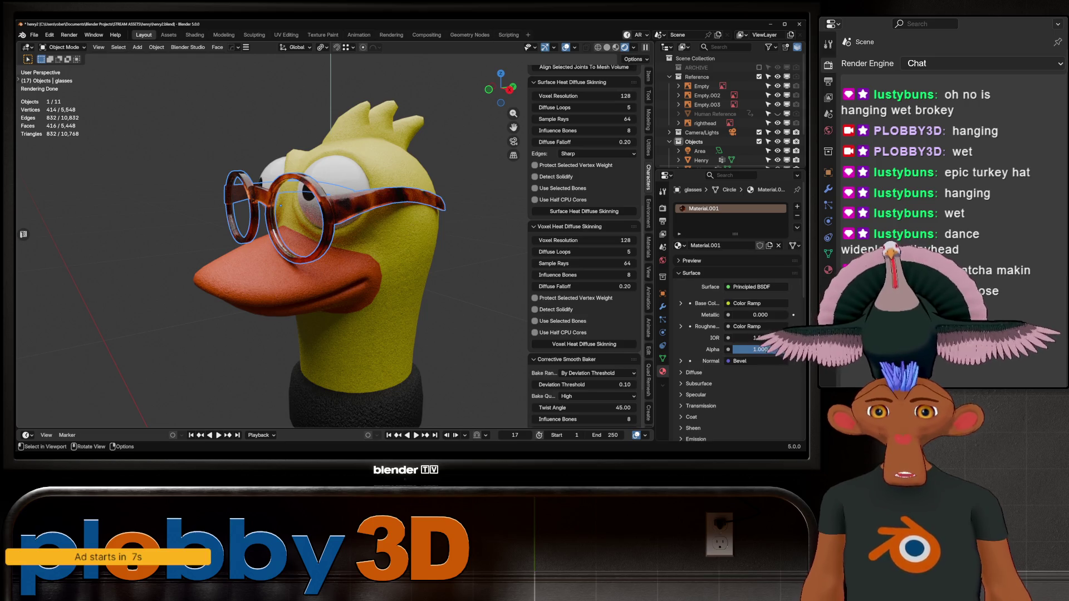
- Rename the lenss object's material to 'lens' and darken its base colour to value 0.304
scroll(730, 128, down, 3)
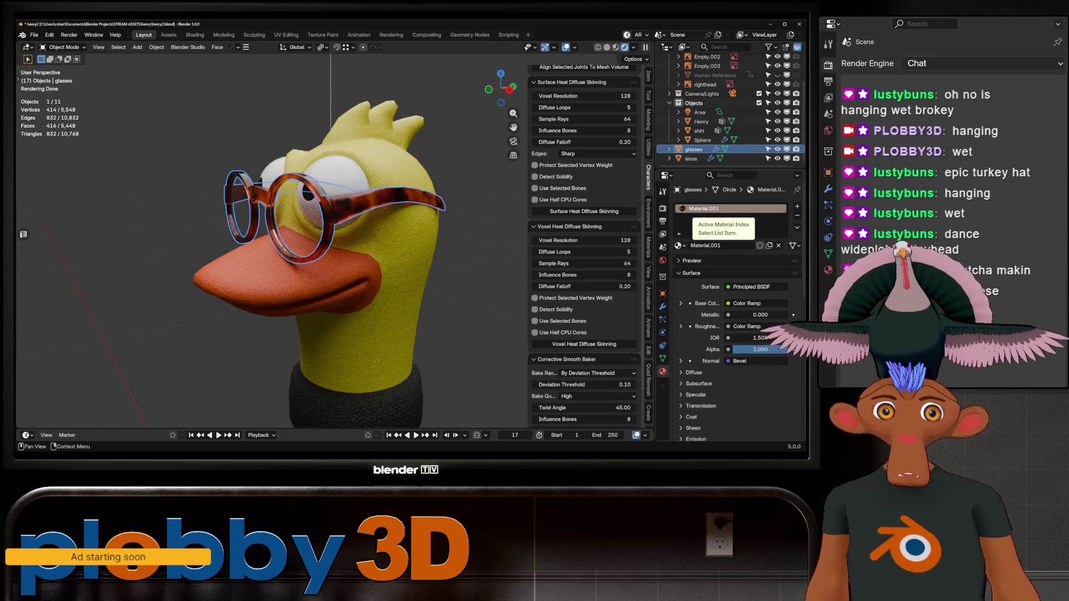
click(690, 159)
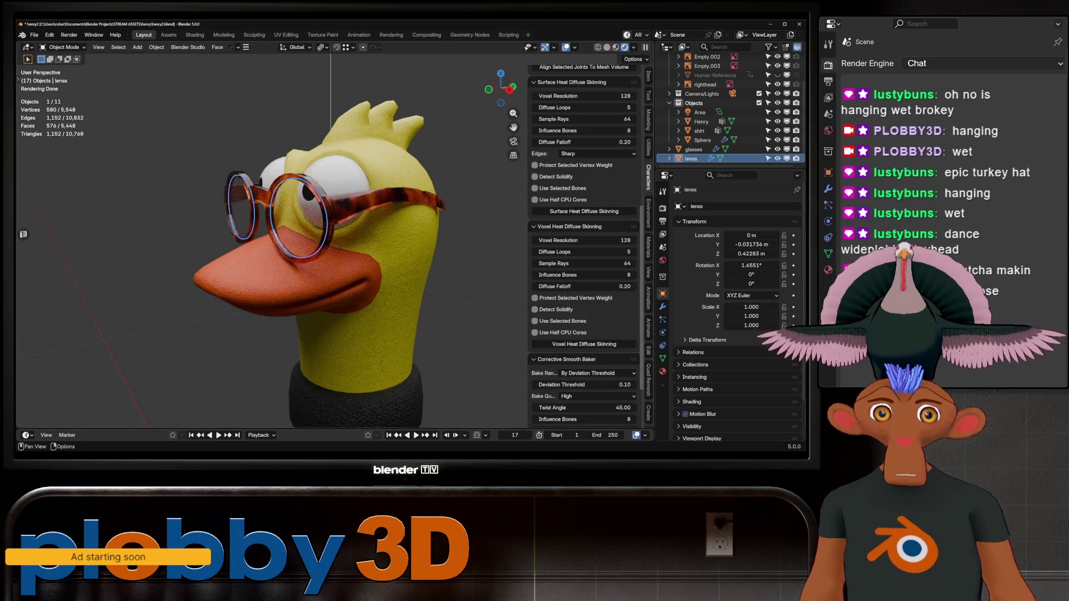
click(662, 371)
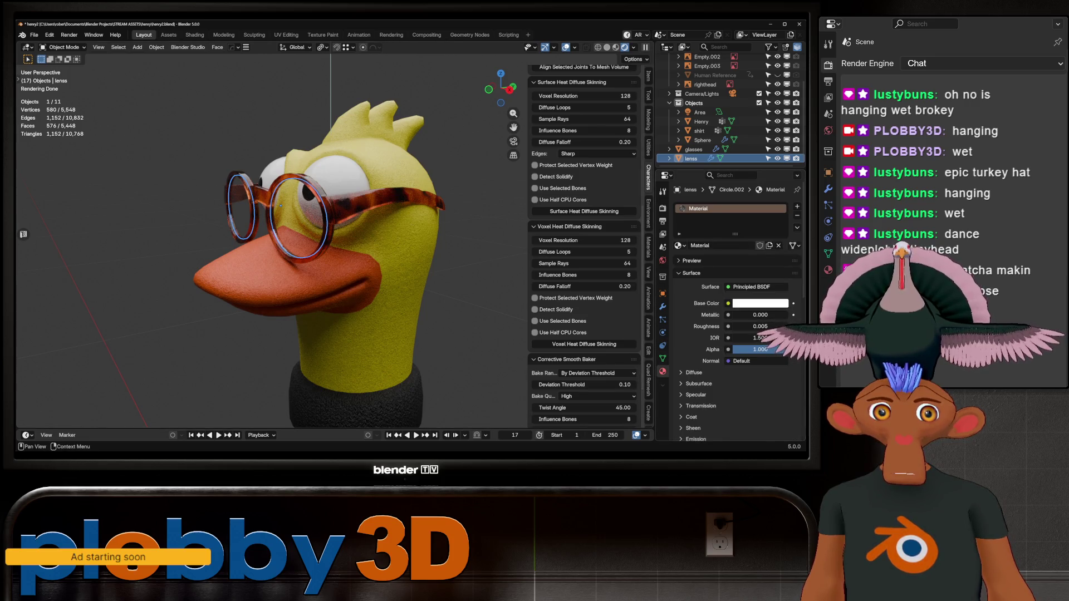
double_click(698, 208)
text(ns)
key(Return)
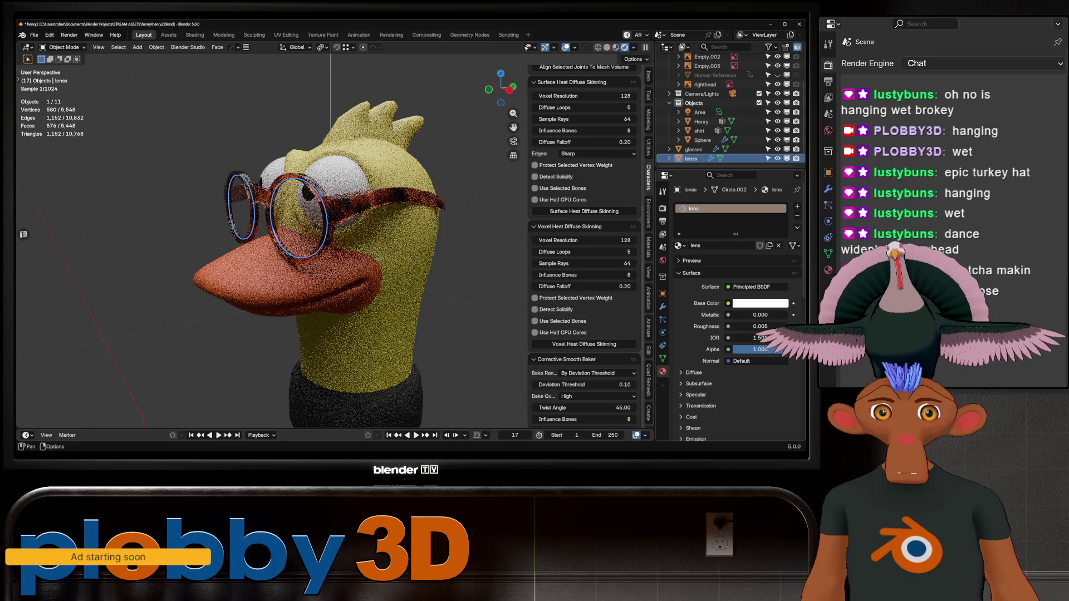
click(760, 303)
drag(781, 145, 781, 193)
- Deselect the lens, orbit out to see the whole duck, and select Henry's body
scroll(267, 239, down, 5)
middle_drag(267, 239, 434, 246)
key(alt+a)
scroll(356, 240, up, 3)
scroll(268, 279, up, 6)
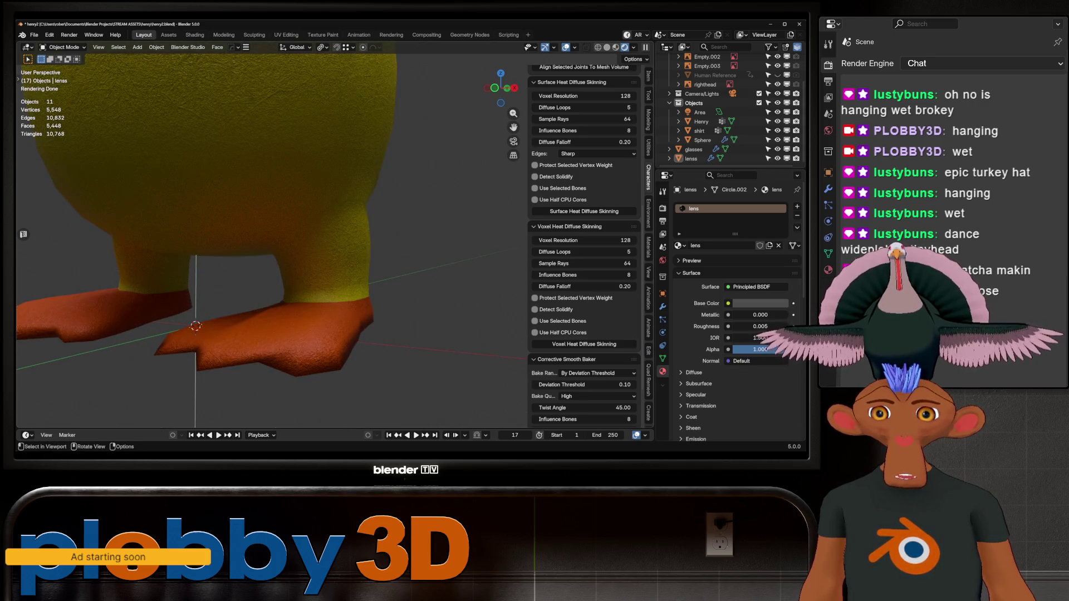
click(250, 167)
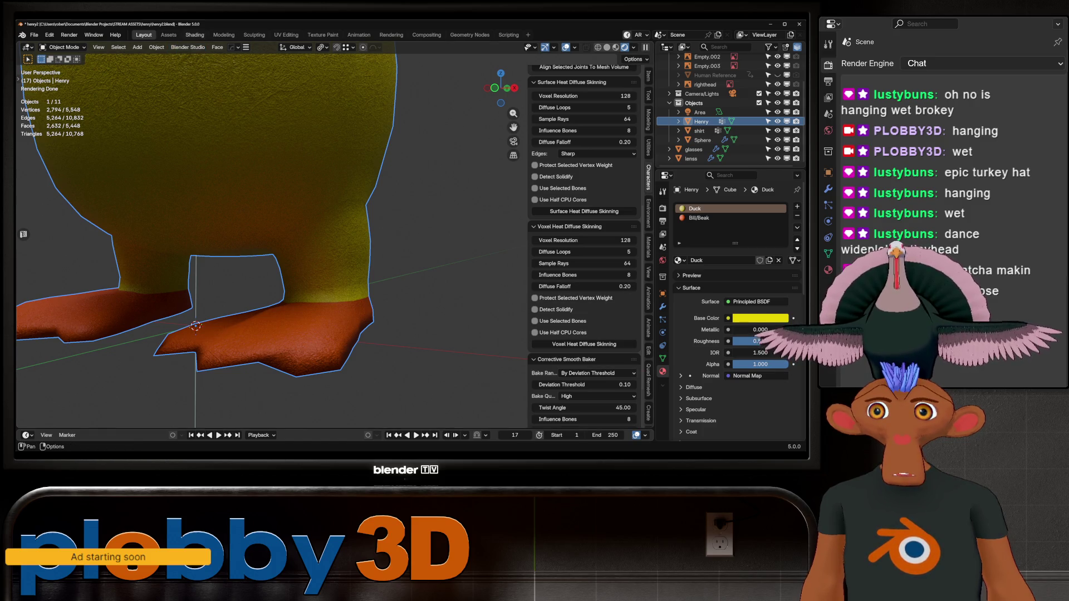
key(ctrl+Page_Down)
key(ctrl+Page_Down)
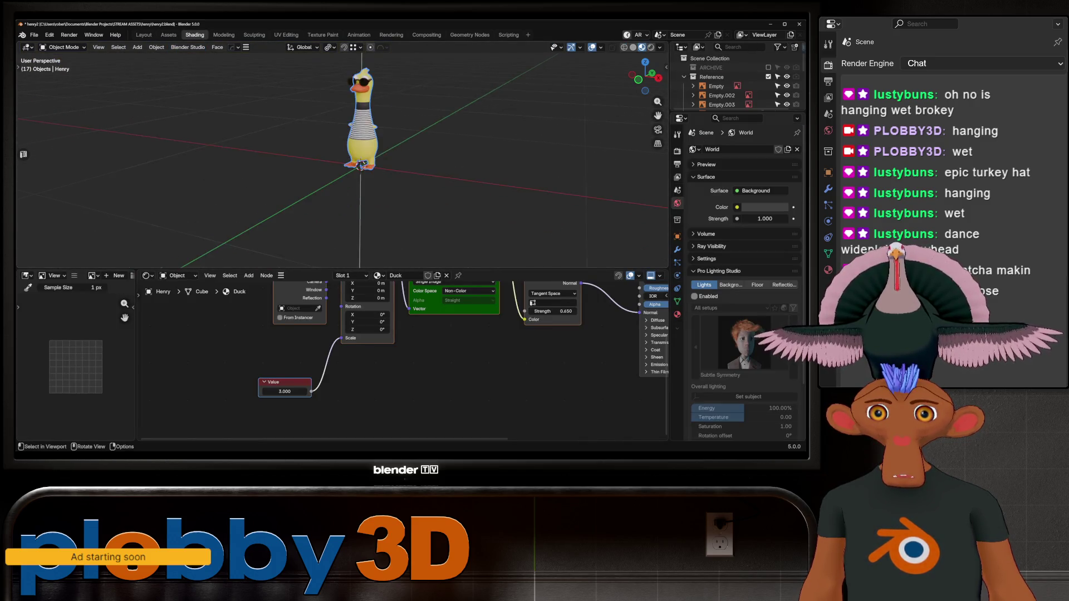
- Orbit toward Henry's feet and toggle Edit Mode on and back off
middle_drag(356, 167, 345, 145)
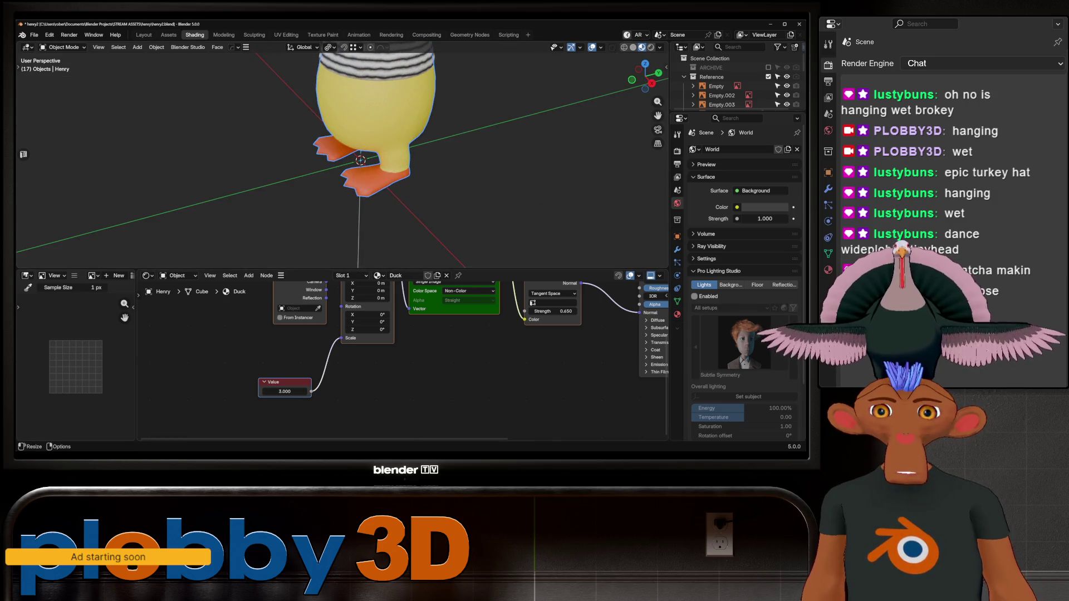
key(Tab)
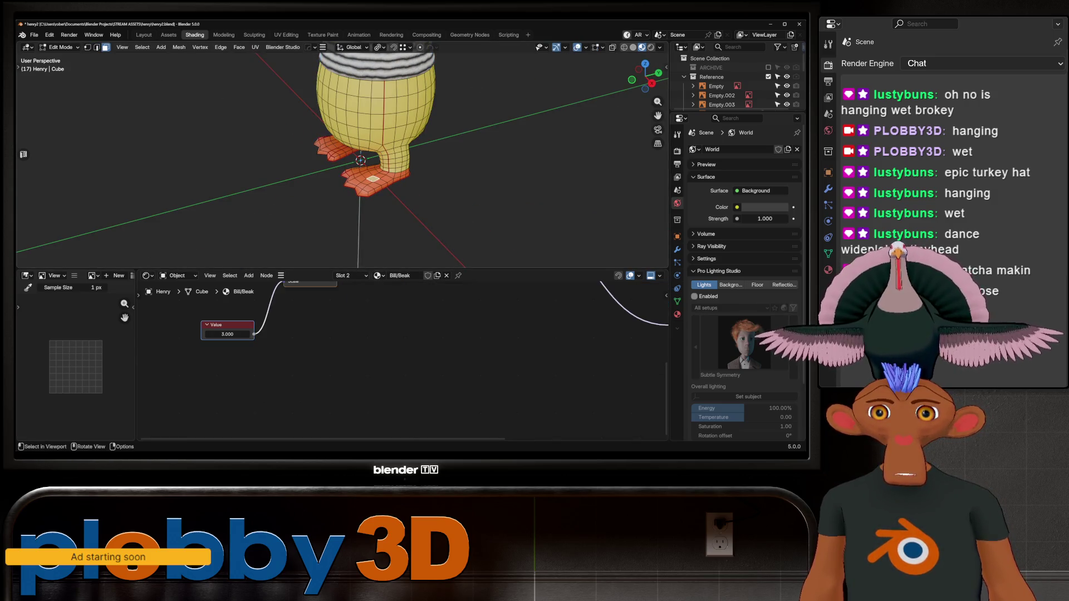
key(Tab)
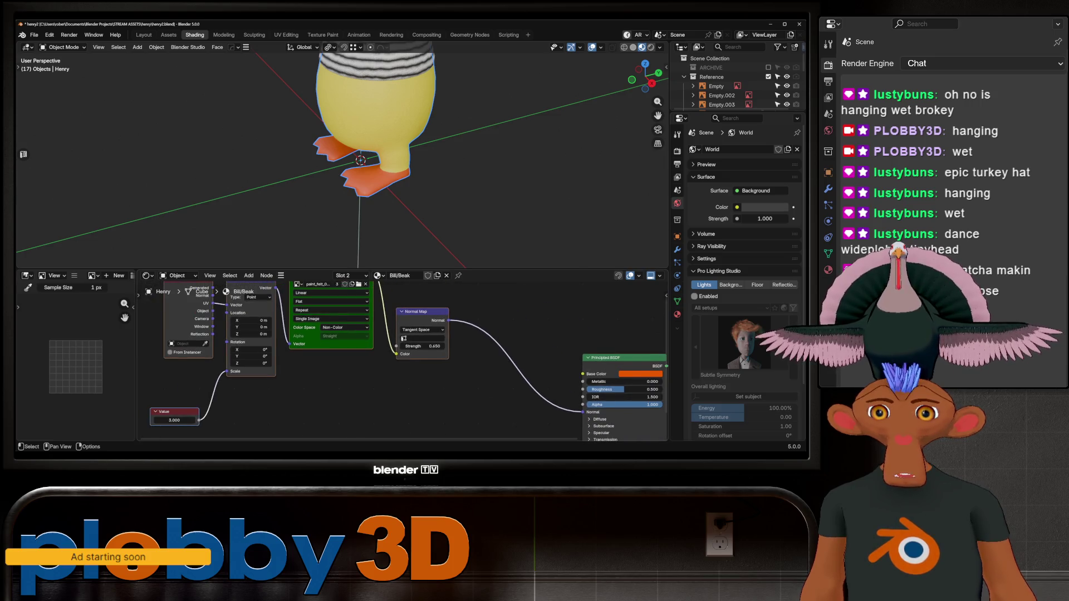
- Pan and zoom the Shader Editor over the Bill/Beak nodes, then frame the duck back in Layout
middle_drag(473, 378, 362, 356)
scroll(362, 356, down, 3)
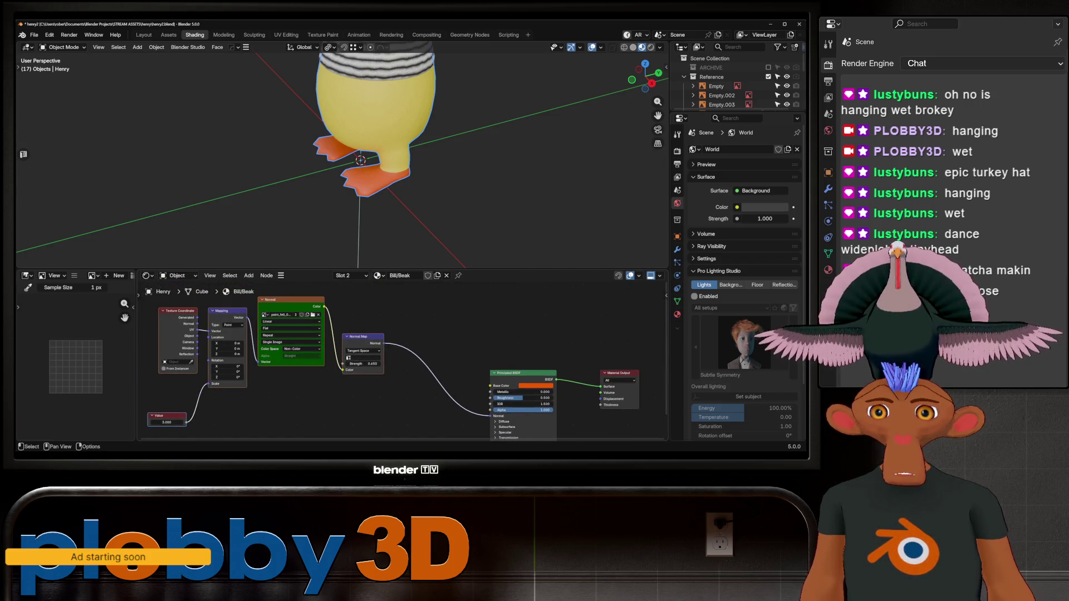
scroll(277, 313, up, 3)
scroll(384, 170, up, 5)
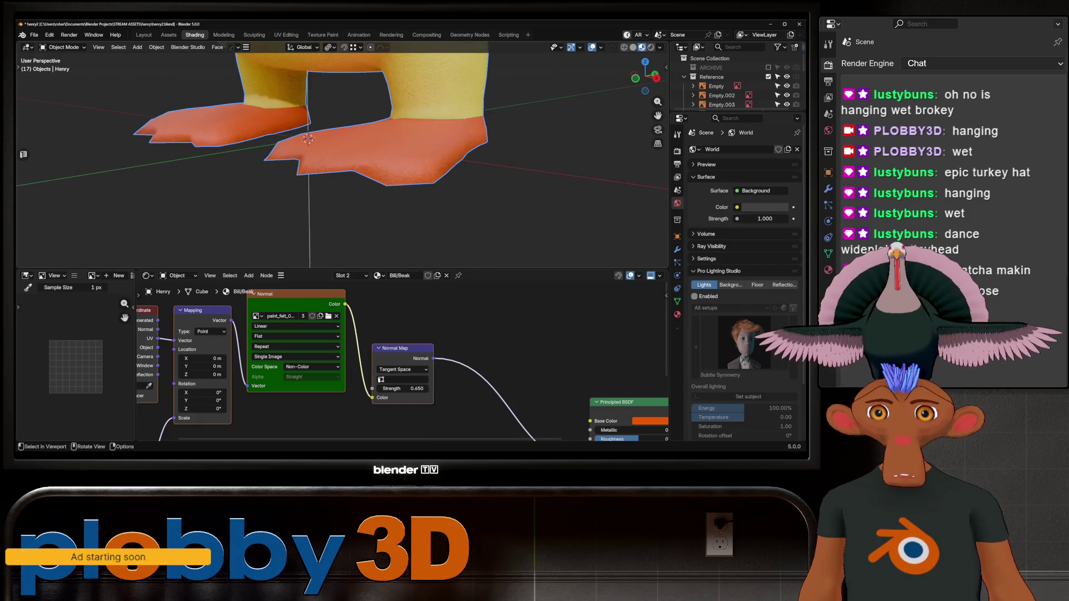
scroll(384, 170, up, 2)
scroll(384, 170, down, 6)
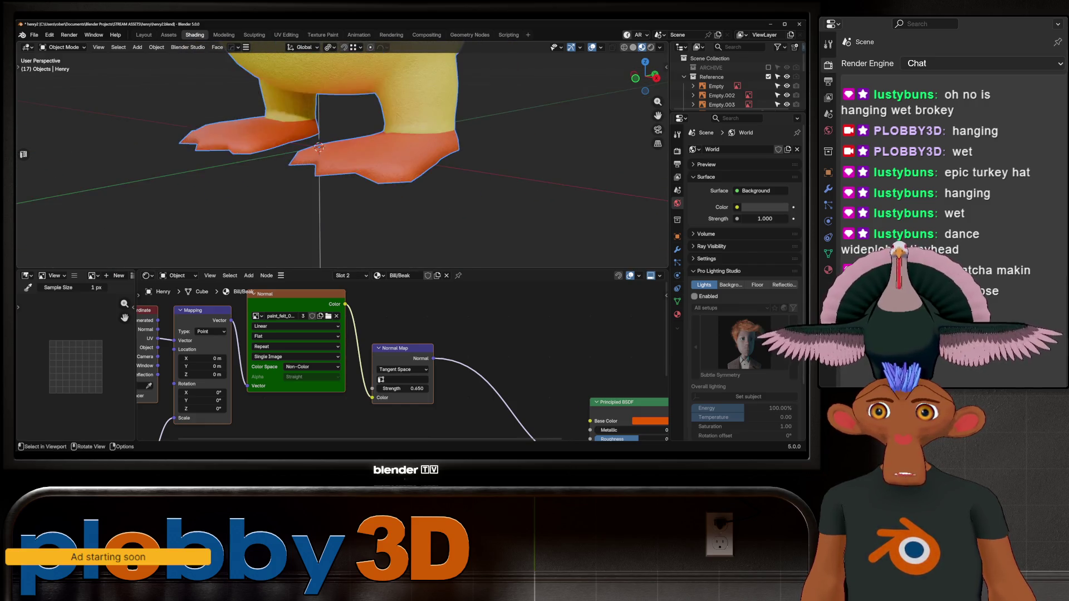
mouse_move(384, 170)
middle_down()
mouse_move(356, 128)
mouse_move(373, 178)
mouse_move(357, 178)
middle_up()
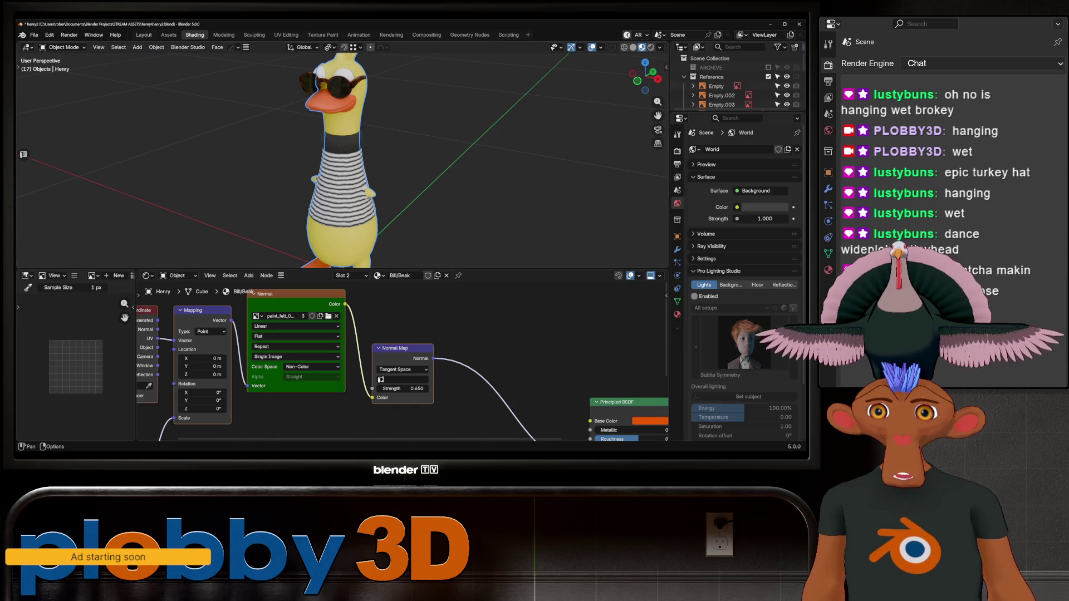
key(ctrl+Page_Up)
key(KP_Decimal)
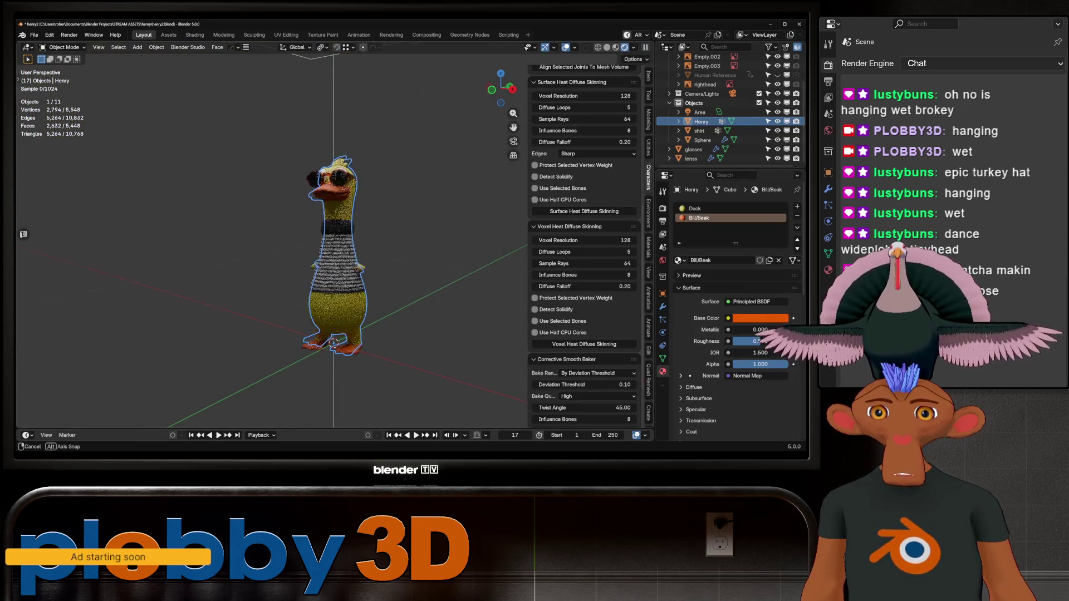
- Select the glasses frame instead of the lenses and orbit to a side view of the glasses
scroll(322, 133, up, 5)
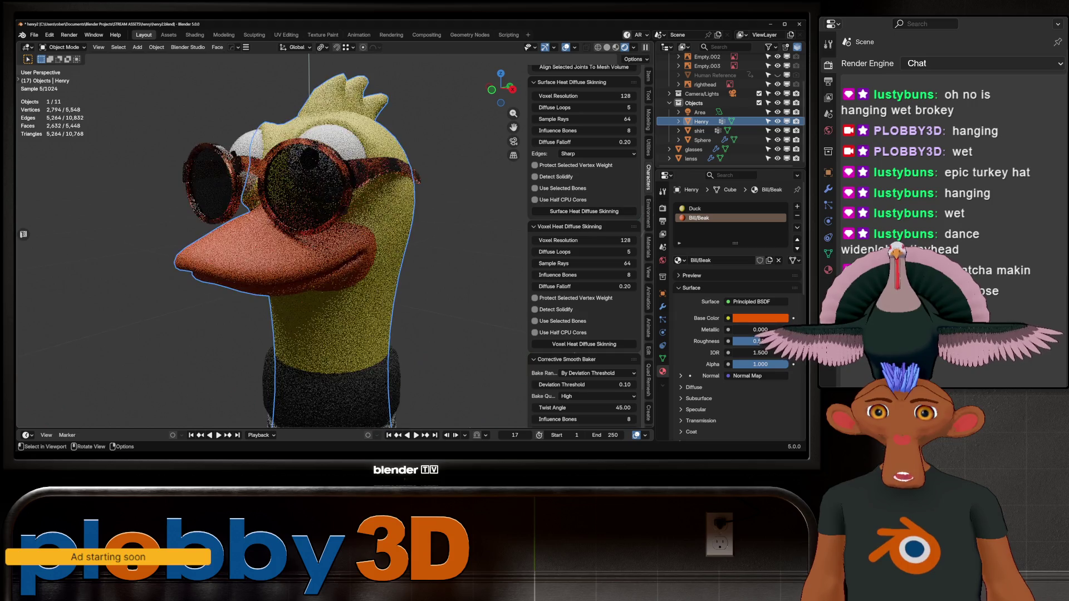
click(312, 178)
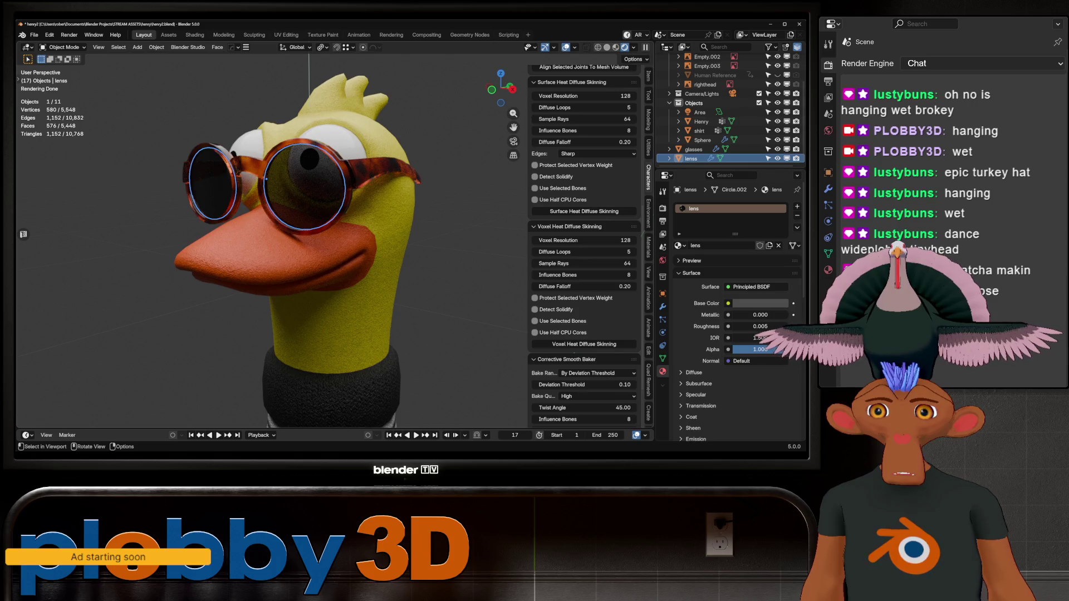
click(266, 178)
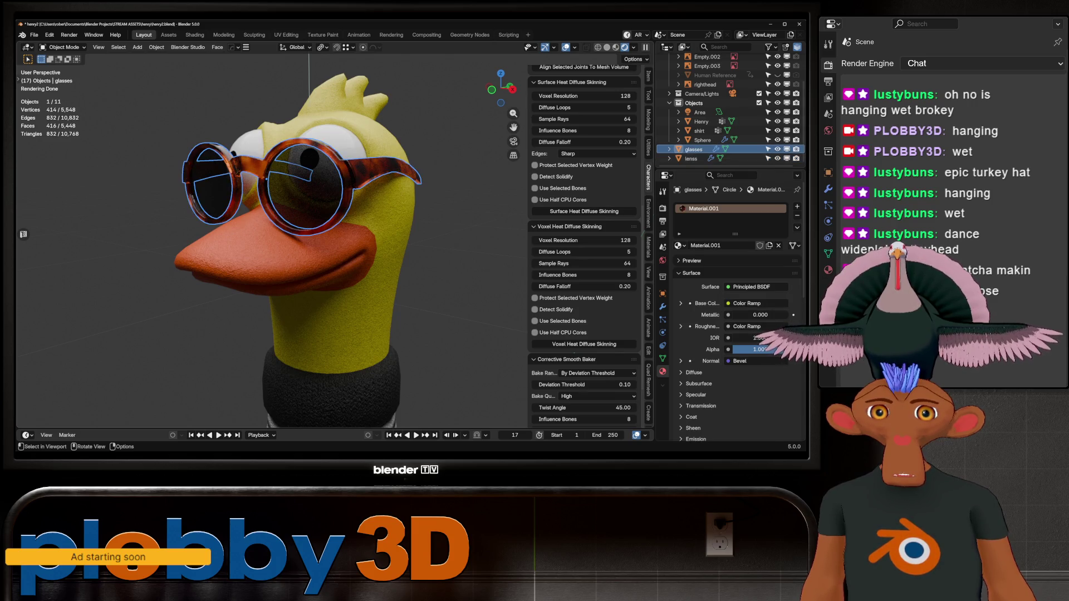
middle_drag(266, 179, 345, 170)
scroll(312, 172, down, 4)
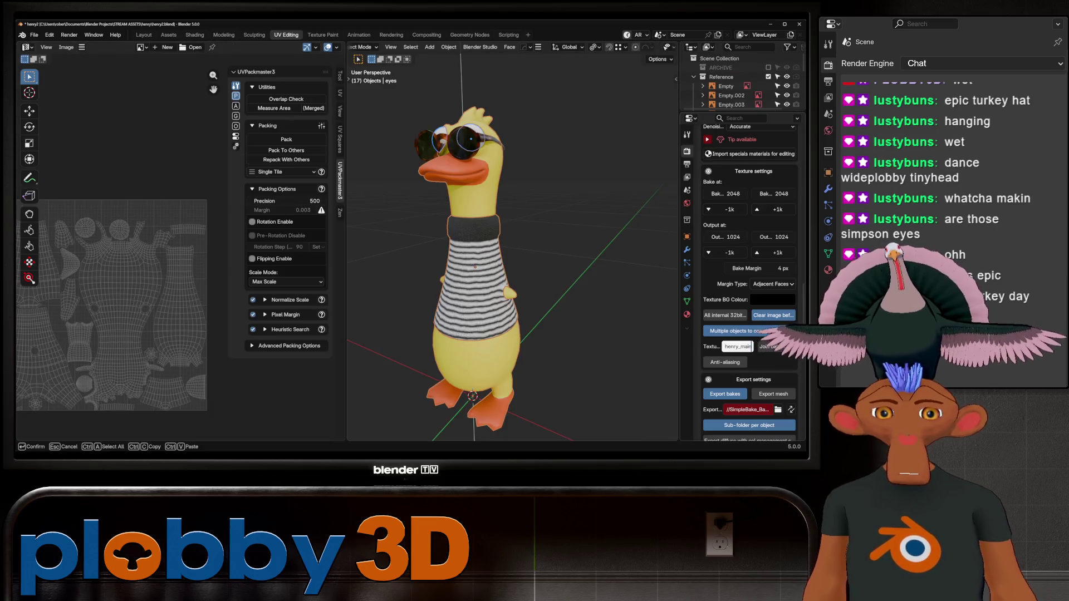
- Keep the henry_main texture name and set the bake export path to a new 'bake' folder
key(Return)
click(777, 409)
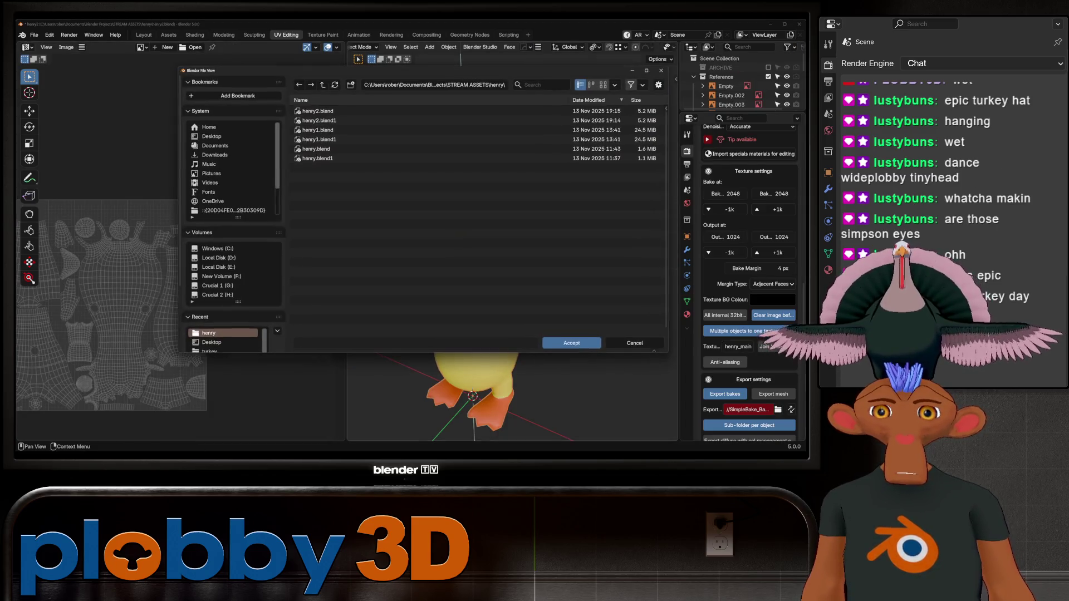
click(350, 85)
text(bake)
key(Return)
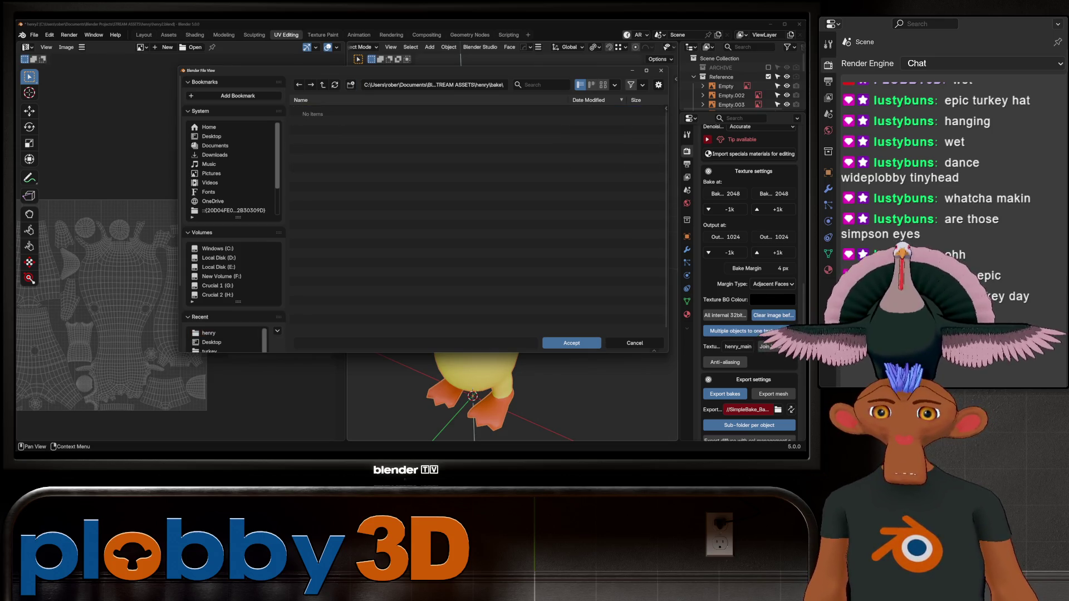
click(571, 343)
- Save henry2.blend and run the SimpleBake bake of the duck's textures
key(ctrl+s)
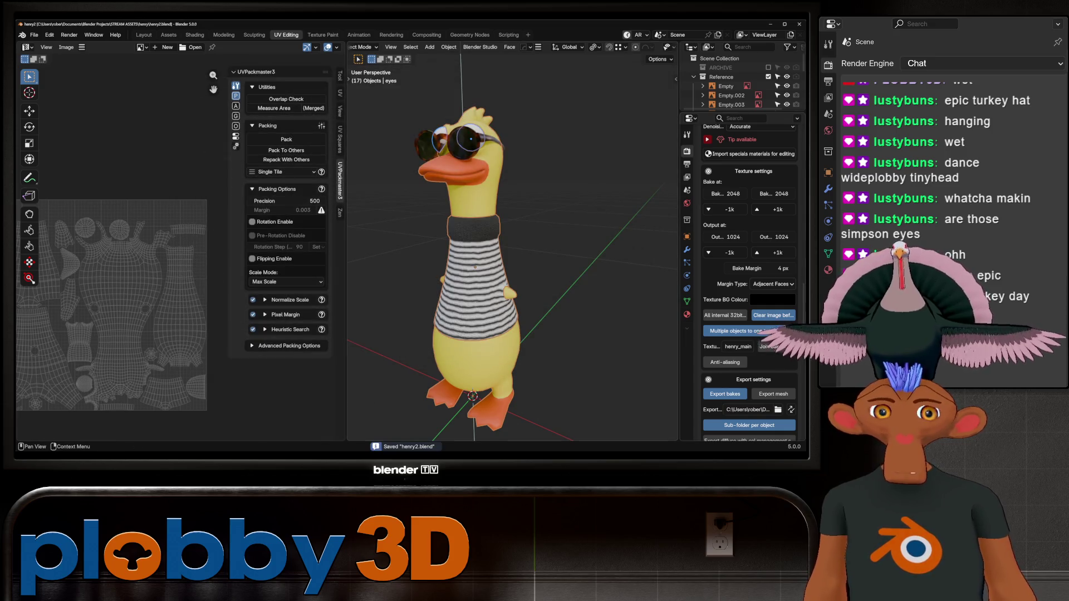
scroll(749, 278, down, 12)
scroll(748, 278, down, 8)
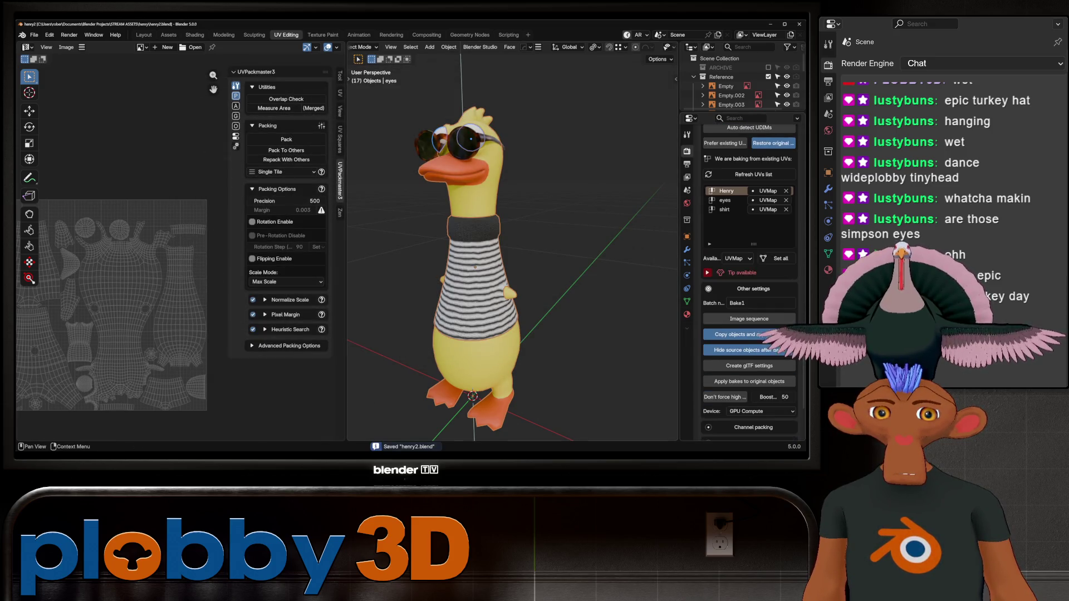
scroll(749, 278, down, 3)
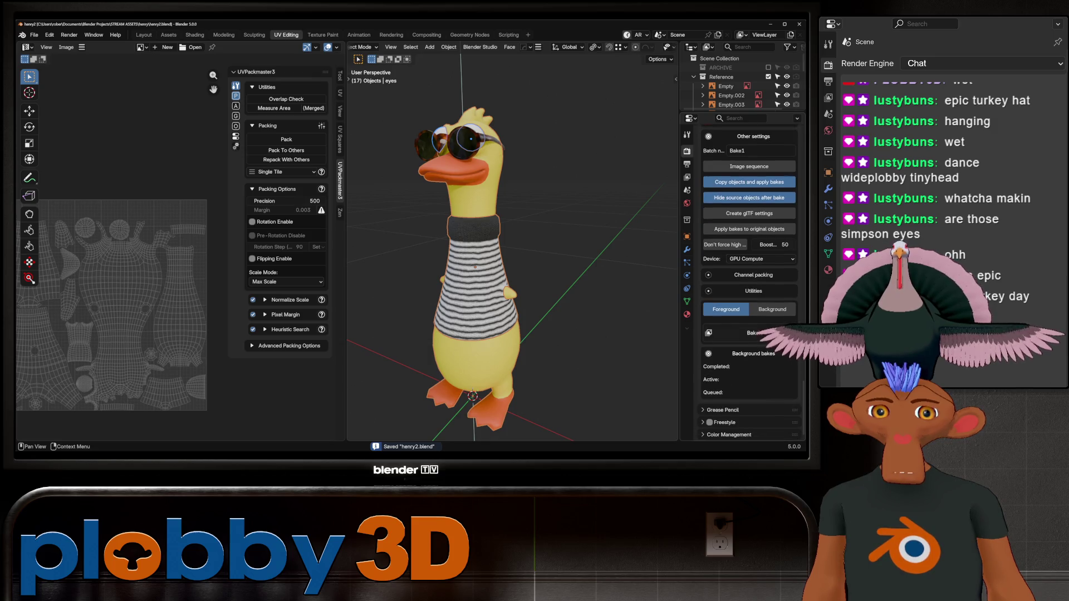
click(748, 333)
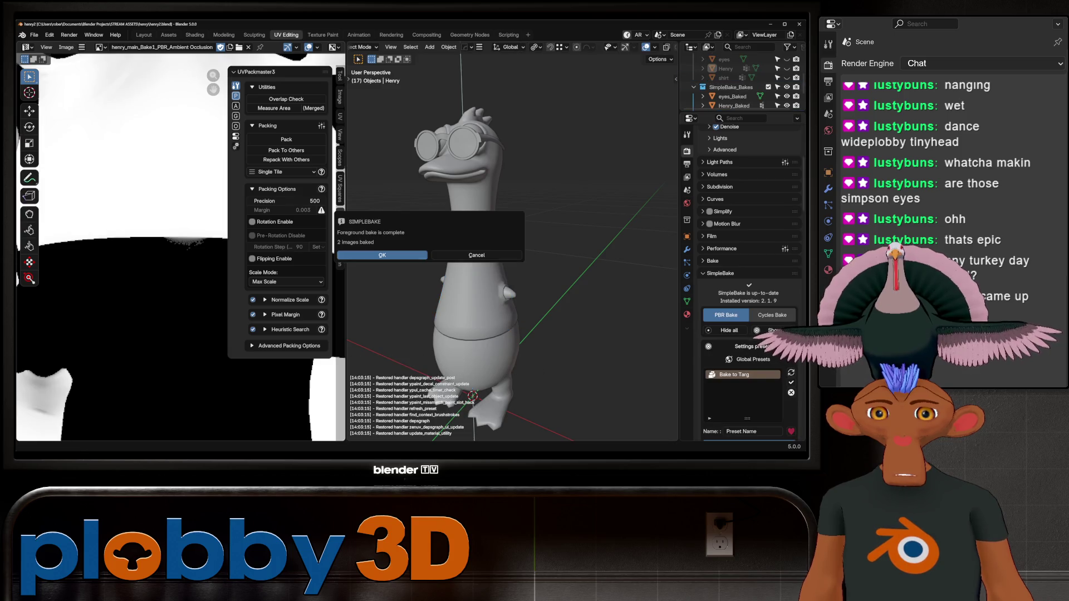
- Dismiss the bake-complete message and delete shirt_Baked, eyes_Baked and Henry_Baked
click(382, 255)
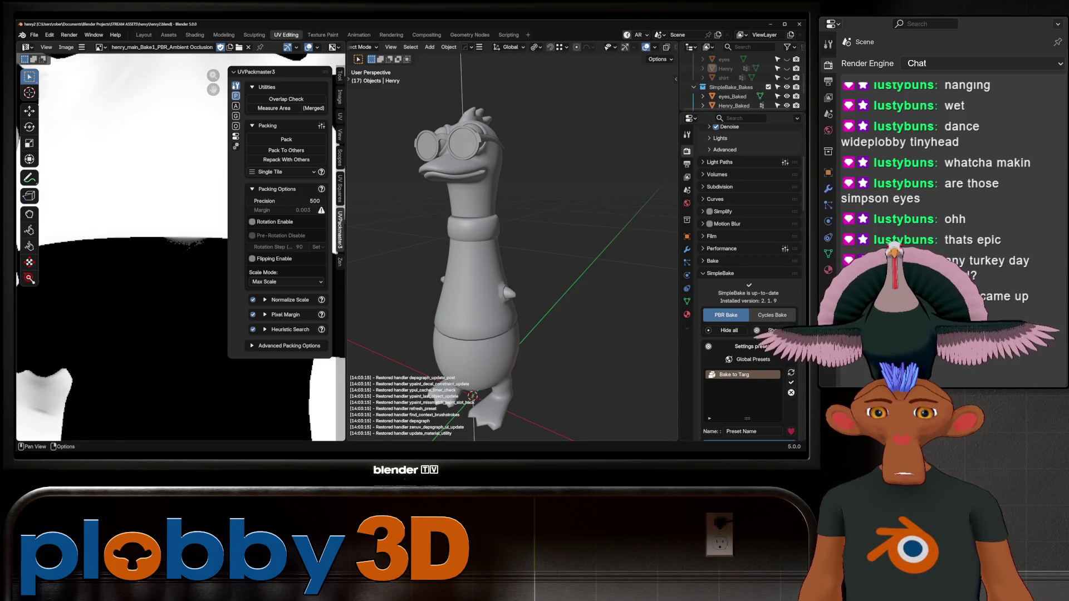
scroll(746, 278, up, 5)
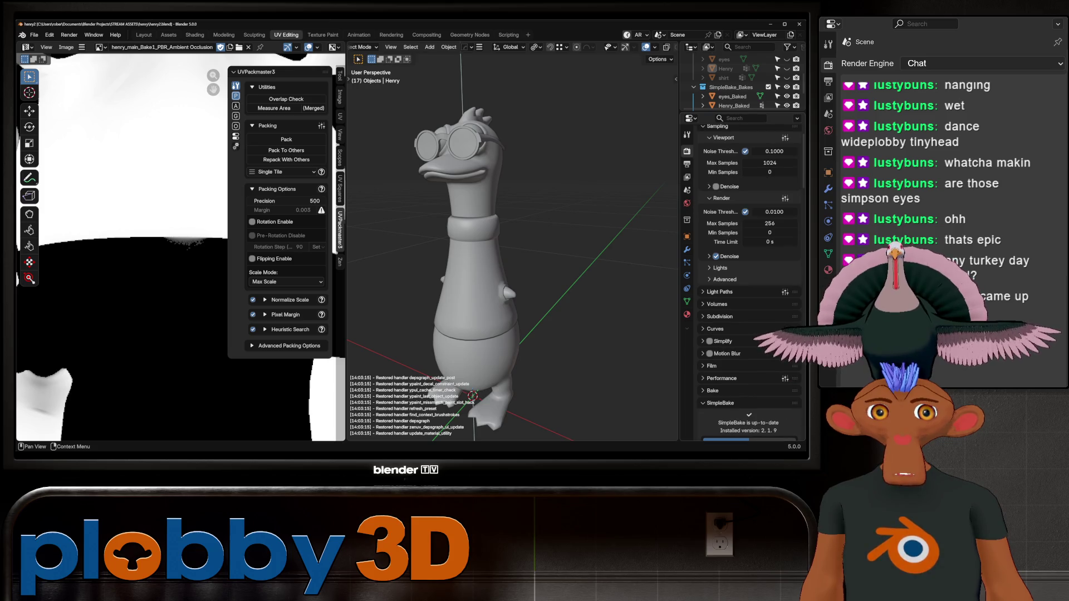
scroll(740, 80, down, 2)
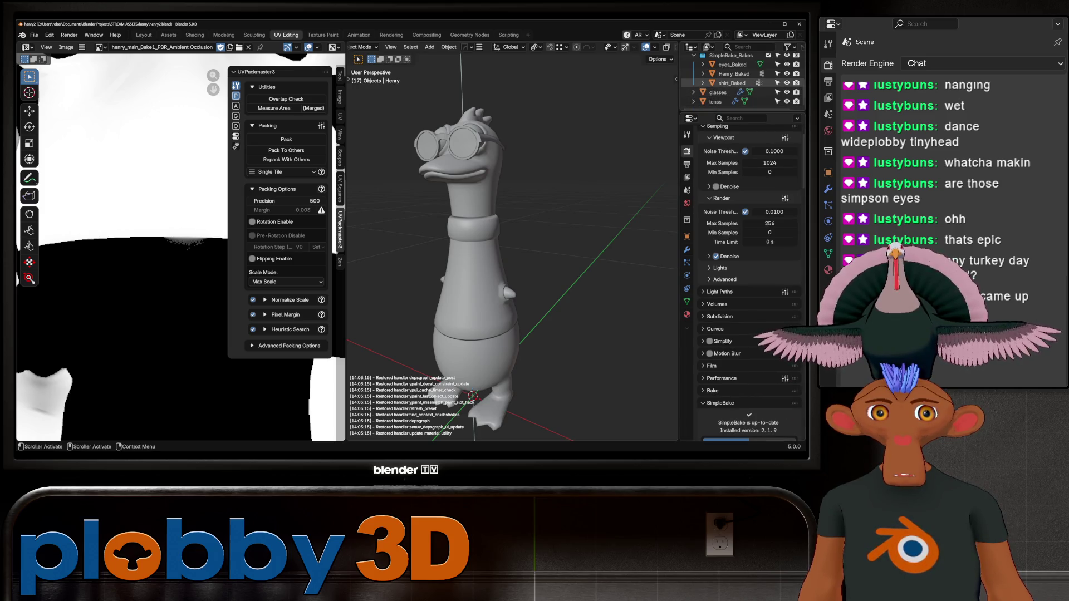
click(732, 83)
scroll(512, 46, down, 4)
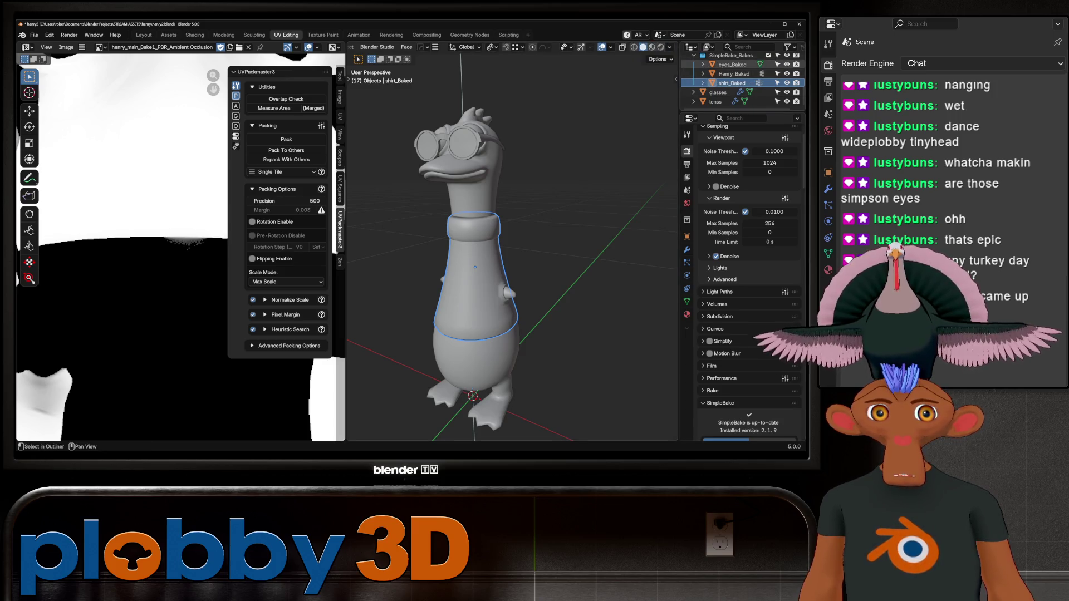
shift+click(729, 65)
key(Delete)
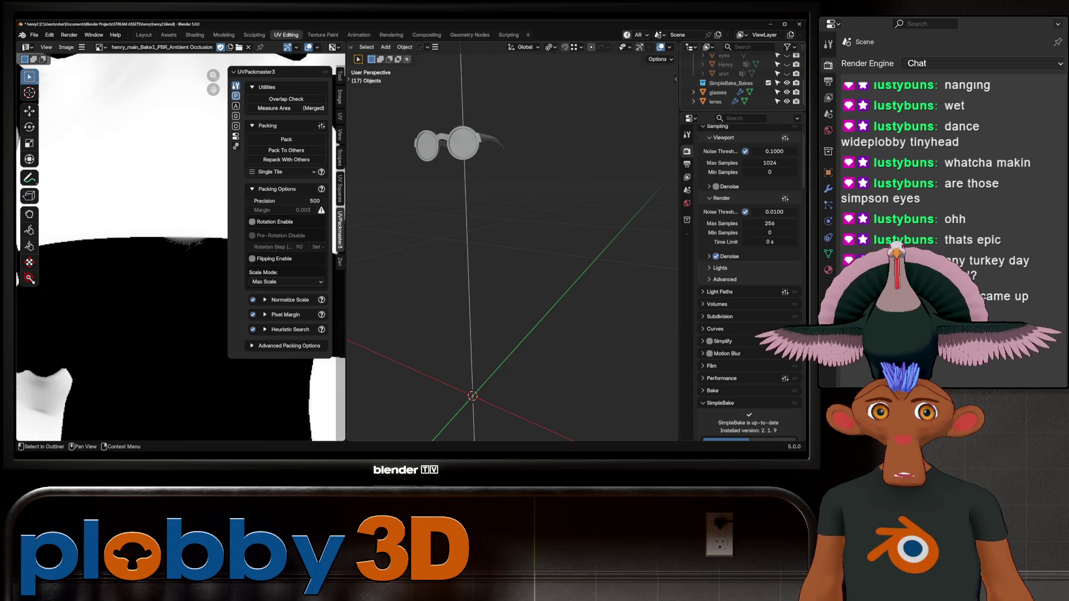
- Unhide the original Henry, eyes and shirt objects with Alt+H
scroll(735, 75, up, 3)
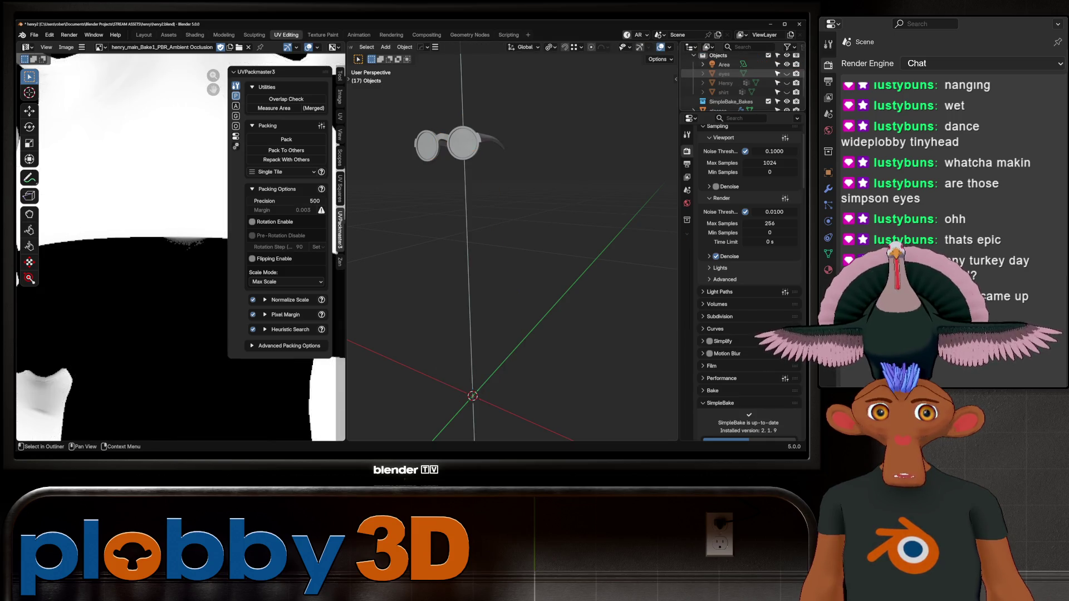
key(alt+h)
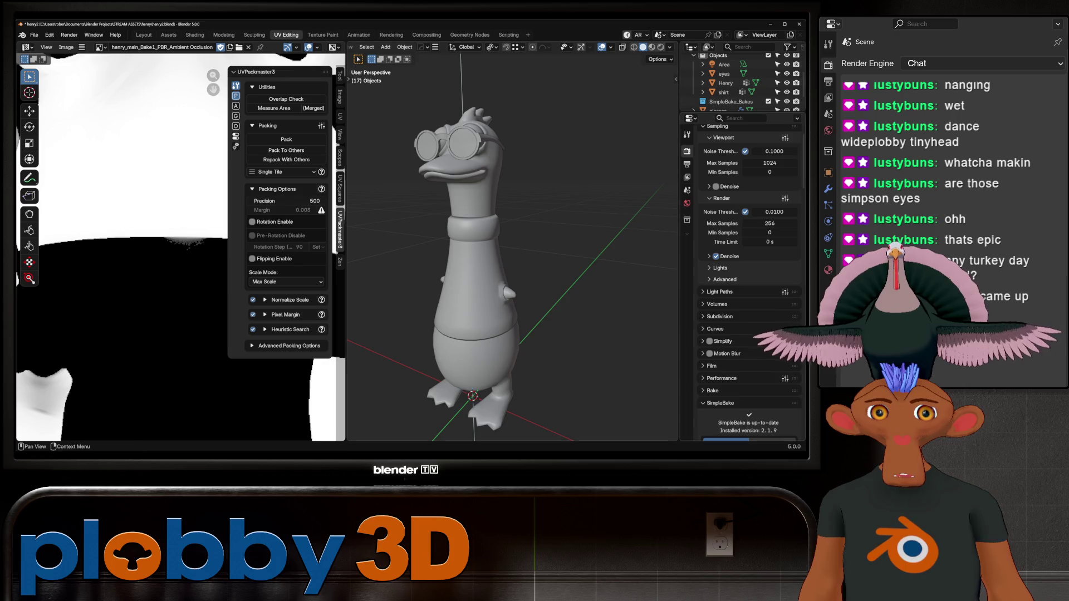
scroll(748, 286, down, 10)
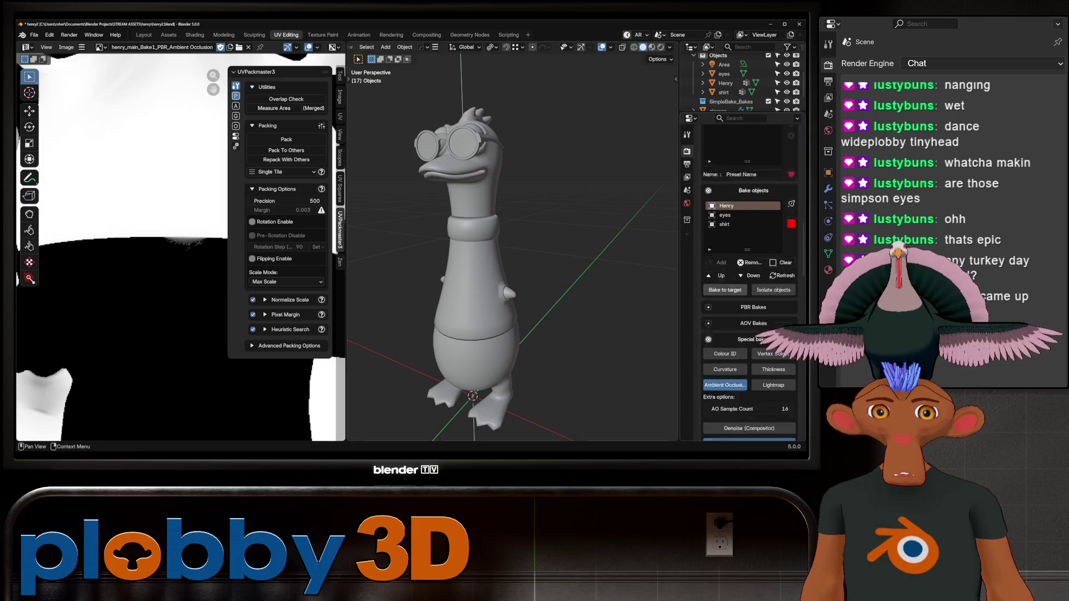
- Limit the PBR bake passes to Diffuse, Roughness and Normal
click(753, 252)
scroll(753, 252, down, 3)
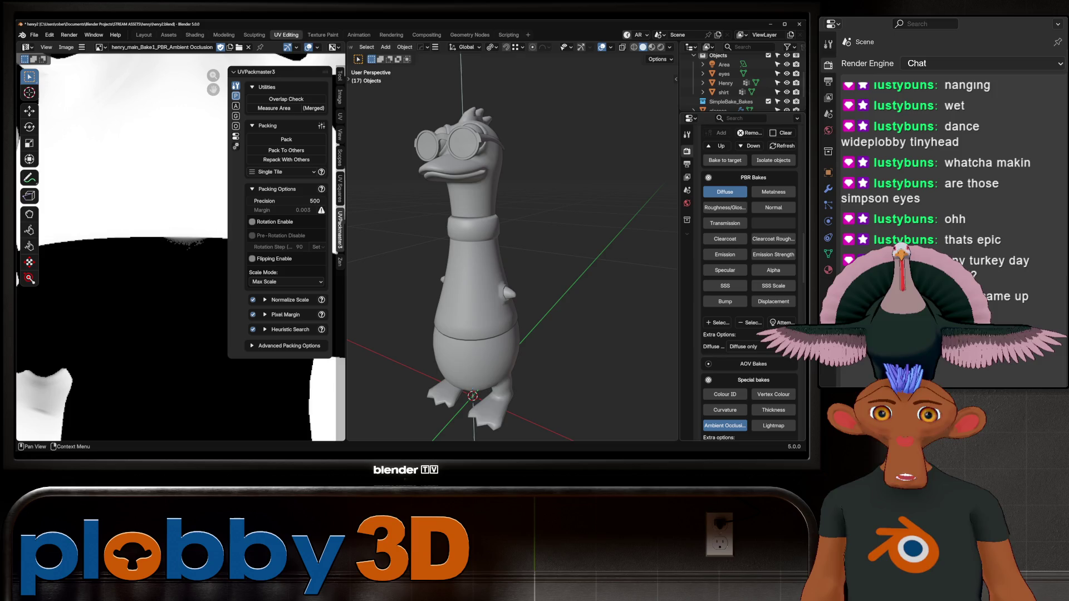
click(717, 322)
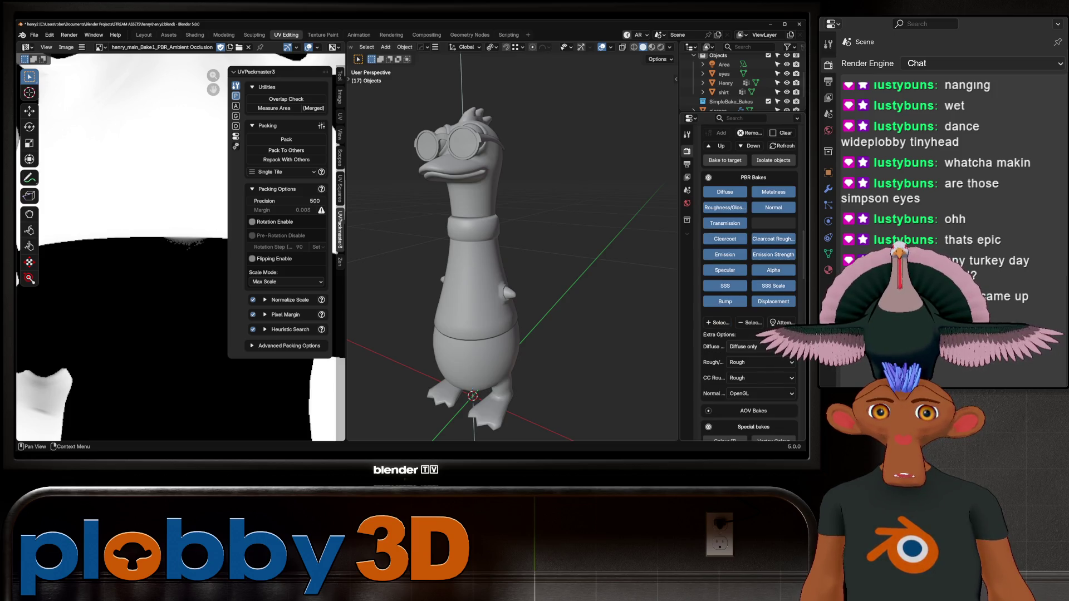
click(749, 322)
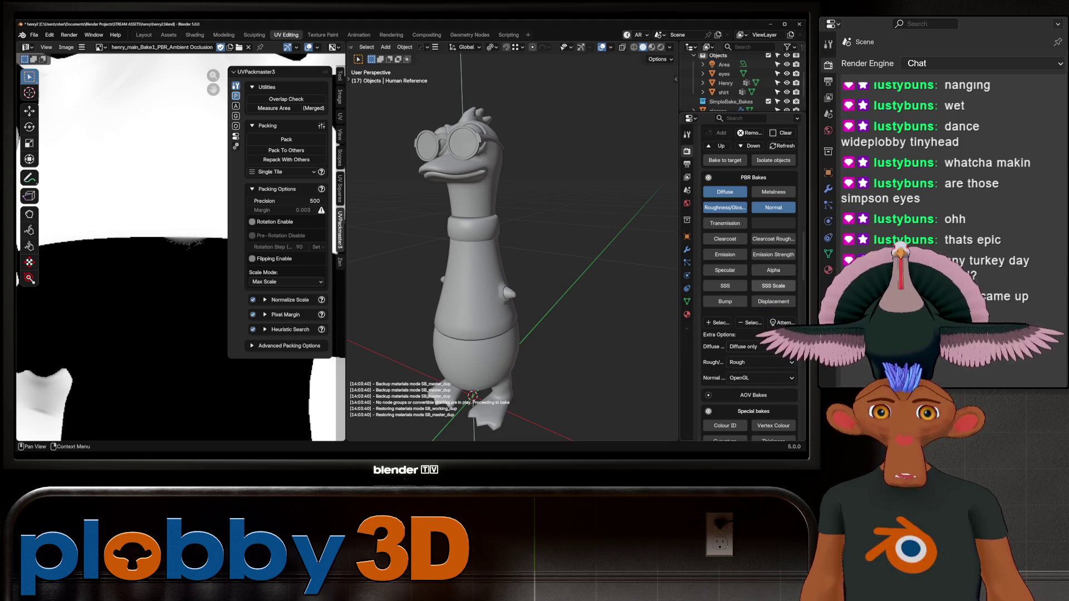
- Scroll down to the Export settings and browse the bake export folder
scroll(724, 289, down, 7)
scroll(748, 284, down, 15)
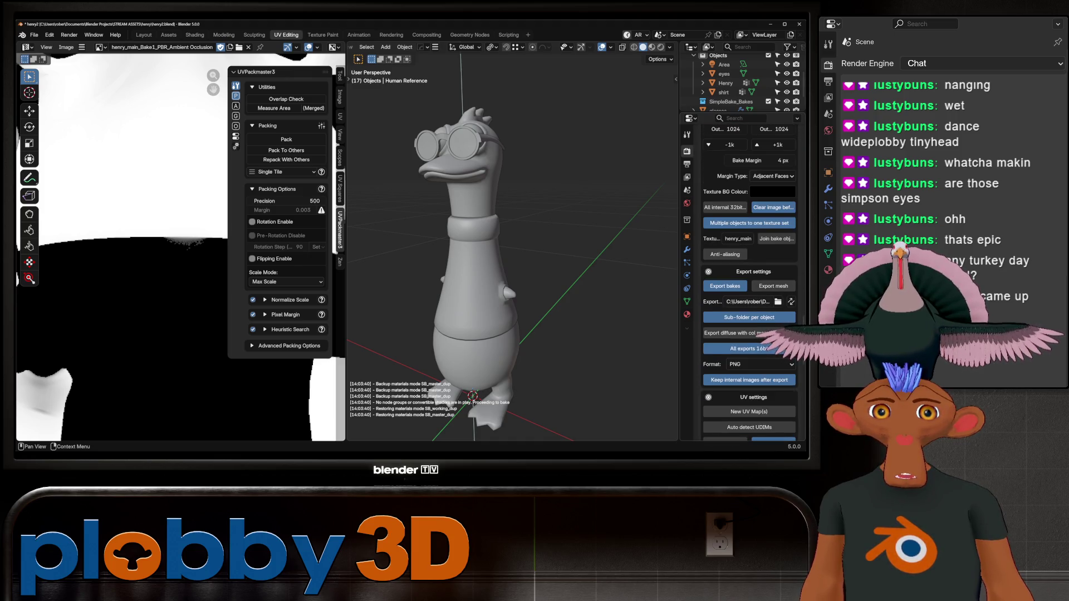
scroll(777, 238, down, 3)
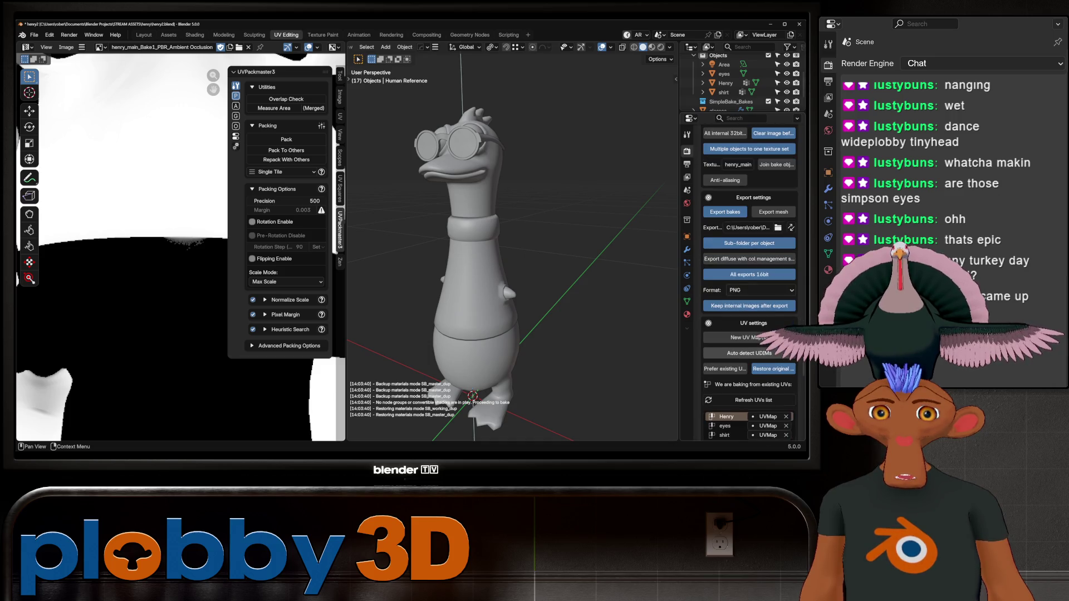
scroll(749, 279, down, 12)
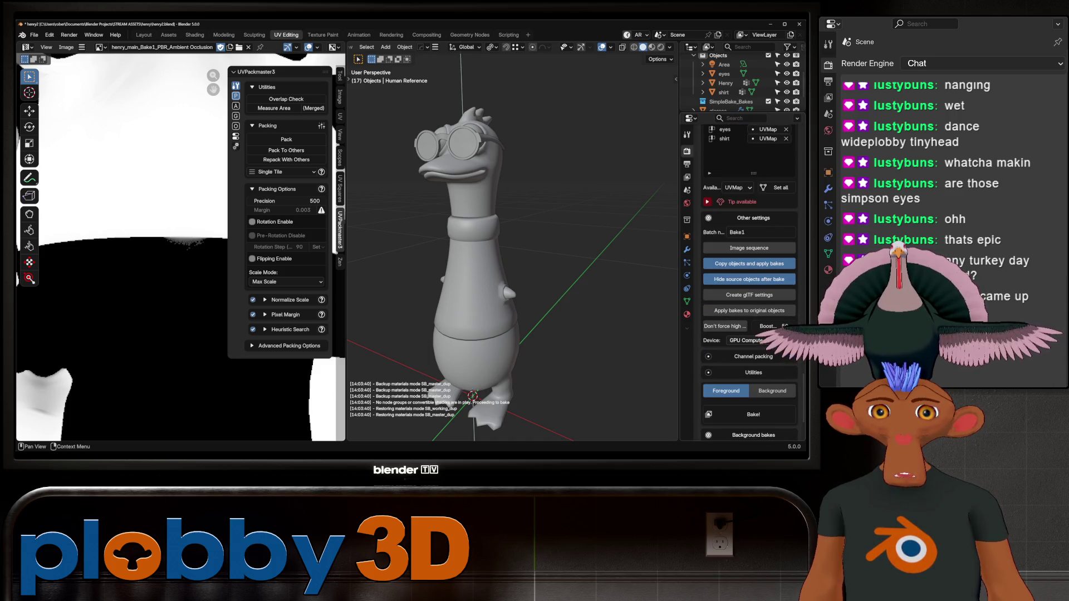
scroll(748, 278, down, 3)
scroll(748, 334, up, 10)
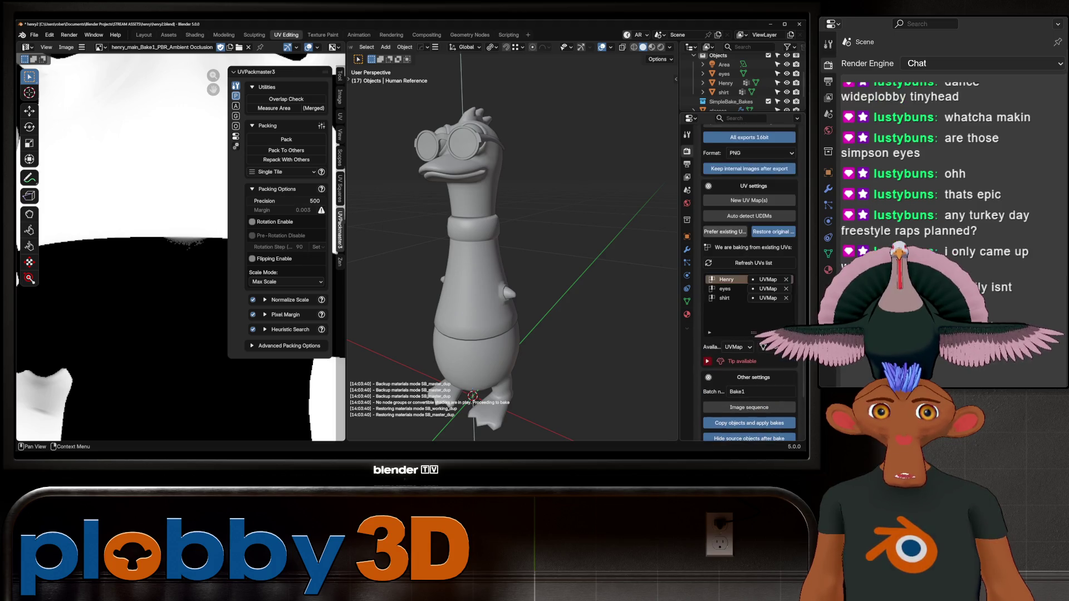
click(778, 221)
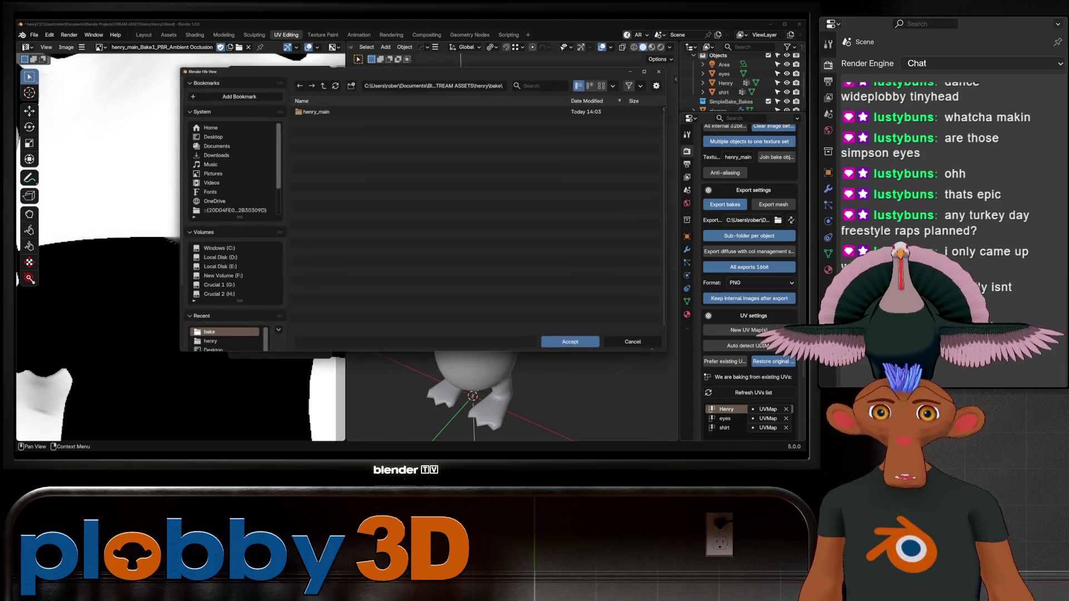
- Delete the old henry_main folder from the bake folder and save henry2.blend
right_click(295, 110)
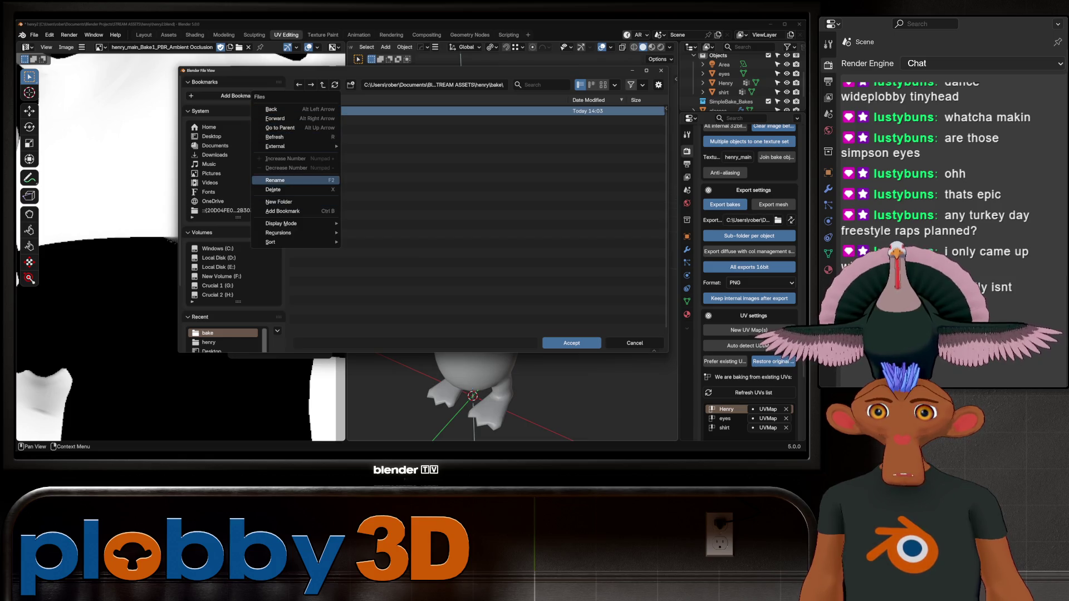
click(273, 189)
key(Escape)
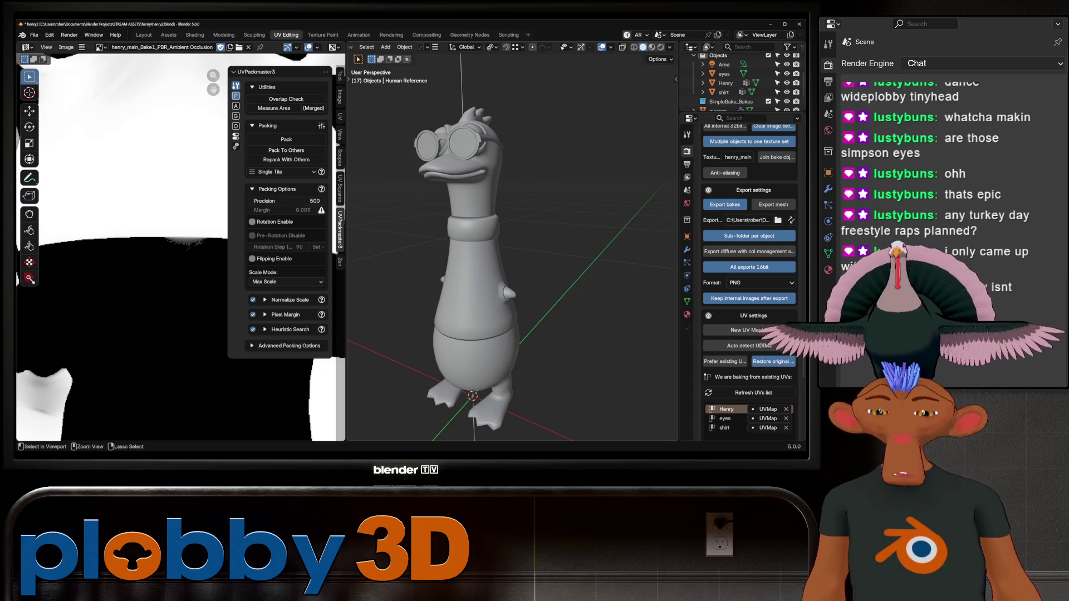
key(ctrl+s)
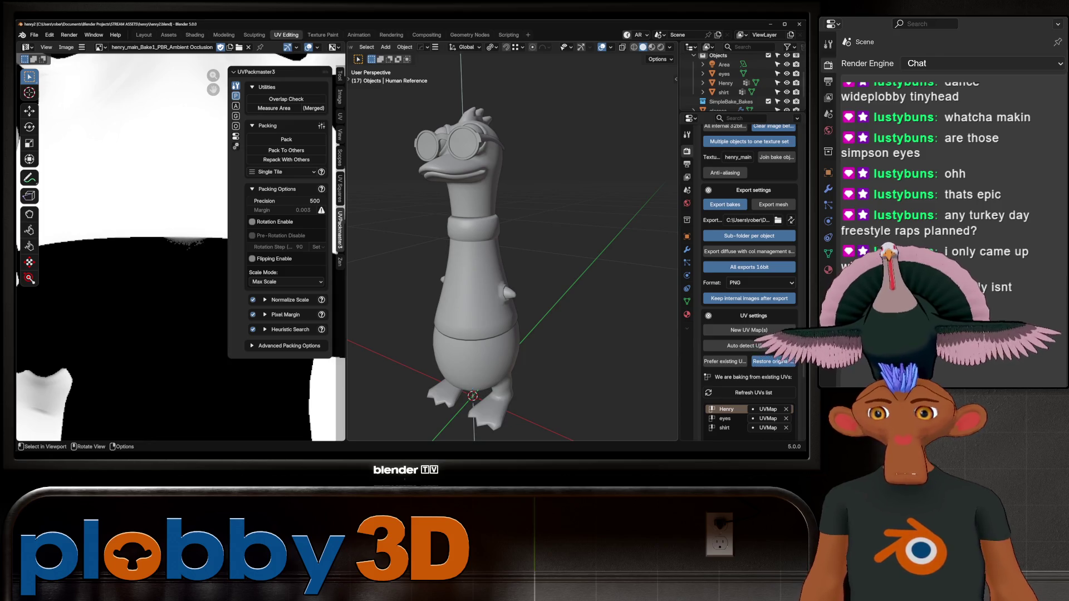
scroll(749, 278, down, 10)
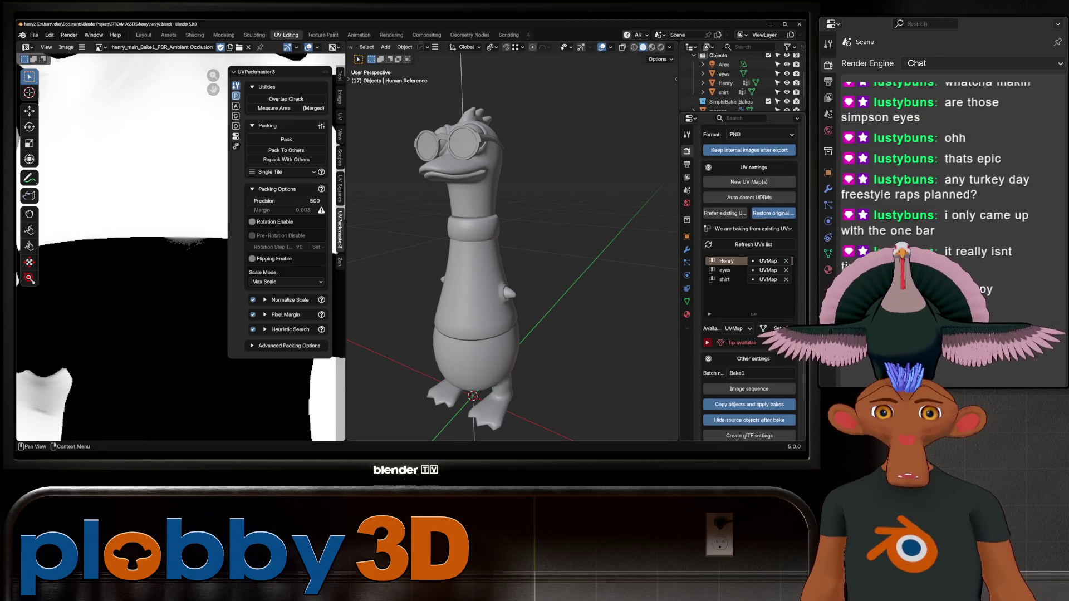
scroll(749, 279, down, 6)
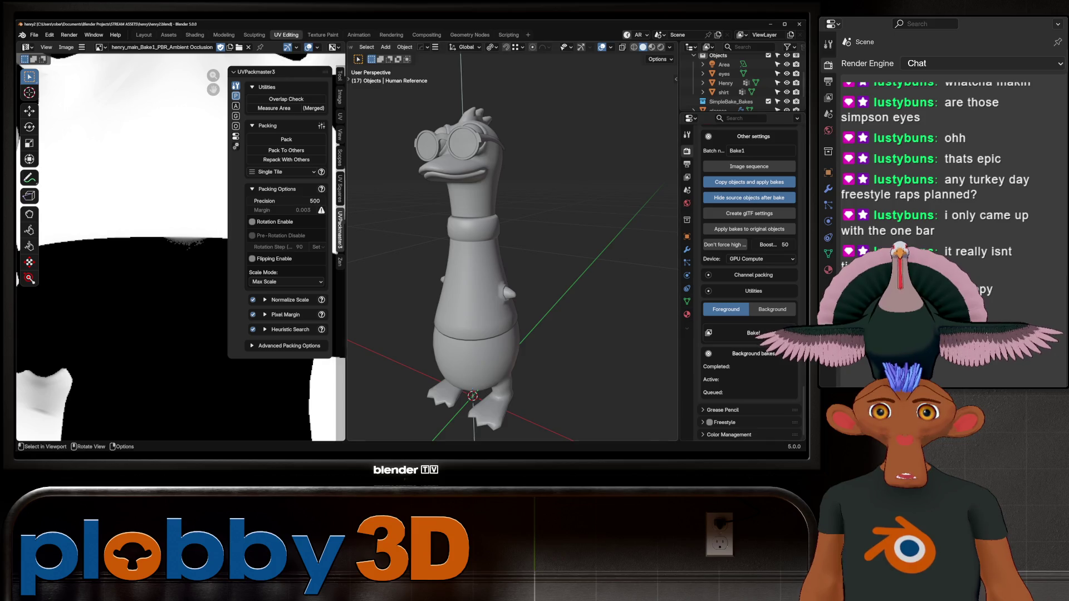
scroll(513, 245, down, 3)
key(ctrl+s)
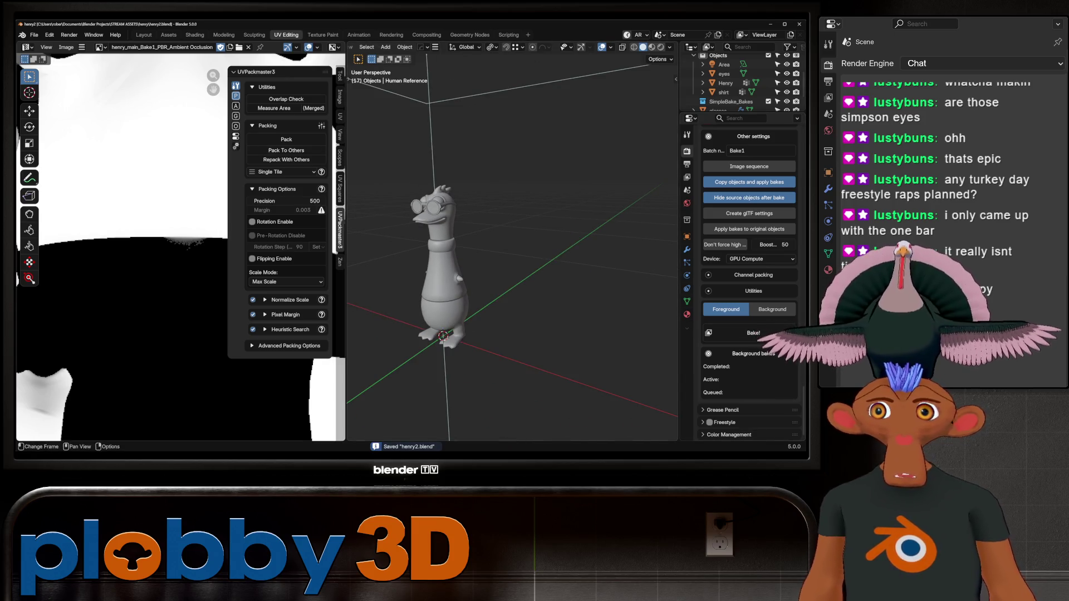
- Run the PBR bake from the Render properties' SimpleBake panel, then hide the original unbaked objects
click(144, 35)
click(662, 207)
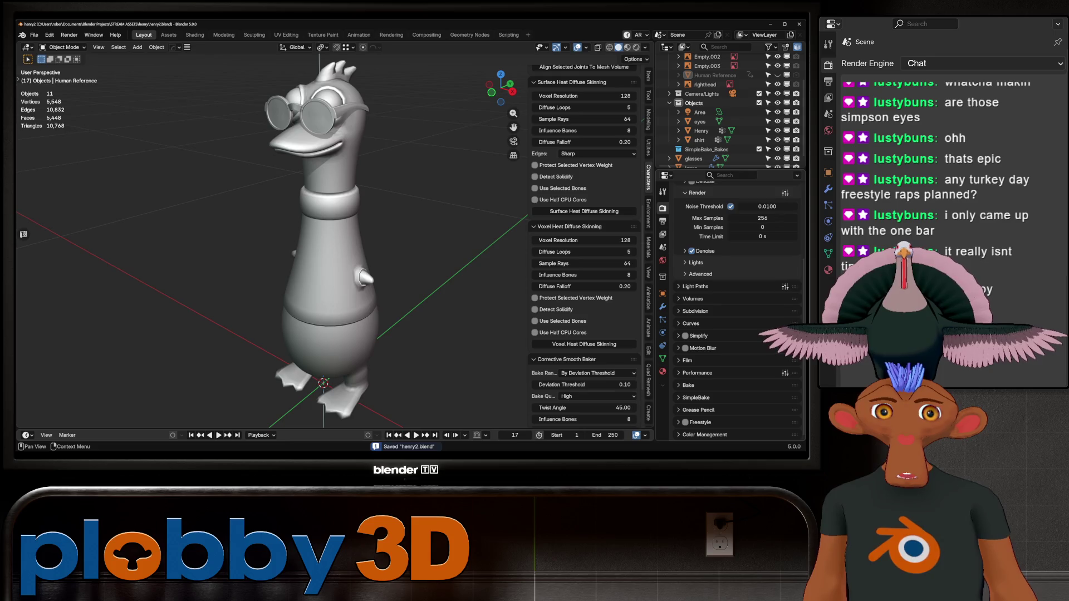
click(691, 397)
scroll(735, 334, down, 10)
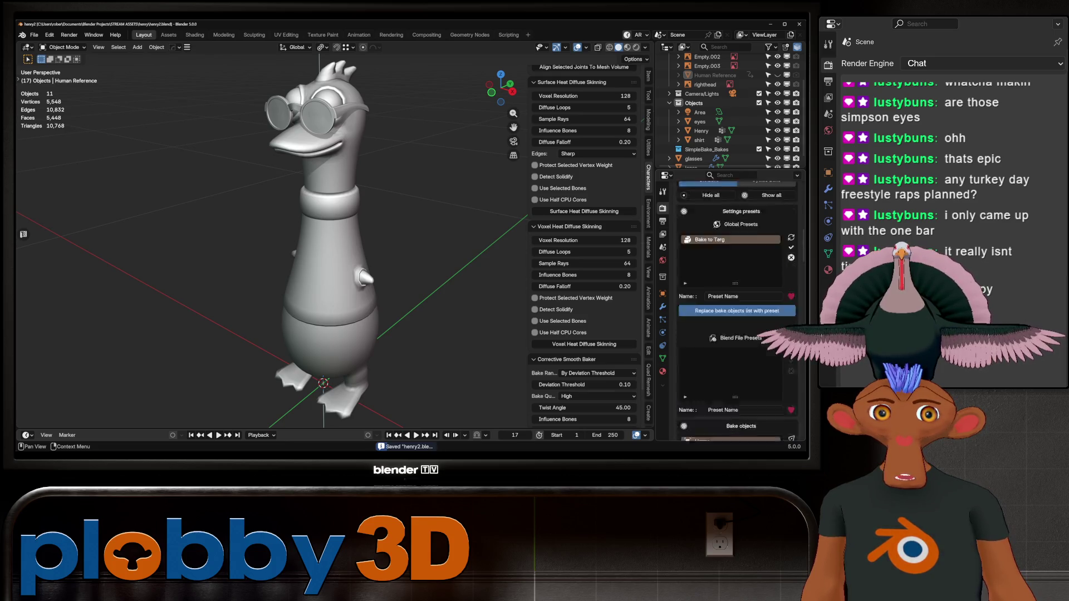
scroll(737, 311, down, 10)
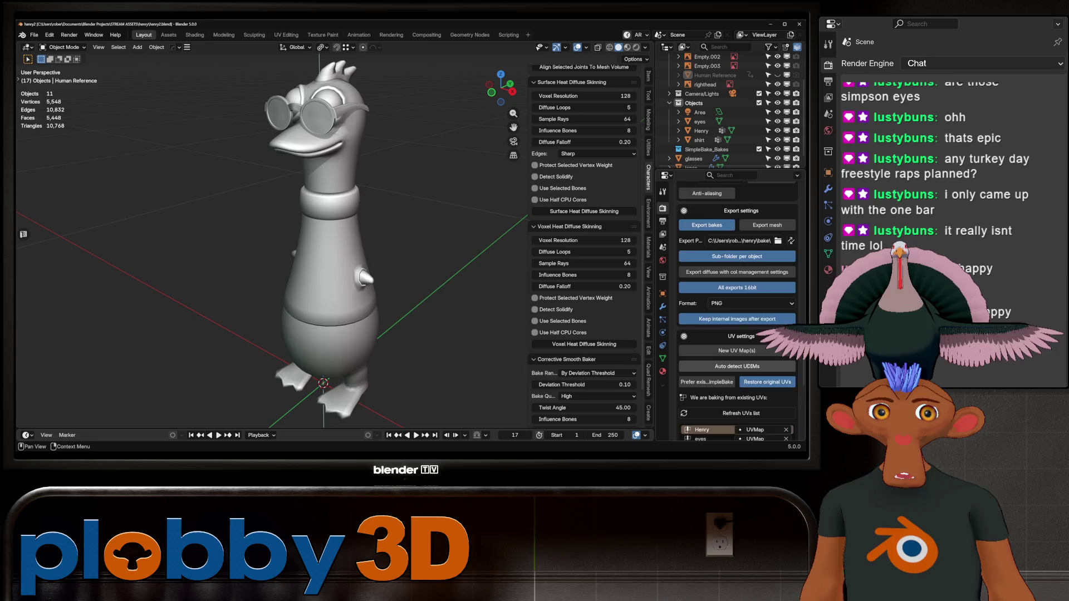
scroll(737, 311, down, 2)
click(737, 429)
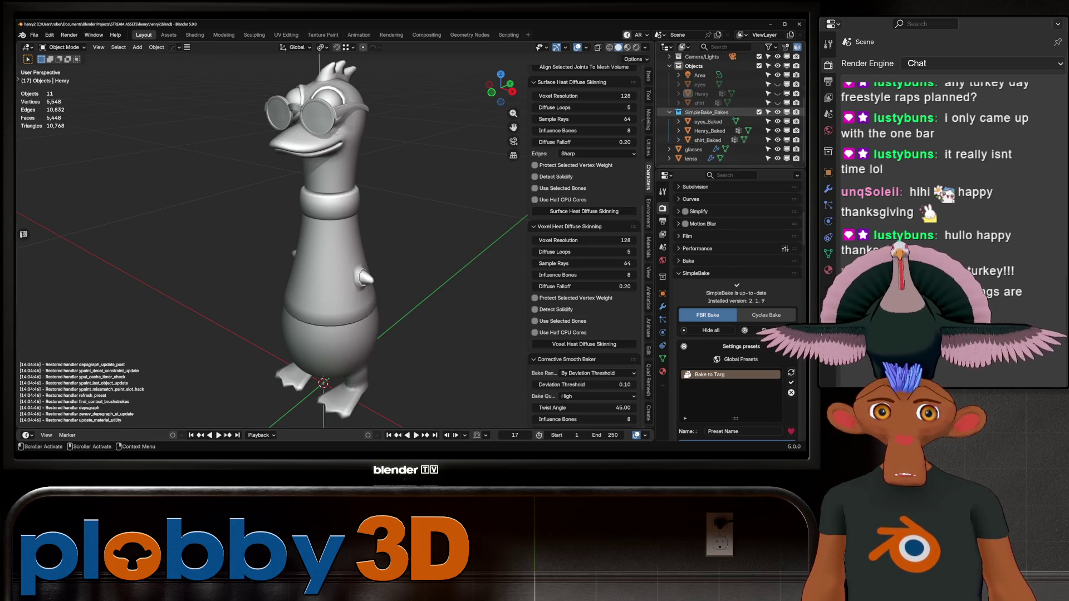
click(777, 84)
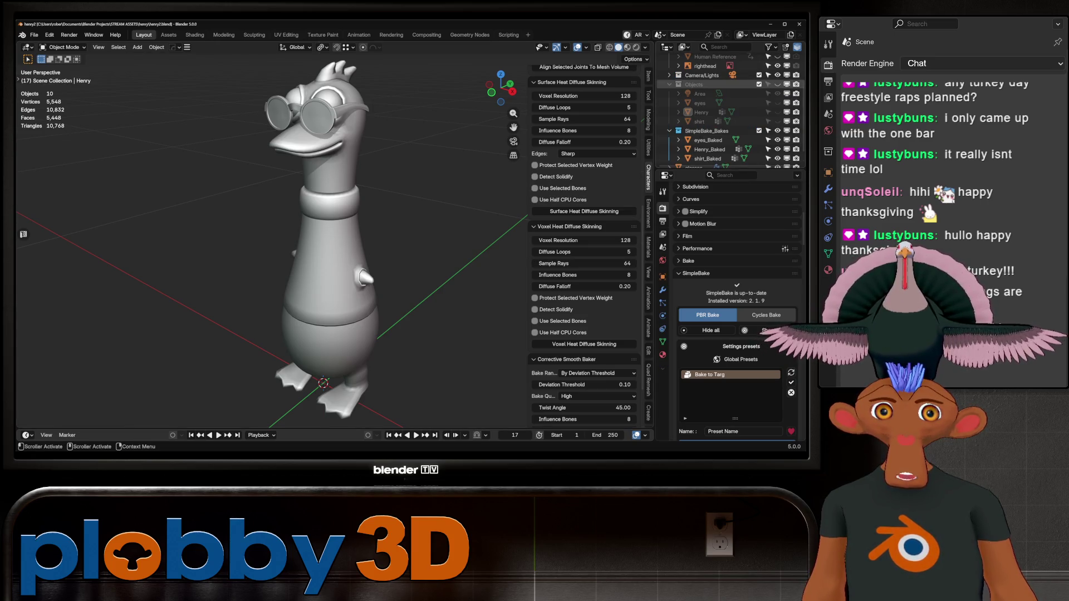
- Switch the viewport to Material Preview and orbit around Henry's head, beak and glasses
scroll(729, 106, down, 2)
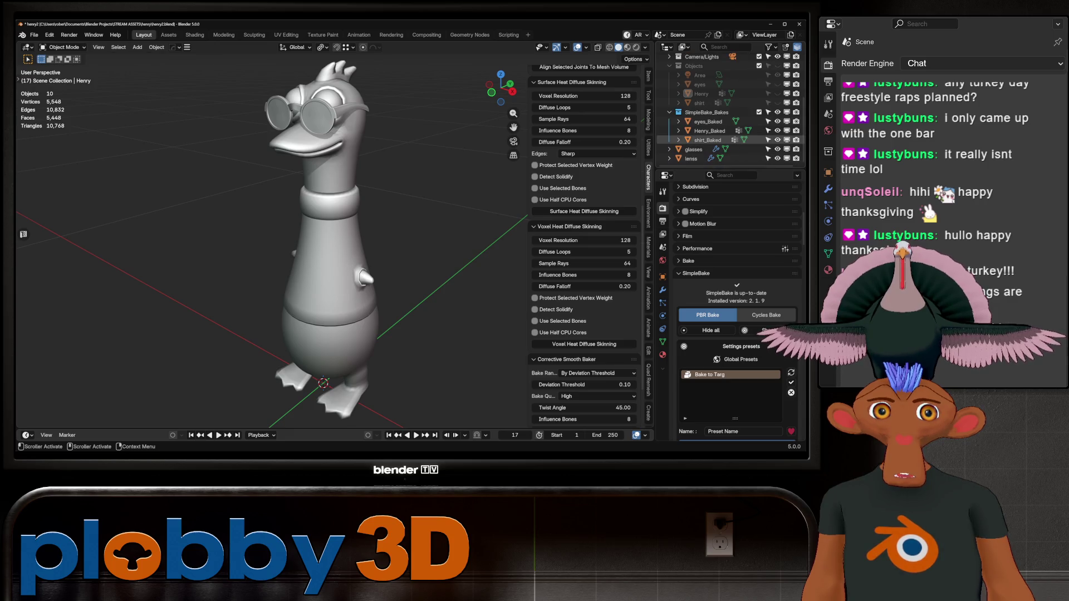
click(627, 47)
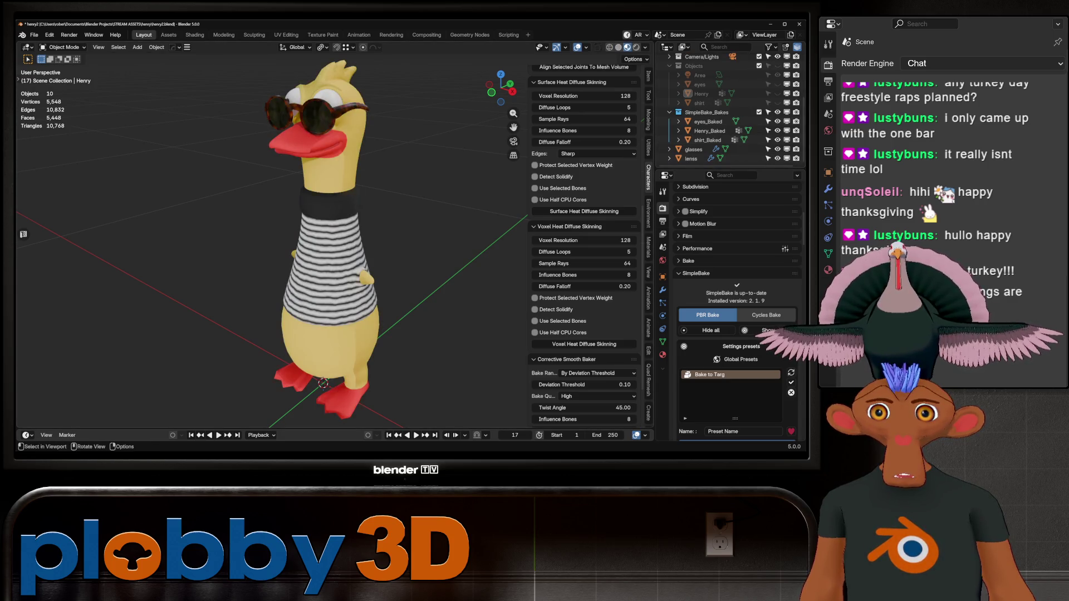
middle_drag(334, 250, 357, 250)
scroll(334, 223, up, 3)
mouse_move(273, 234)
middle_down()
mouse_move(356, 240)
mouse_move(311, 239)
mouse_move(362, 223)
mouse_move(317, 239)
mouse_move(262, 223)
mouse_move(164, 234)
middle_up()
scroll(273, 234, up, 5)
- Zoom around the whole baked duck, then switch to the UV Editing workspace
scroll(351, 234, up, 3)
scroll(351, 239, down, 5)
scroll(164, 233, up, 2)
scroll(250, 234, up, 3)
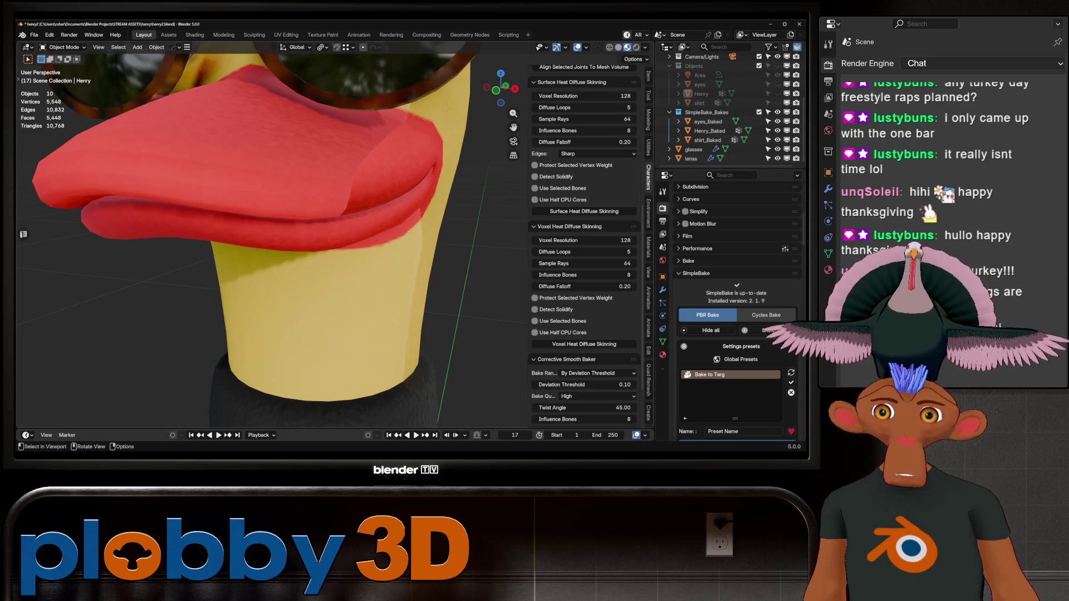
scroll(251, 234, down, 3)
middle_drag(250, 234, 167, 234)
scroll(223, 234, up, 3)
scroll(223, 233, down, 3)
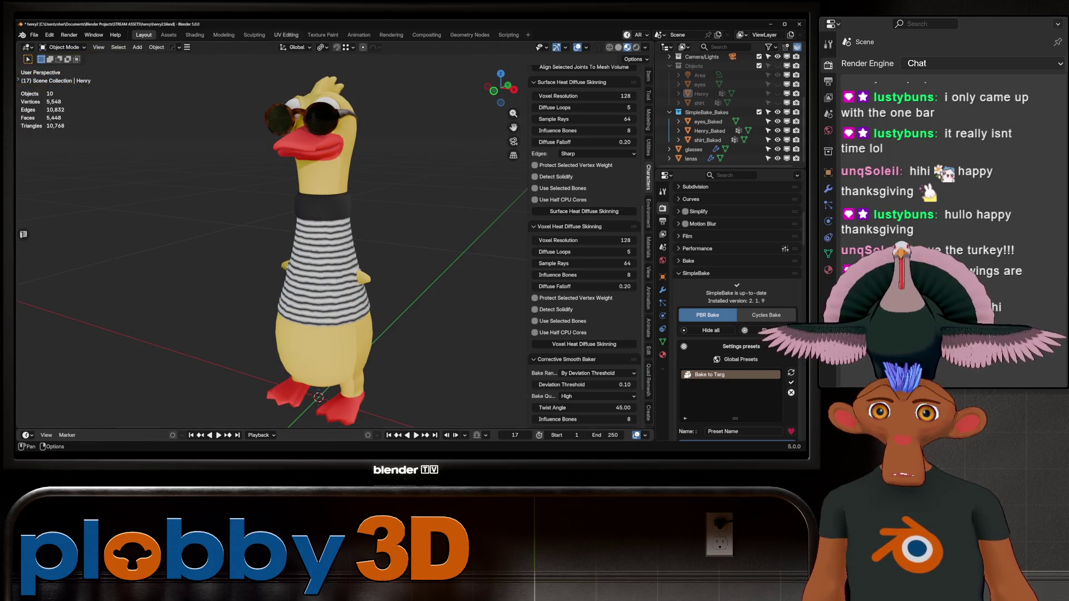
click(287, 35)
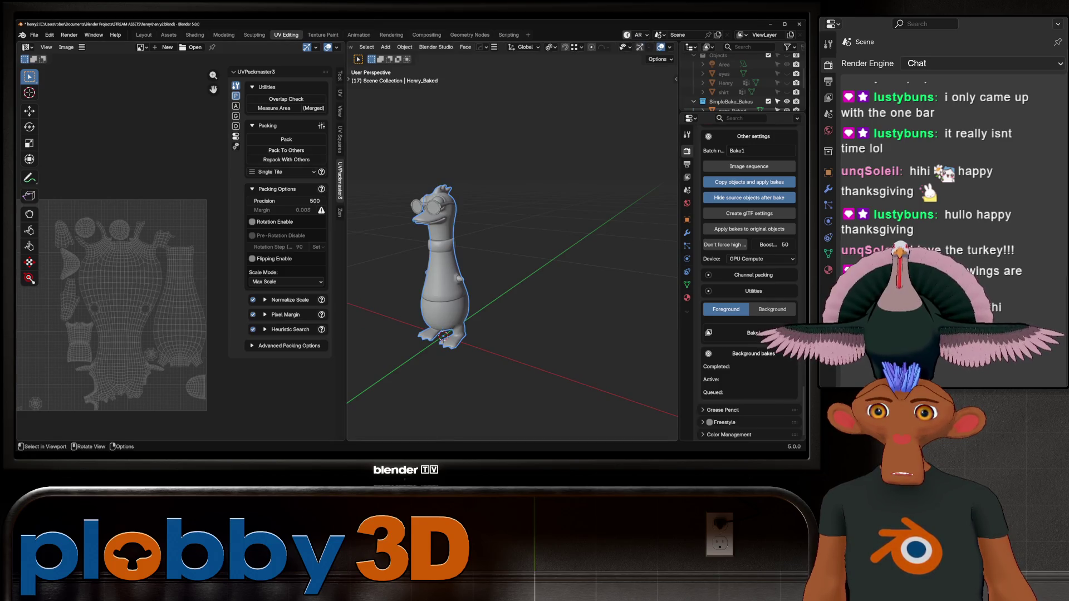
- Select all baked objects with shirt_Baked active and enter Edit Mode
key(a)
click(443, 262)
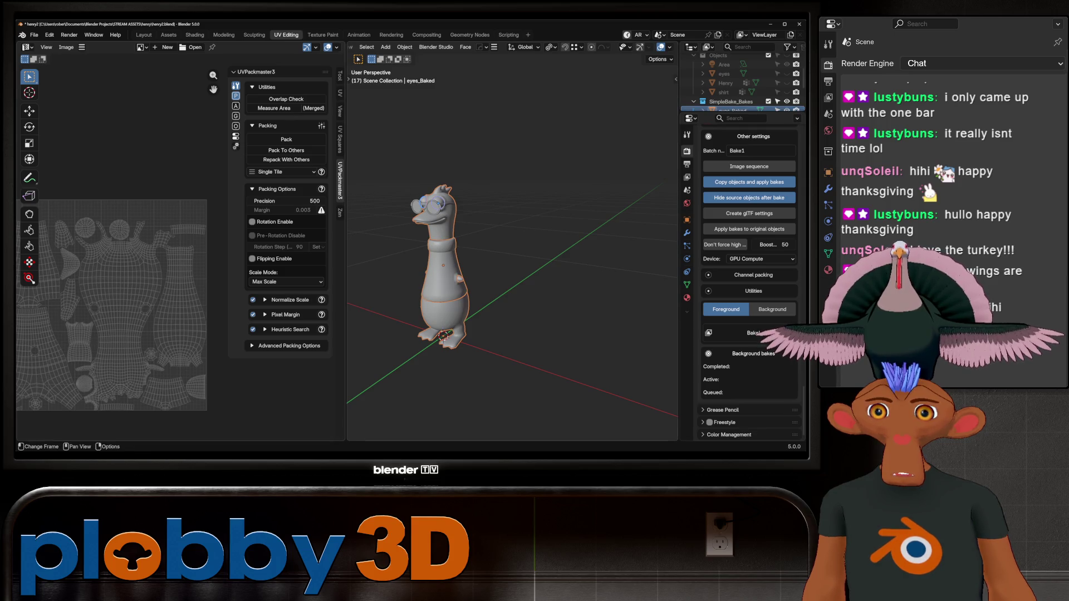
key(Tab)
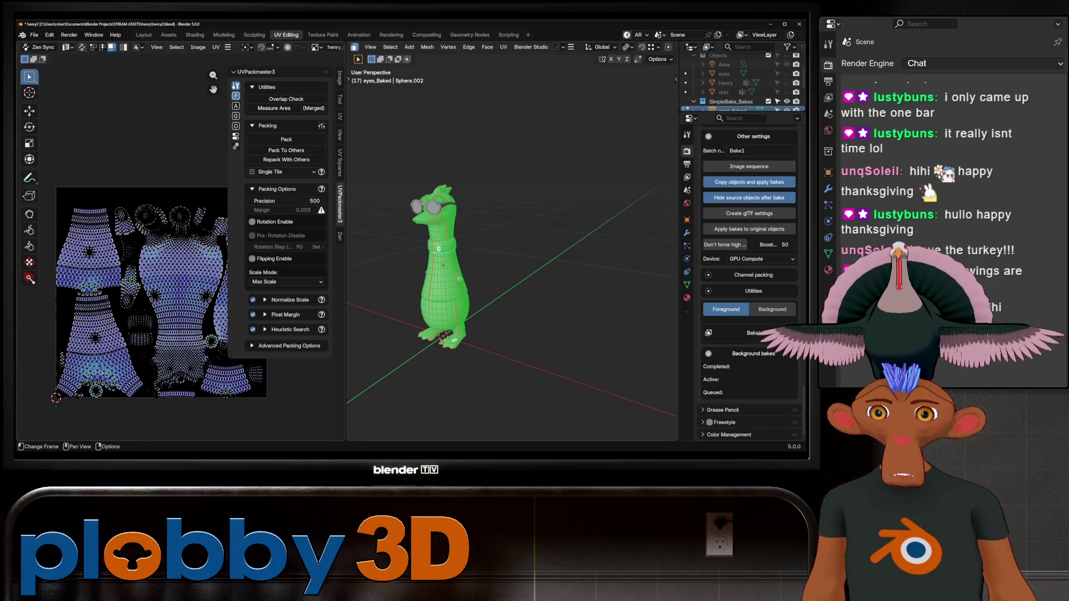
scroll(122, 250, up, 5)
scroll(125, 245, down, 6)
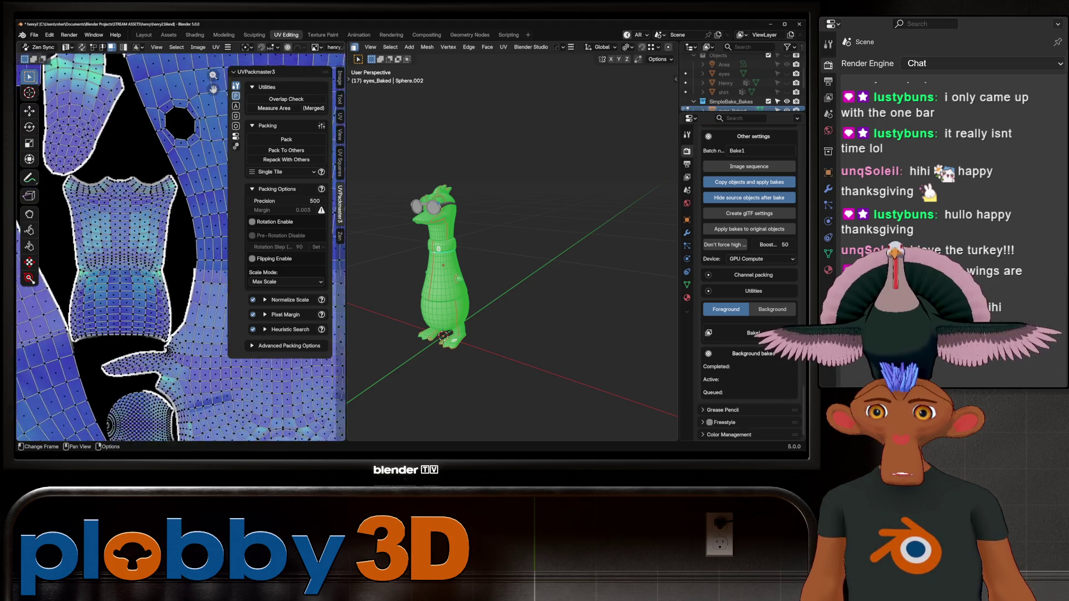
scroll(125, 245, up, 5)
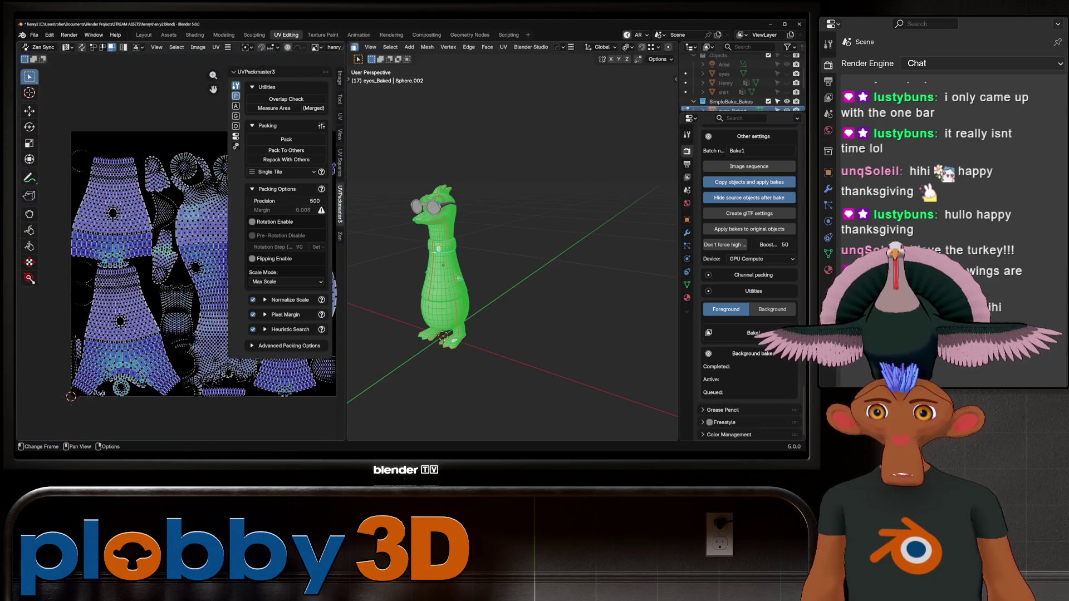
scroll(125, 245, up, 4)
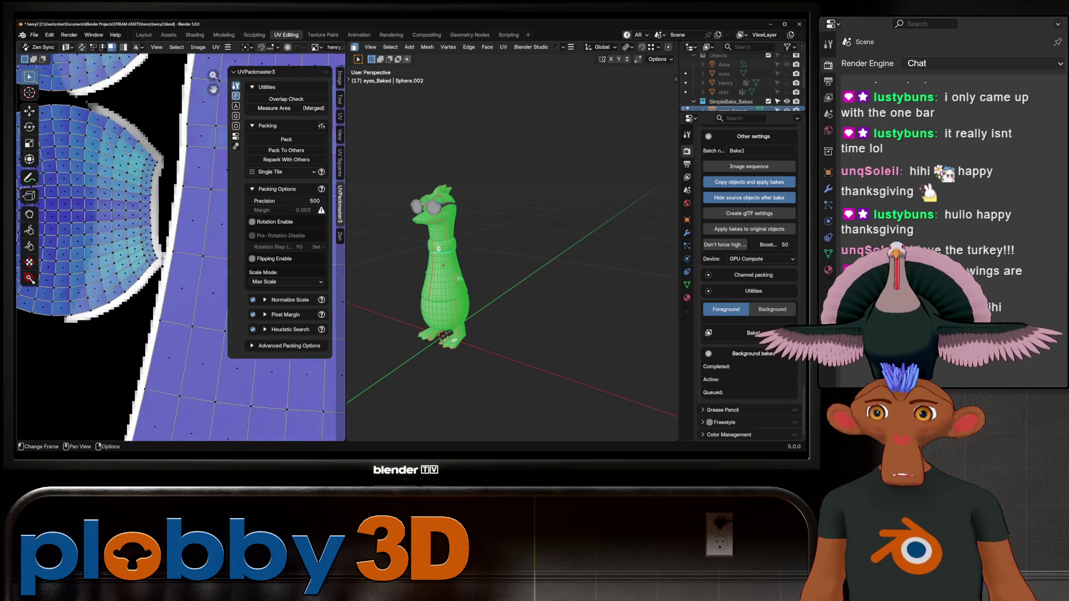
scroll(125, 245, down, 3)
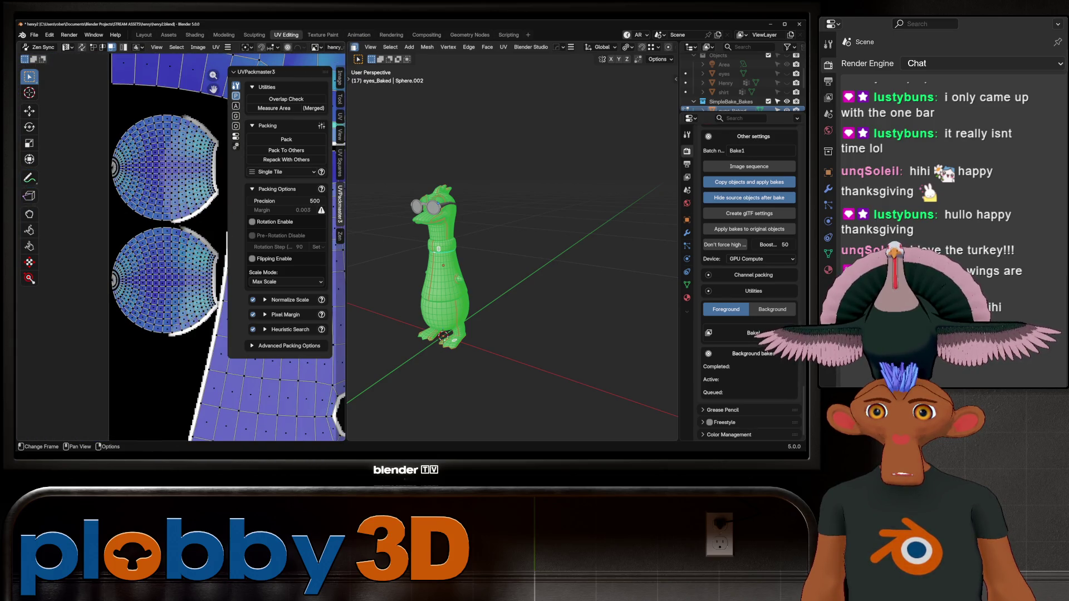
- Select the lower circular UV island, start moving it, then cancel the move
key(l)
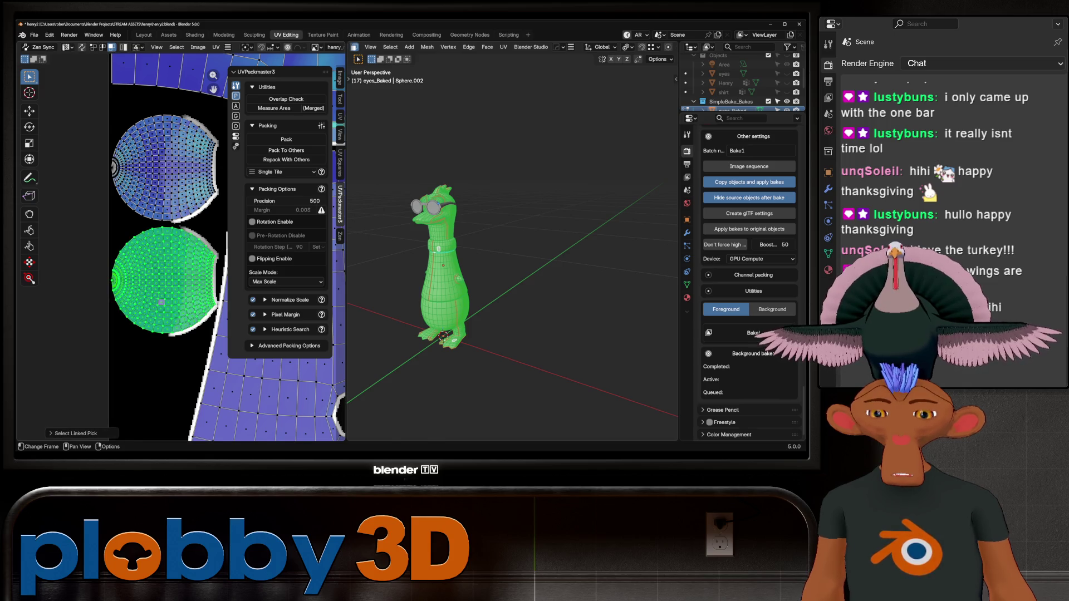
key(g)
key(Escape)
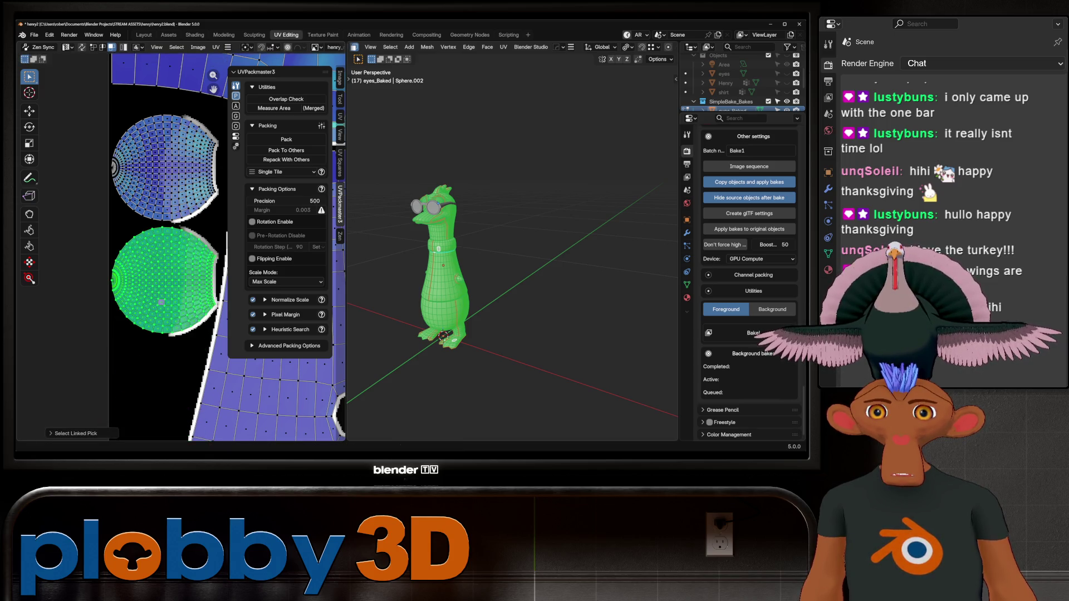
scroll(167, 245, down, 3)
middle_drag(167, 244, 155, 245)
scroll(183, 47, down, 4)
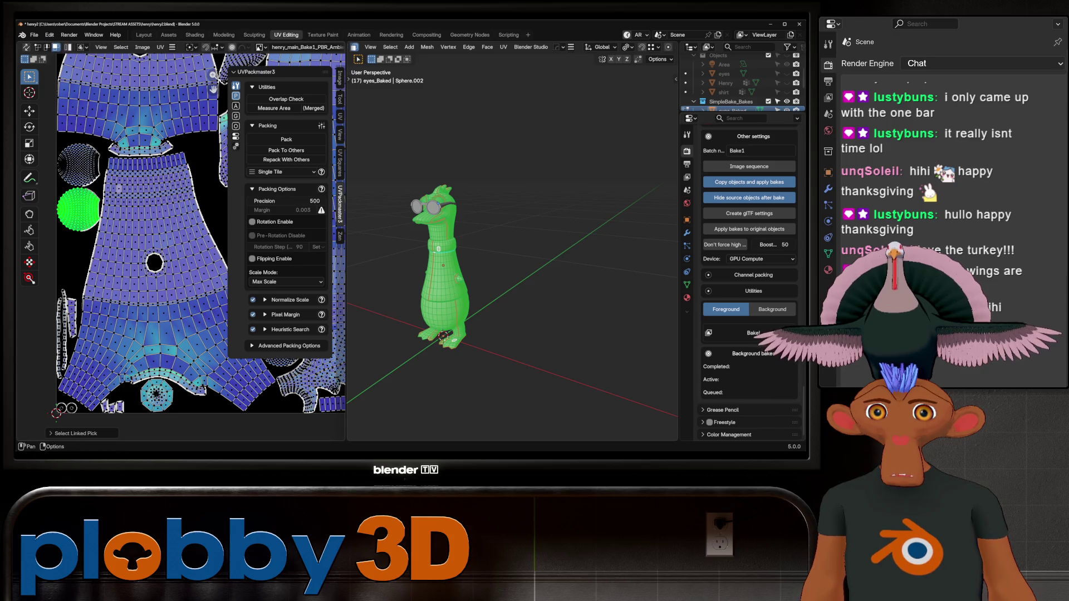
- Show the henry_main_Bake1_PBR_Ambient Occlusion image in the UV editor and select a face
click(204, 47)
click(265, 47)
key(Return)
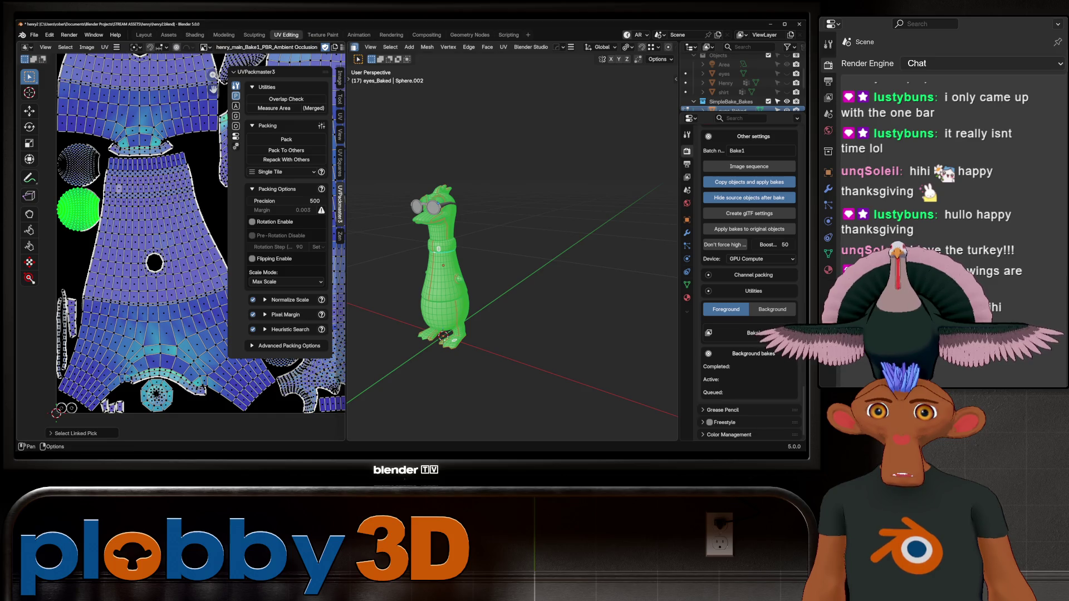
click(459, 278)
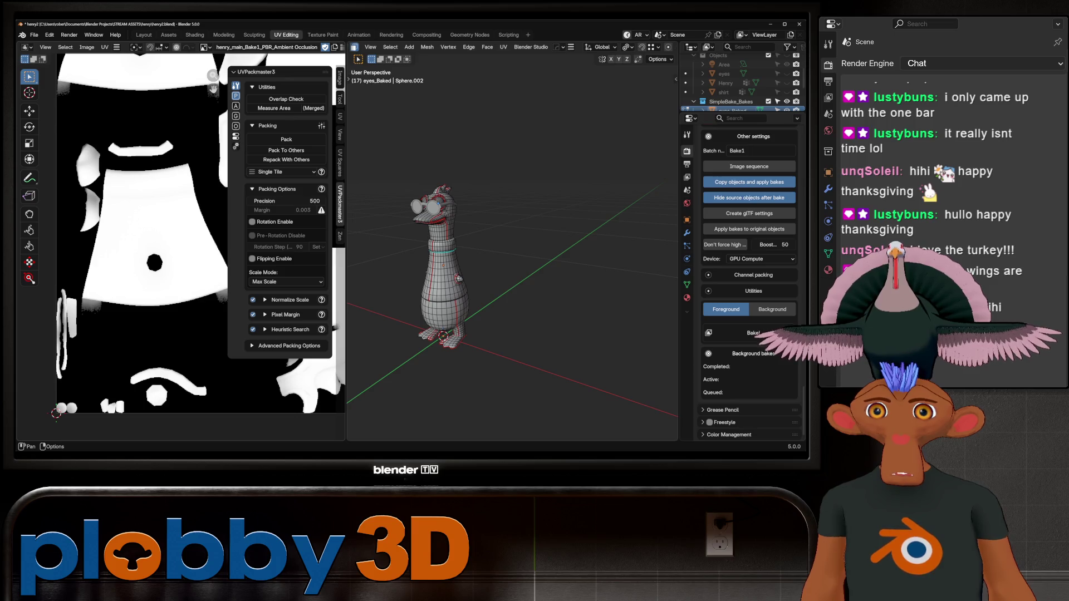
- Display the PBR_Diffuse, then the PBR_Normal baked map in the UV editor
click(204, 47)
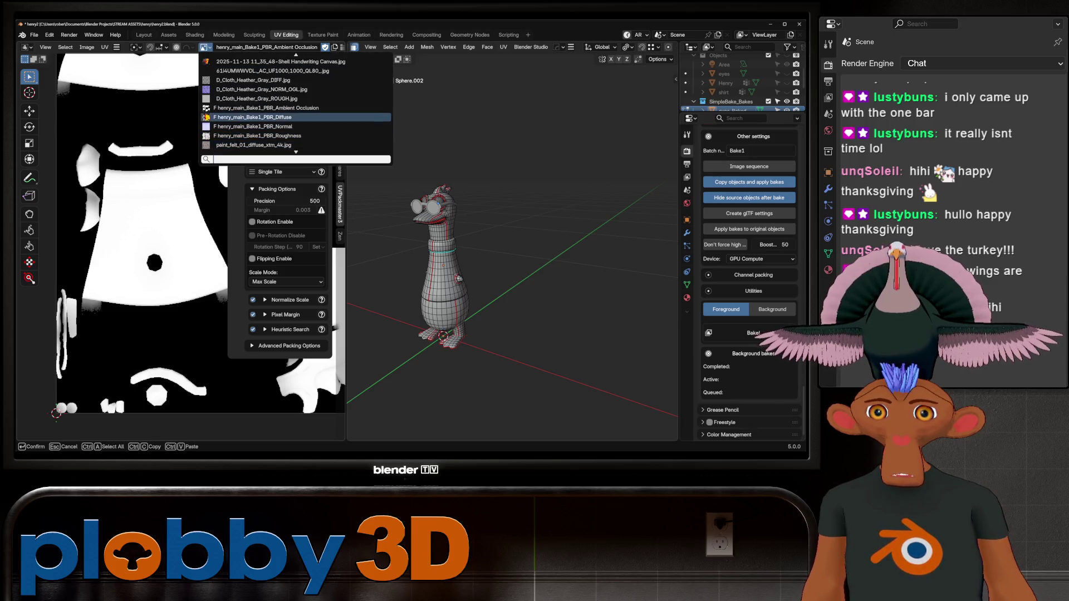
click(251, 117)
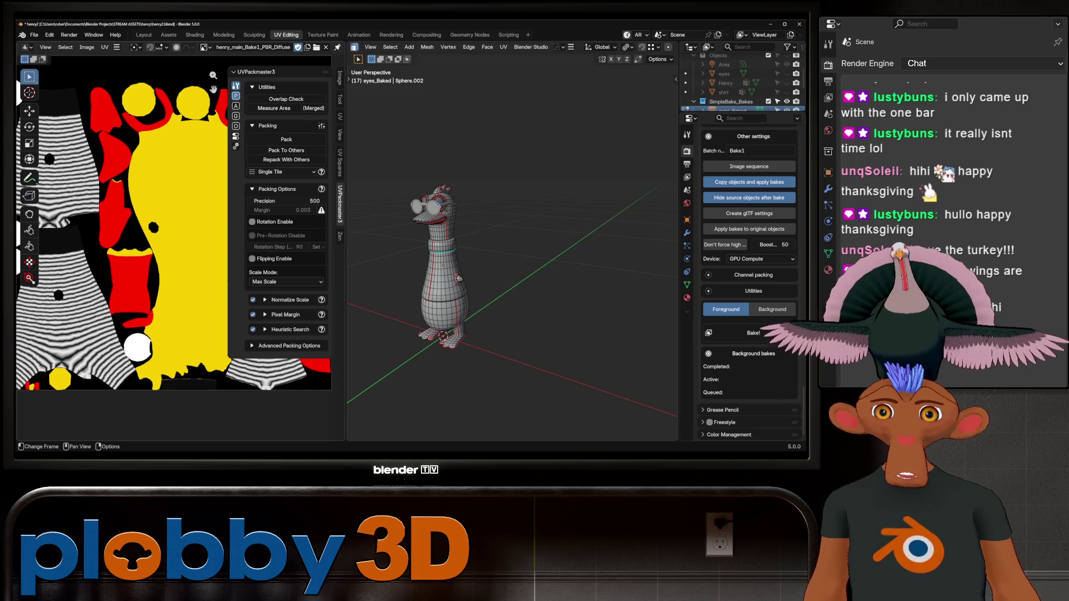
click(205, 47)
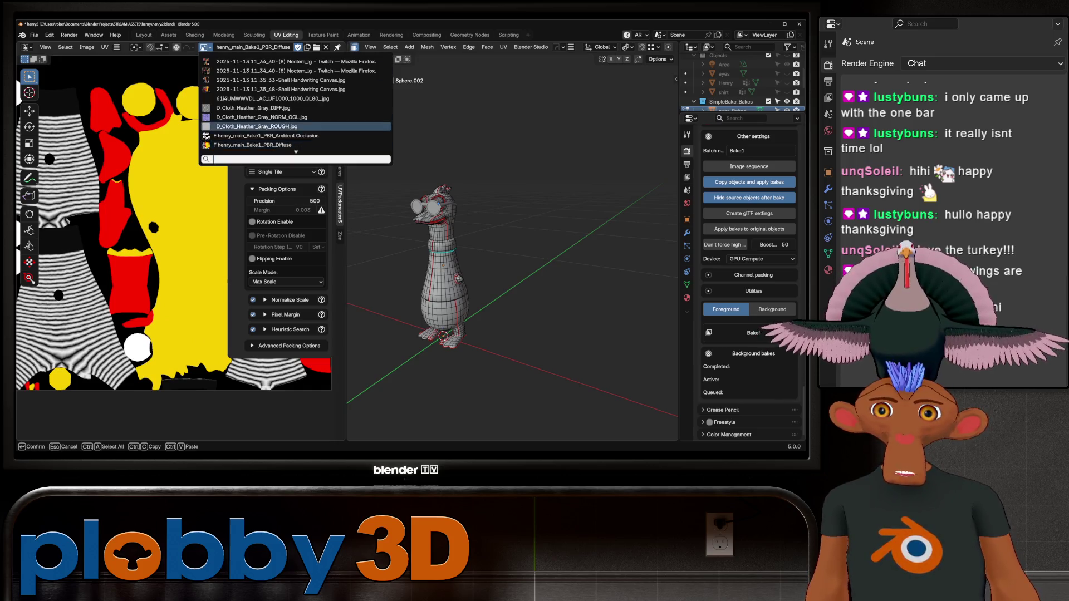
scroll(250, 142, down, 1)
click(250, 145)
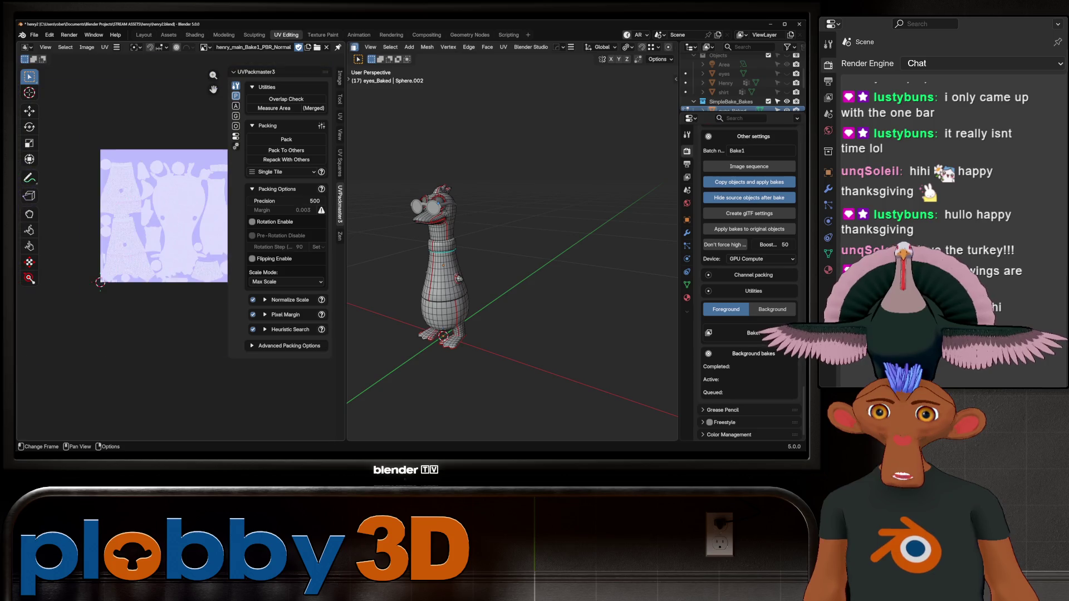
- Pan across the normal map, then exit Edit Mode and return to the Layout workspace
scroll(96, 215, up, 4)
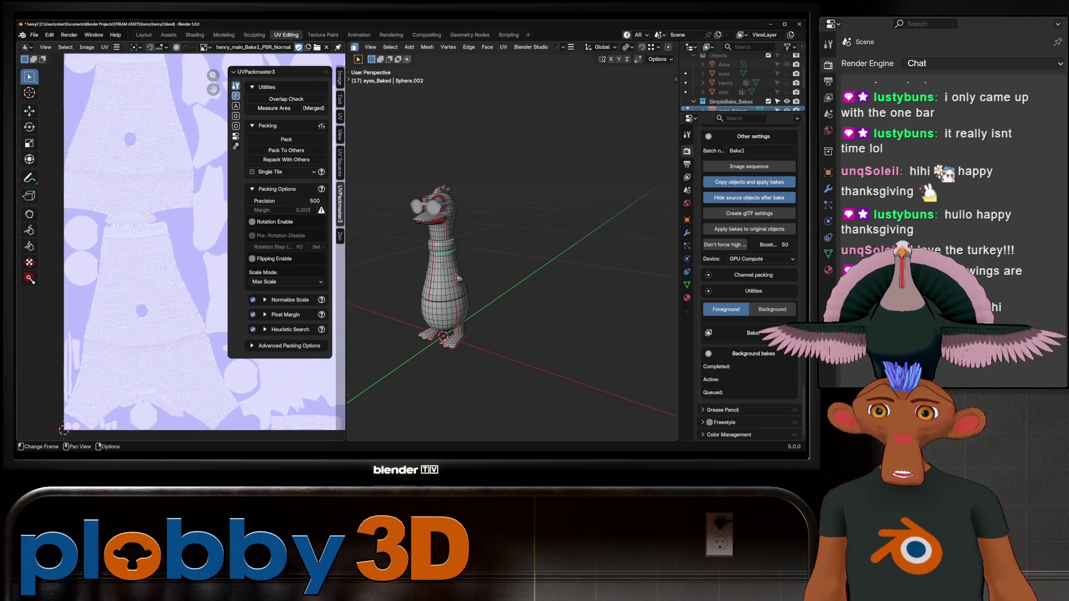
scroll(140, 250, down, 3)
middle_drag(139, 250, 103, 257)
scroll(408, 239, up, 2)
key(Tab)
click(144, 35)
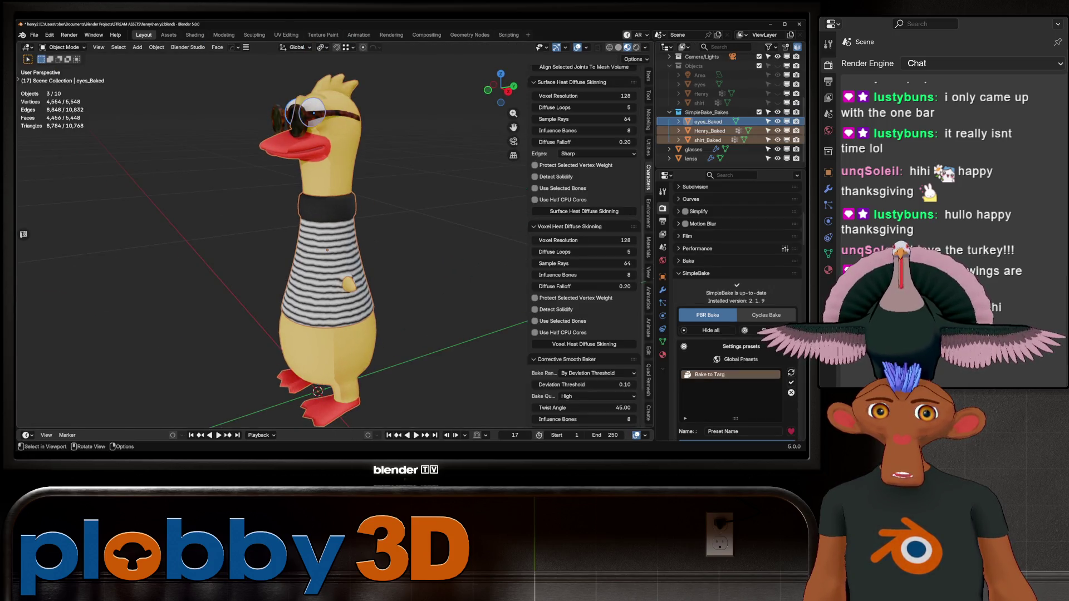
click(662, 355)
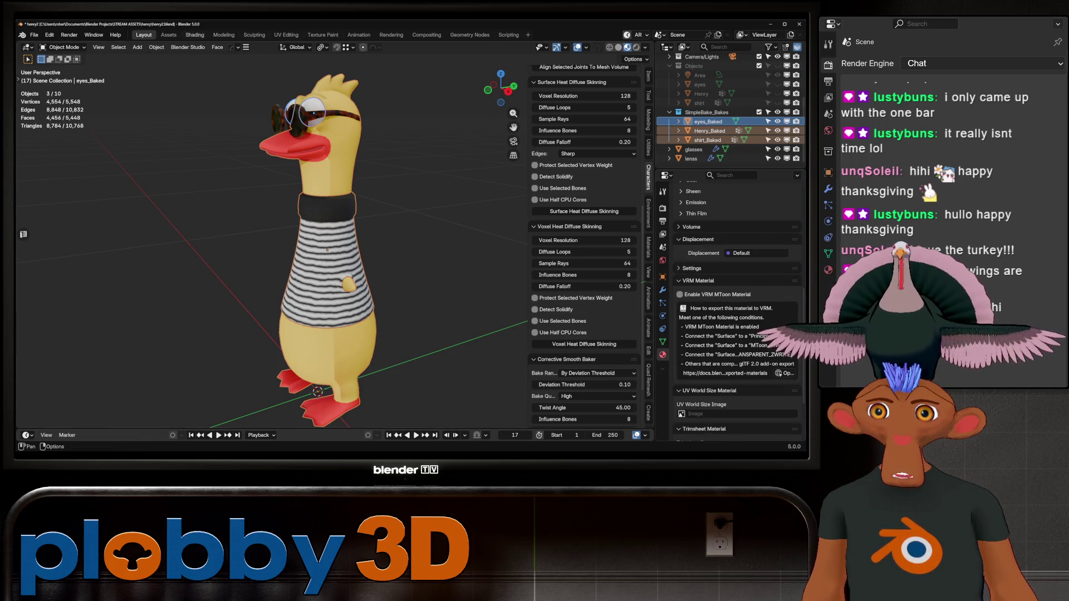
key(ctrl+Page_Down)
key(ctrl+Page_Down)
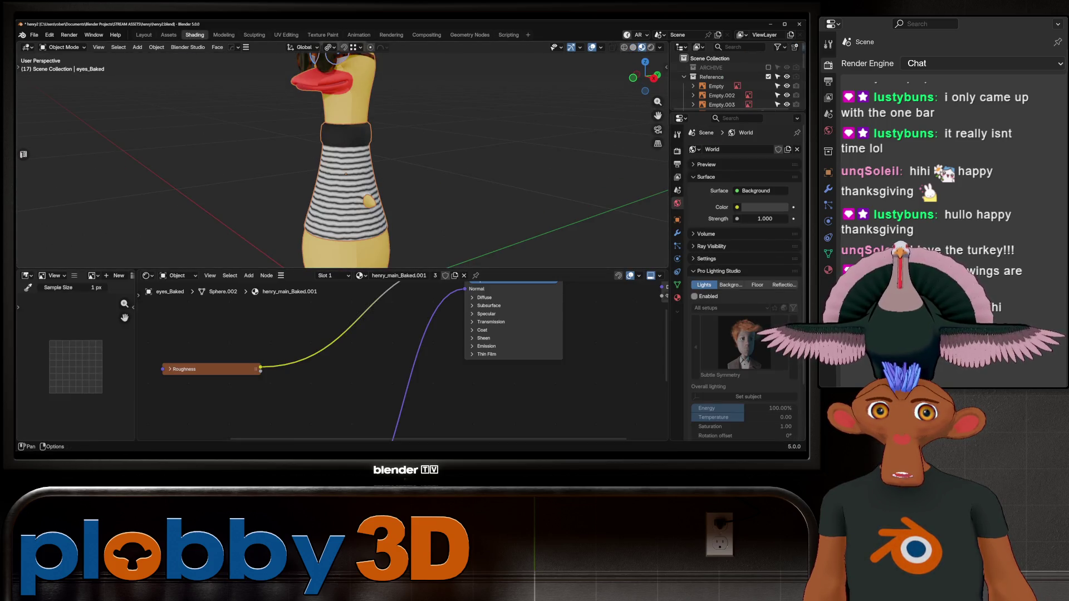
scroll(400, 359, down, 4)
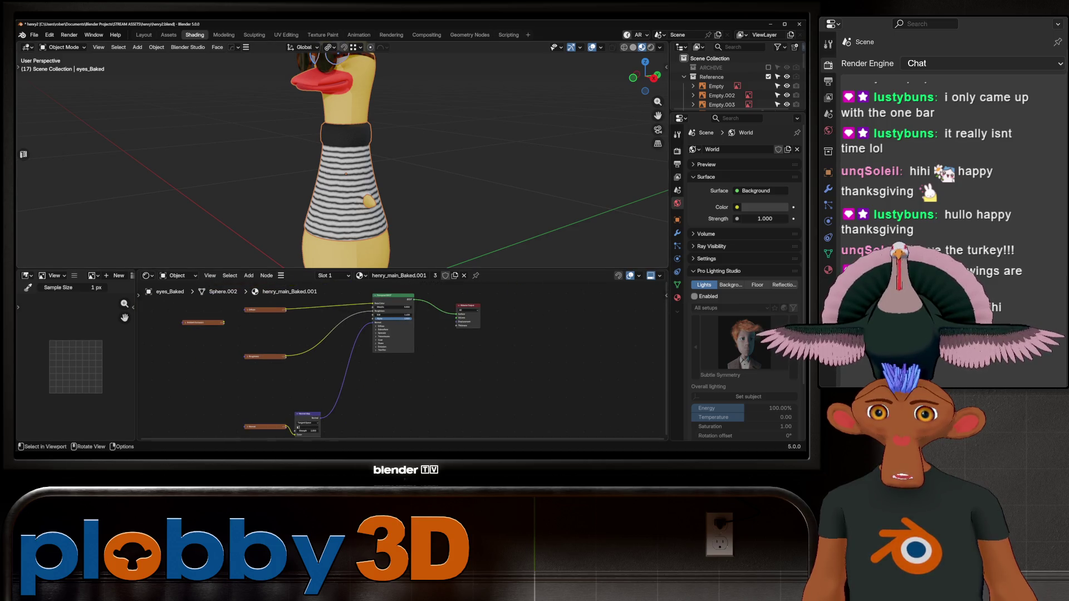
click(92, 275)
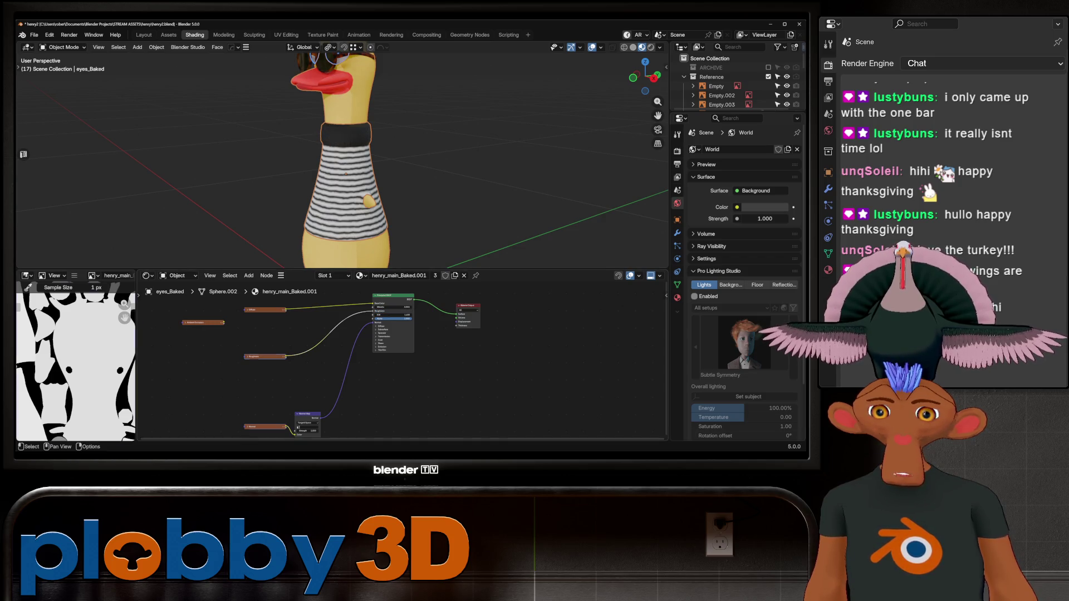
click(266, 427)
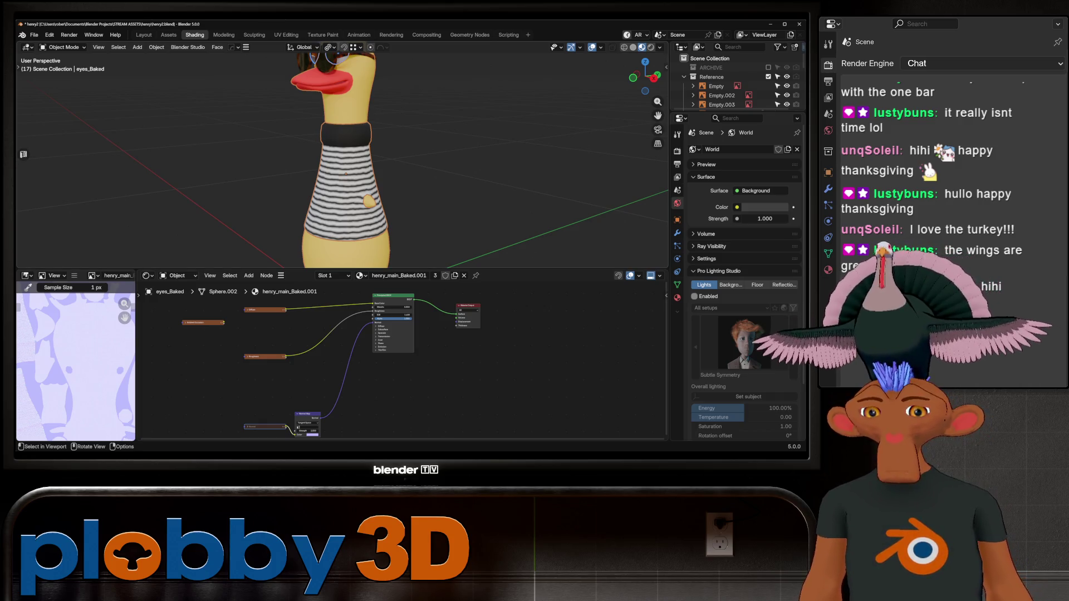
mouse_move(345, 167)
middle_down()
mouse_move(362, 189)
mouse_move(373, 178)
mouse_move(339, 174)
mouse_move(401, 184)
middle_up()
scroll(339, 174, down, 8)
- Expand the baked Normal image node and change its Color Space from Linear Rec.709 to Non-Color
middle_drag(334, 211, 456, 214)
key(Home)
scroll(287, 432, up, 5)
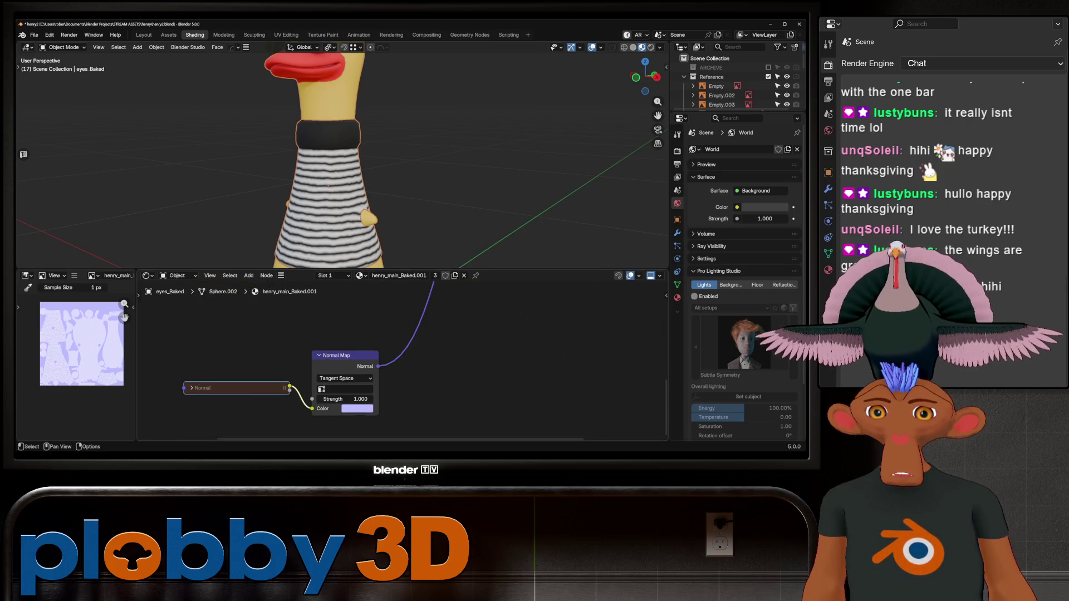
key(h)
scroll(278, 362, down, 2)
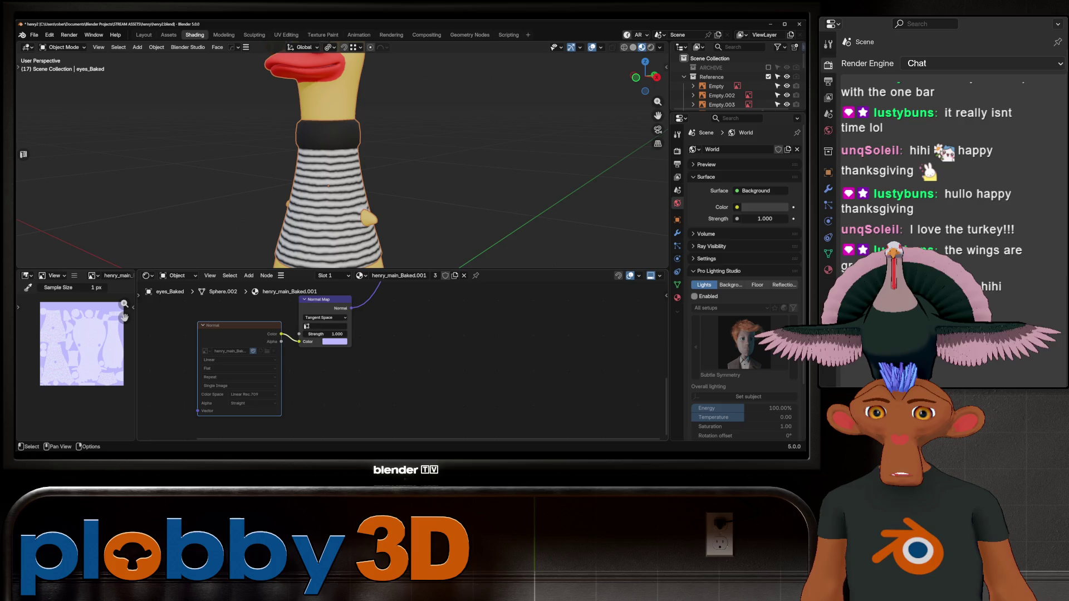
click(252, 394)
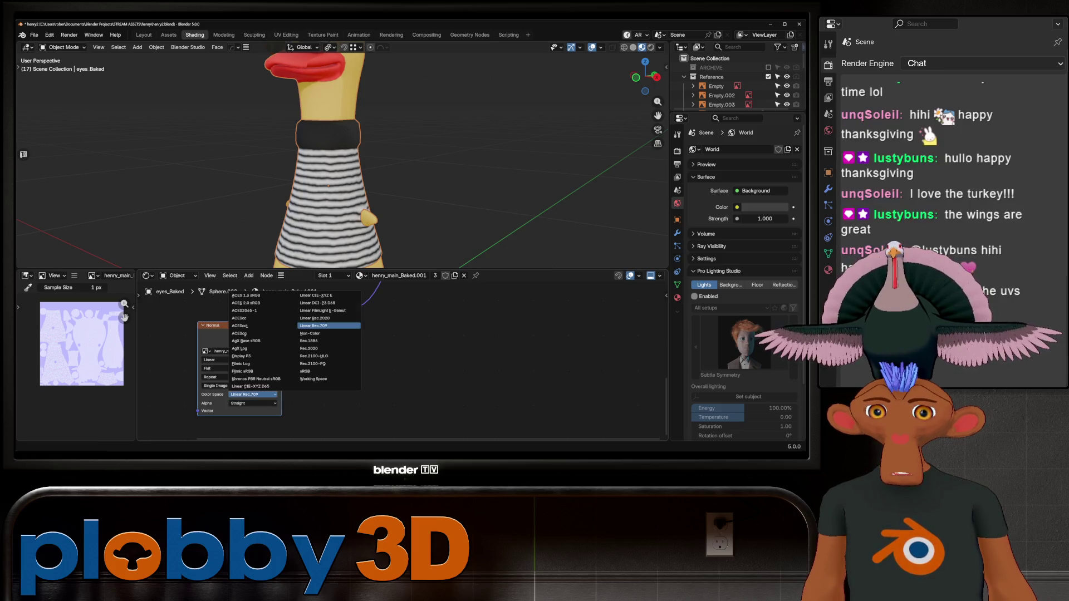
click(310, 333)
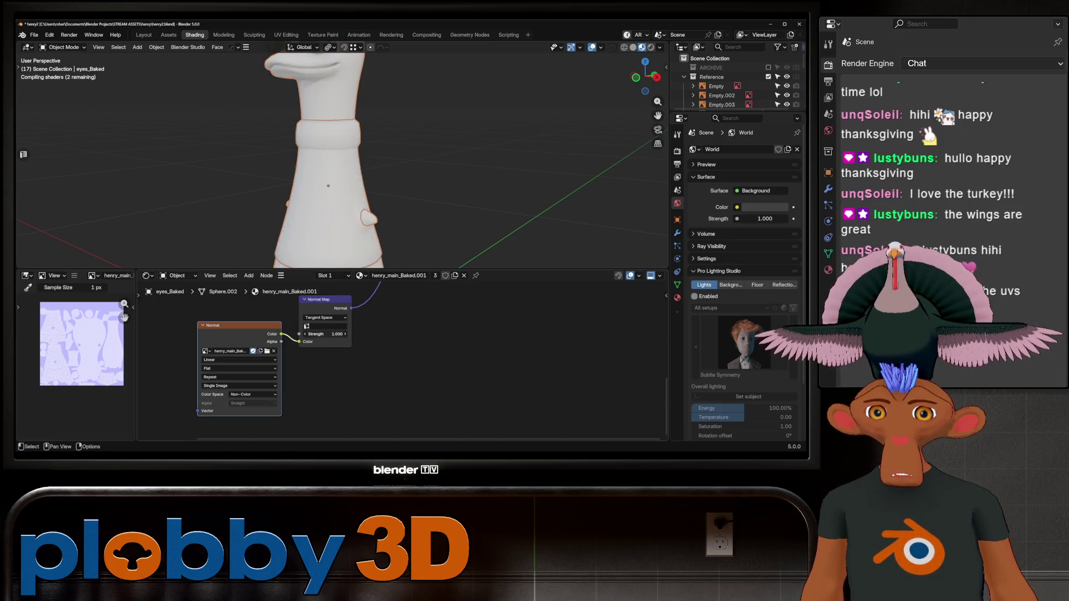
click(252, 394)
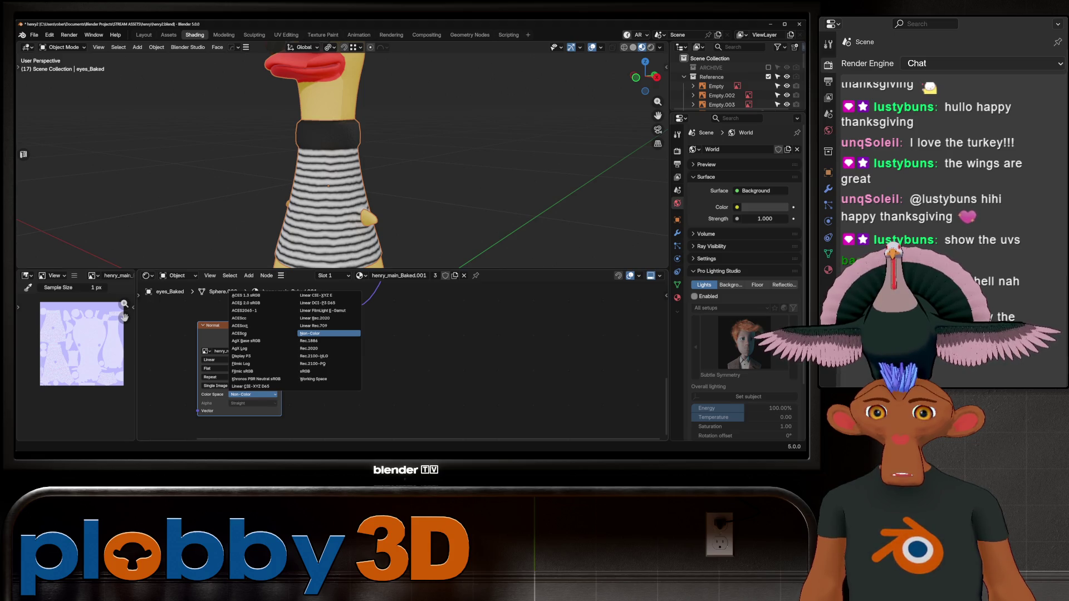
scroll(343, 167, down, 3)
mouse_move(343, 167)
middle_down()
mouse_move(390, 172)
mouse_move(368, 178)
mouse_move(367, 167)
middle_up()
scroll(367, 167, up, 2)
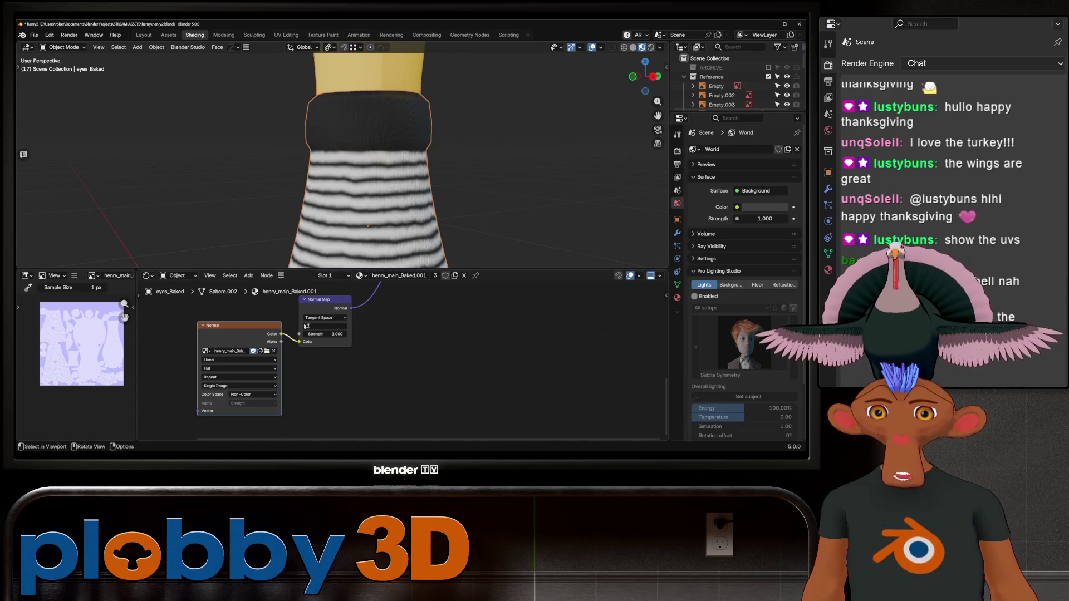
click(325, 311)
- Mute and unmute the Normal Map node to compare the striped body's shading
key(m)
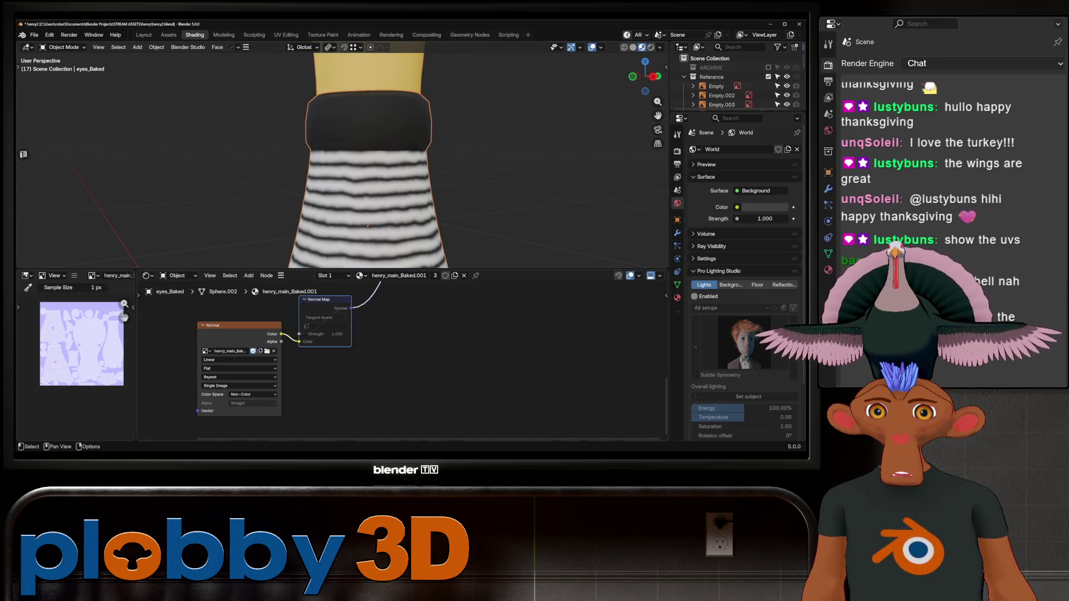
key(m)
key(m)
key(m)
key(m)
key(Escape)
key(m)
mouse_move(368, 167)
middle_down()
mouse_move(320, 198)
mouse_move(359, 202)
middle_up()
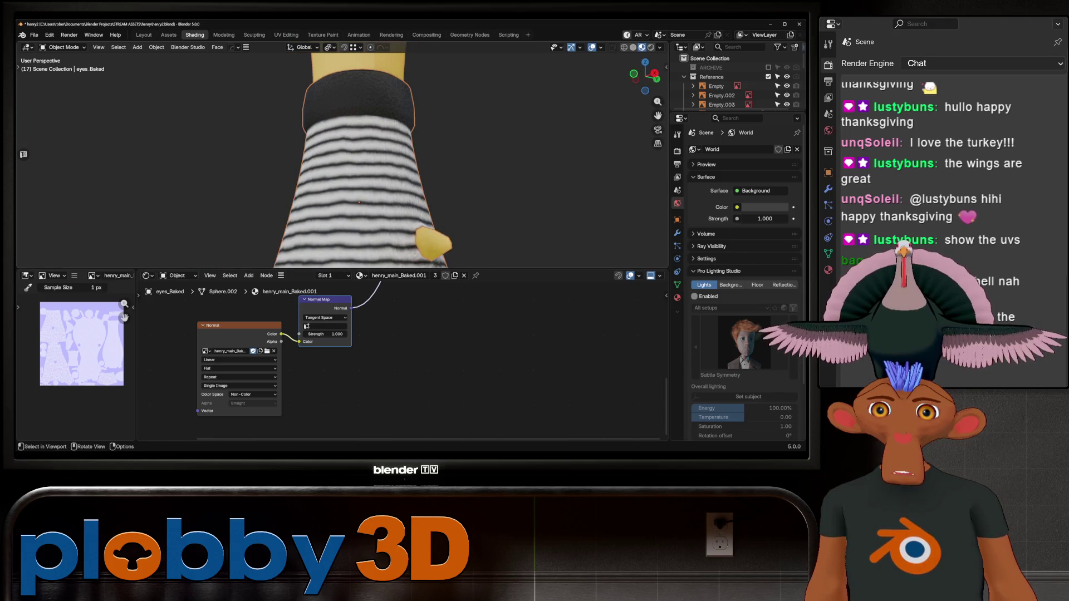
scroll(359, 203, up, 6)
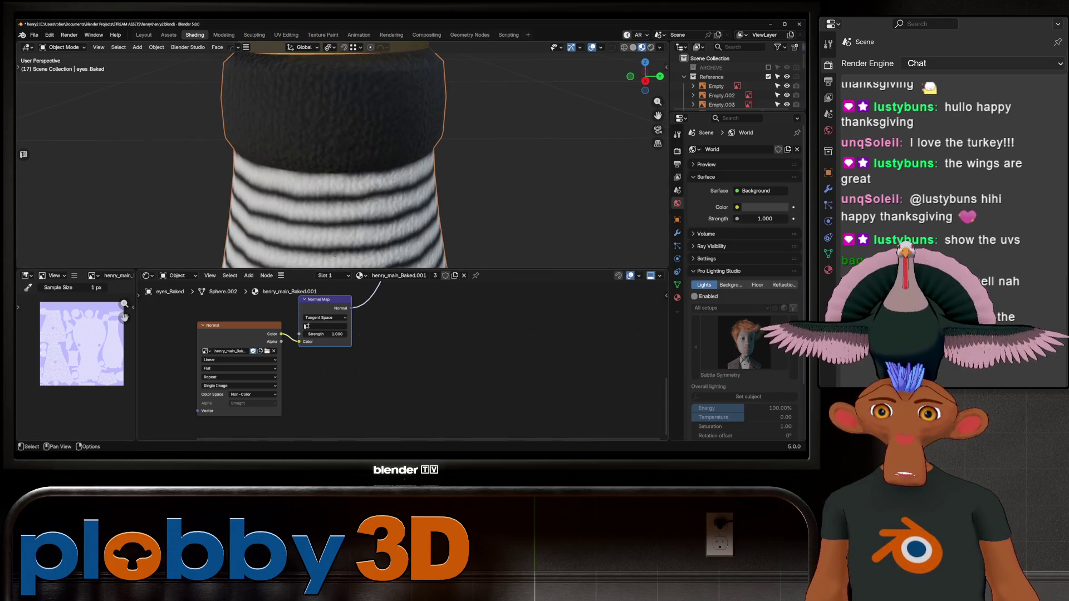
scroll(334, 167, down, 3)
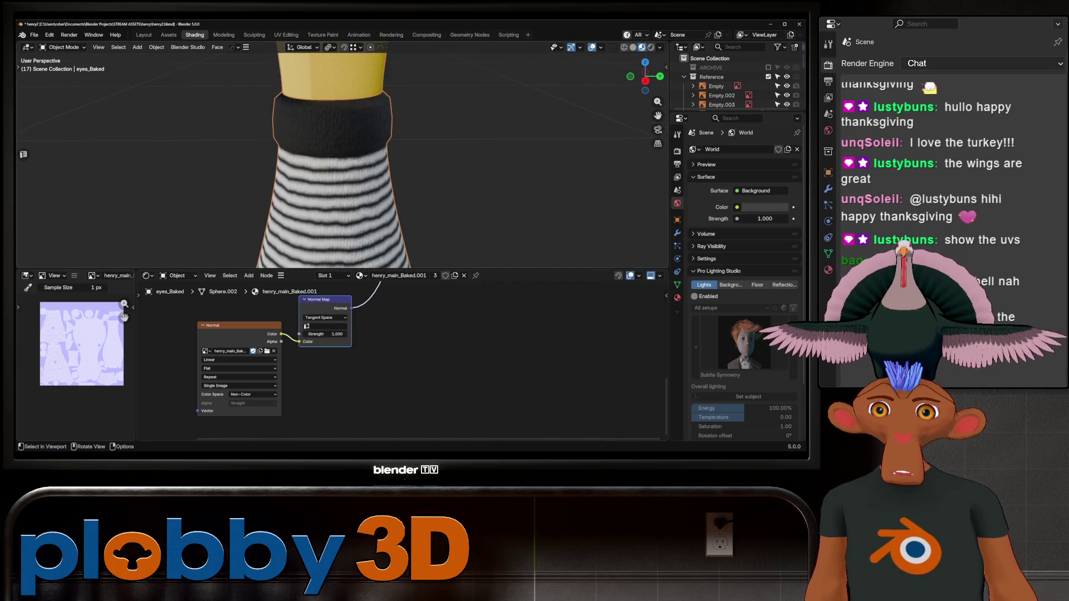
scroll(333, 207, down, 8)
mouse_move(356, 189)
middle_down()
mouse_move(399, 163)
mouse_move(361, 167)
middle_up()
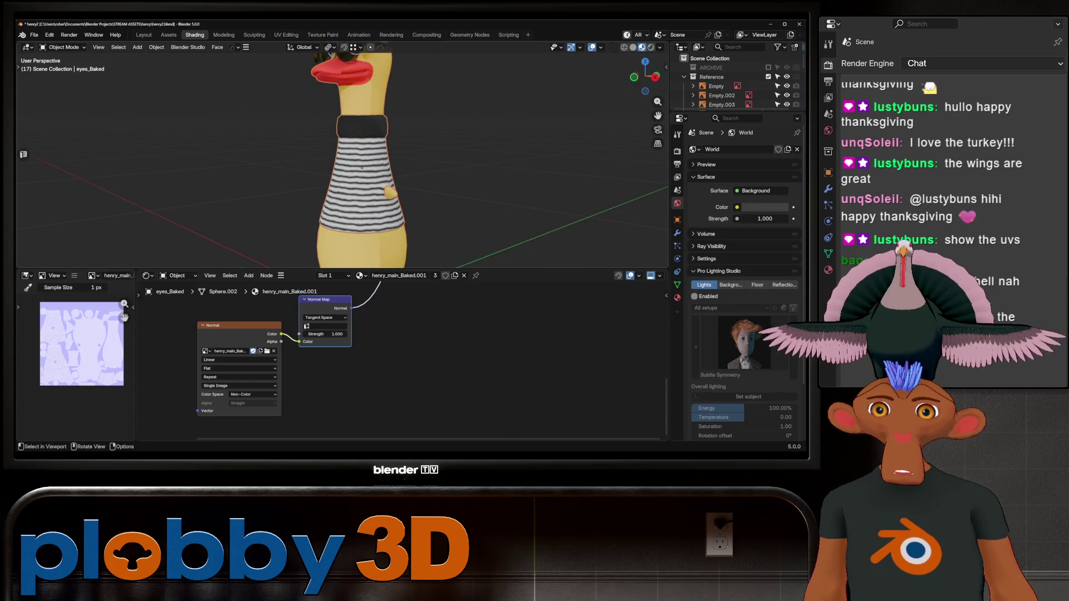
shift+scroll(342, 156, up, 3)
scroll(342, 156, up, 6)
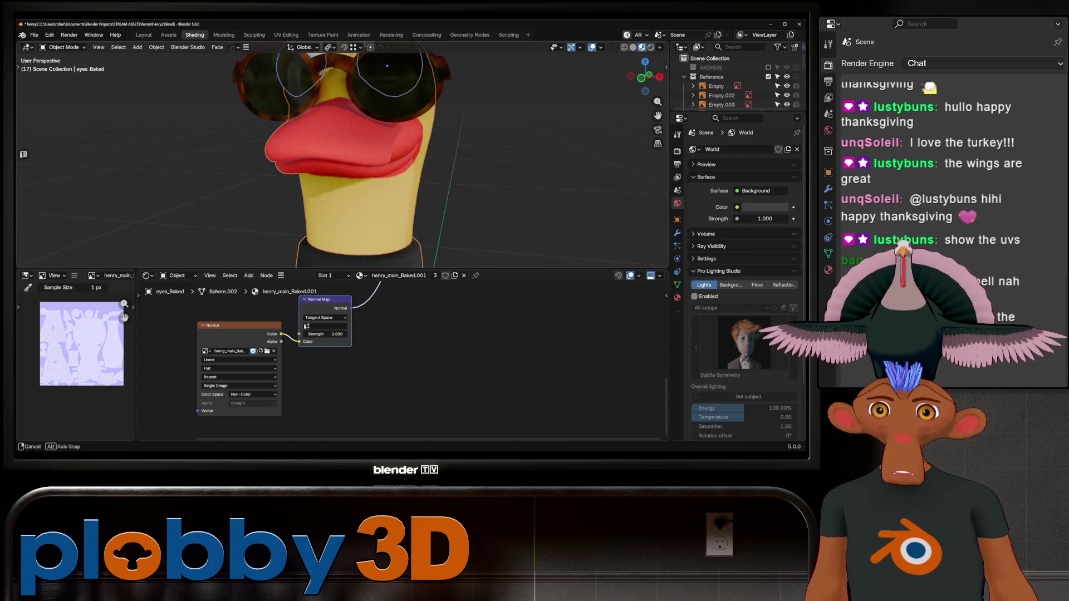
scroll(333, 156, up, 1)
- Make Henry_Baked active and drag the Normal Map strength toward about 8.24
click(334, 145)
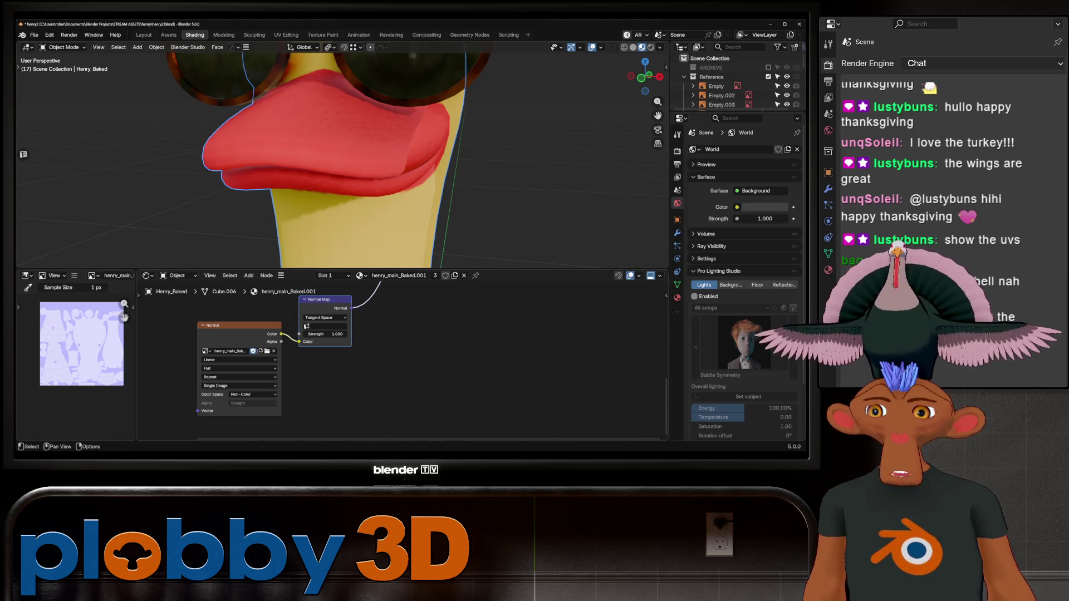
scroll(342, 162, down, 5)
mouse_move(343, 161)
middle_down()
mouse_move(289, 164)
mouse_move(384, 161)
mouse_move(312, 162)
middle_up()
middle_drag(325, 339, 322, 368)
drag(325, 367, 376, 367)
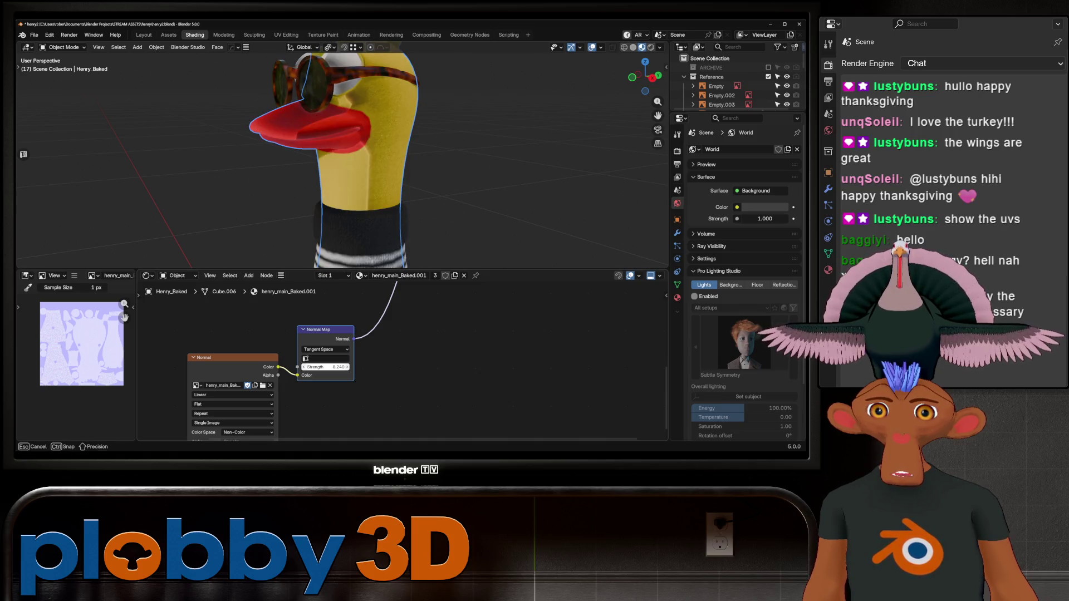
- Reset the strength to 1.000 and compare the shading in Object Space and World Space
key(Escape)
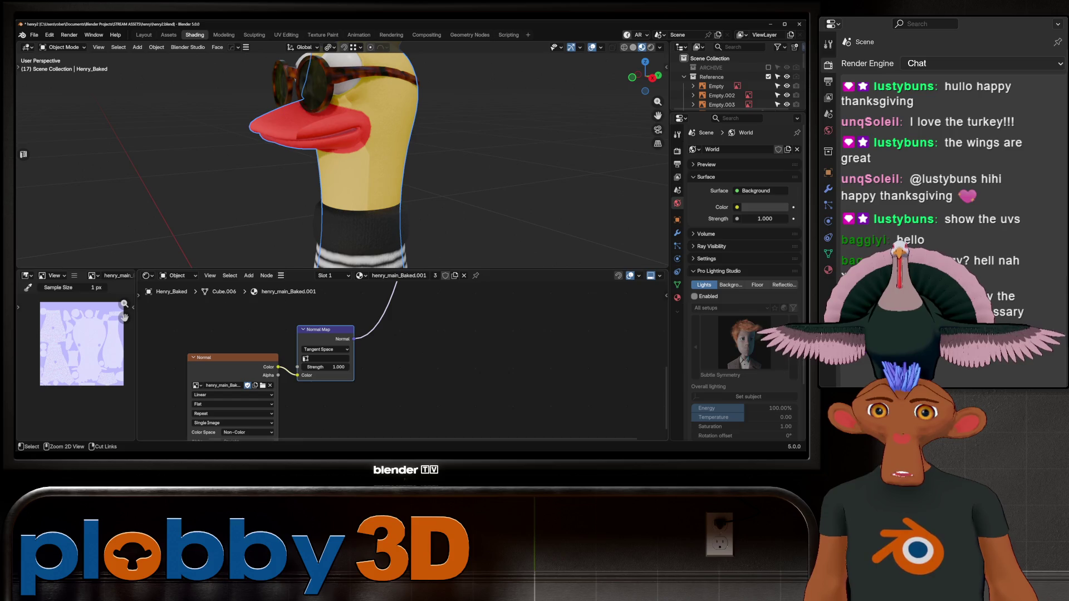
click(326, 349)
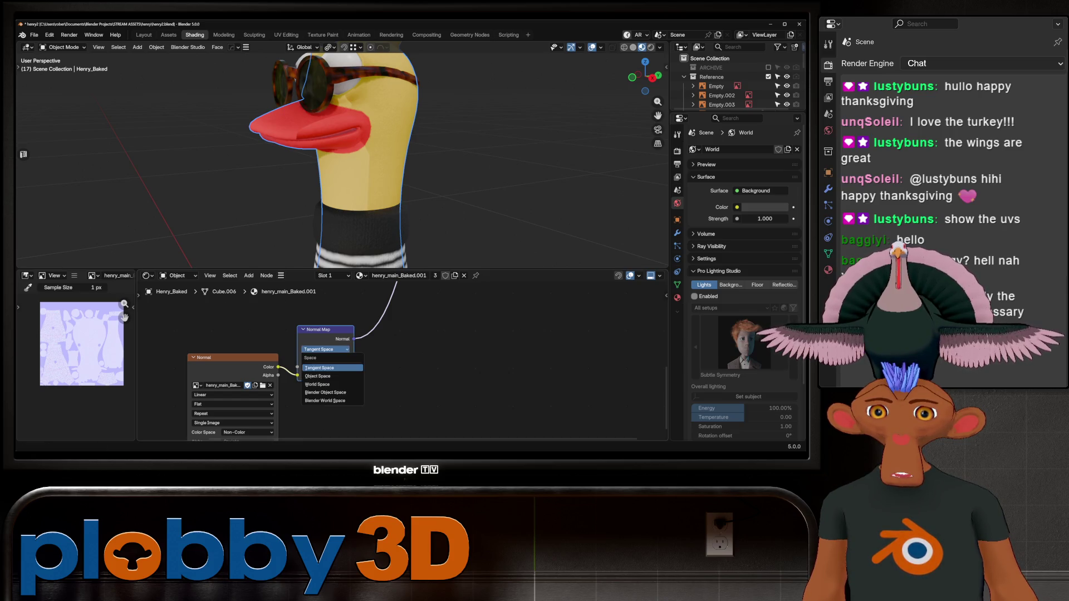
click(329, 377)
mouse_move(357, 167)
middle_down()
mouse_move(501, 161)
mouse_move(276, 173)
middle_up()
shift+middle_drag(334, 222, 334, 95)
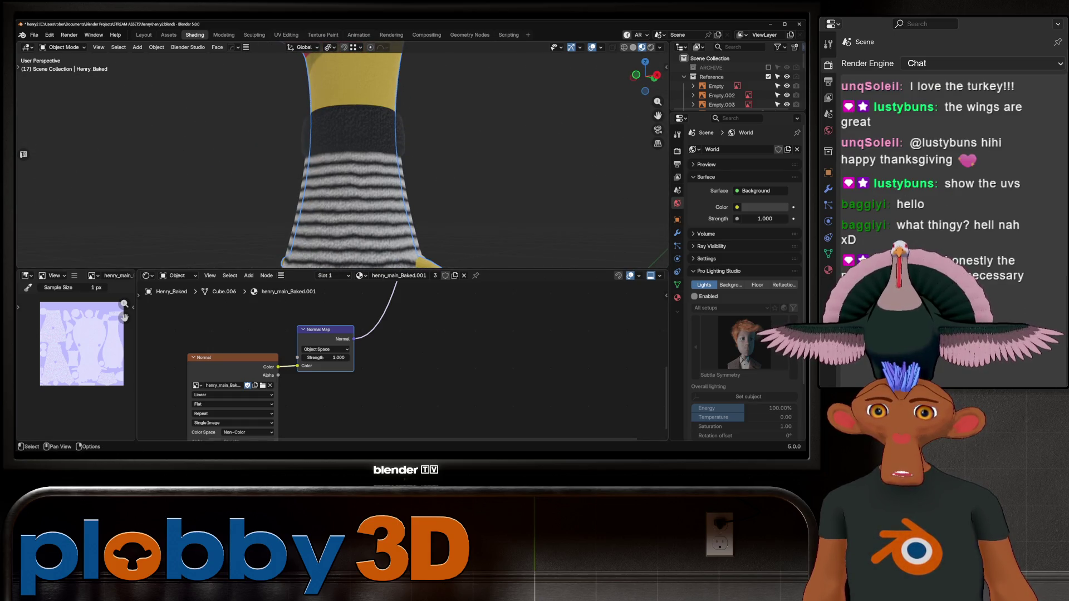
click(325, 349)
click(329, 384)
scroll(356, 167, down, 5)
mouse_move(356, 167)
middle_down()
mouse_move(312, 167)
mouse_move(334, 167)
mouse_move(334, 120)
mouse_move(345, 162)
mouse_move(334, 145)
mouse_move(390, 151)
mouse_move(303, 171)
mouse_move(308, 155)
mouse_move(314, 183)
mouse_move(309, 167)
mouse_move(290, 168)
mouse_move(306, 166)
middle_up()
scroll(312, 167, up, 5)
- Cycle the Normal Map through World and Blender World Space, settling on Tangent Space
click(325, 349)
click(323, 340)
click(325, 349)
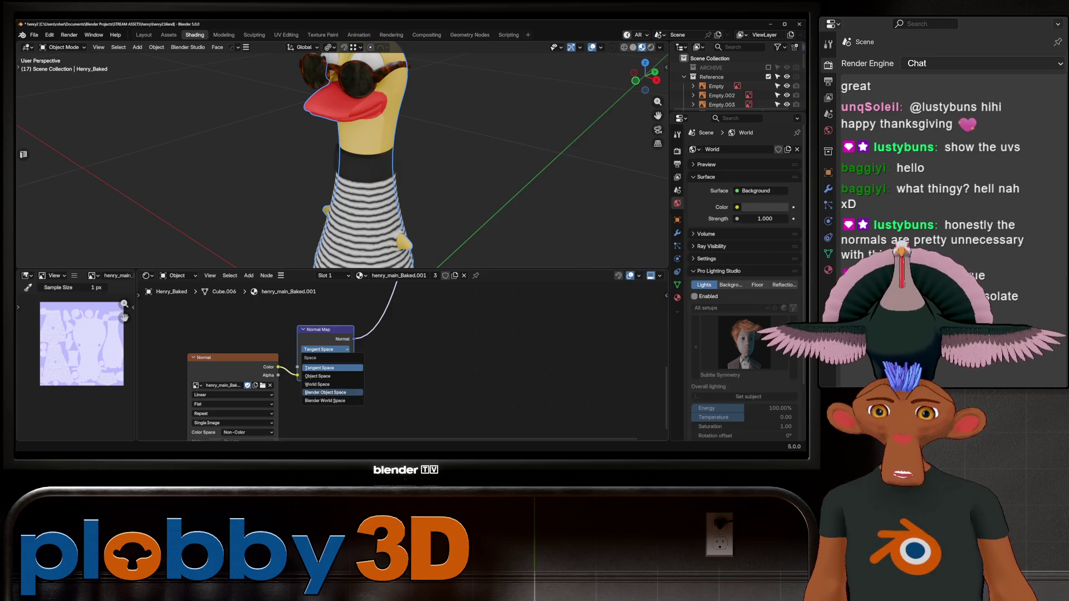
click(317, 384)
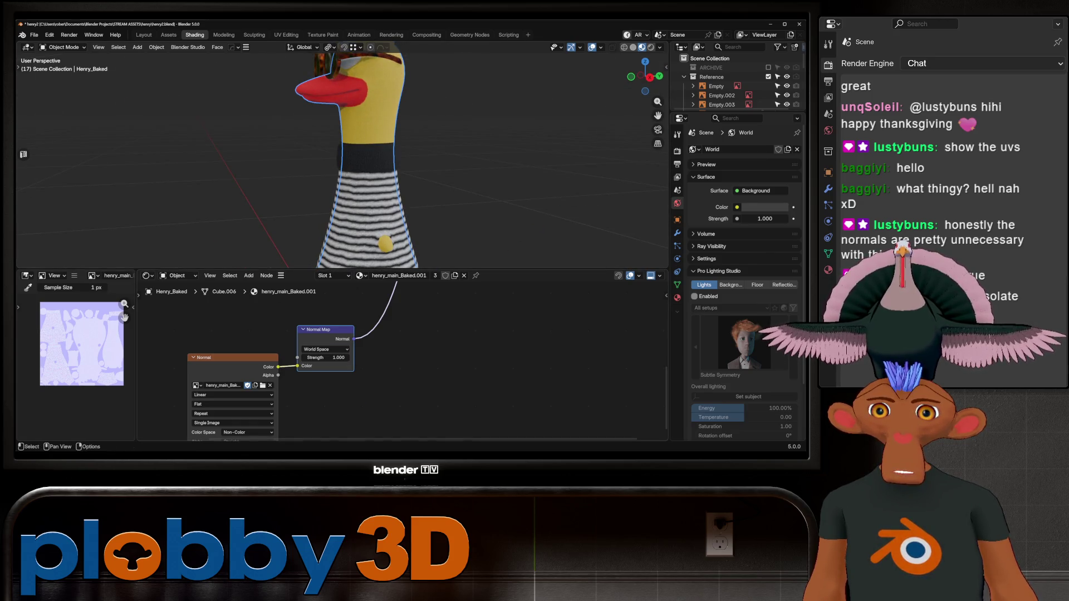
click(325, 350)
click(326, 400)
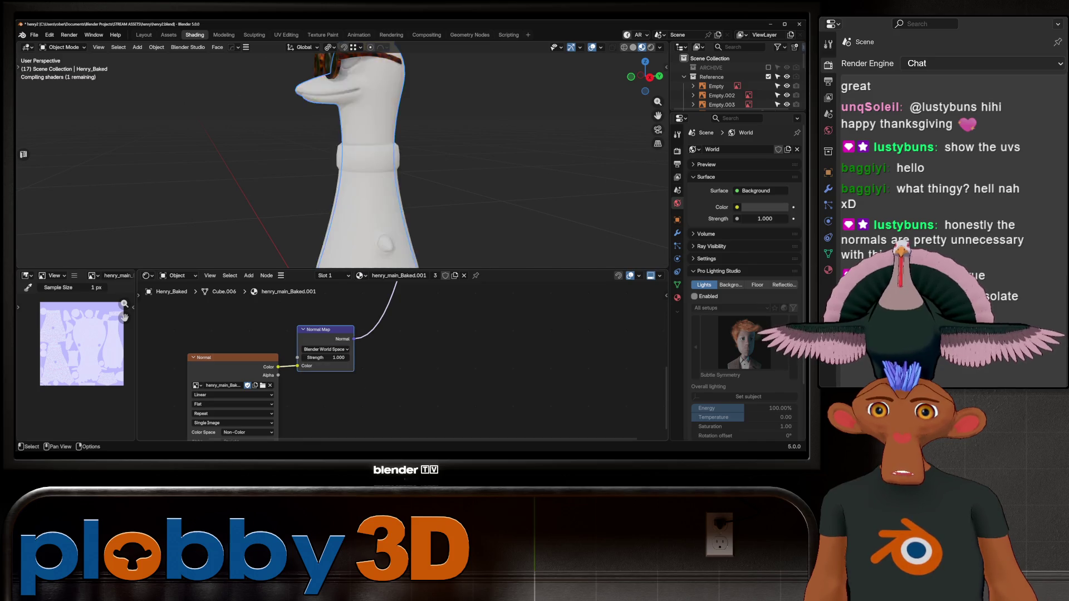
click(325, 349)
click(325, 367)
middle_drag(378, 167, 476, 167)
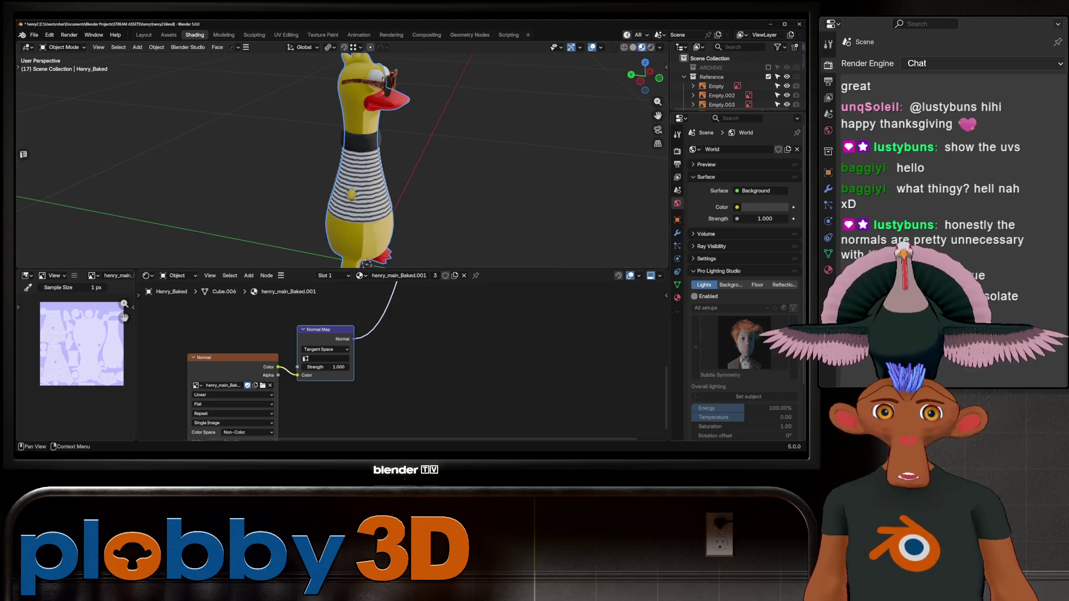
click(677, 151)
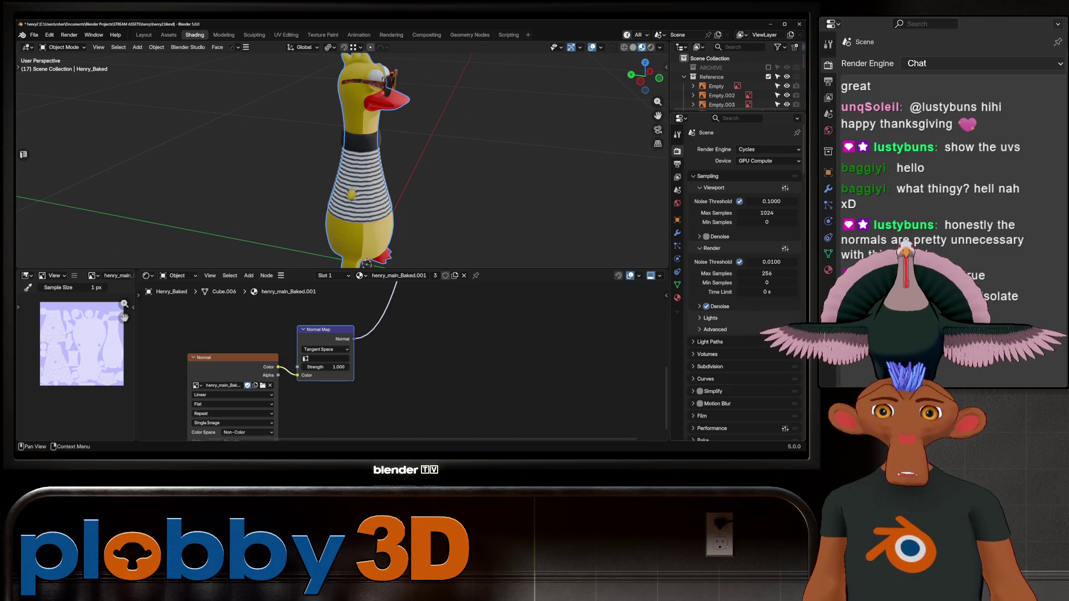
middle_drag(342, 162, 378, 162)
scroll(342, 162, down, 5)
scroll(342, 161, up, 2)
mouse_move(365, 217)
mouse_down()
mouse_move(346, 153)
mouse_move(369, 205)
mouse_up()
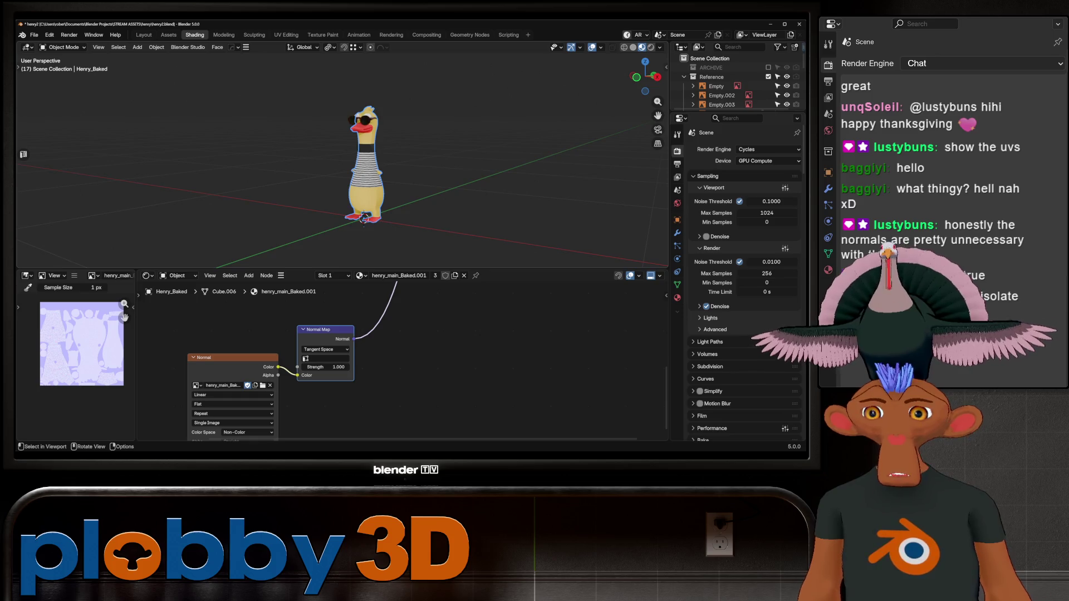
scroll(362, 249, up, 2)
scroll(362, 249, up, 3)
middle_drag(362, 250, 368, 181)
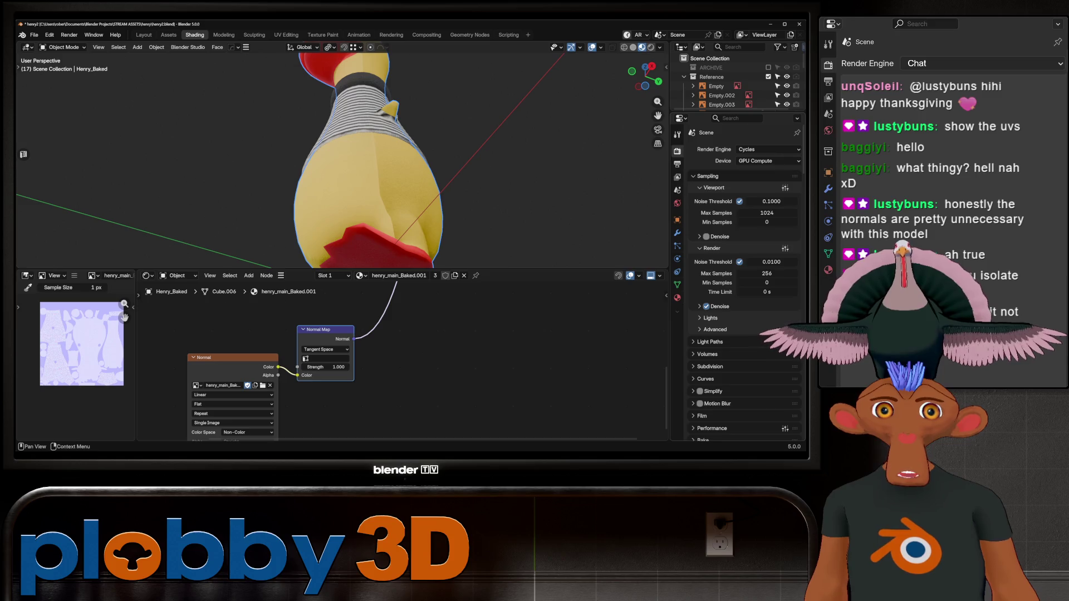
scroll(745, 284, down, 15)
scroll(745, 283, down, 6)
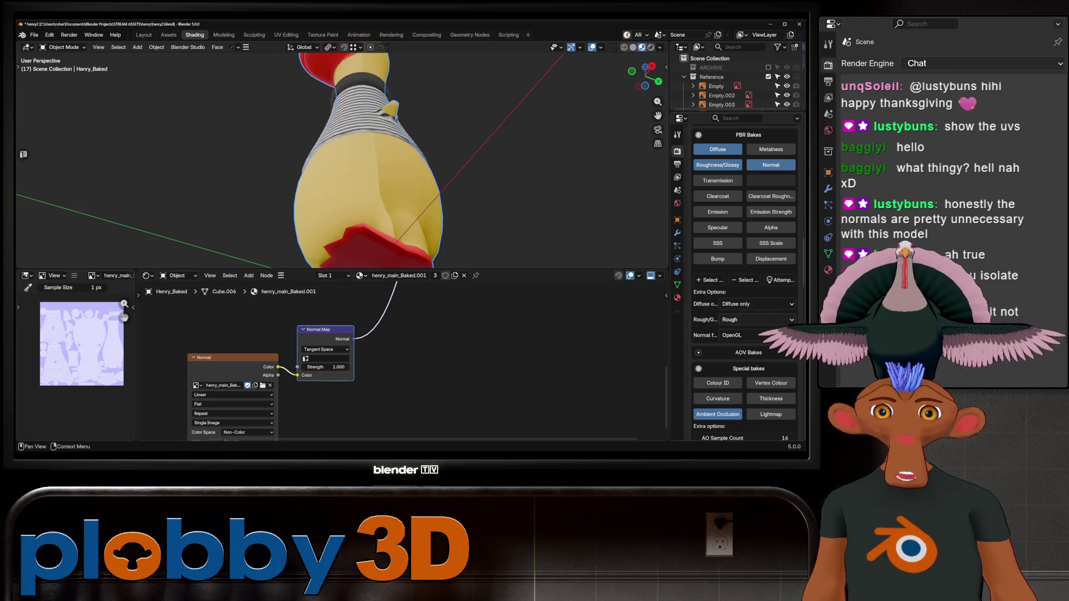
scroll(745, 282, down, 8)
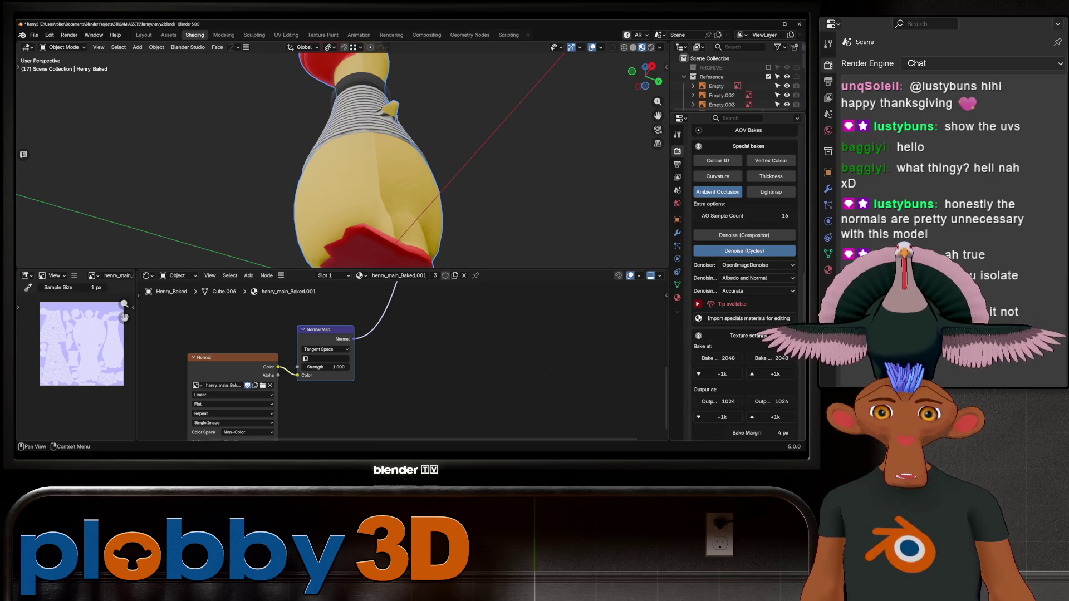
scroll(745, 283, down, 6)
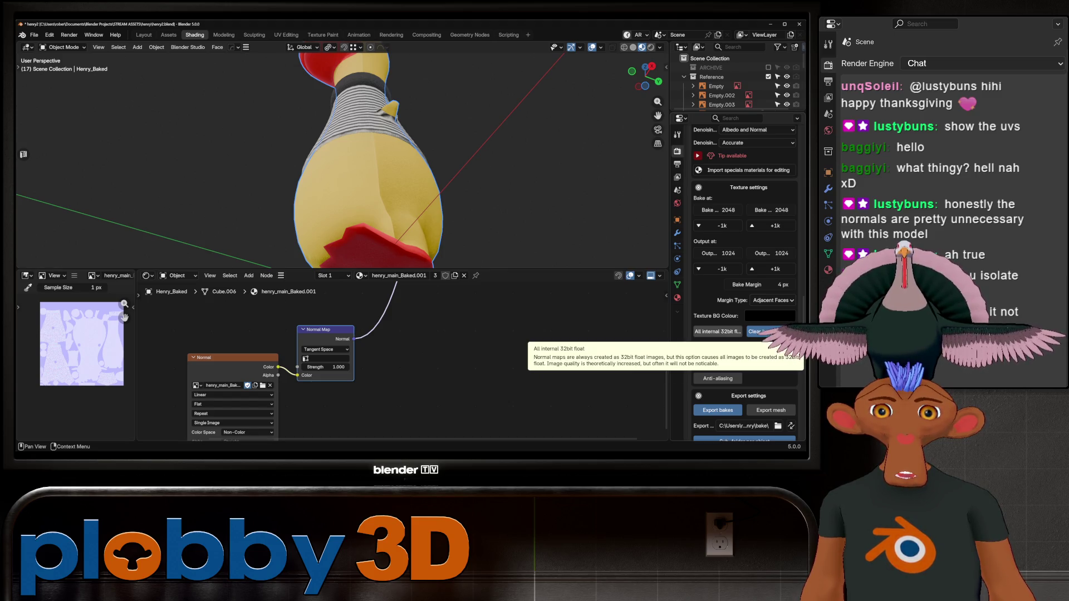
scroll(718, 332, down, 5)
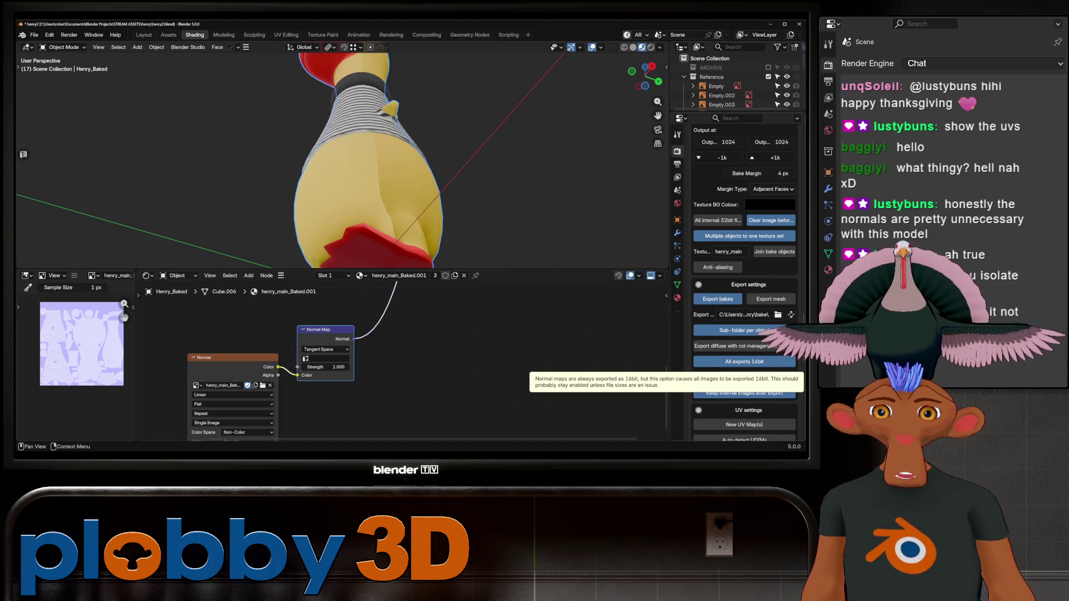
scroll(744, 334, down, 2)
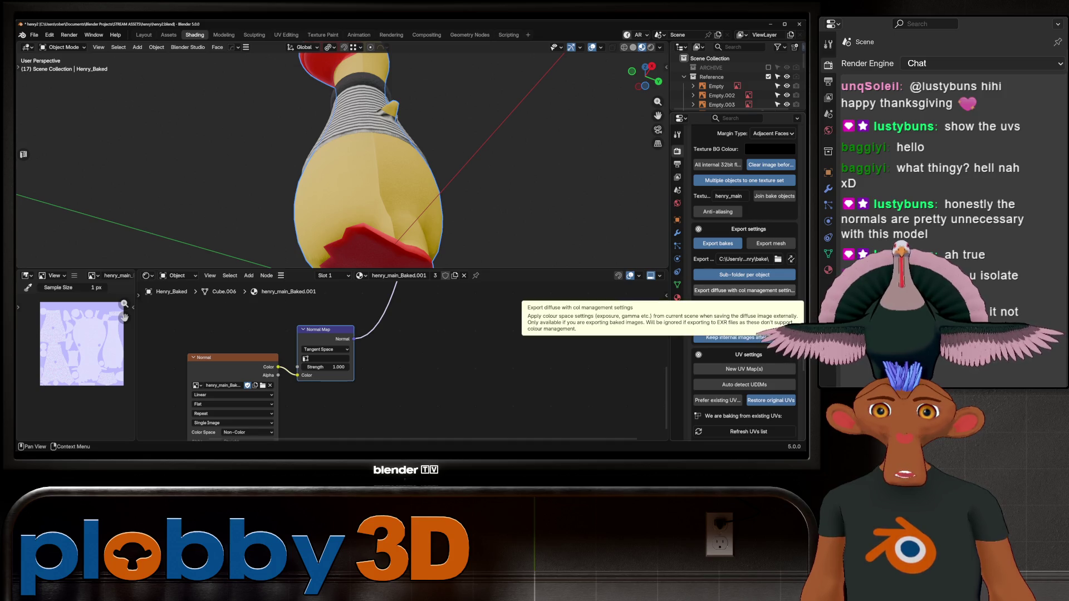
scroll(744, 301, down, 2)
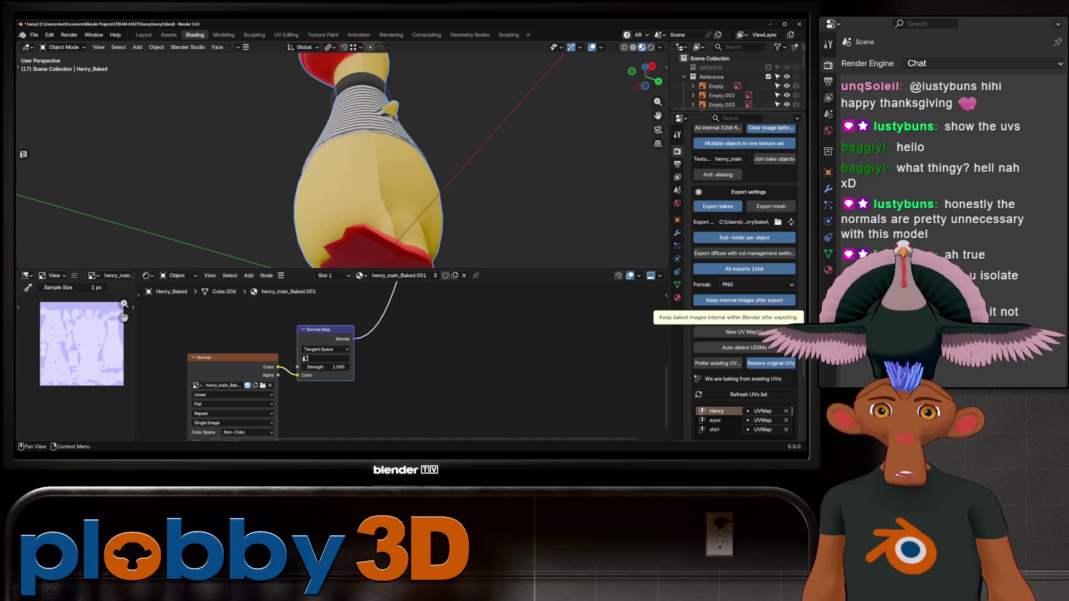
scroll(744, 282, down, 12)
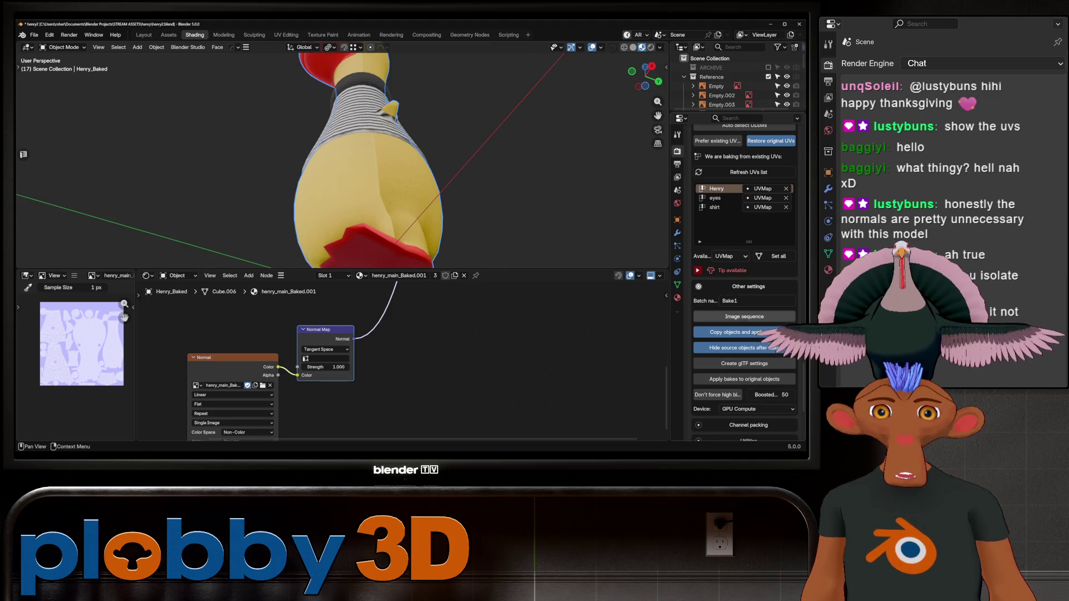
scroll(745, 283, down, 3)
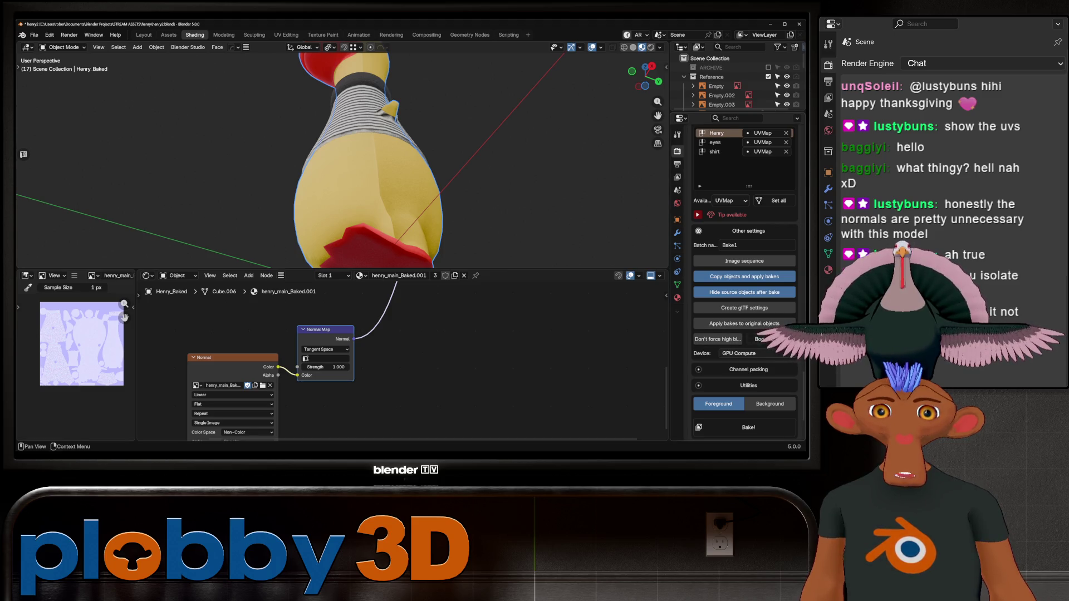
scroll(744, 282, down, 5)
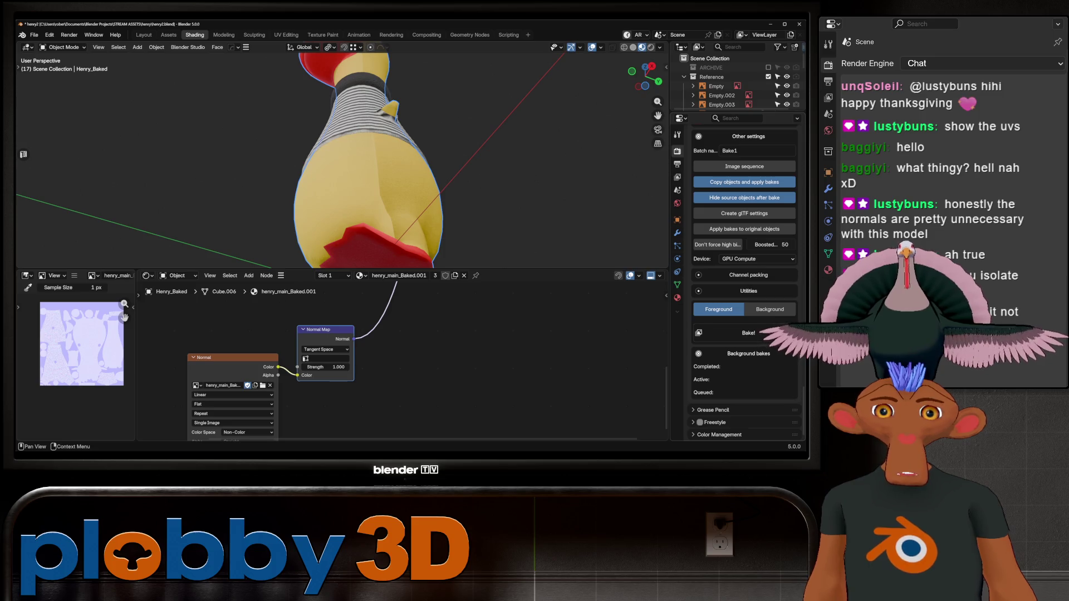
- Look through the bake utilities, channel packing and the duck body's mesh geometry data panels
click(748, 290)
click(748, 275)
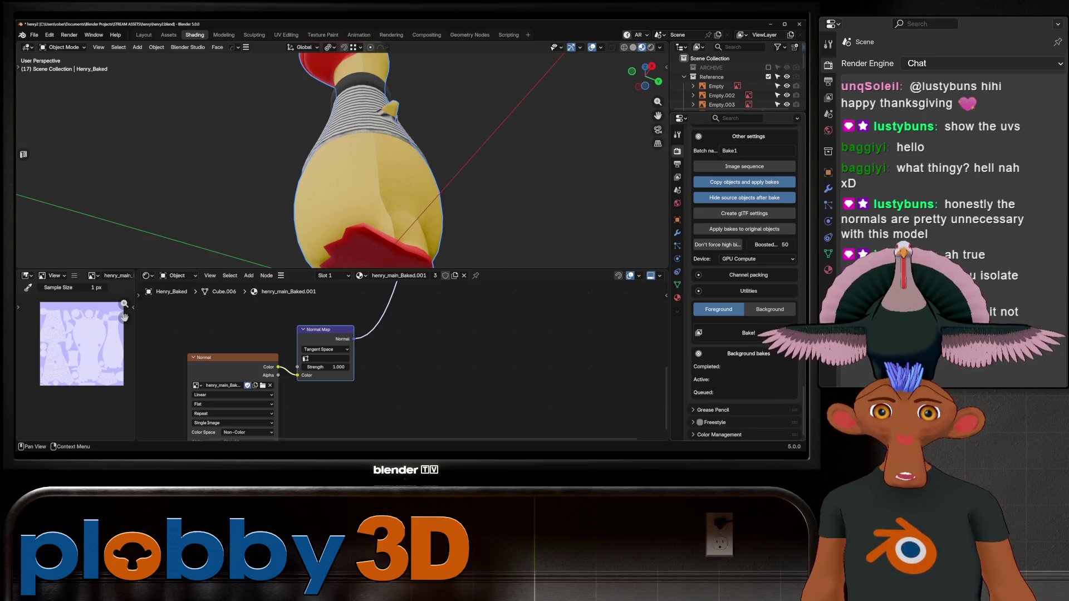
click(748, 275)
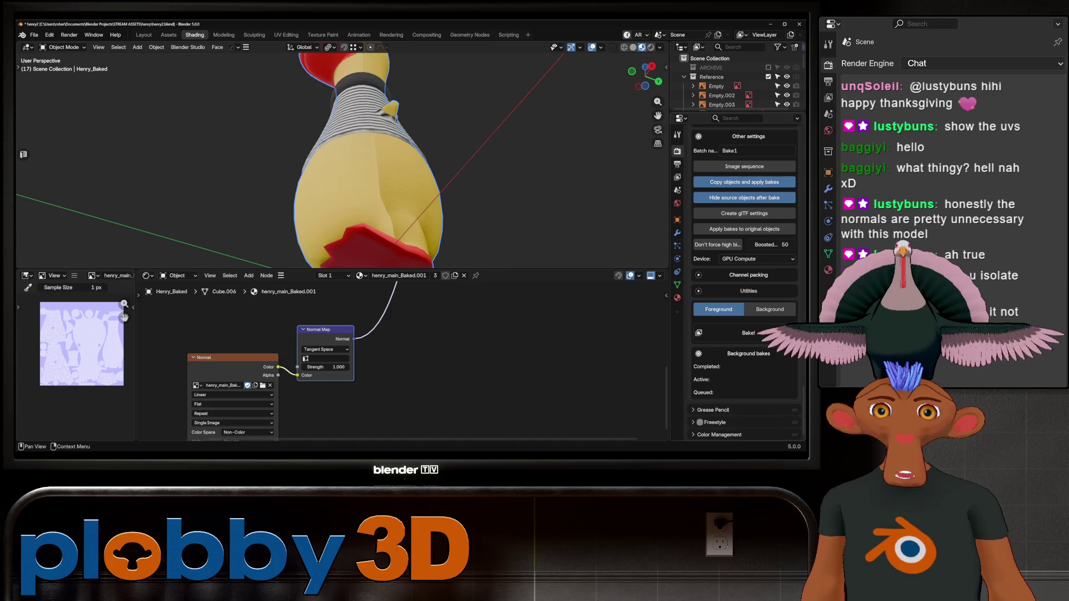
scroll(745, 283, up, 10)
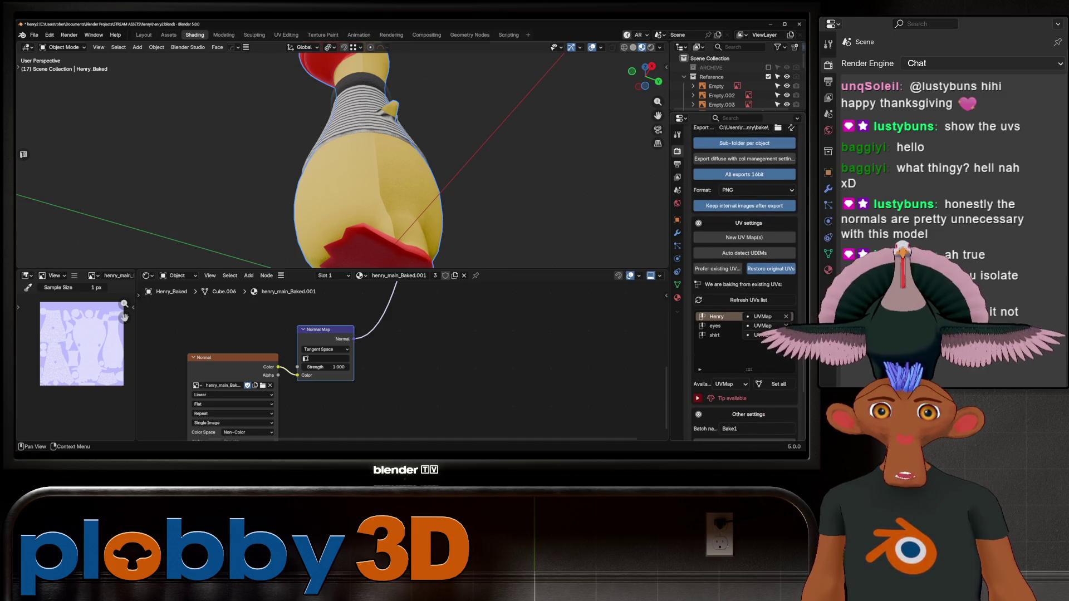
click(676, 285)
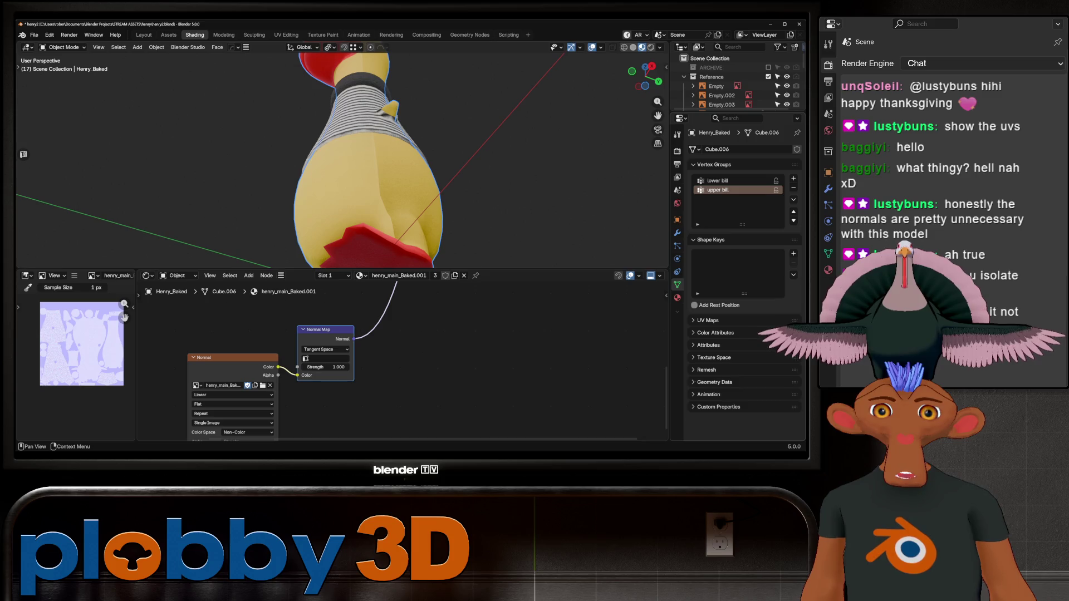
click(715, 382)
scroll(715, 381, down, 1)
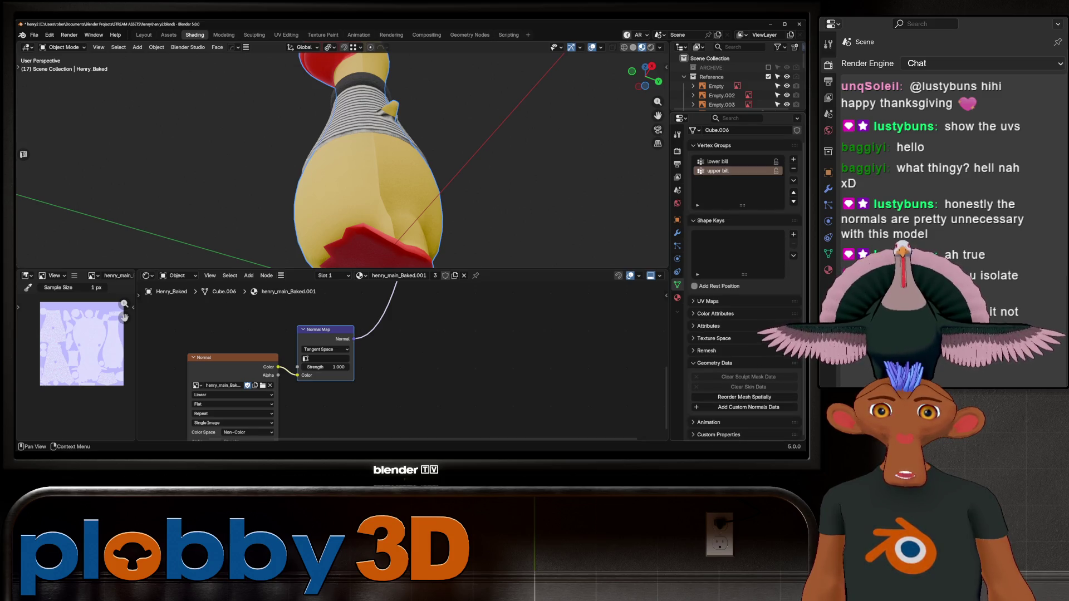
click(715, 363)
mouse_move(334, 139)
middle_down()
mouse_move(337, 195)
mouse_move(356, 222)
mouse_move(378, 234)
mouse_move(400, 212)
mouse_move(400, 183)
mouse_move(423, 184)
middle_up()
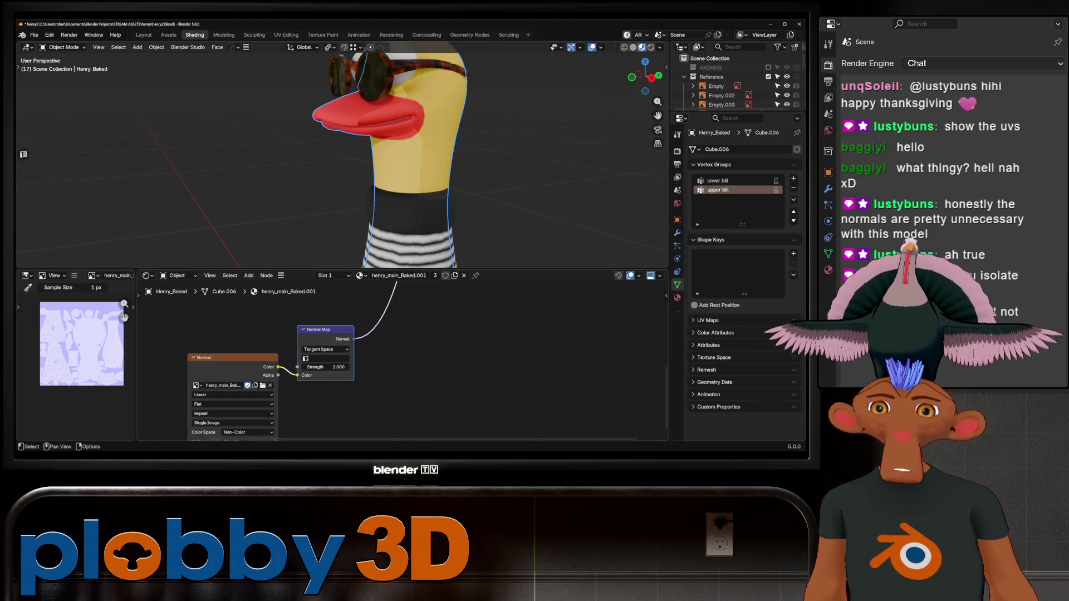
- Set the Normal Map node's UV map to UVMap and widen the baked normal map view
click(325, 359)
click(328, 371)
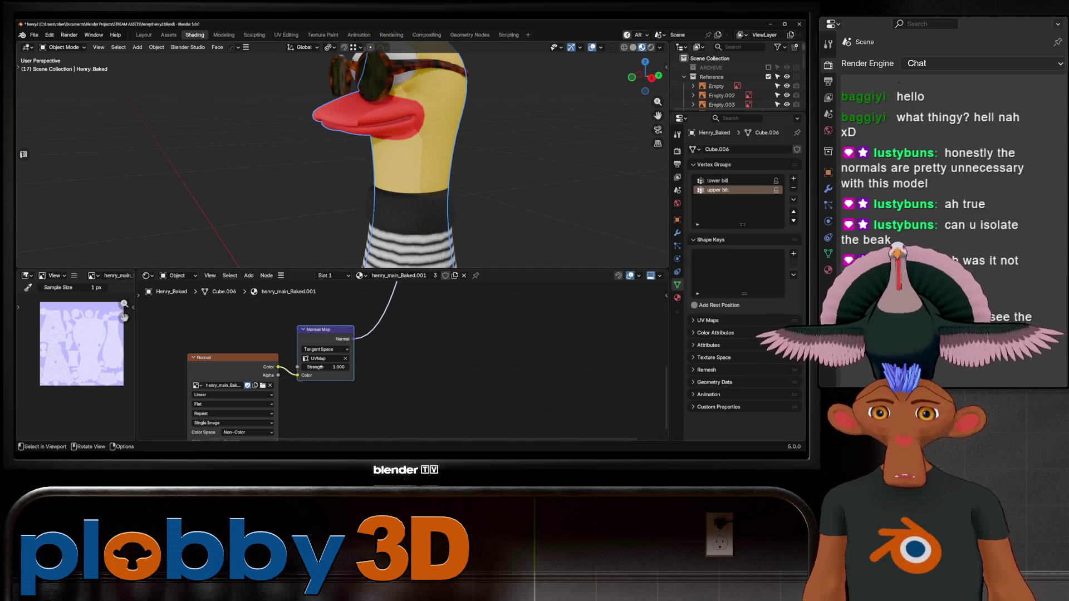
scroll(389, 156, down, 3)
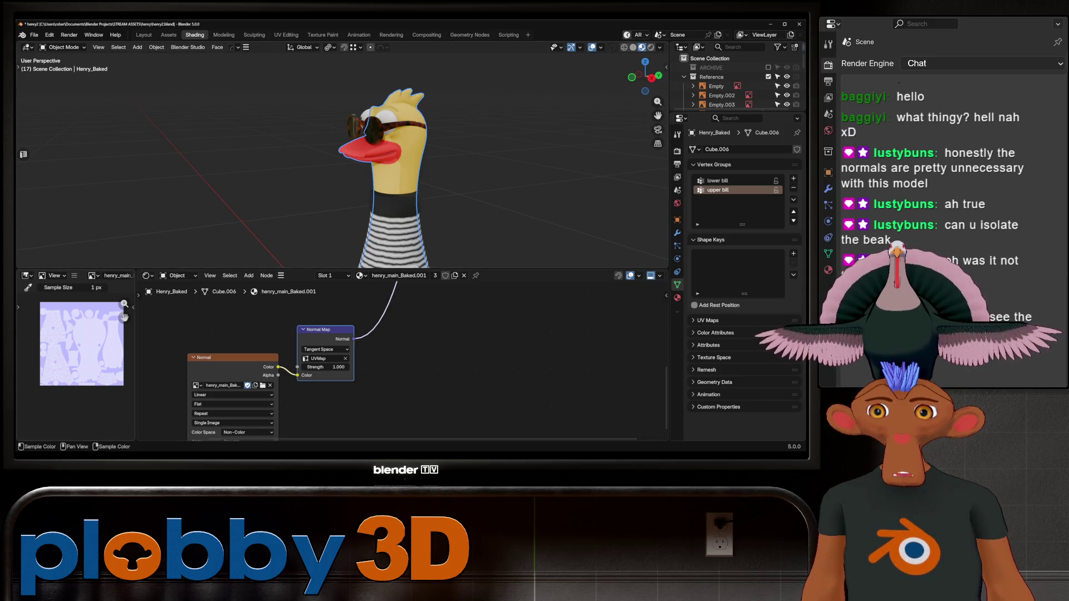
scroll(20, 307, up, 4)
drag(136, 362, 538, 362)
- Enlarge the image editor and zoom around the baked normal map texture
scroll(278, 361, up, 2)
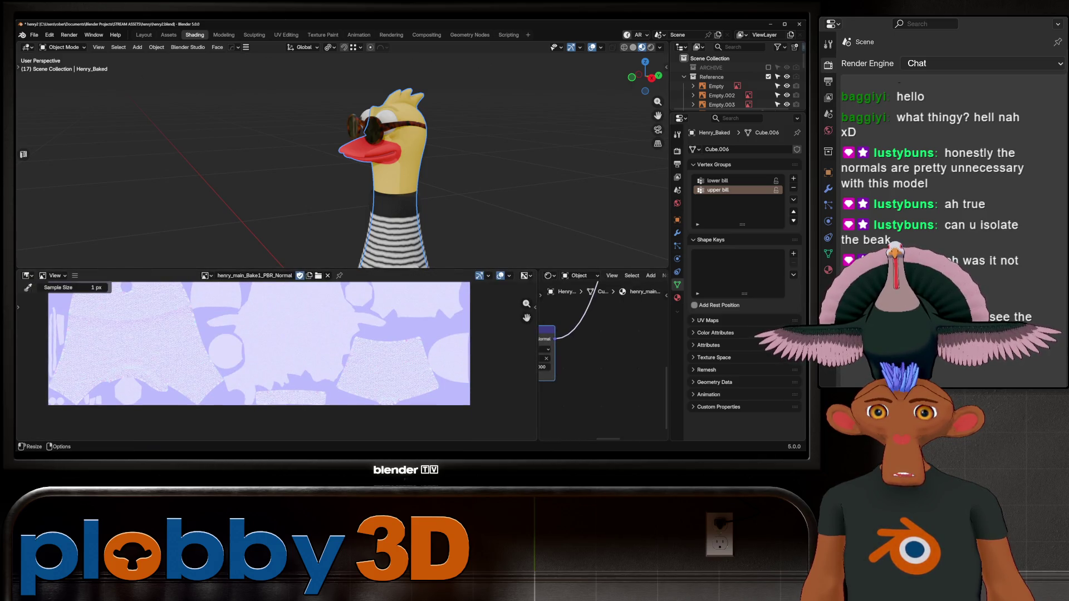
drag(278, 269, 278, 79)
scroll(278, 250, up, 2)
scroll(151, 192, up, 3)
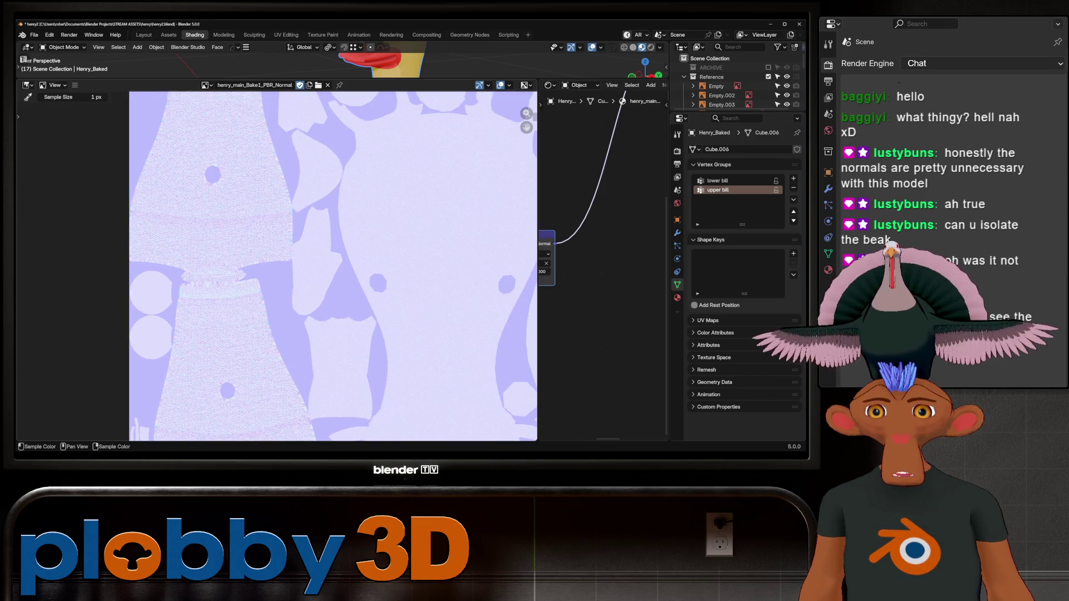
scroll(262, 267, up, 3)
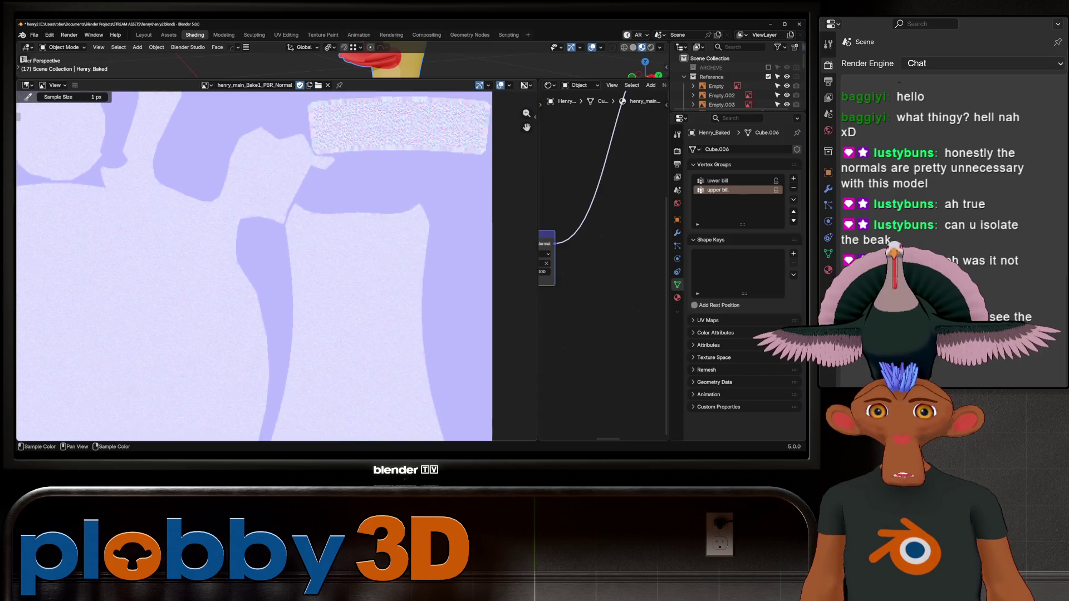
scroll(261, 267, down, 6)
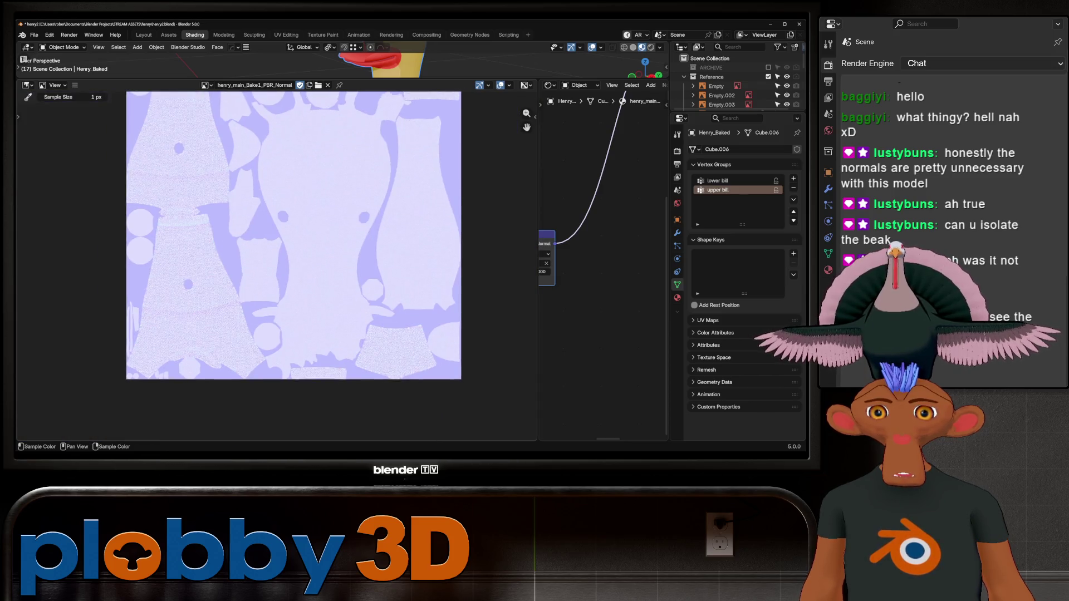
scroll(295, 245, up, 1)
scroll(295, 245, down, 1)
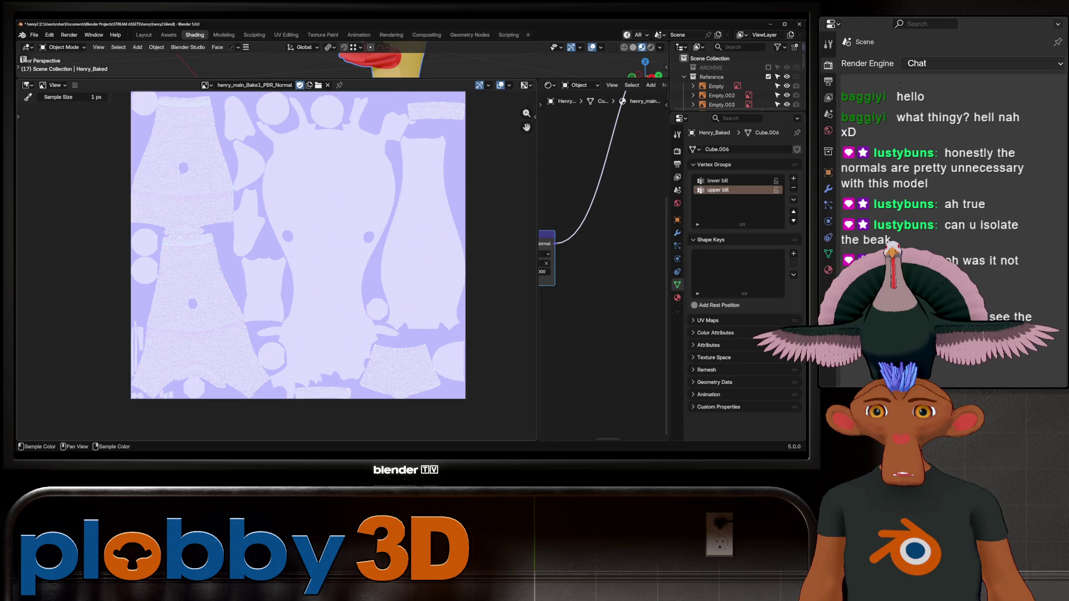
scroll(165, 238, up, 1)
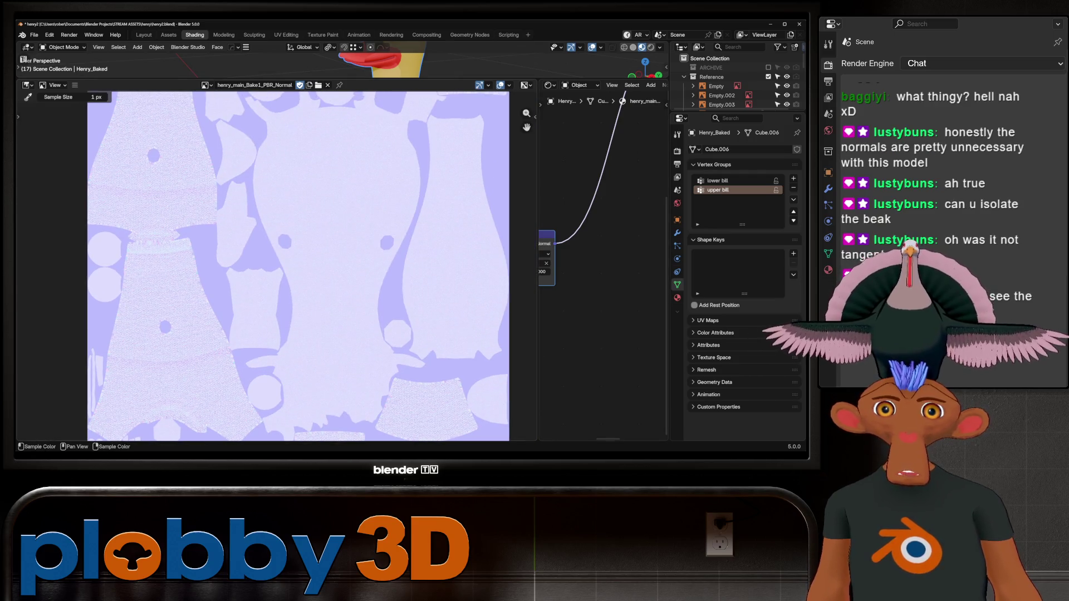
scroll(315, 193, down, 4)
scroll(338, 180, up, 2)
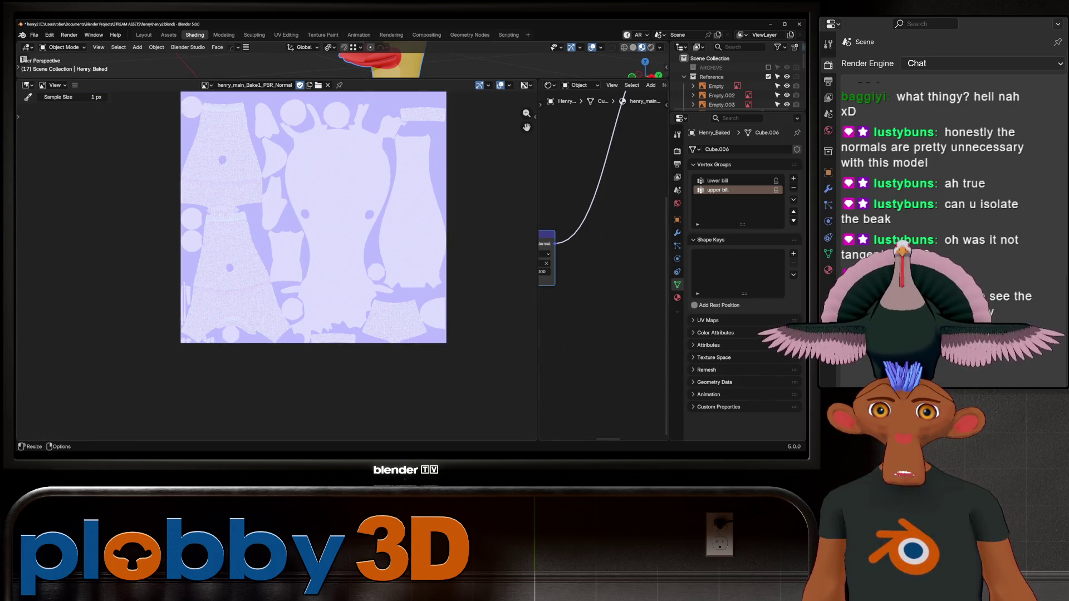
- Give the material node tree more room and frame the whole node tree
drag(537, 389, 242, 390)
mouse_move(389, 250)
middle_down()
mouse_move(568, 309)
mouse_move(563, 302)
middle_up()
scroll(136, 217, down, 3)
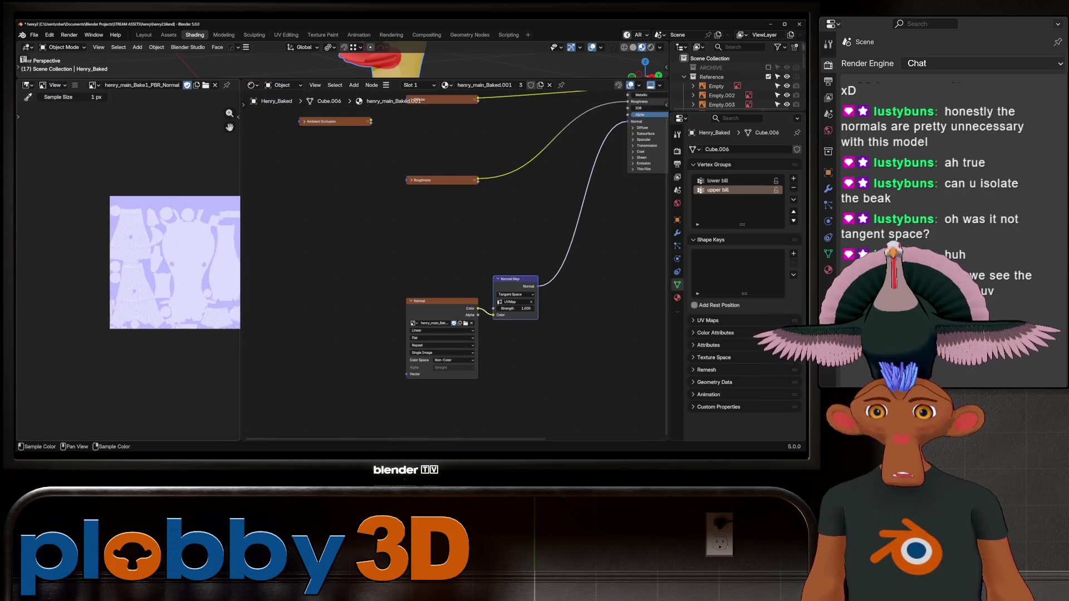
scroll(456, 250, down, 1)
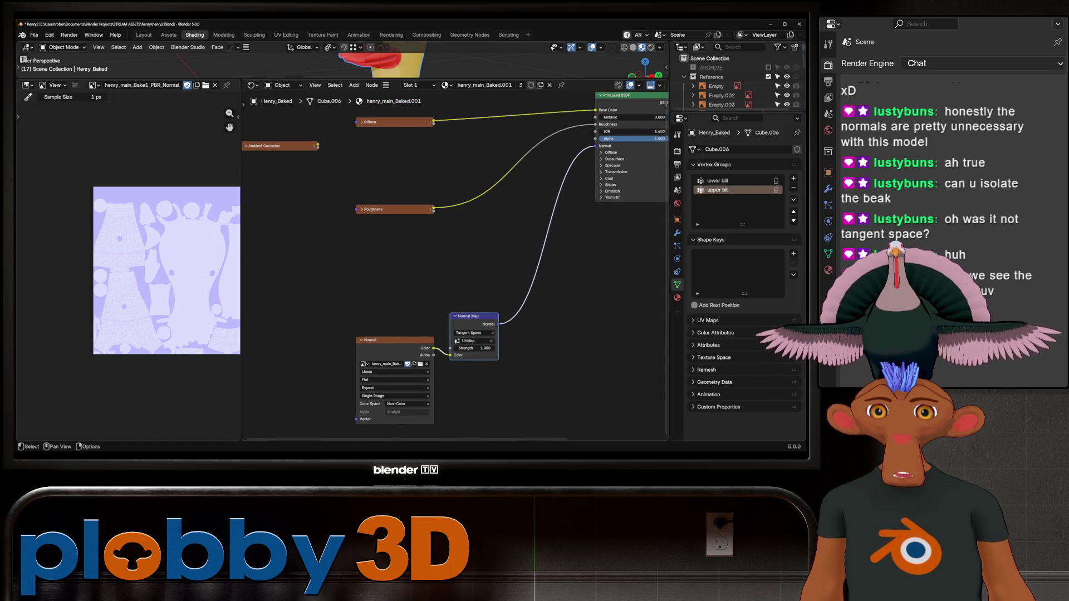
scroll(456, 261, up, 1)
key(KP_Decimal)
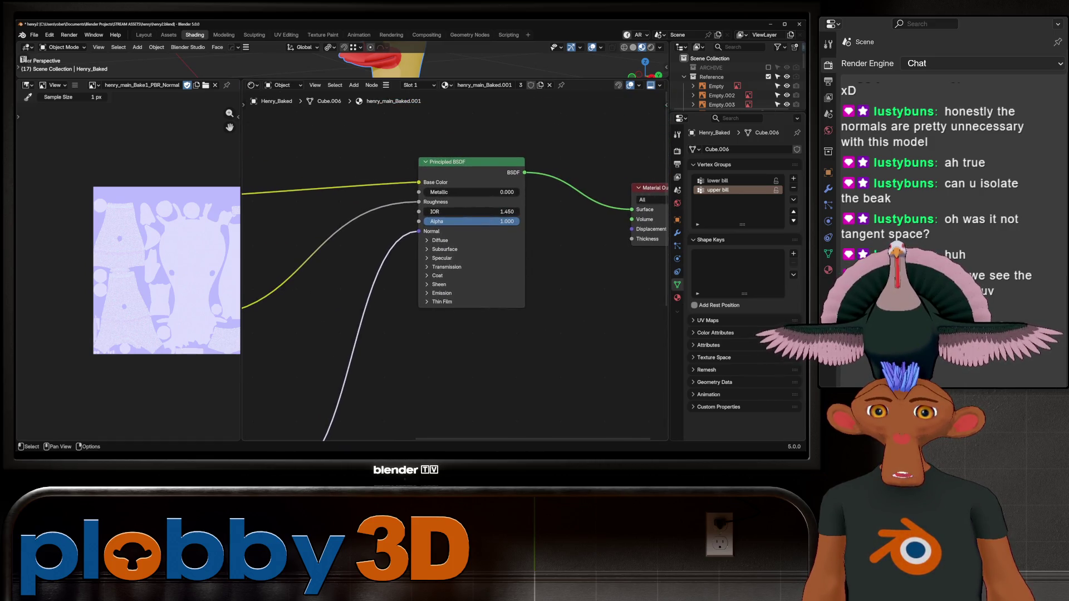
key(Home)
scroll(390, 306, up, 4)
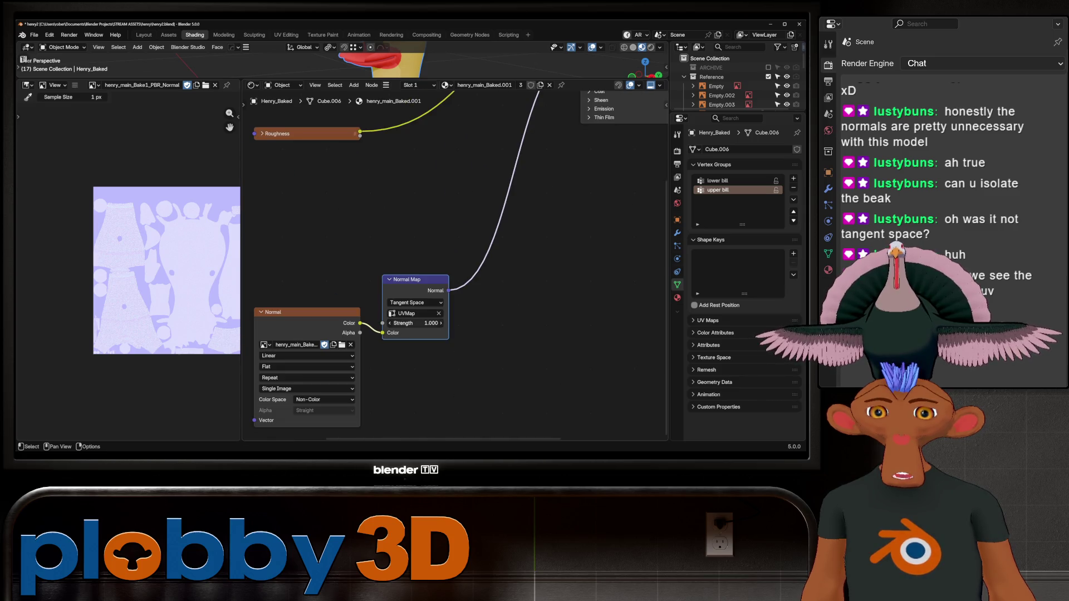
scroll(378, 100, down, 1)
- Enlarge the 3D viewport and orbit to a front view of the striped duck
drag(409, 79, 409, 325)
mouse_move(390, 222)
middle_down()
mouse_move(445, 220)
mouse_move(379, 212)
mouse_move(468, 206)
mouse_move(467, 183)
mouse_move(373, 181)
mouse_move(362, 215)
middle_up()
scroll(379, 211, down, 3)
scroll(384, 184, down, 2)
scroll(362, 215, up, 8)
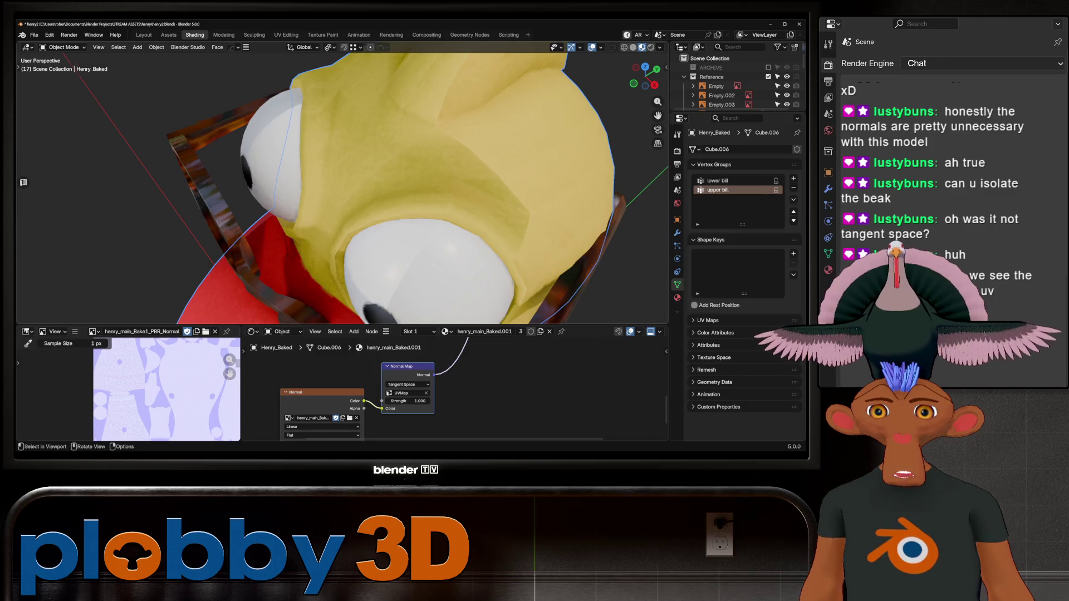
scroll(362, 215, down, 8)
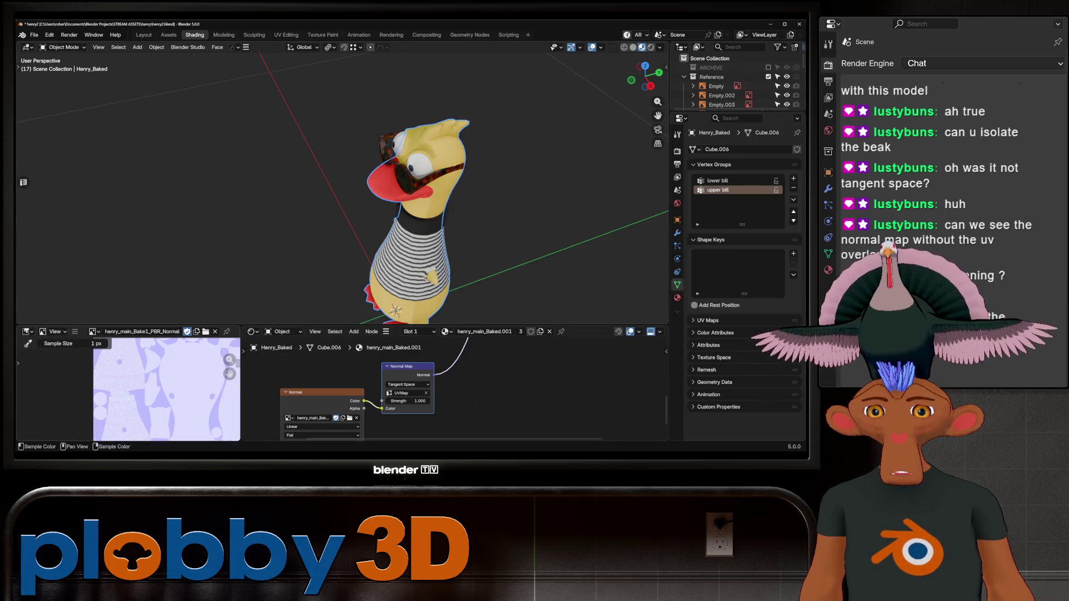
scroll(167, 390, up, 4)
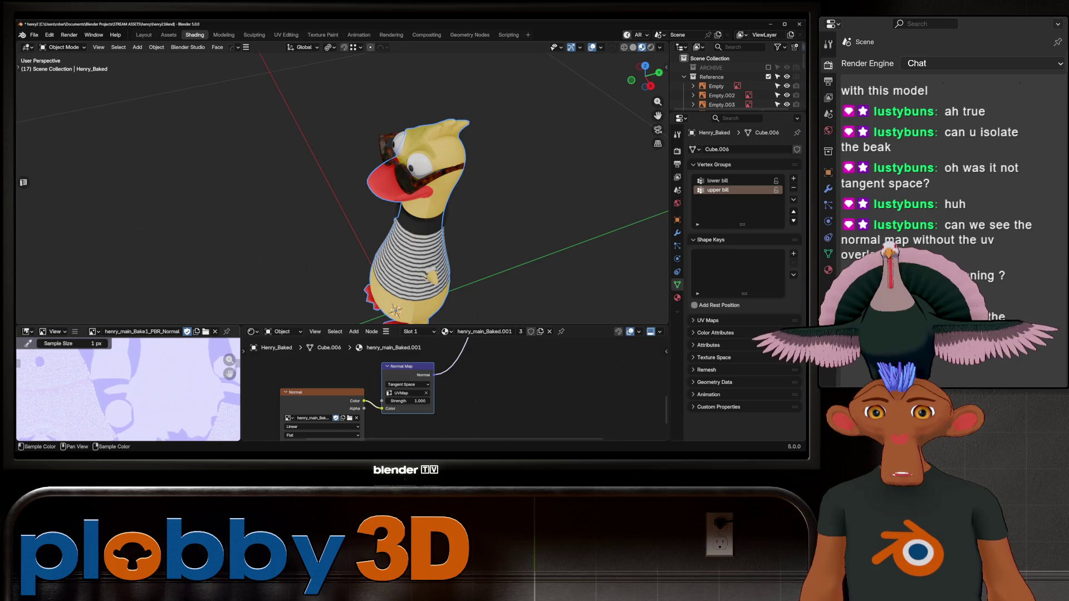
scroll(128, 389, up, 3)
mouse_move(128, 390)
middle_down()
mouse_move(104, 400)
mouse_move(170, 383)
middle_up()
mouse_move(528, 195)
middle_down()
mouse_move(557, 192)
mouse_move(506, 197)
mouse_move(487, 170)
middle_up()
scroll(362, 222, down, 3)
scroll(343, 139, up, 6)
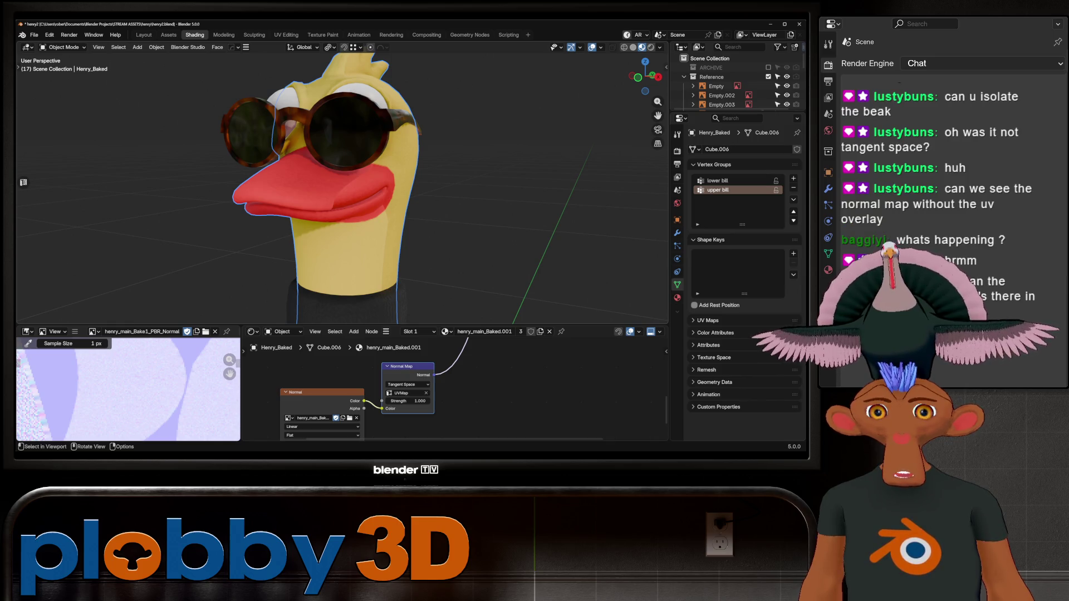
scroll(368, 161, down, 3)
- Switch to solid shading and inspect the duck body in Edit Mode from both sides
key(Tab)
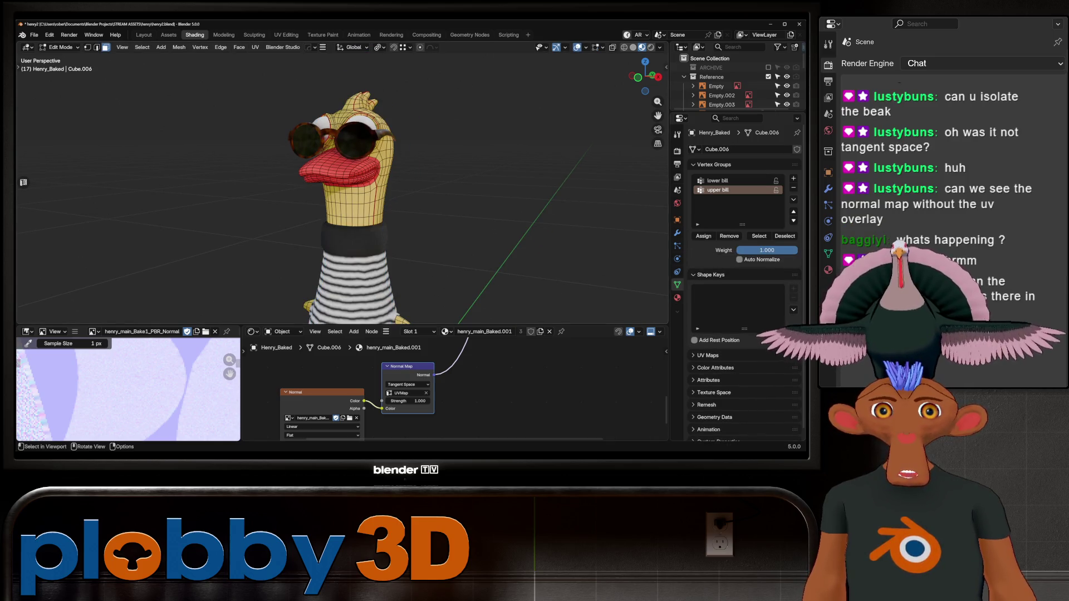
key(z)
scroll(343, 195, down, 3)
key(Tab)
middle_drag(343, 194, 390, 195)
click(601, 48)
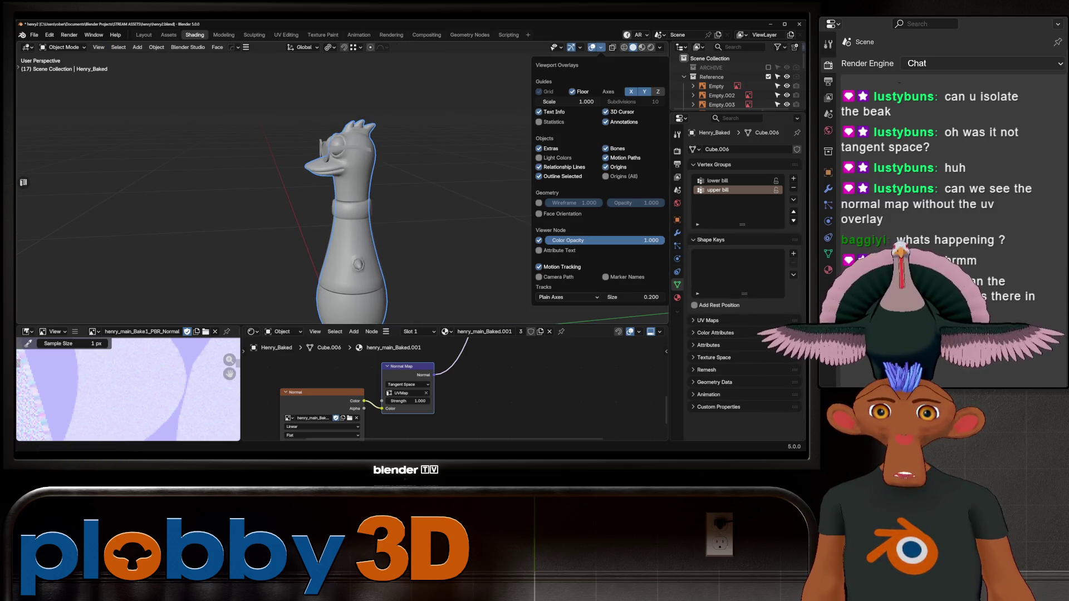
mouse_move(389, 195)
middle_down()
mouse_move(334, 195)
mouse_move(373, 195)
middle_up()
key(Tab)
key(Tab)
key(Tab)
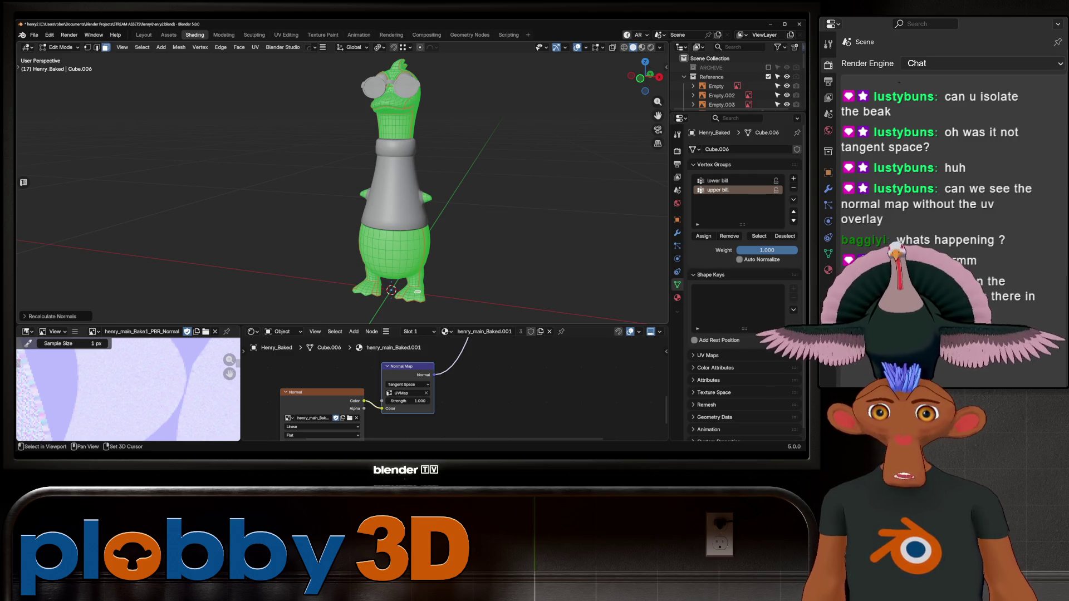
key(Tab)
- Recalculate the normals of the shirt_Baked object and orbit to check it
click(401, 151)
key(Tab)
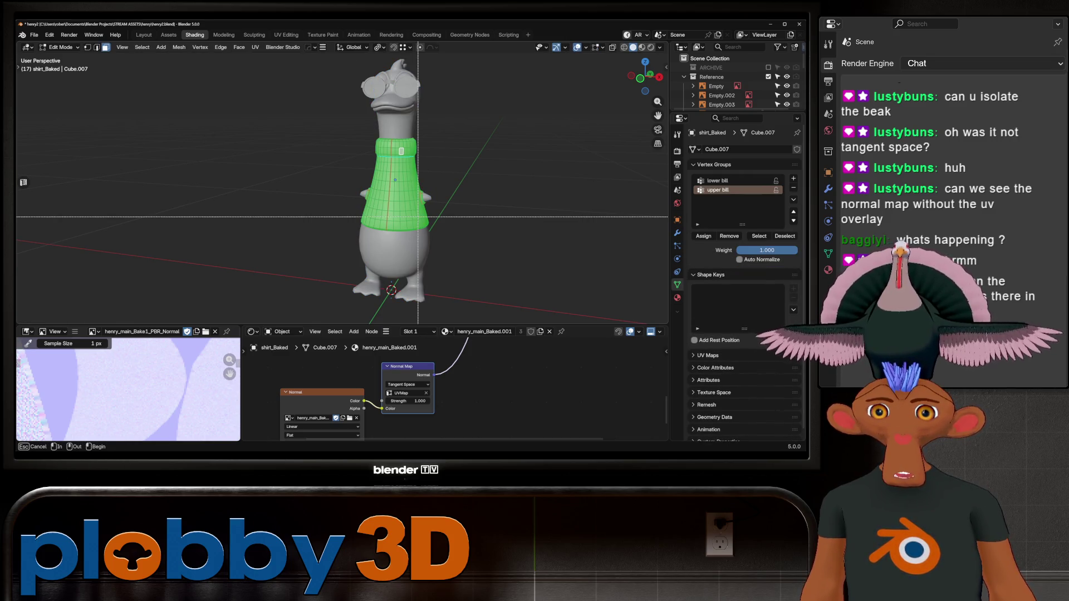
key(shift+n)
key(Tab)
mouse_move(400, 150)
middle_down()
mouse_move(434, 151)
mouse_move(401, 151)
middle_up()
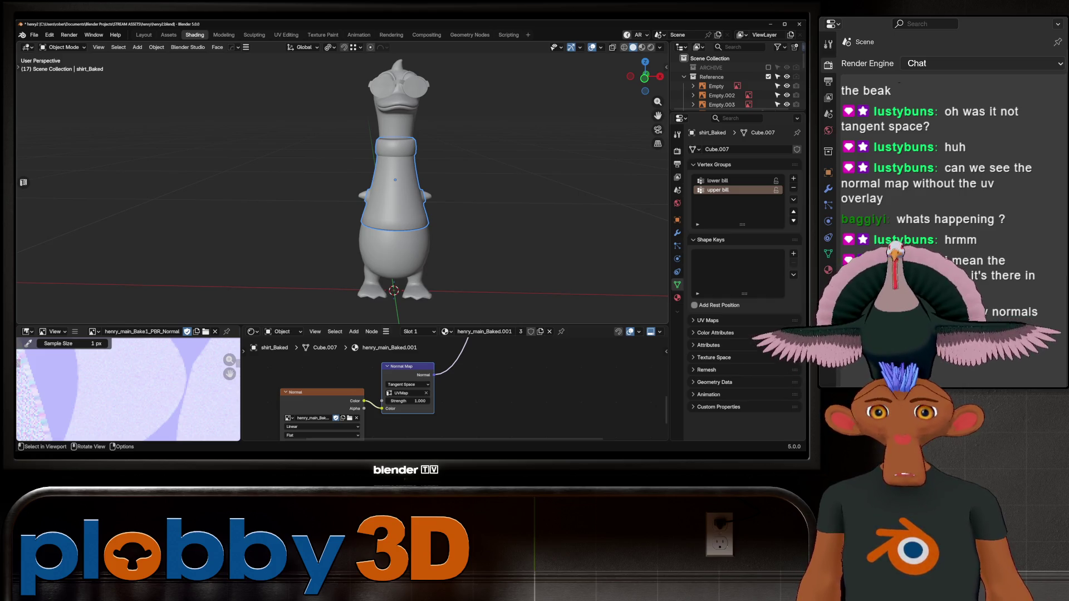
- Inspect the duck's head, expand Geometry Data, and select Henry_Baked
middle_drag(390, 183, 356, 183)
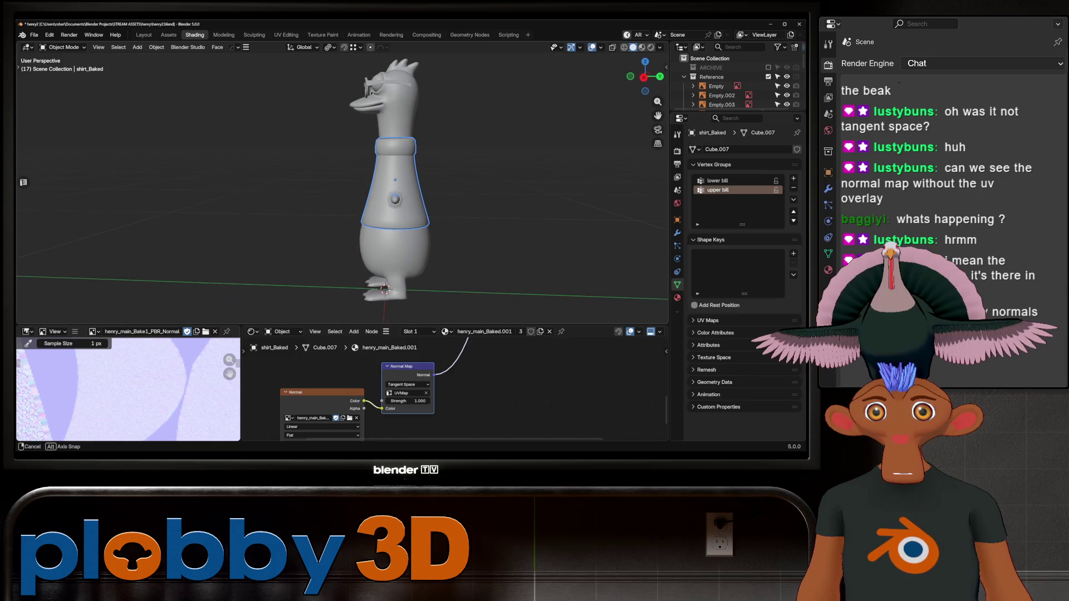
scroll(334, 140, up, 5)
middle_drag(334, 139, 234, 156)
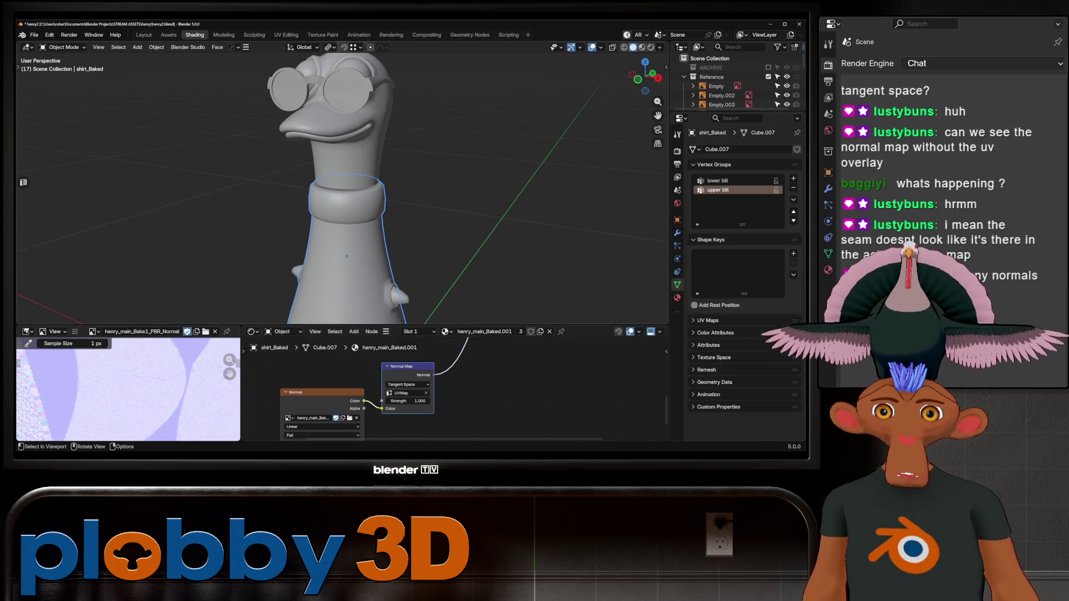
click(714, 382)
scroll(734, 334, down, 1)
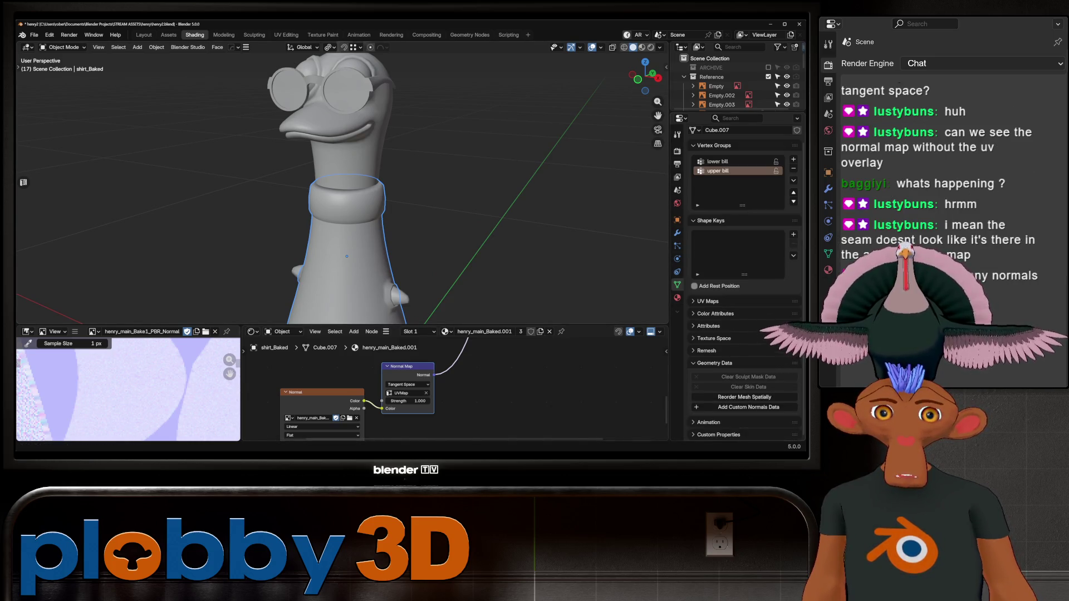
click(345, 139)
- Hide eyes_Baked, Henry_Baked and shirt_Baked from the Outliner
scroll(734, 84, down, 5)
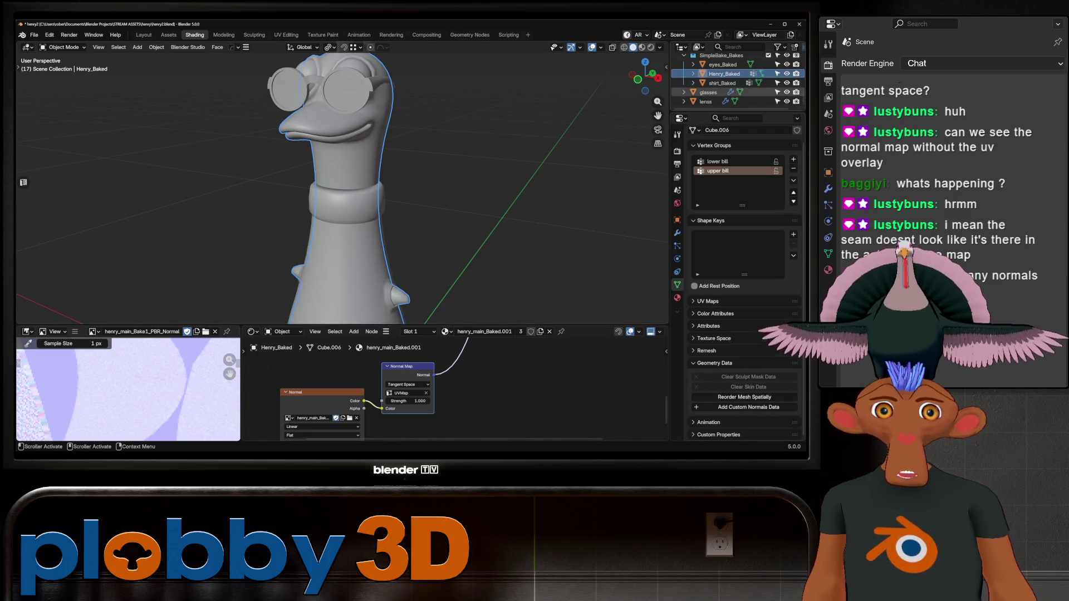
scroll(734, 84, down, 4)
click(721, 101)
shift+click(722, 83)
key(Delete)
scroll(735, 84, up, 4)
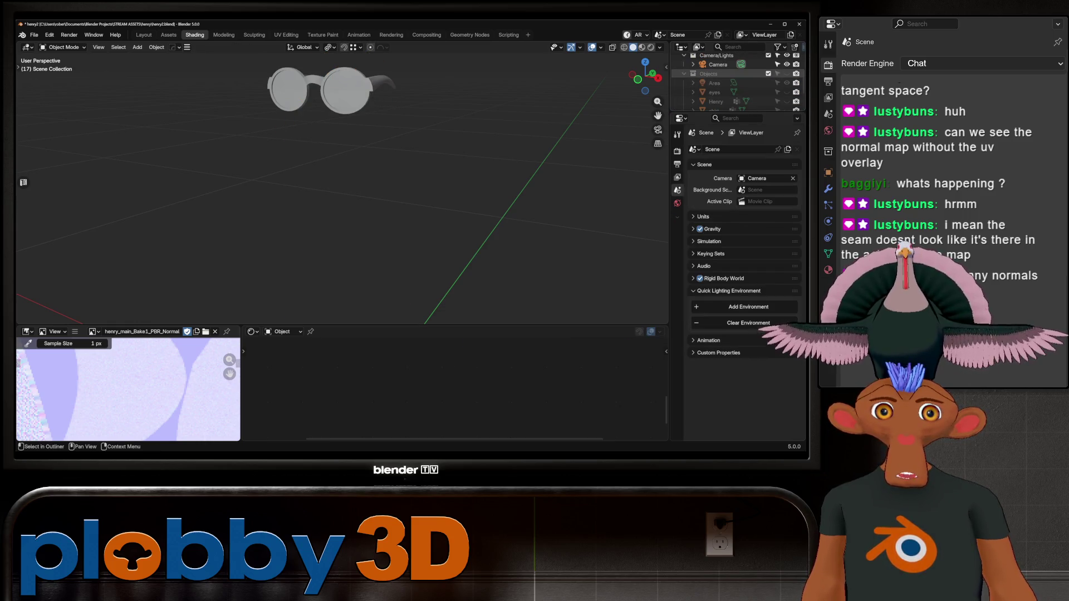
- Unhide the original Henry and eyes objects and select Henry
scroll(734, 78, down, 3)
click(786, 64)
click(787, 55)
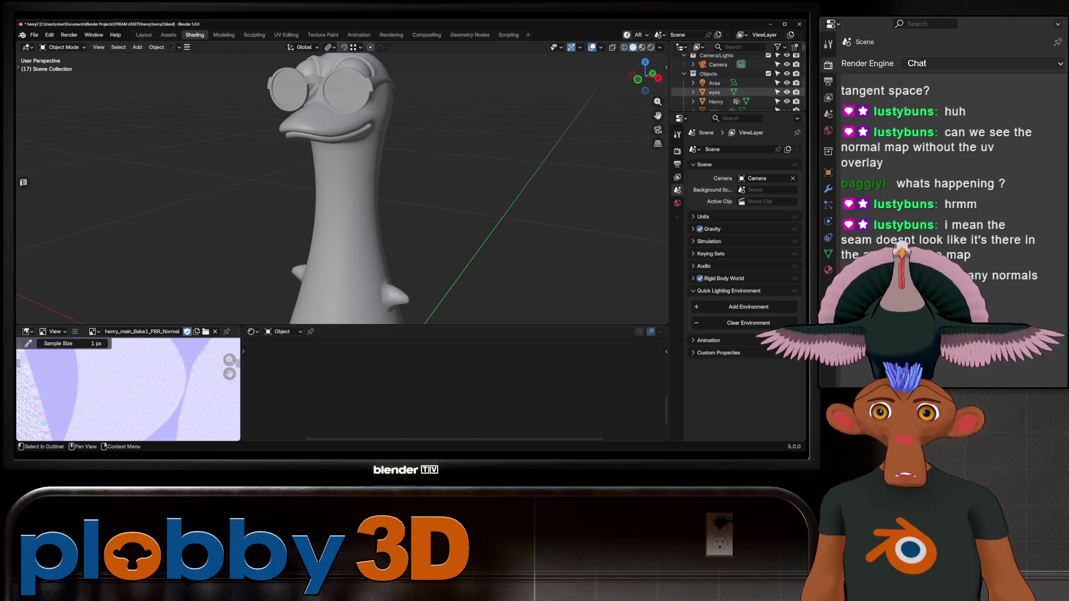
click(715, 65)
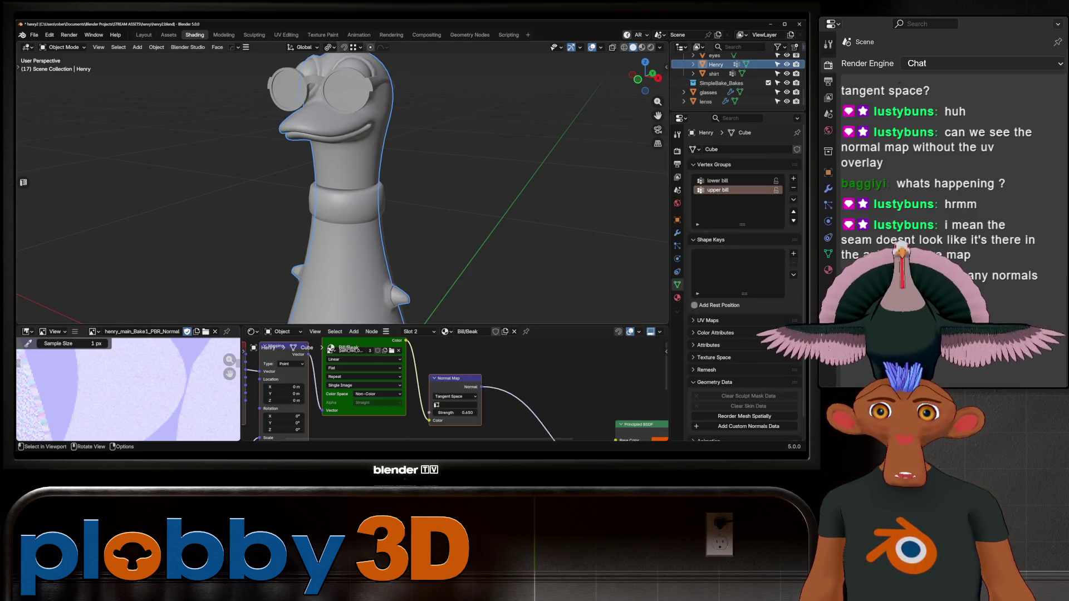
right_click(323, 166)
mouse_move(323, 166)
key(Escape)
- Check Henry's head in Edit Mode and add custom normals data to its mesh
key(Tab)
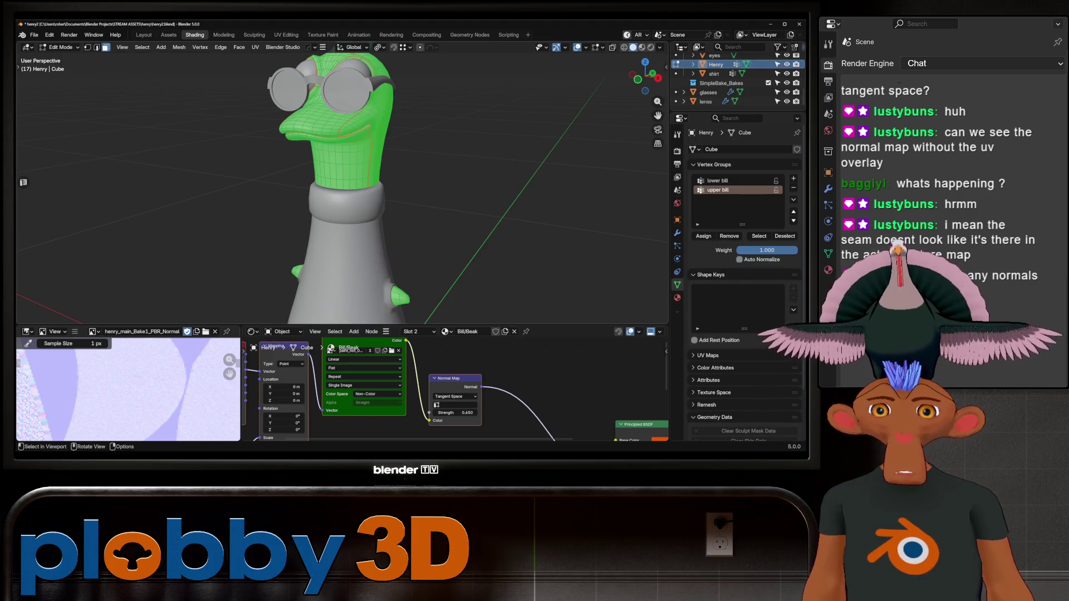
middle_drag(334, 184, 367, 184)
scroll(334, 167, up, 3)
key(Tab)
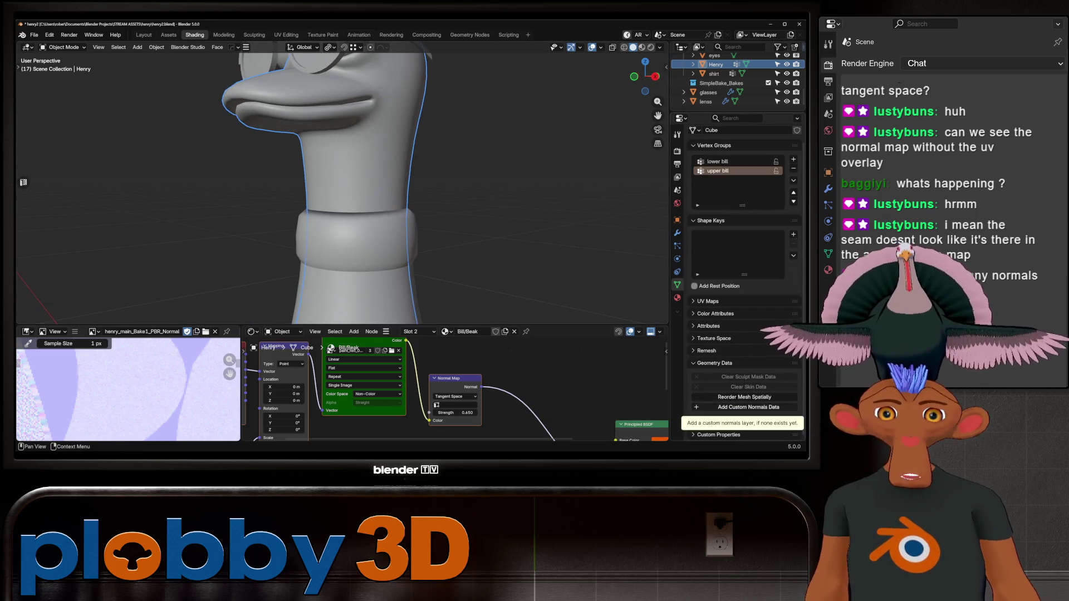
click(746, 407)
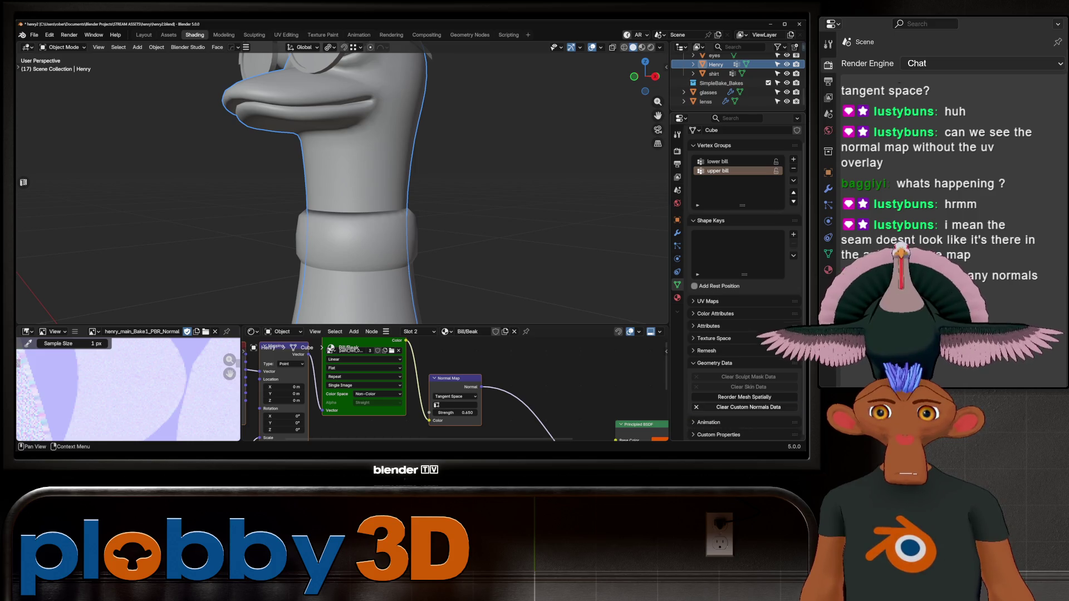
scroll(343, 190, down, 8)
mouse_move(390, 183)
middle_down()
mouse_move(406, 179)
mouse_move(379, 181)
middle_up()
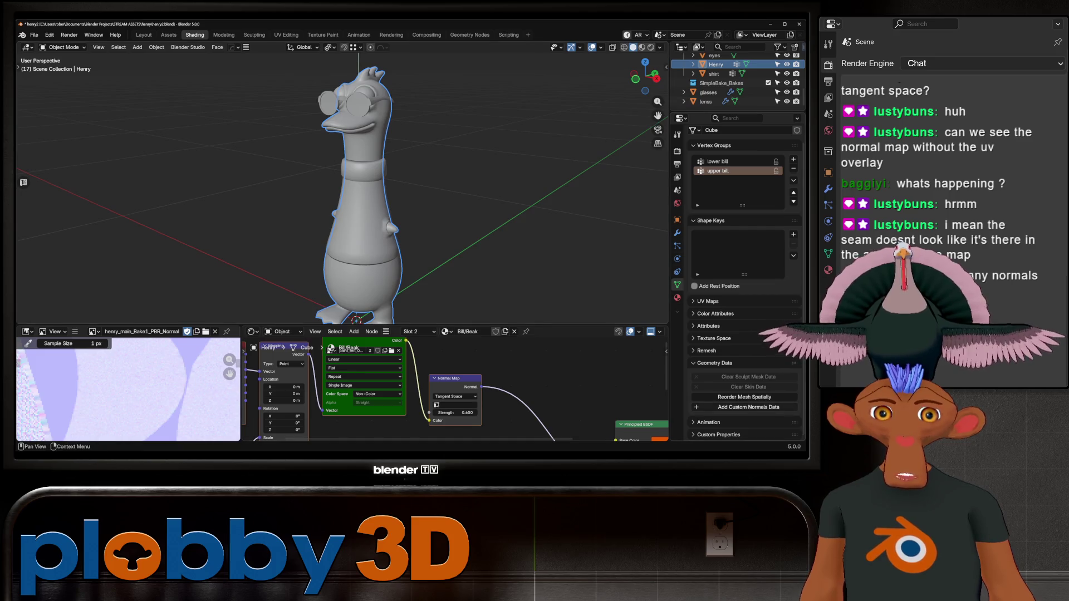
key(ctrl+shift+z)
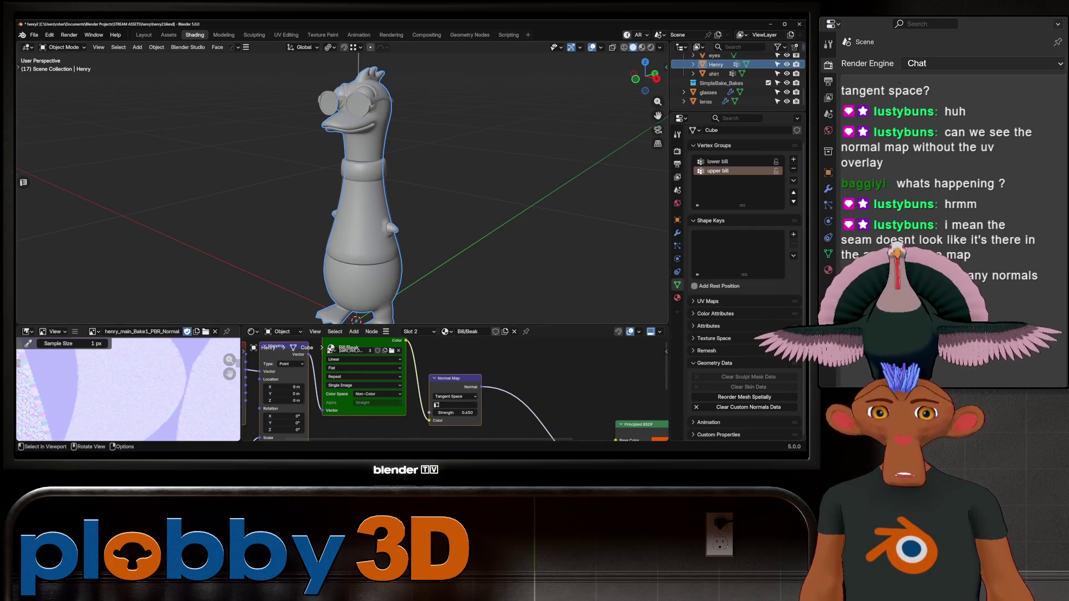
- Inspect the shirt, Henry and eyes objects in turn and bring up the SimpleBake settings
click(362, 212)
middle_drag(362, 212, 390, 201)
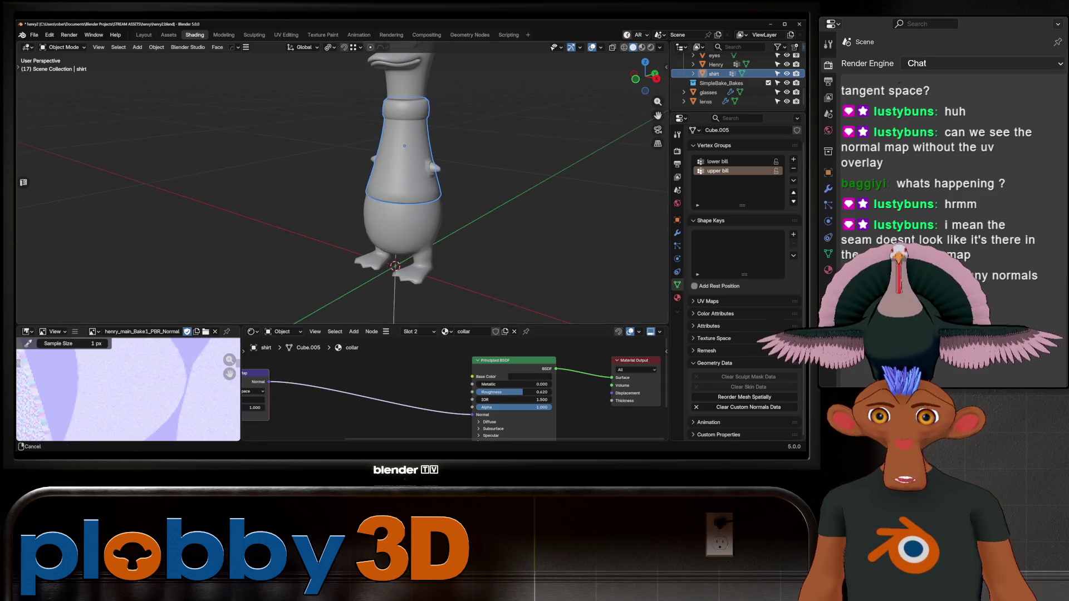
click(400, 78)
middle_drag(401, 78, 378, 133)
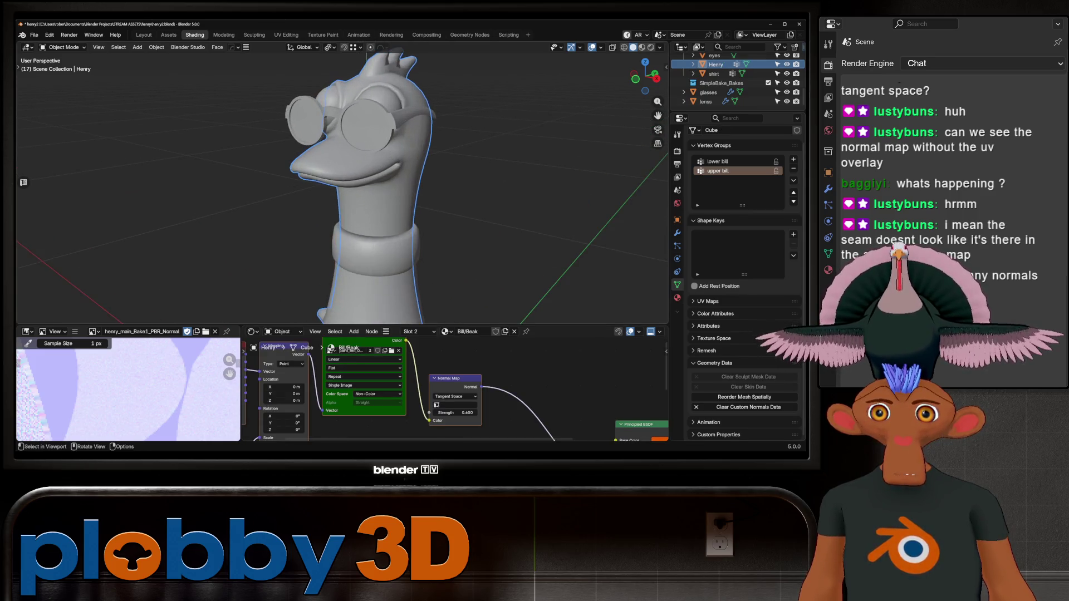
click(714, 55)
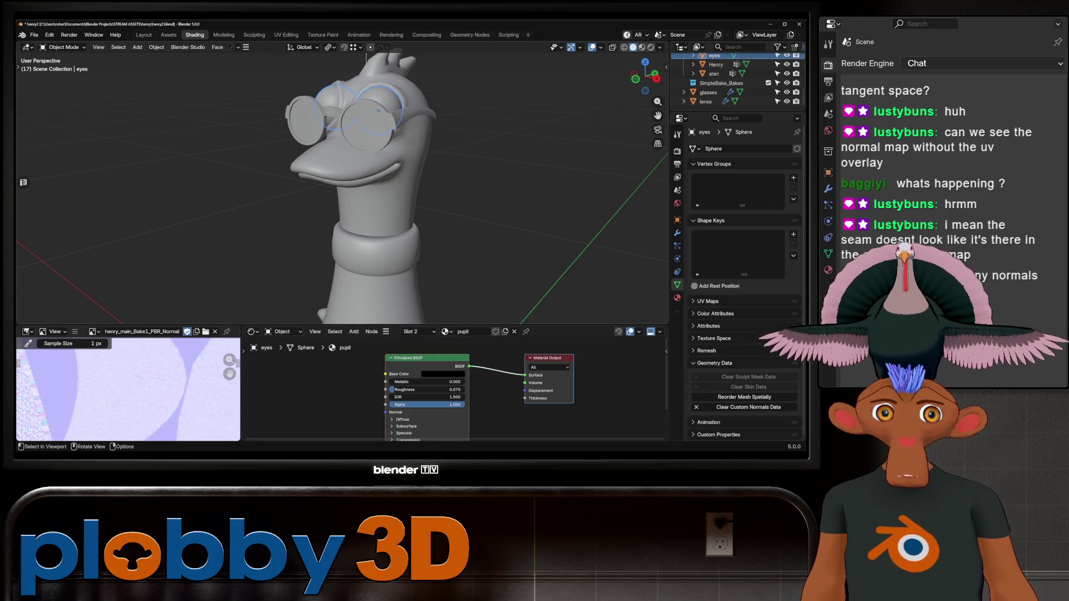
click(677, 150)
- Scroll through the SimpleBake bake settings and read the denoise tip
scroll(746, 279, down, 5)
scroll(744, 284, up, 3)
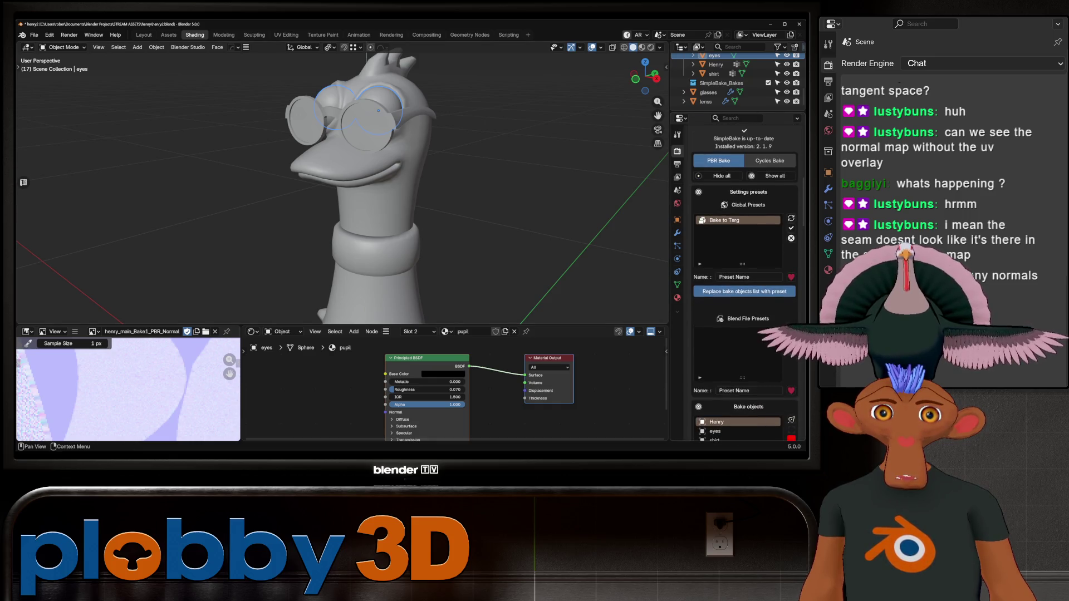
scroll(746, 278, down, 10)
scroll(744, 279, down, 4)
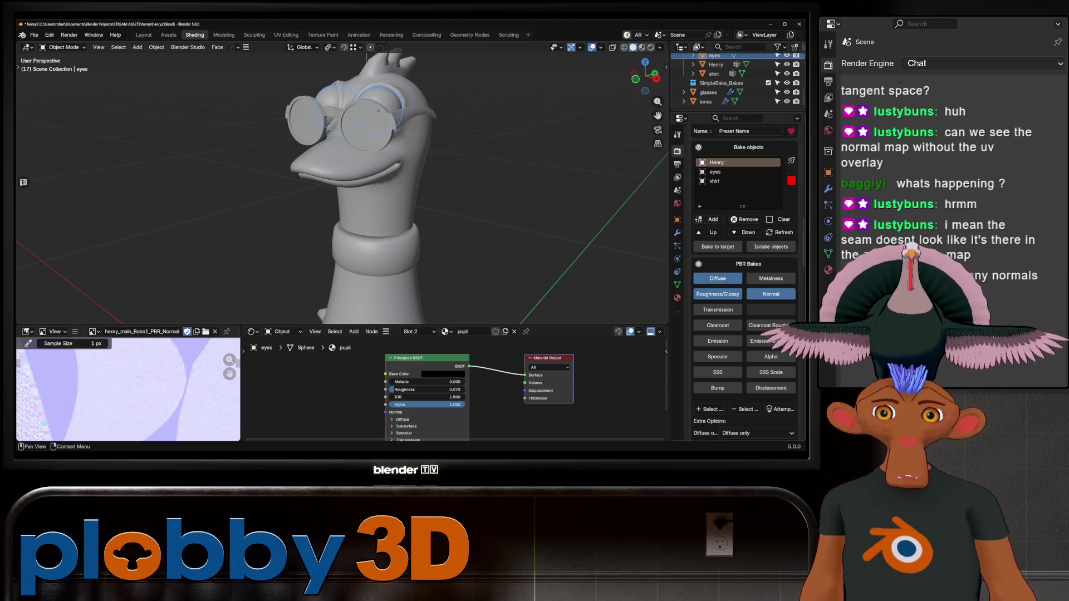
scroll(745, 278, down, 3)
scroll(745, 278, down, 5)
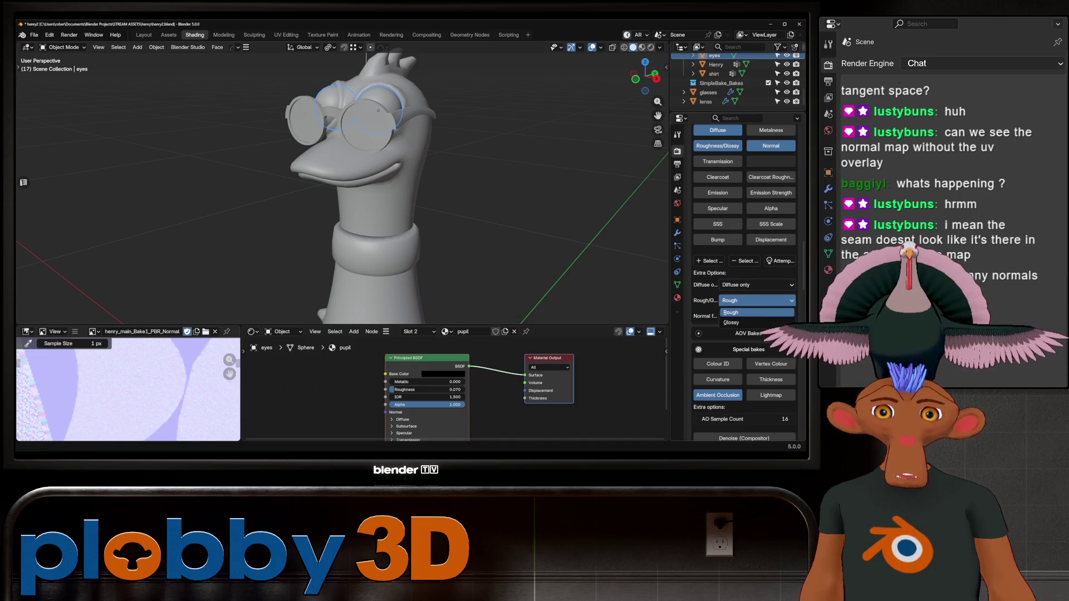
scroll(744, 278, down, 6)
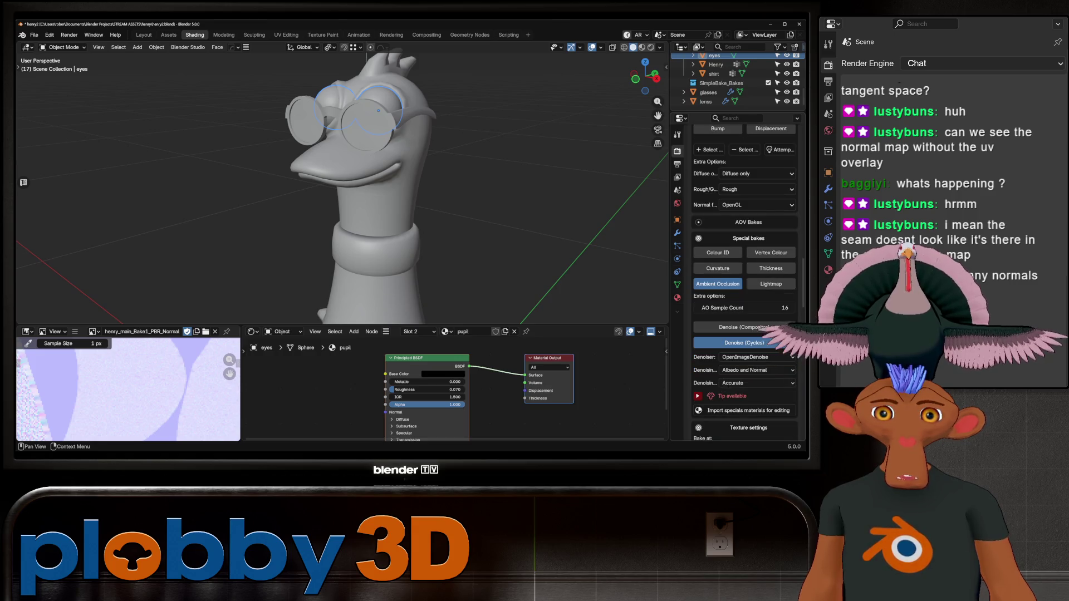
scroll(744, 308, down, 5)
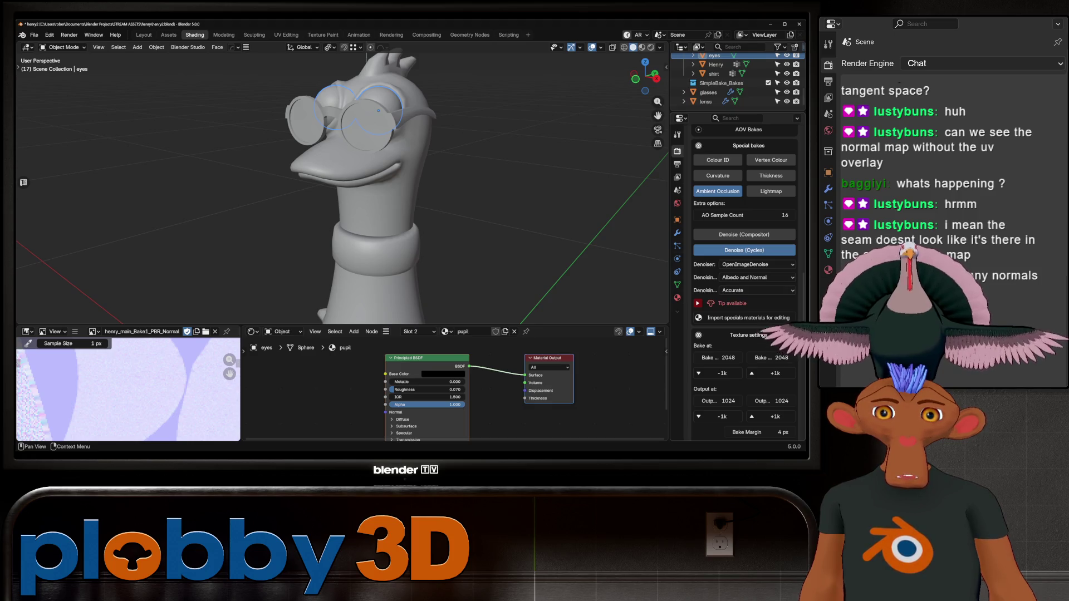
click(697, 303)
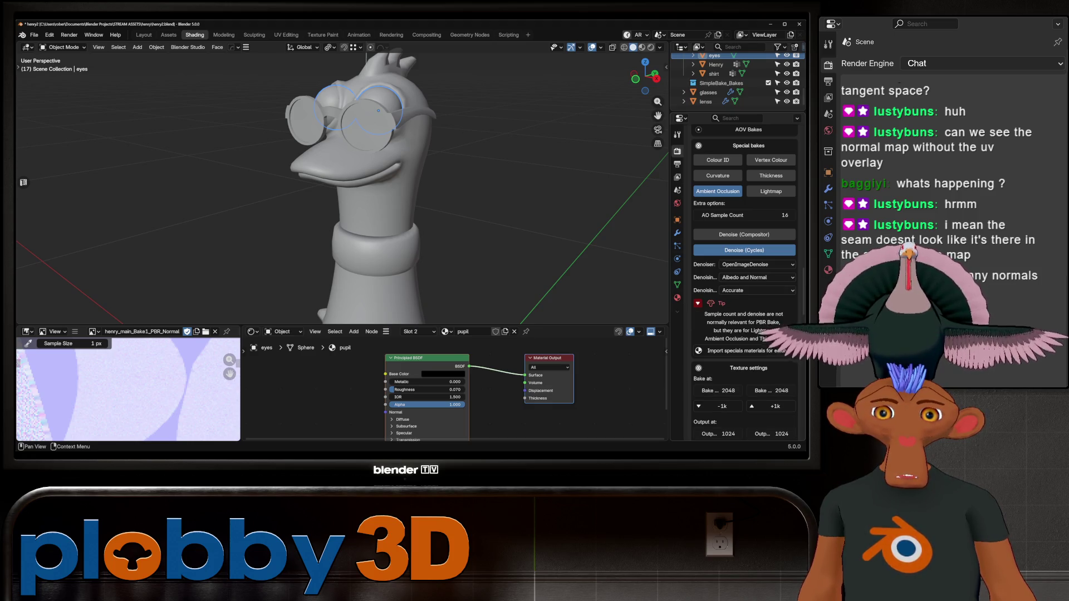
click(697, 304)
- Review the texture name and export bake options, then browse to the export folder
scroll(697, 303, down, 5)
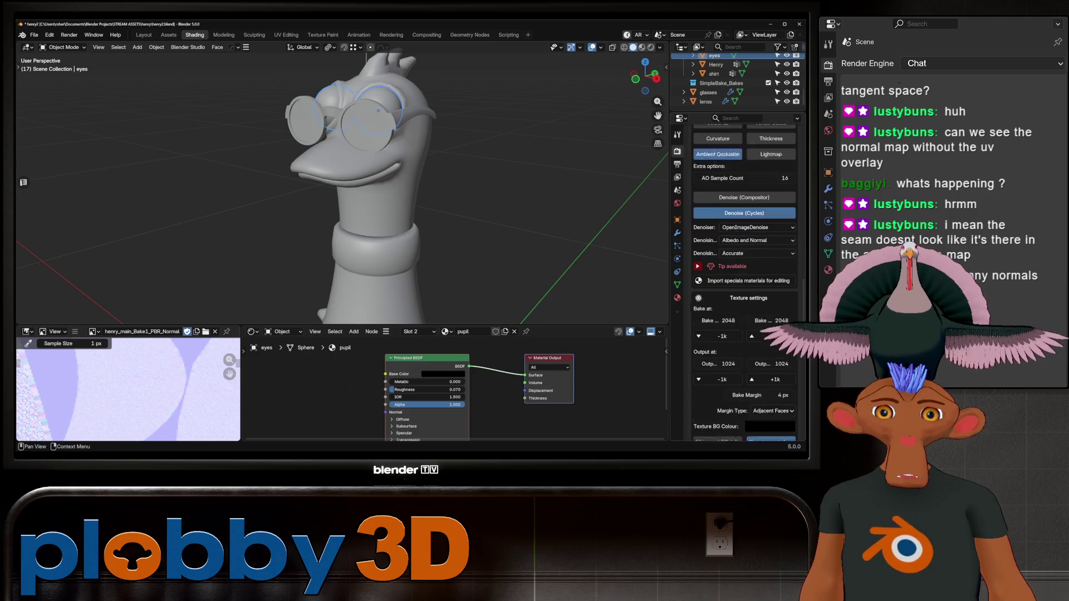
scroll(744, 278, down, 3)
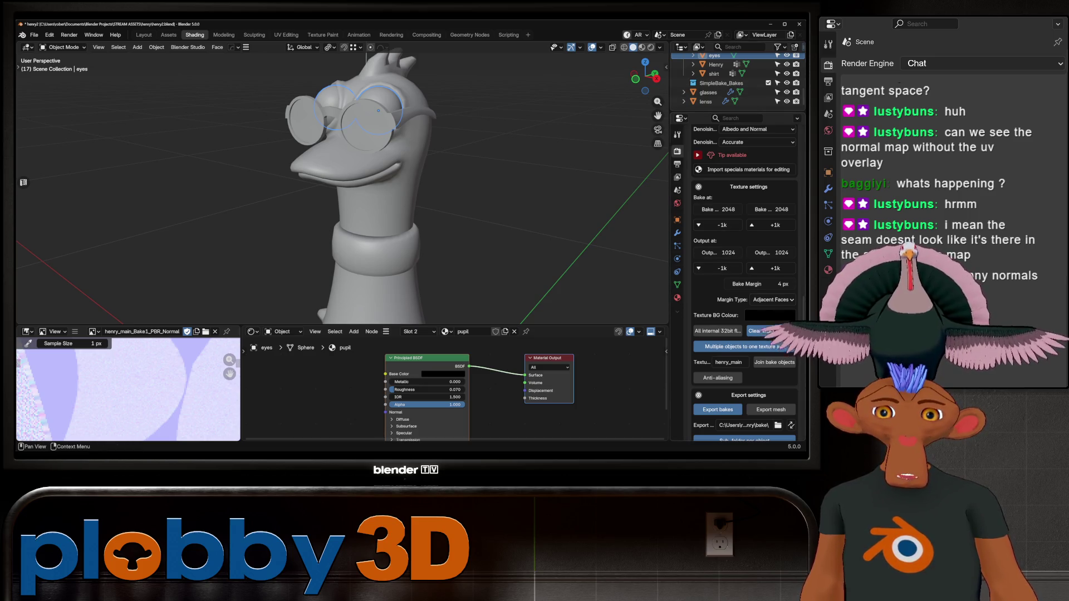
scroll(743, 279, down, 4)
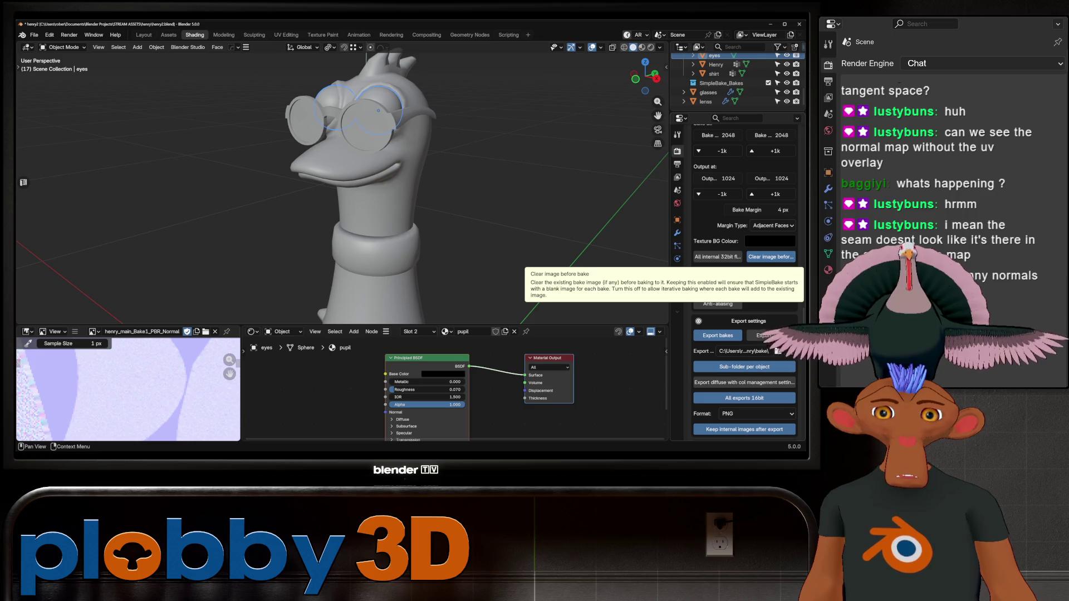
scroll(744, 284, down, 2)
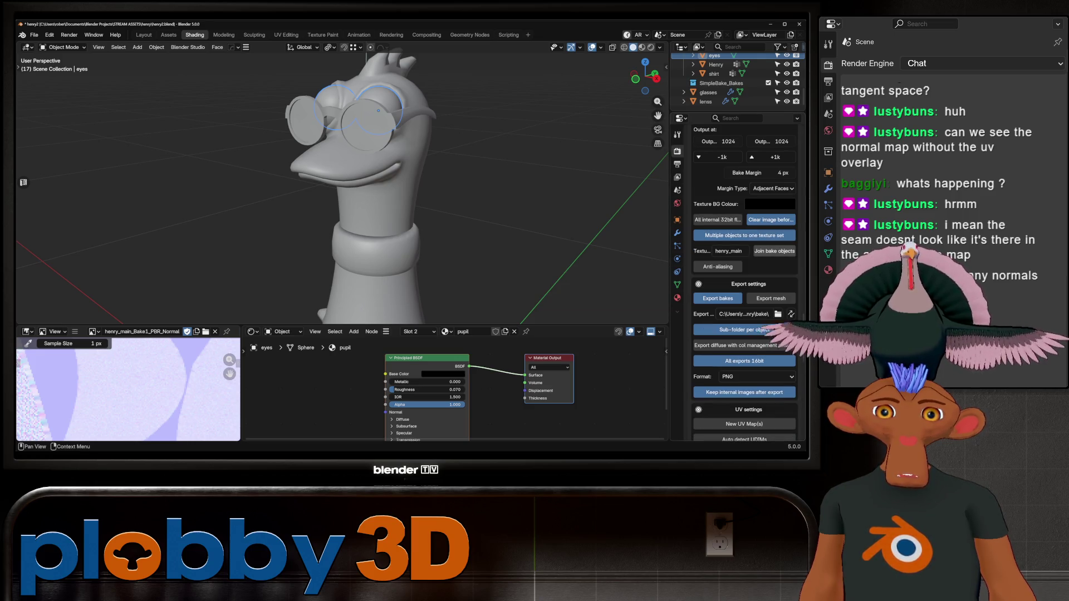
scroll(773, 251, down, 2)
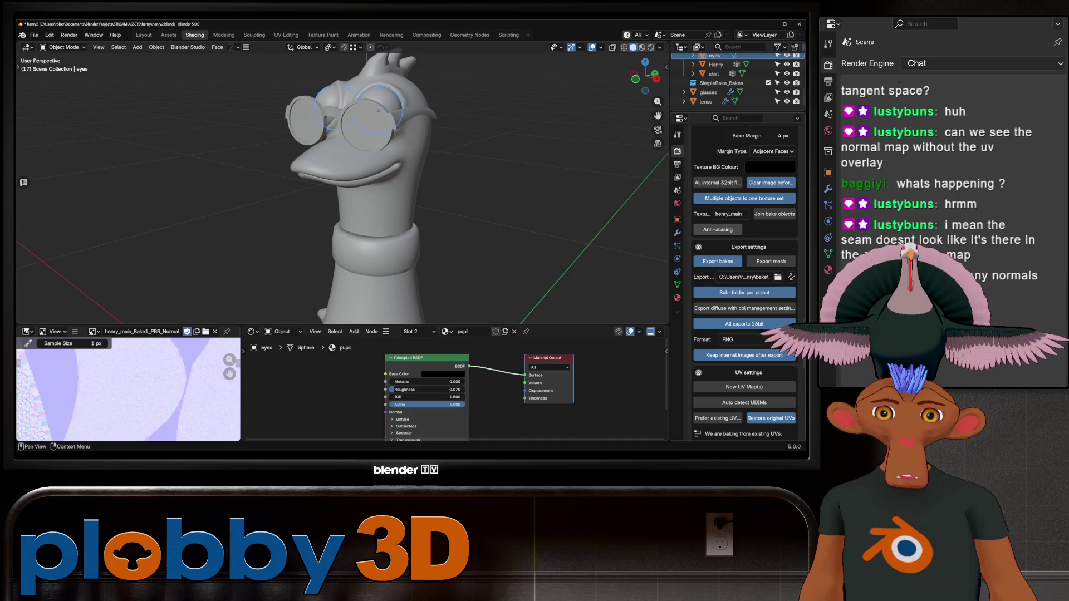
right_click(724, 214)
key(Escape)
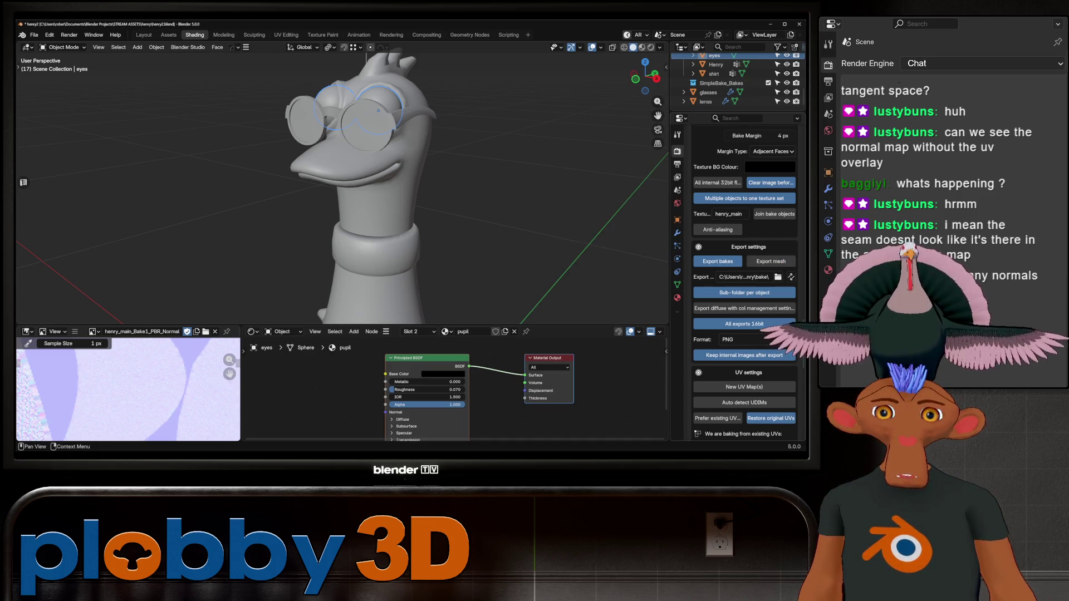
right_click(715, 261)
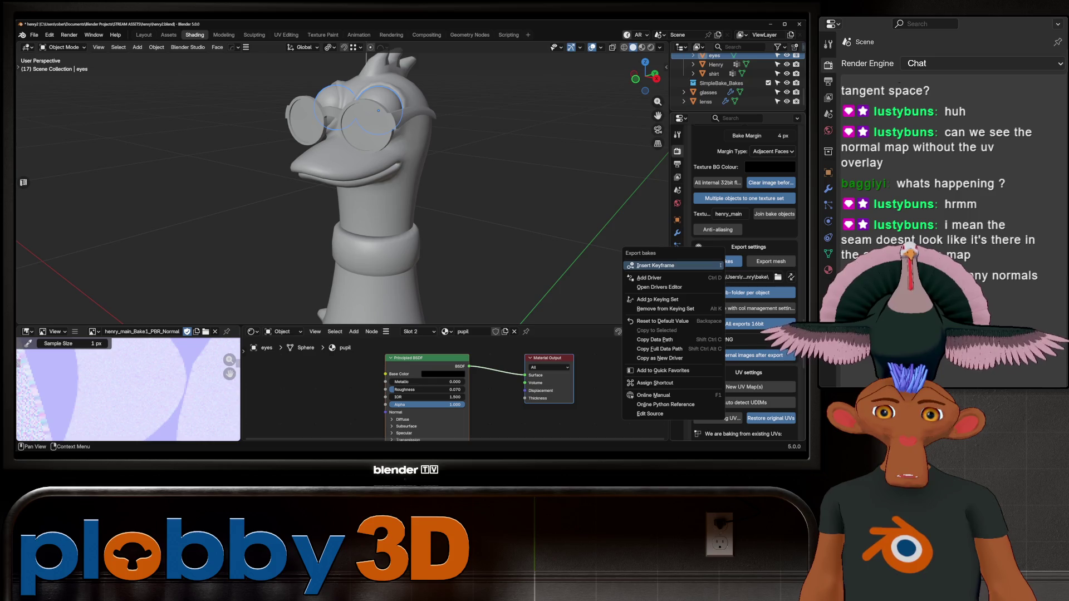
key(Escape)
scroll(744, 282, down, 2)
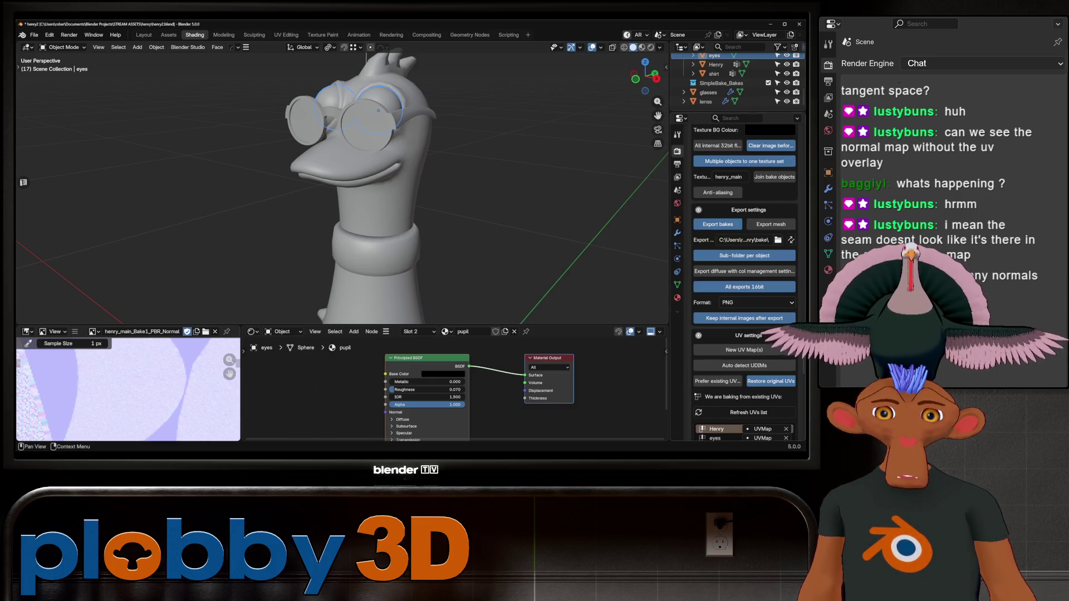
click(778, 239)
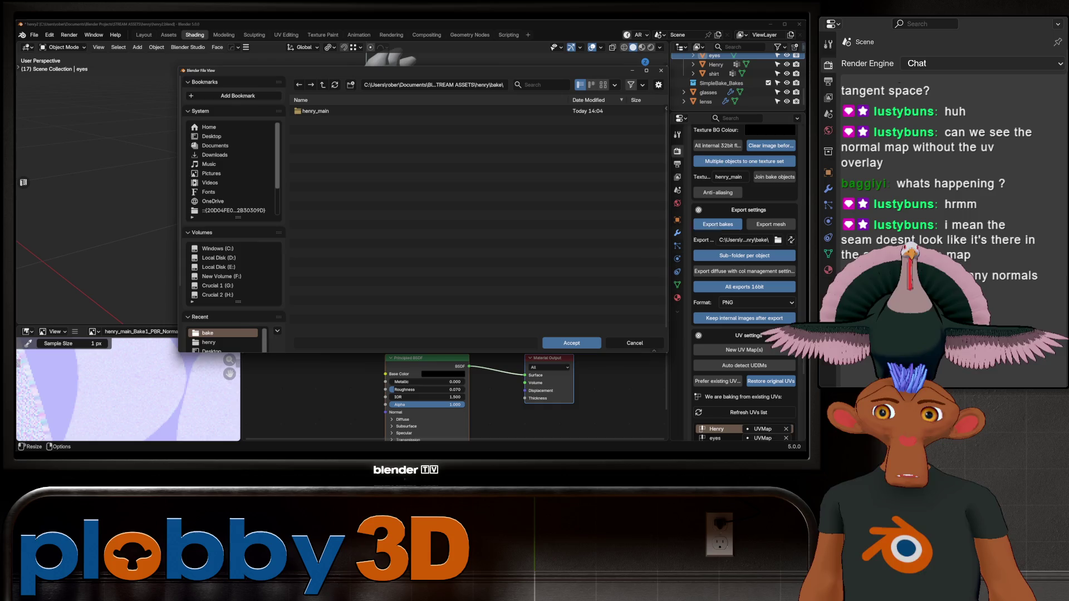
- Delete the old henry_main bake folder and close the file browser
right_click(309, 114)
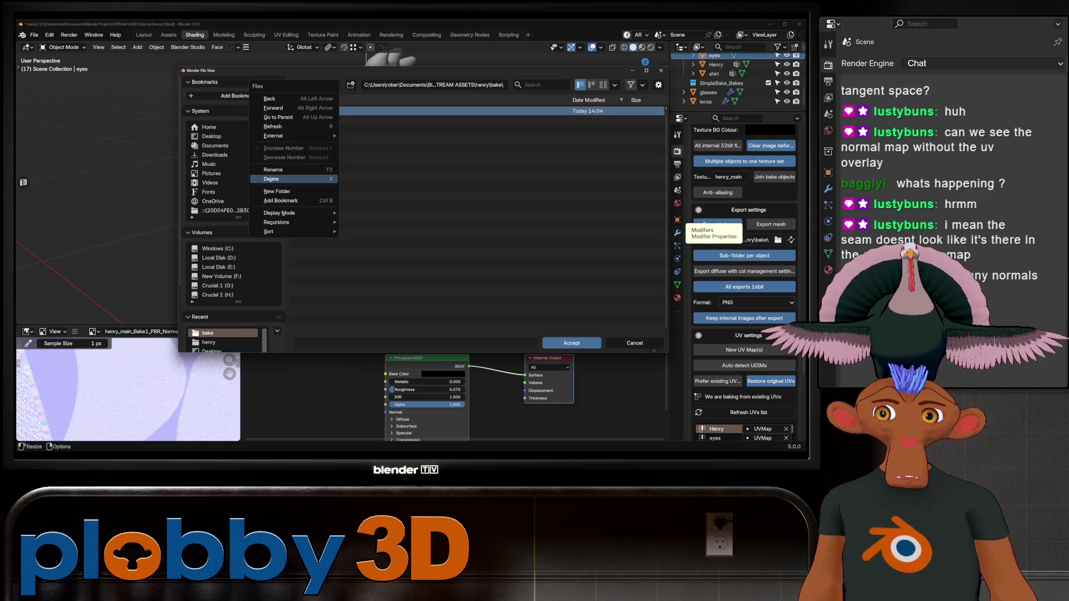
click(294, 179)
key(Escape)
- Save henry2.blend and apply the UVMap choice to all objects with Set all
scroll(744, 282, down, 3)
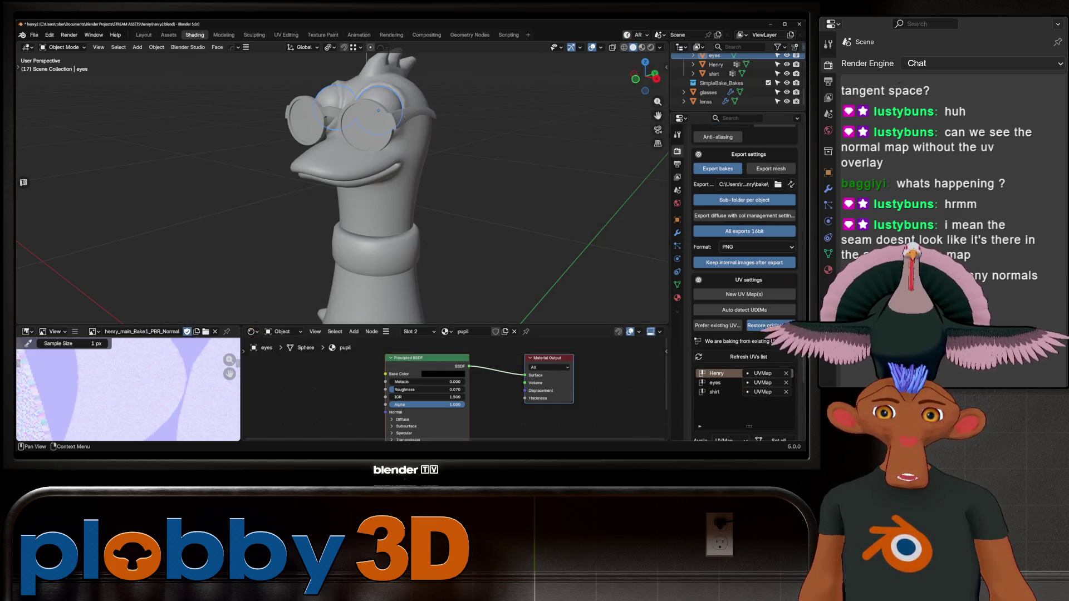
key(ctrl+s)
scroll(744, 283, down, 4)
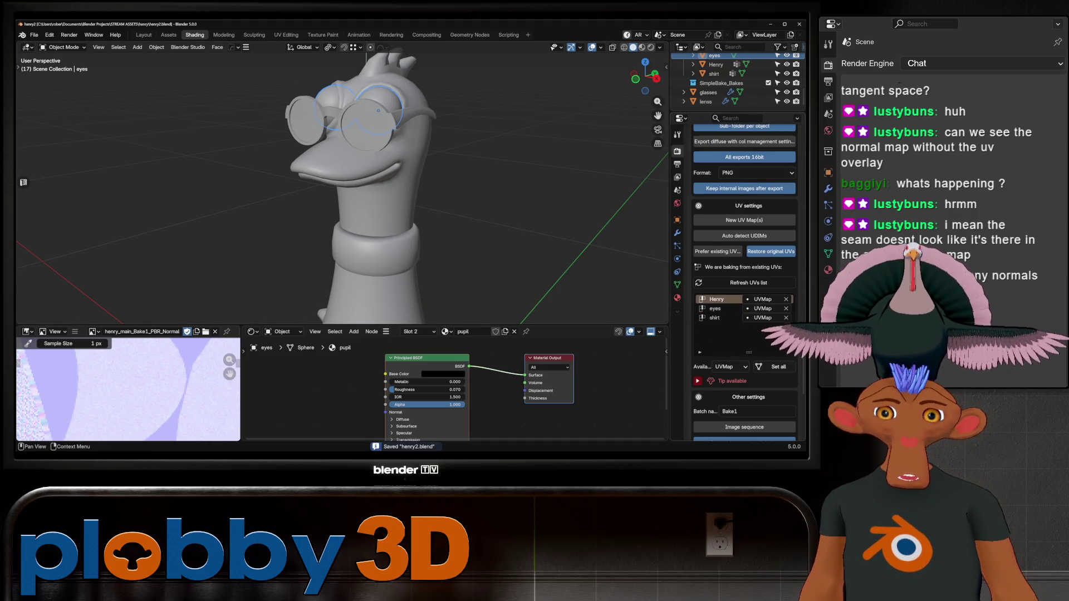
click(776, 367)
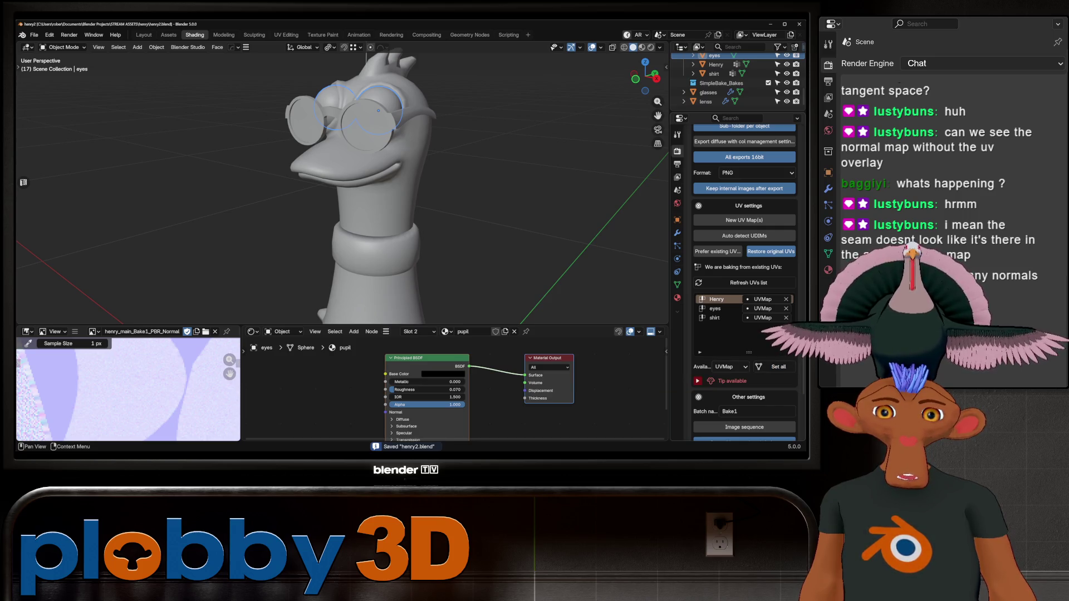
- Read the multi-object UV tip, then run SimpleBake's foreground Bake! on Henry, eyes and shirt
scroll(744, 283, down, 7)
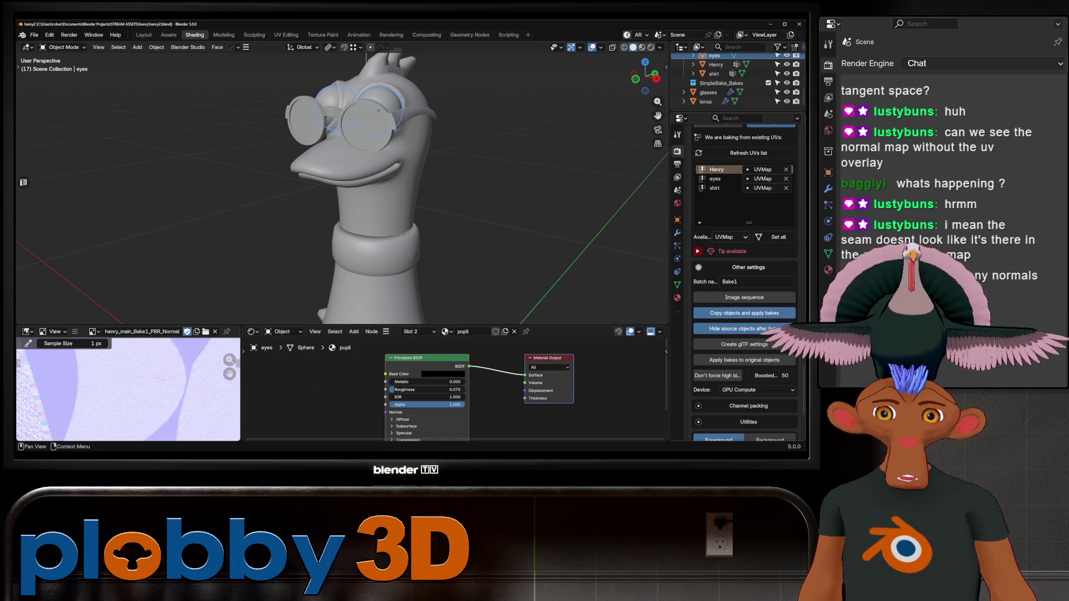
click(697, 251)
scroll(697, 251, up, 2)
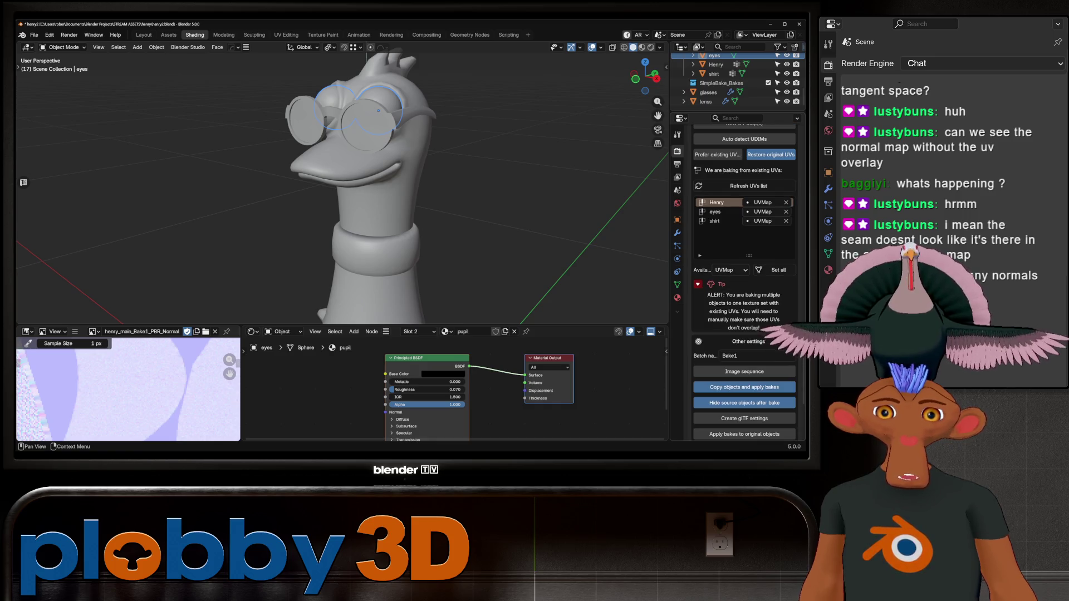
scroll(698, 251, down, 2)
click(698, 251)
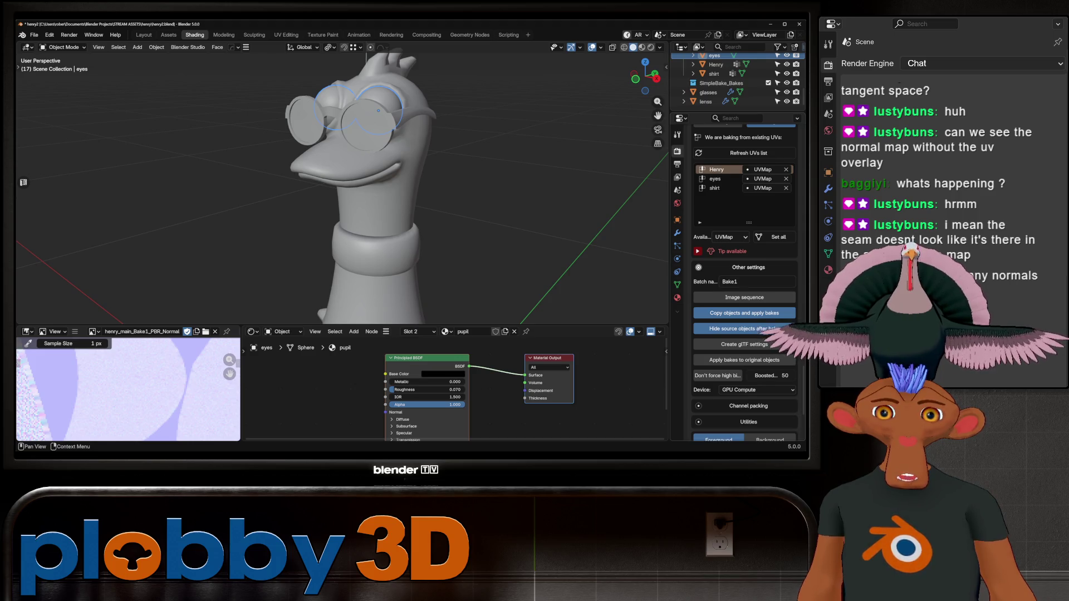
scroll(724, 328, down, 3)
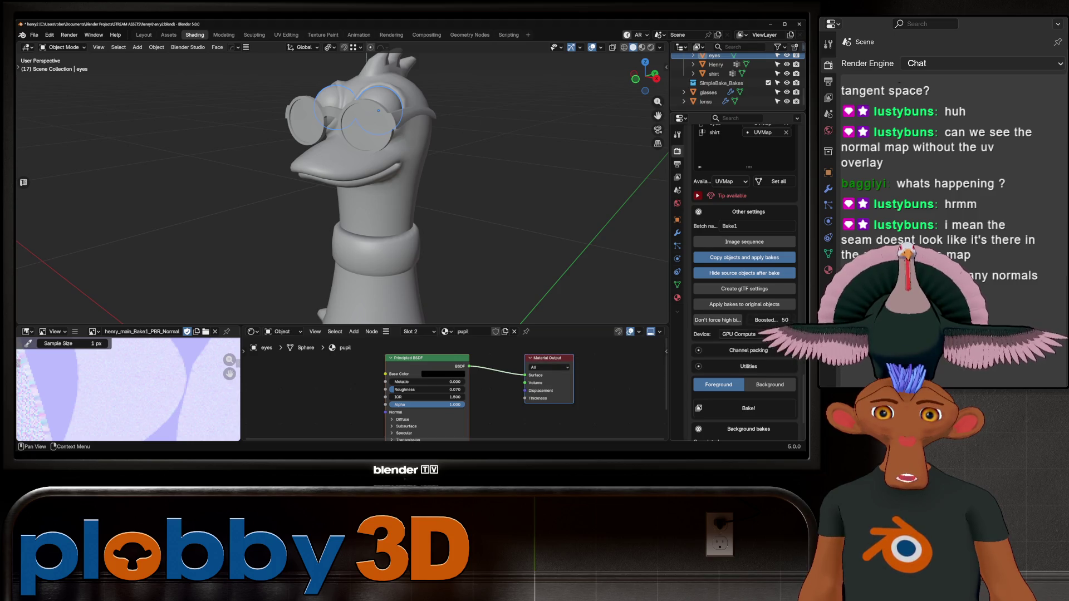
scroll(723, 317, down, 3)
right_click(718, 284)
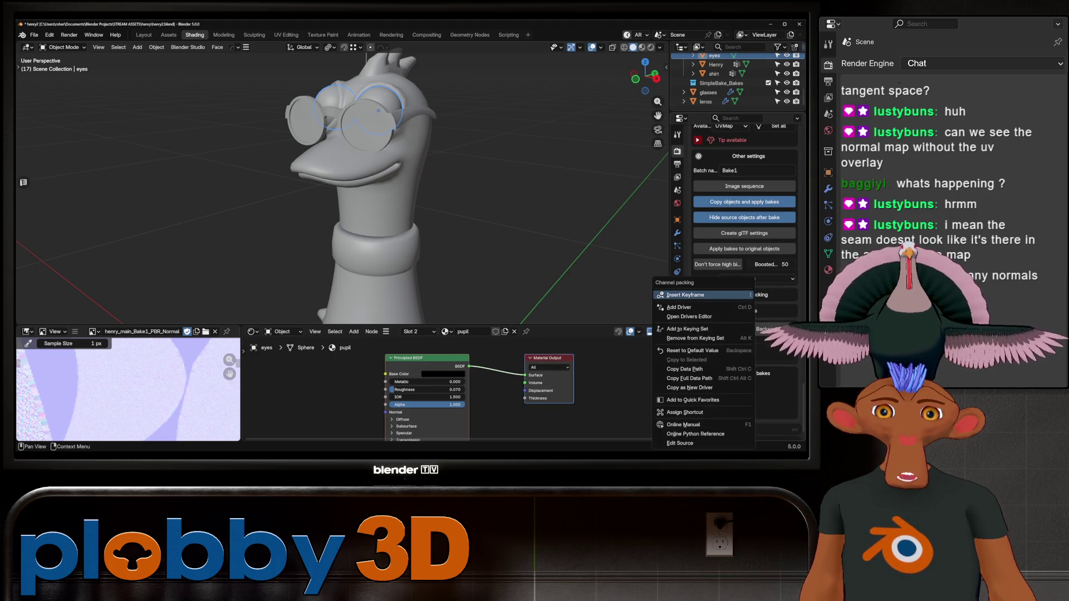
scroll(744, 278, down, 1)
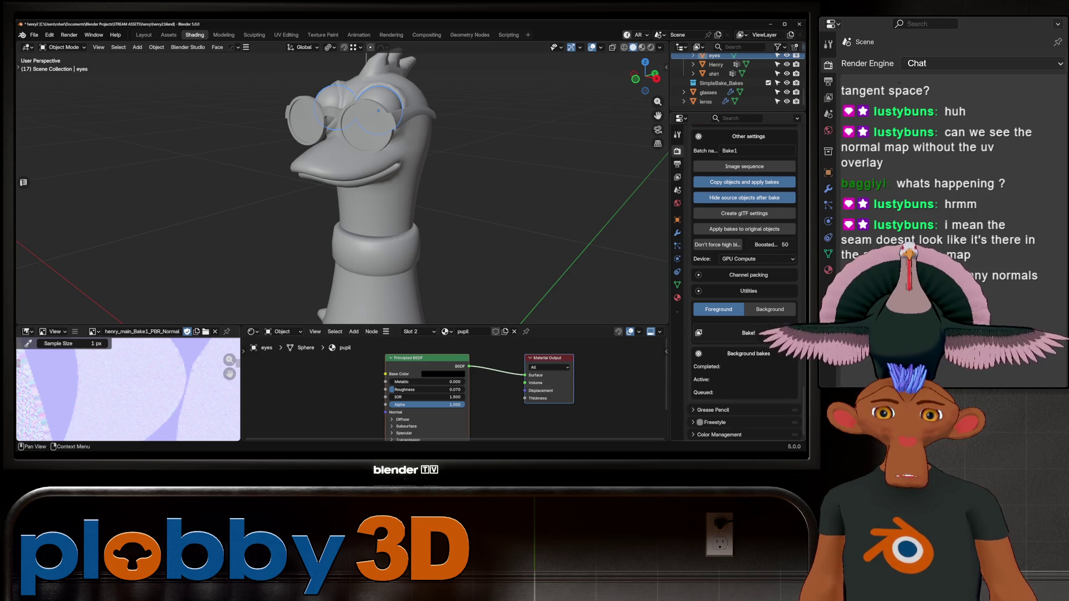
scroll(357, 184, down, 6)
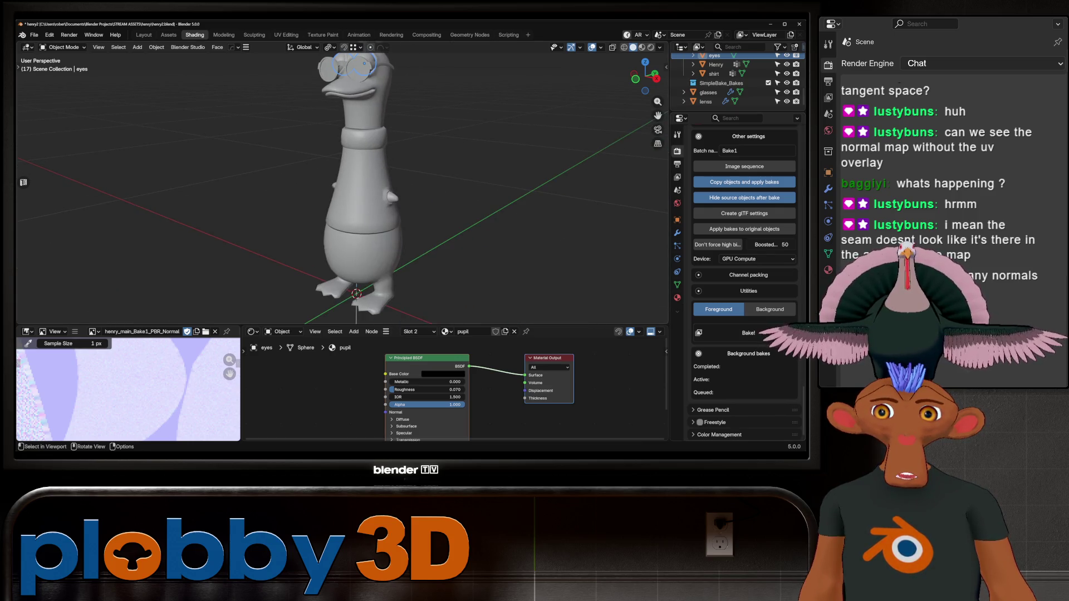
middle_drag(357, 184, 334, 186)
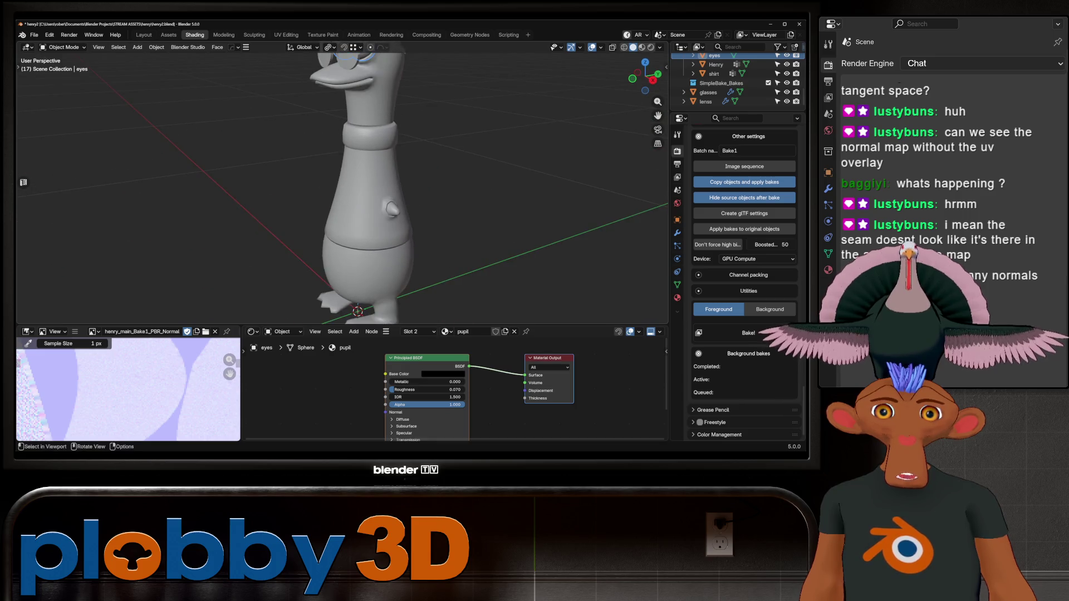
click(718, 332)
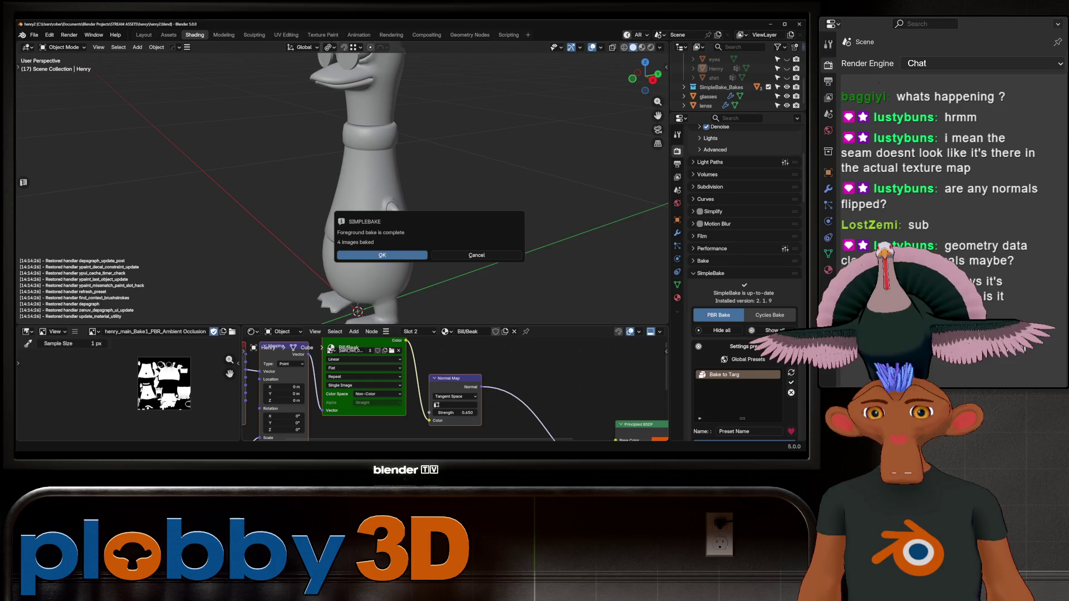
- Close the bake-complete notice, switch to Material Preview and select Henry_Baked
click(382, 255)
click(641, 46)
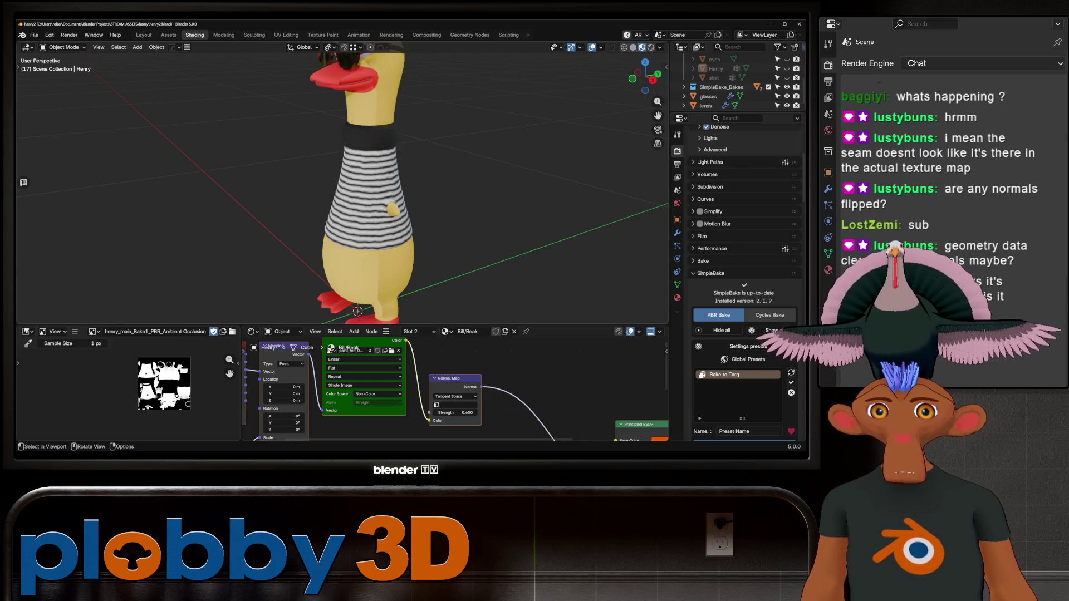
click(367, 223)
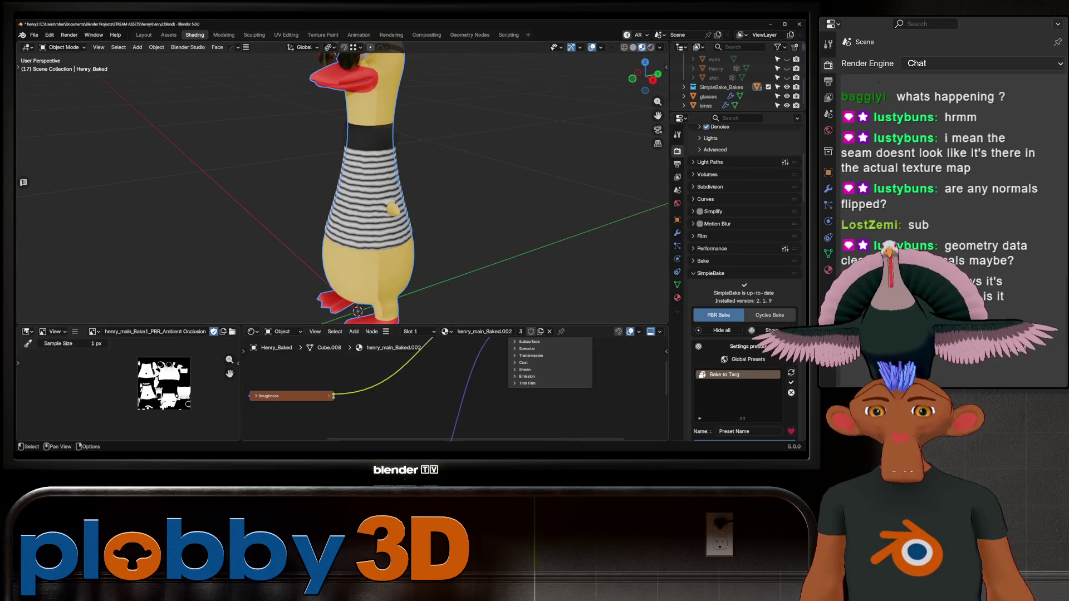
- Bring the baked normal map image into view and insert a Separate XYZ node on its link
scroll(423, 401, down, 3)
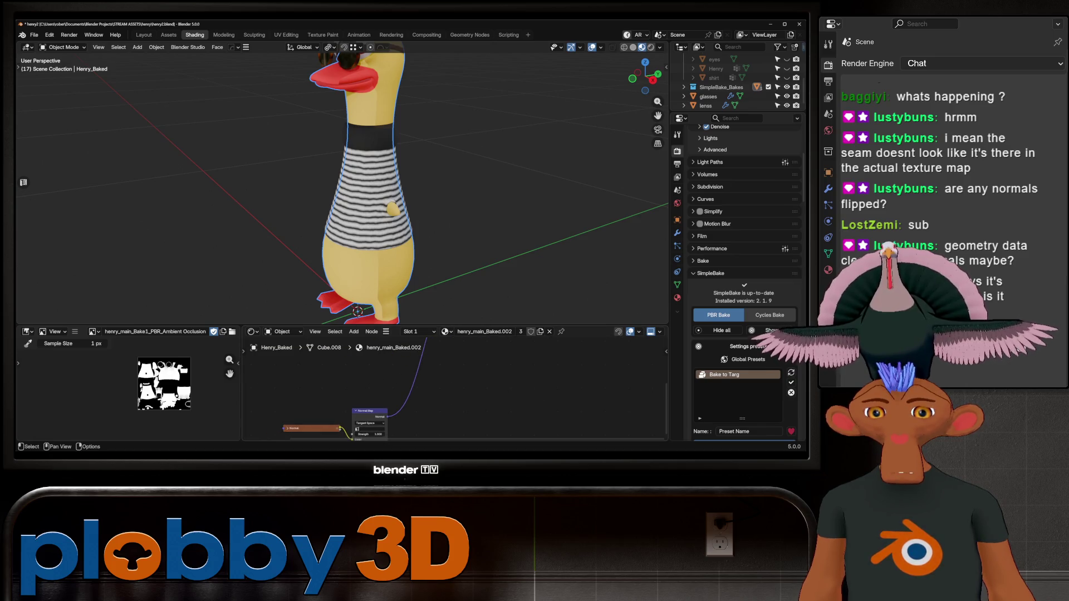
click(287, 428)
middle_drag(312, 428, 388, 394)
drag(389, 393, 267, 393)
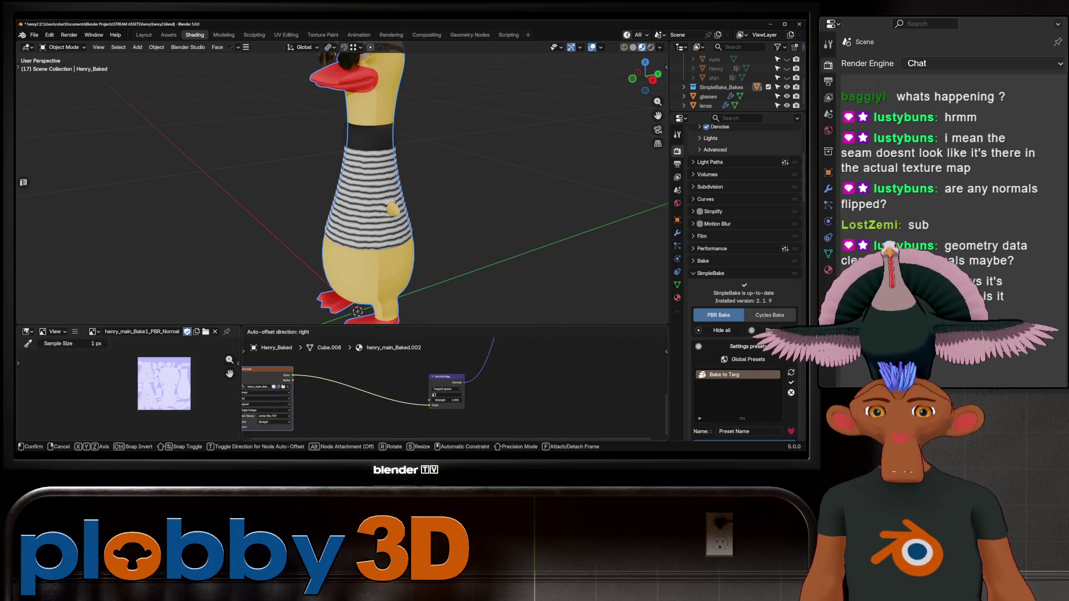
key(shift+a)
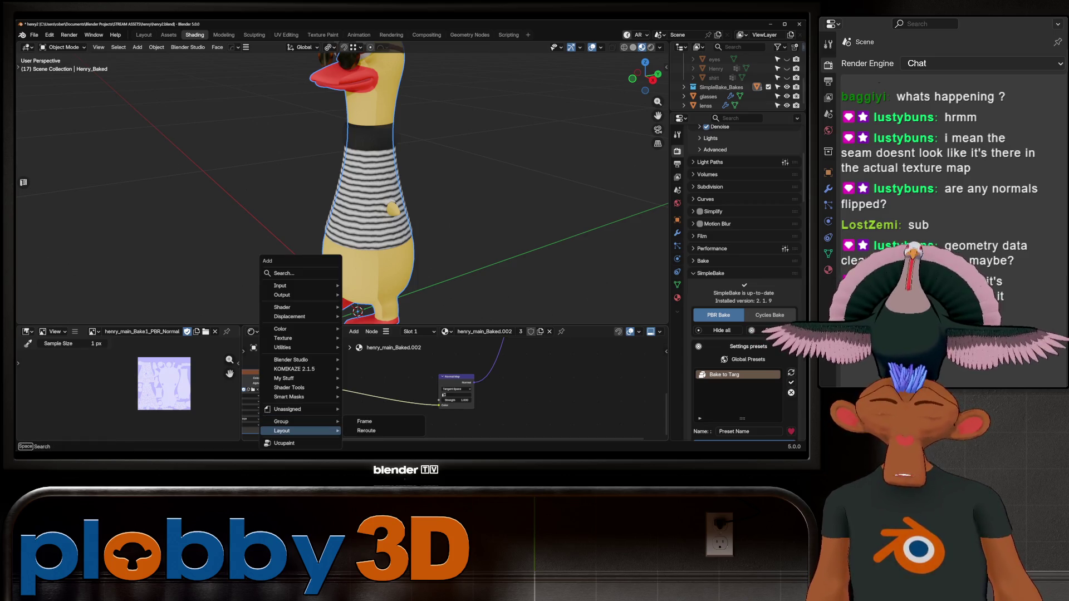
text(sepe)
key(Return)
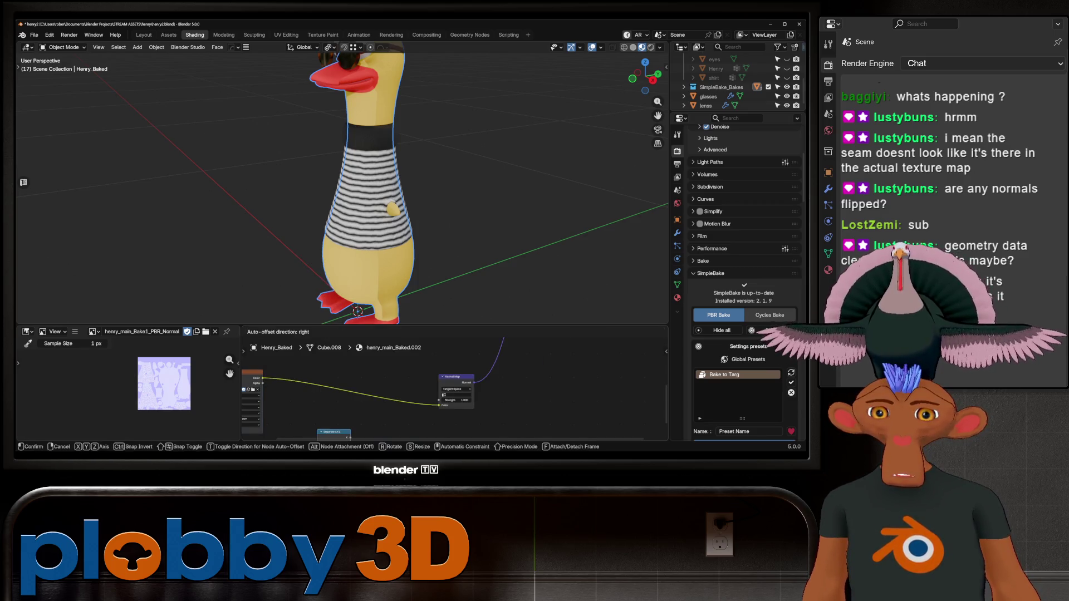
click(301, 383)
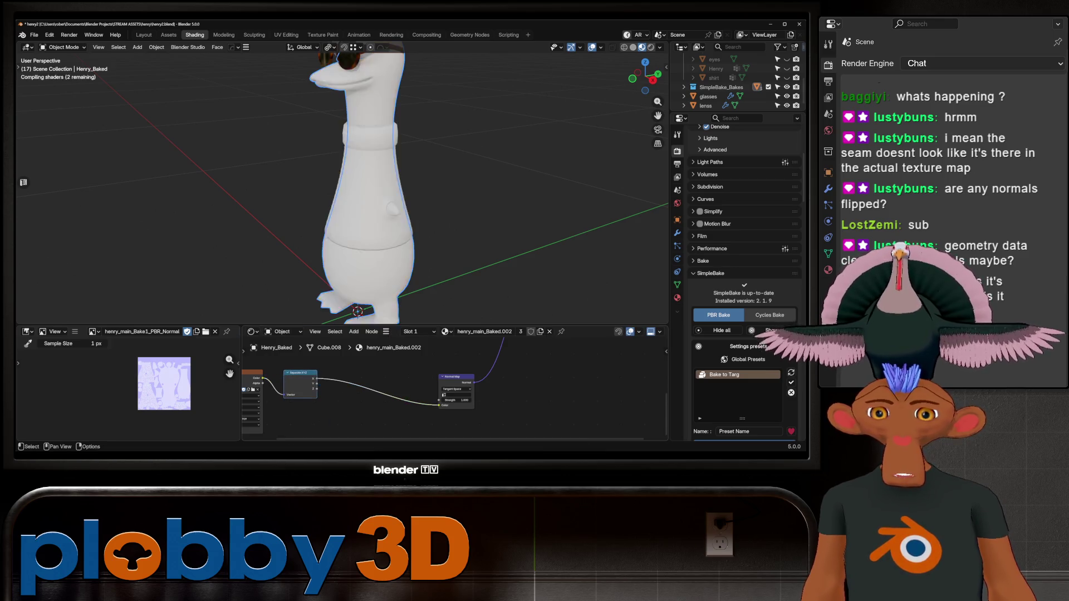
- Add a Combine XYZ node before the Normal Map and connect a Separate XYZ channel to it
scroll(390, 384, down, 1)
mouse_move(334, 384)
middle_down()
mouse_move(379, 381)
mouse_move(337, 384)
middle_up()
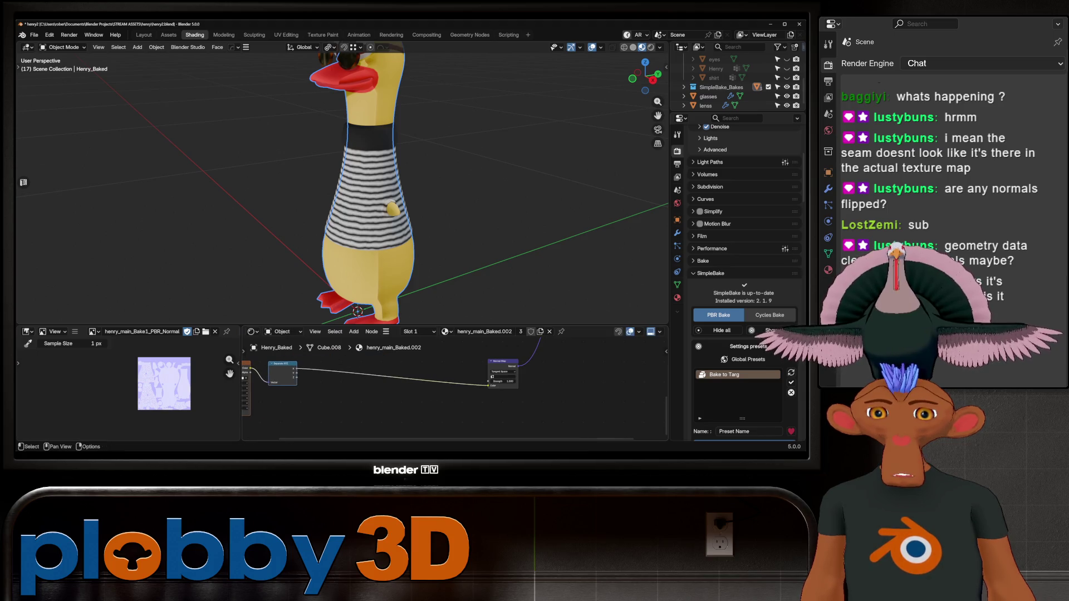
key(shift+a)
text(combin)
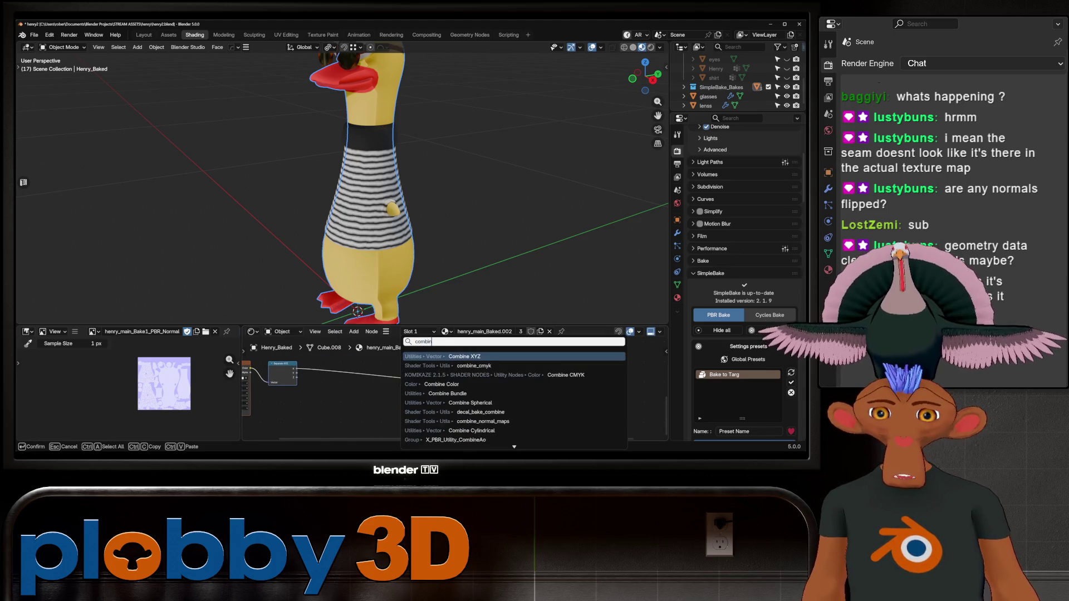
key(Return)
click(384, 380)
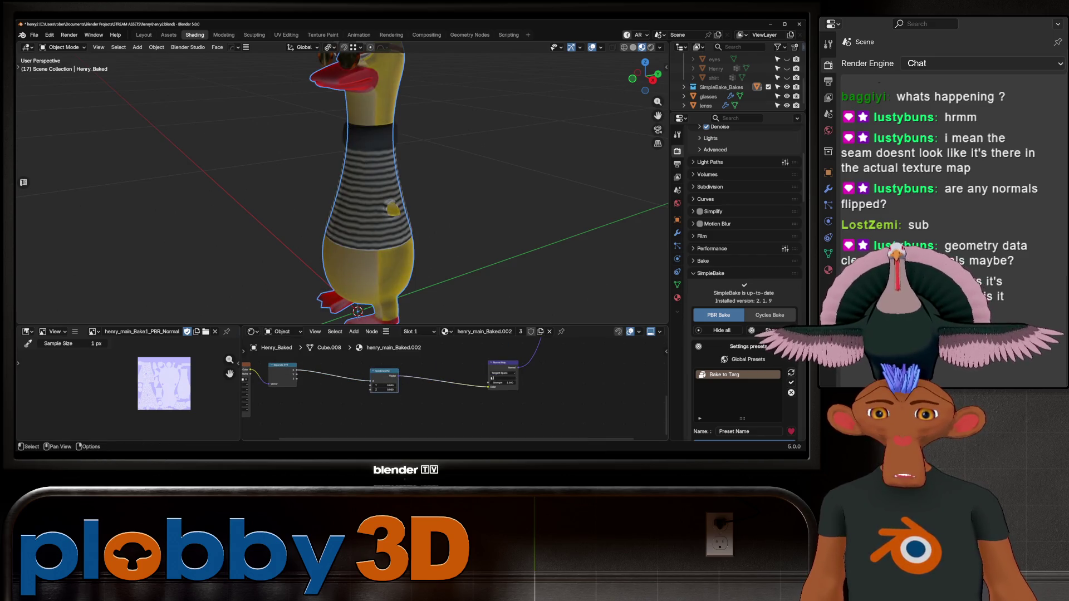
drag(297, 374, 372, 390)
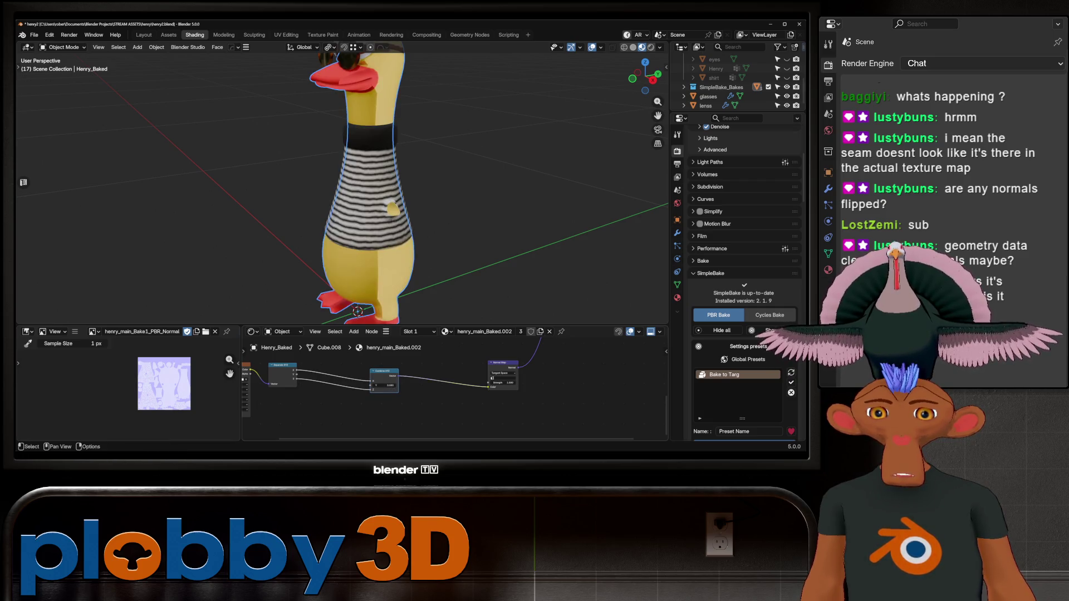
- Add an Invert Color node on one Separate XYZ channel and wire it into Combine XYZ
drag(296, 378, 314, 415)
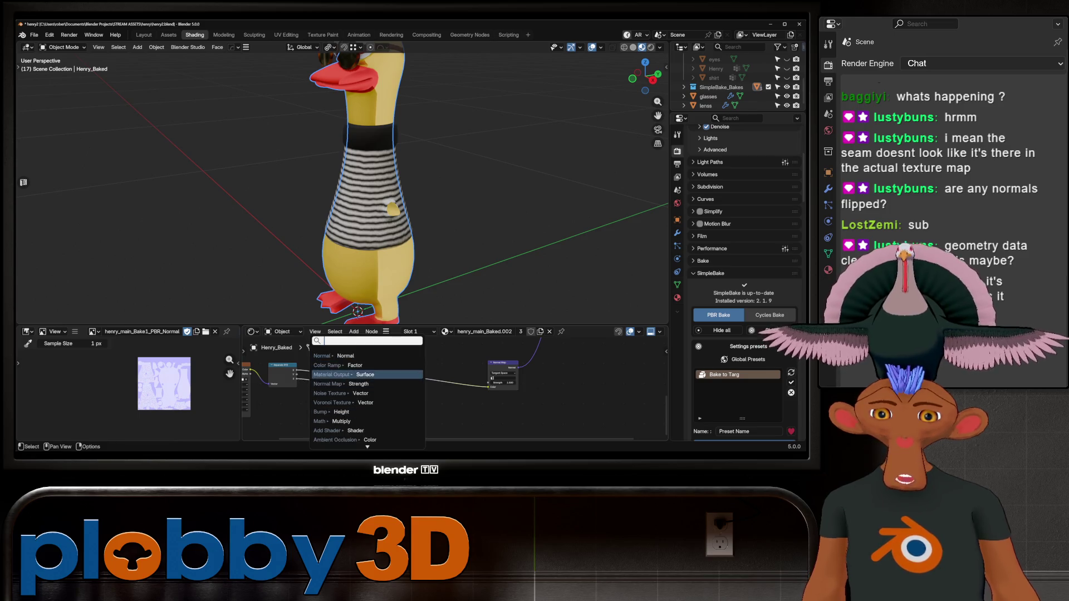
text(in)
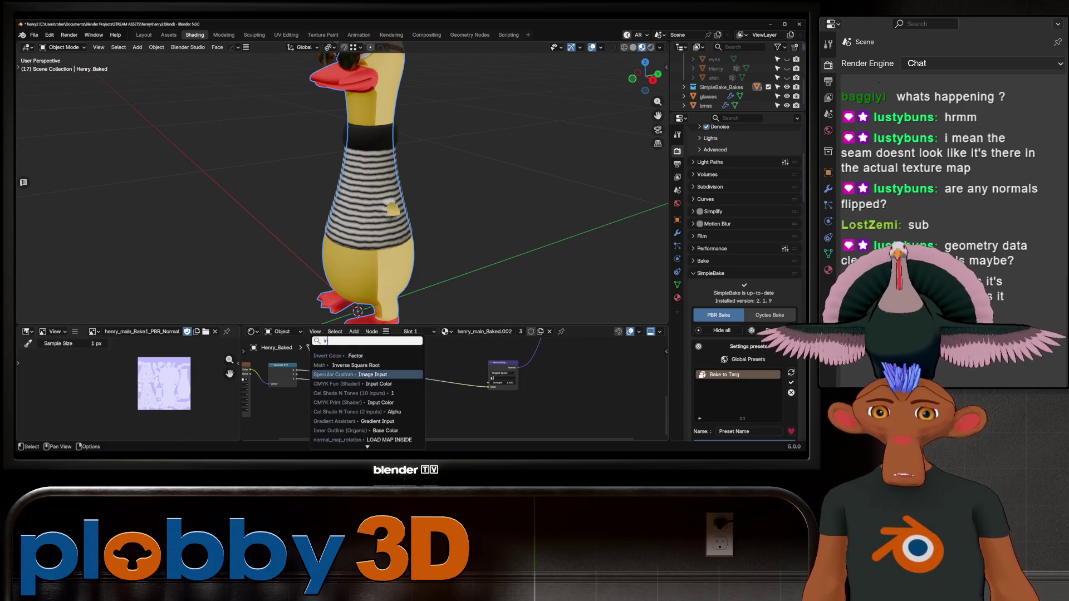
key(Down)
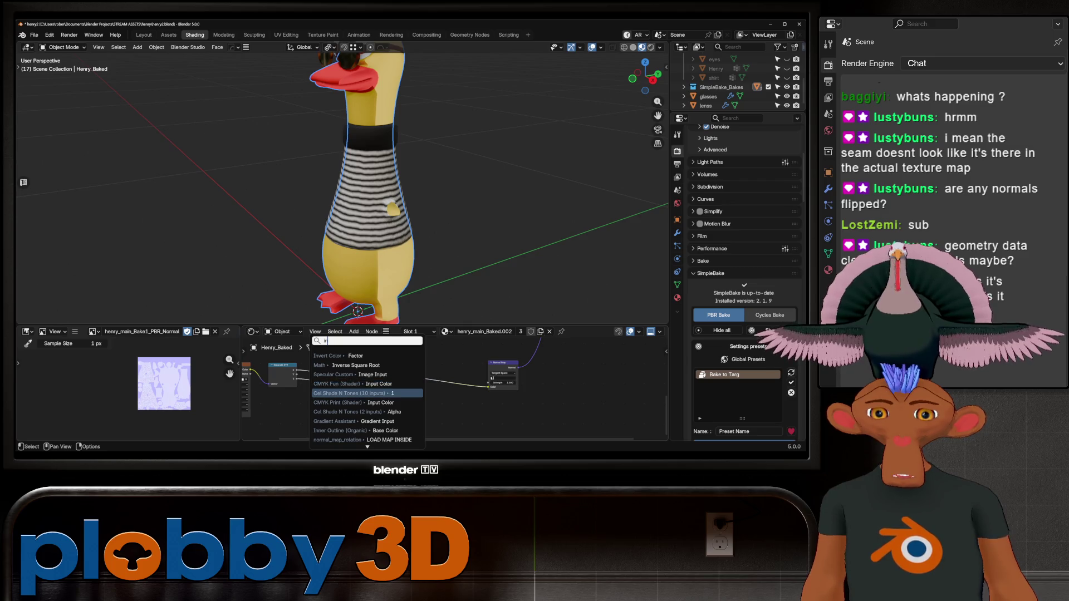
text(ver)
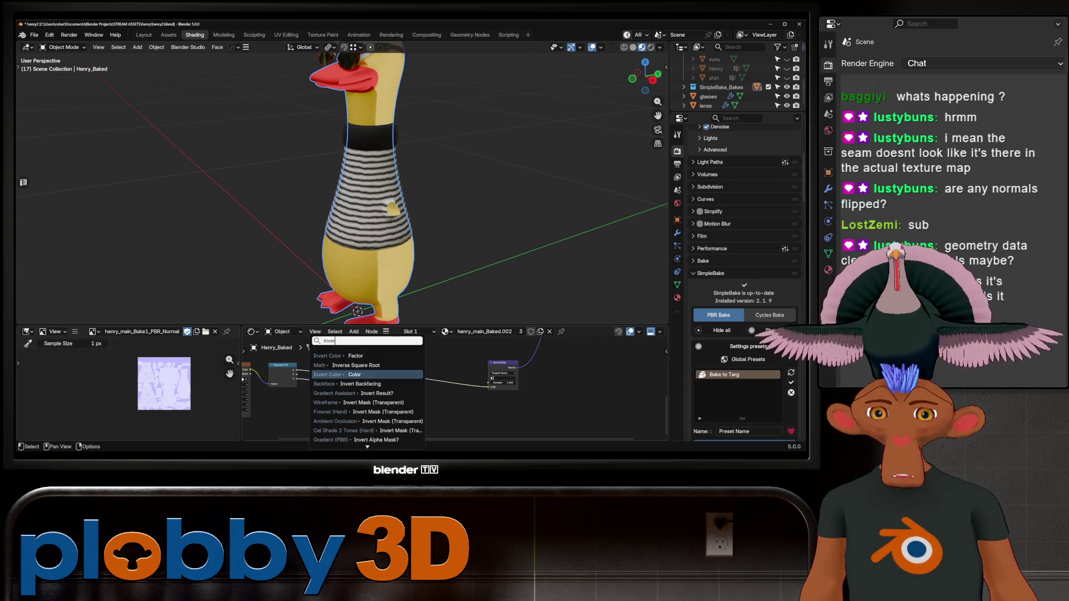
text(t)
key(Down)
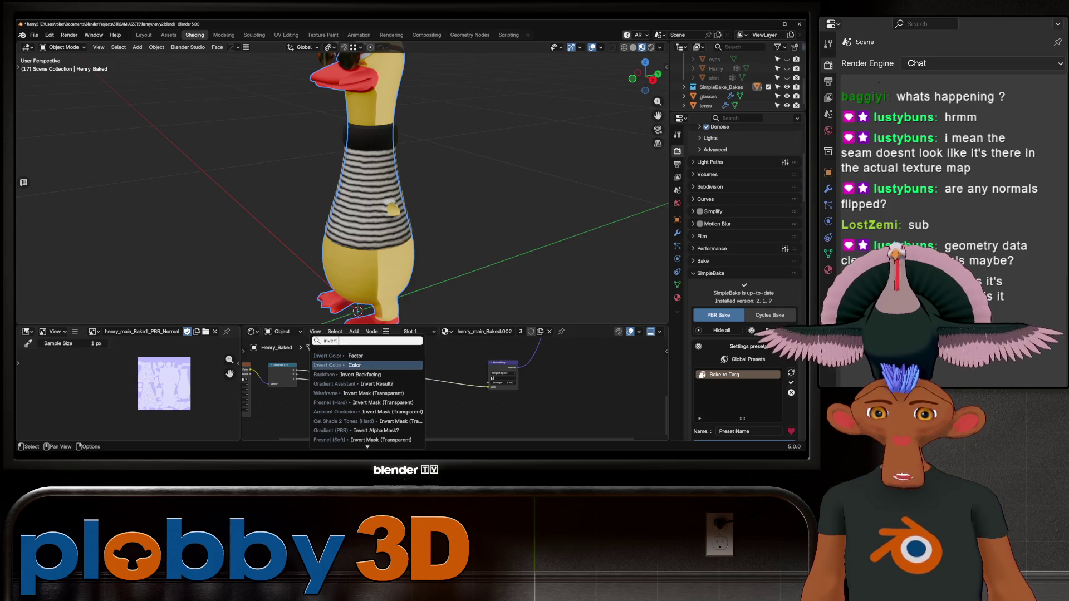
key(Return)
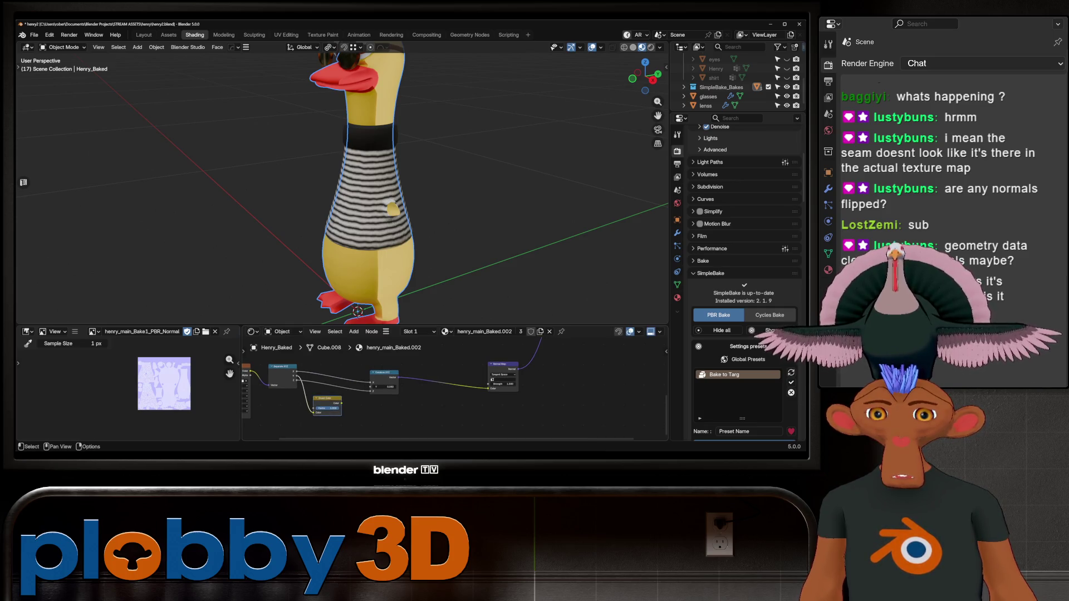
drag(341, 403, 372, 388)
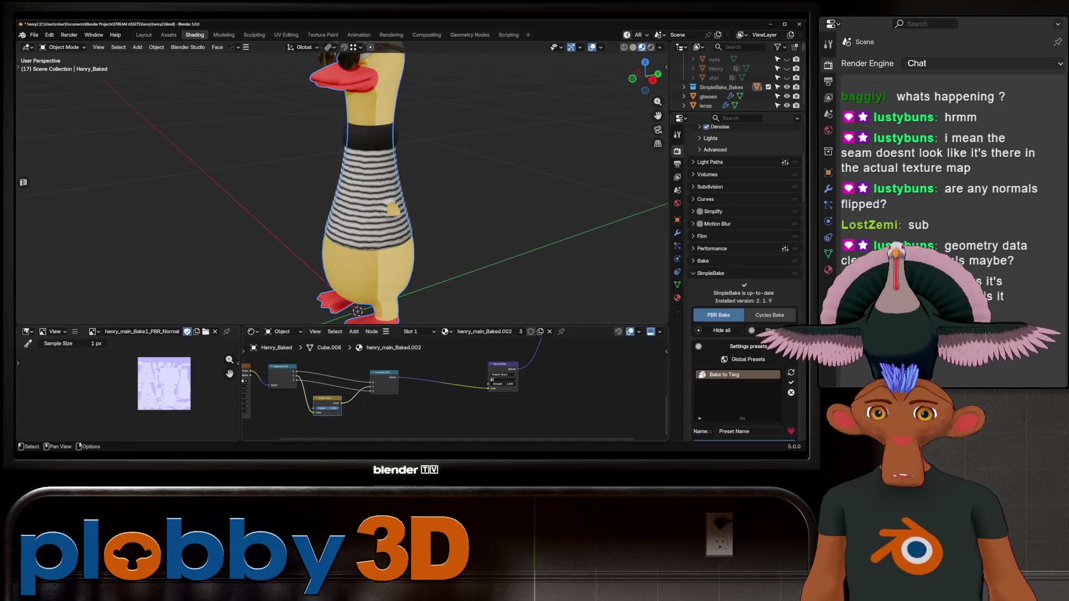
middle_drag(473, 195, 384, 207)
scroll(385, 207, up, 4)
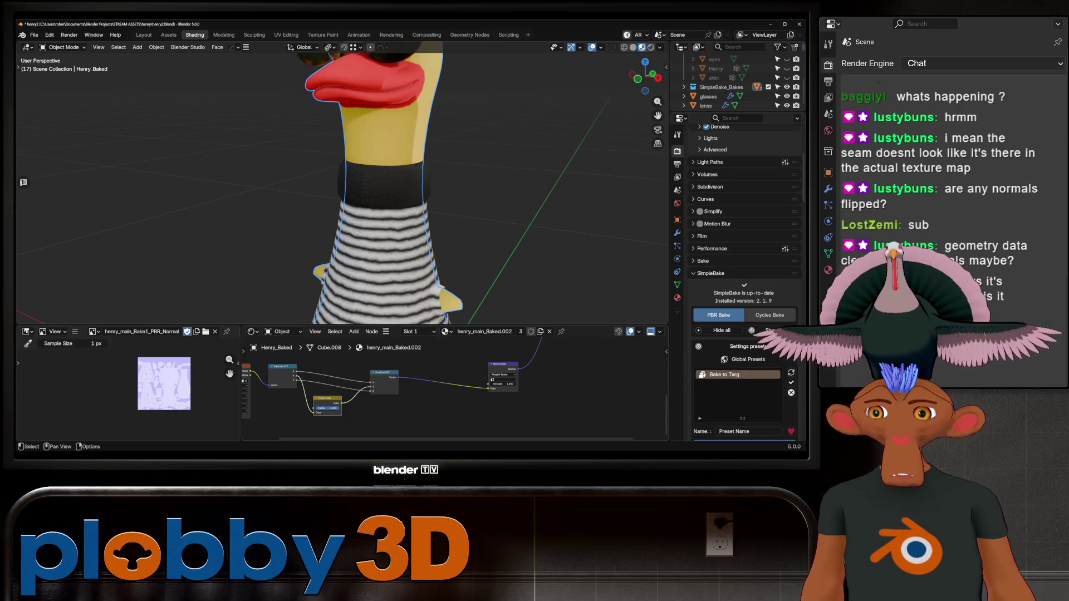
- Mute and unmute the Invert Color node to compare the neck and beak shading
key(m)
key(m)
key(m)
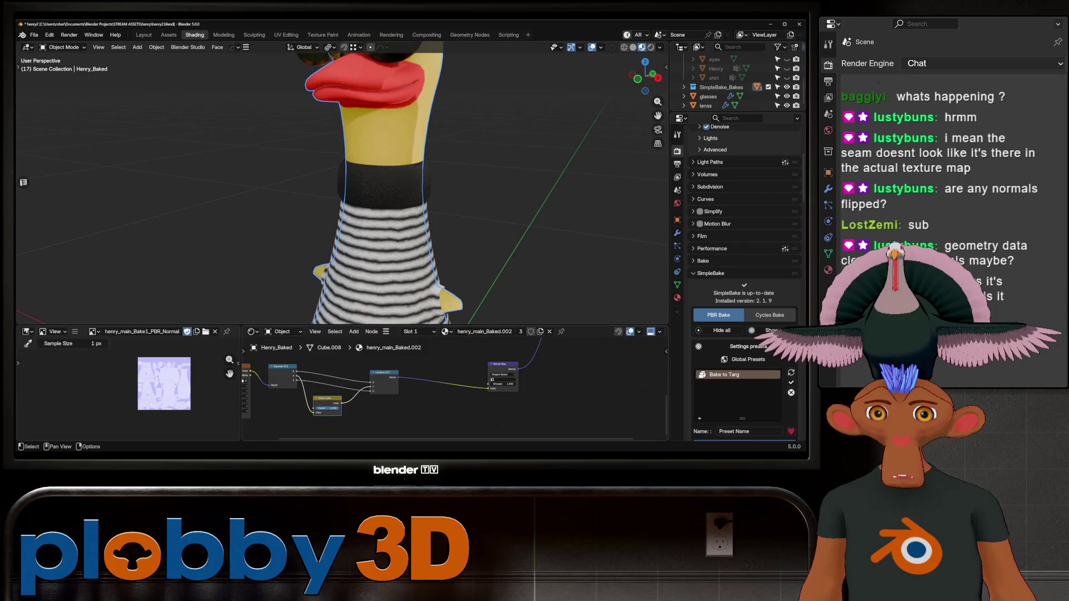
key(m)
key(m)
key(m)
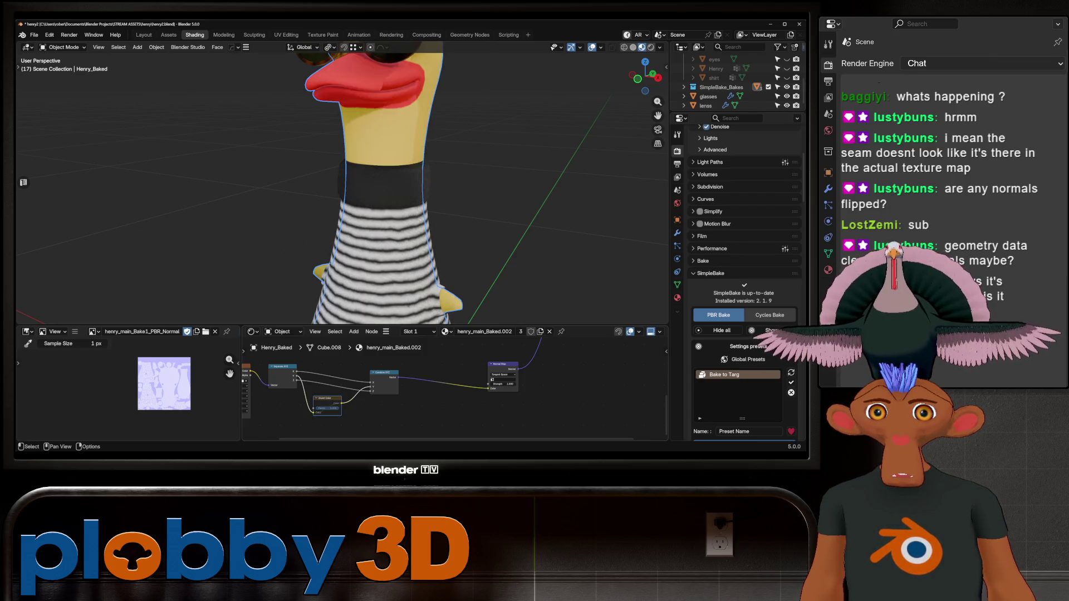
key(m)
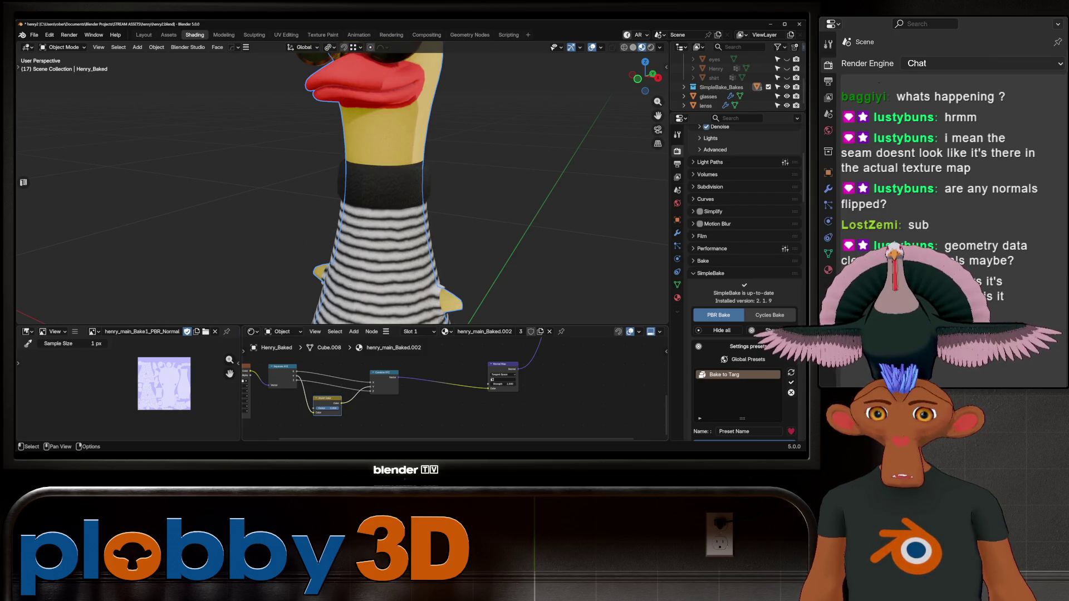
- Duplicate and remove a copy of the Invert Color node, then drag its Factor value
key(shift+d)
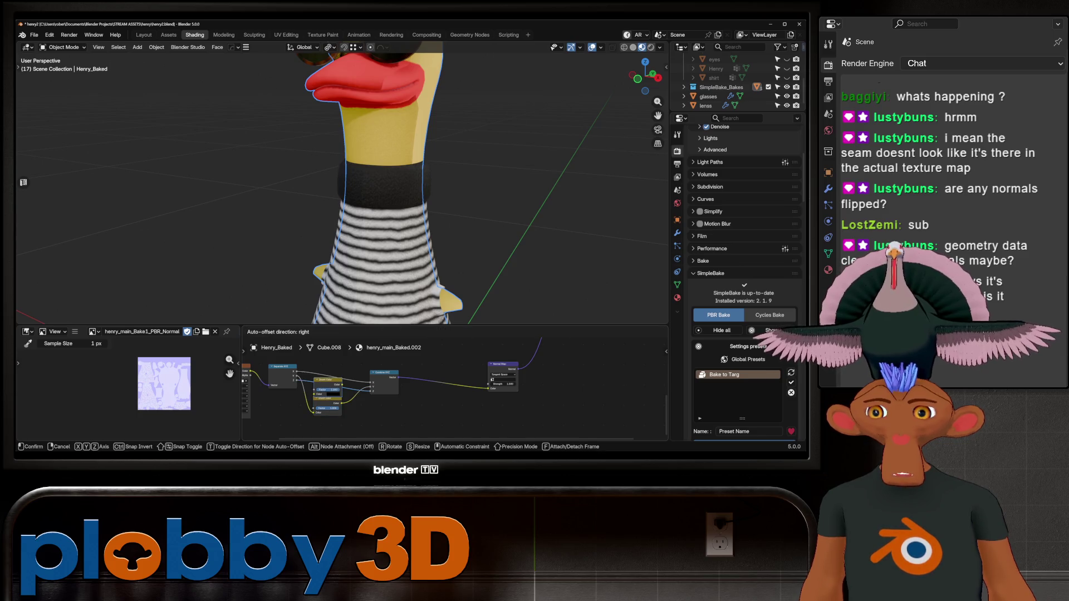
key(Return)
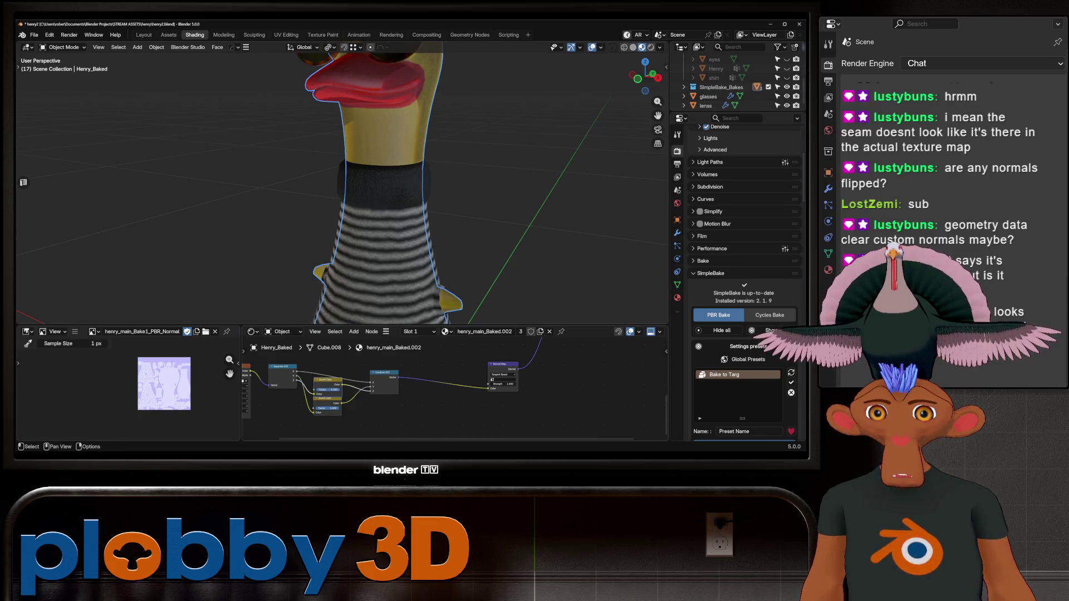
key(x)
key(ctrl+z)
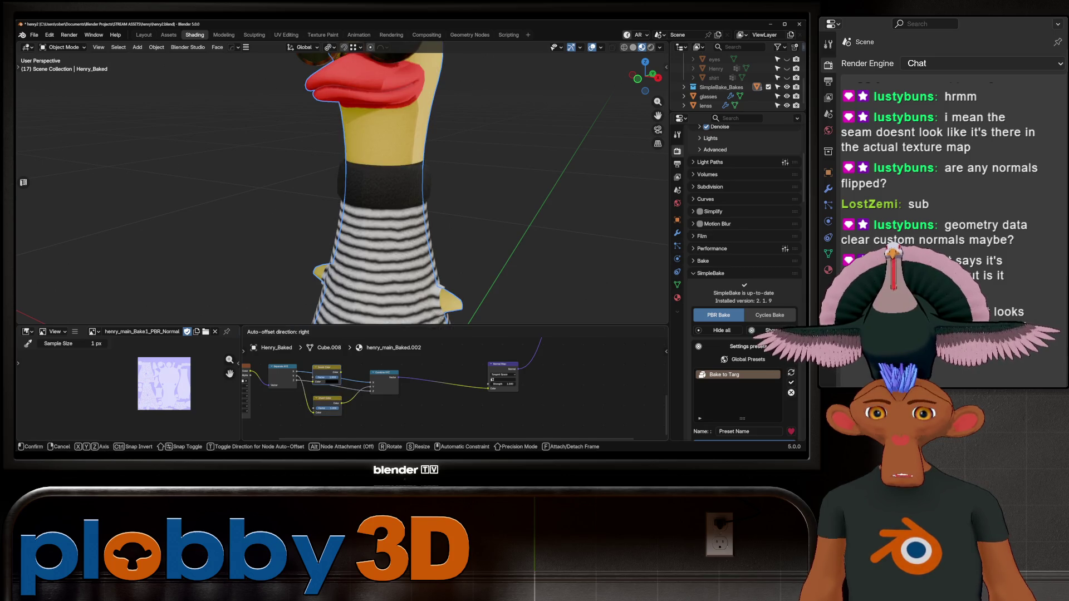
key(ctrl+shift+z)
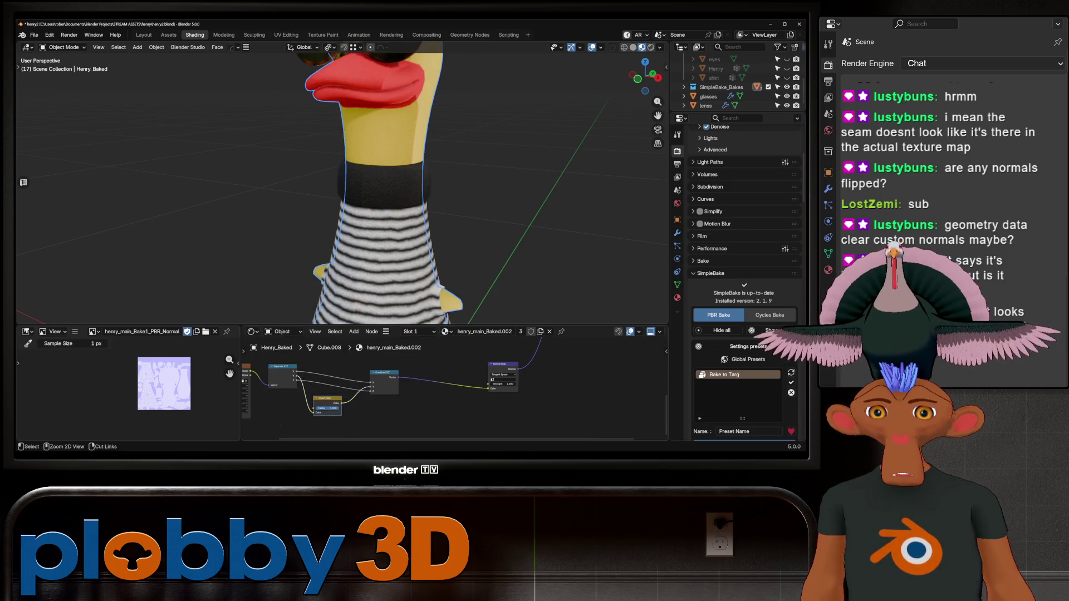
drag(327, 408, 327, 408)
mouse_move(390, 194)
middle_down()
mouse_move(423, 184)
mouse_move(570, 183)
middle_up()
key(Tab)
scroll(342, 184, up, 3)
scroll(343, 183, down, 6)
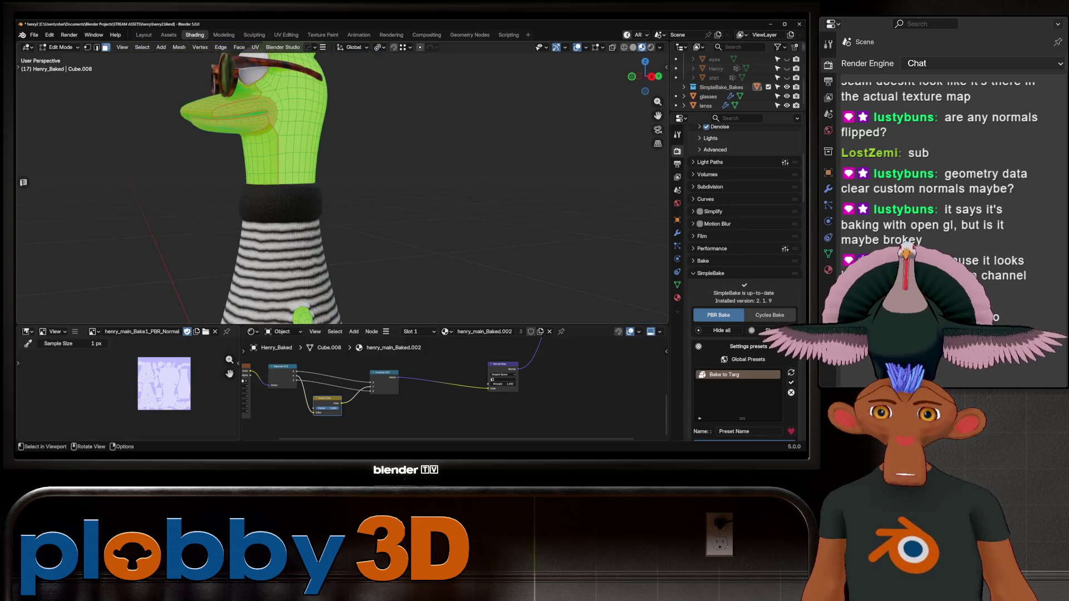
key(Tab)
middle_drag(556, 183, 607, 184)
scroll(343, 183, up, 3)
key(Tab)
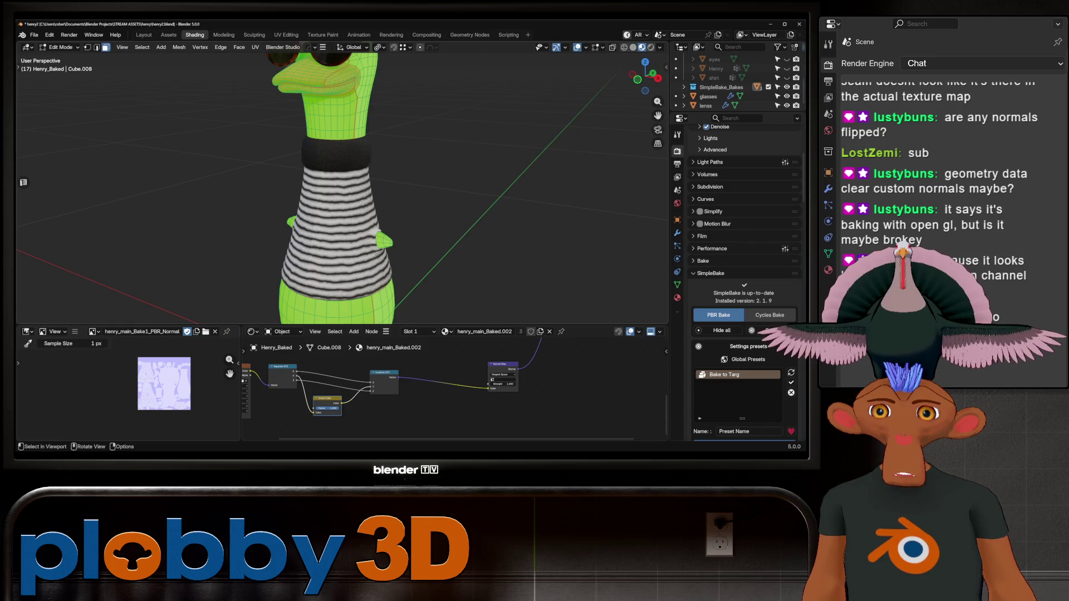
key(Tab)
scroll(342, 184, up, 3)
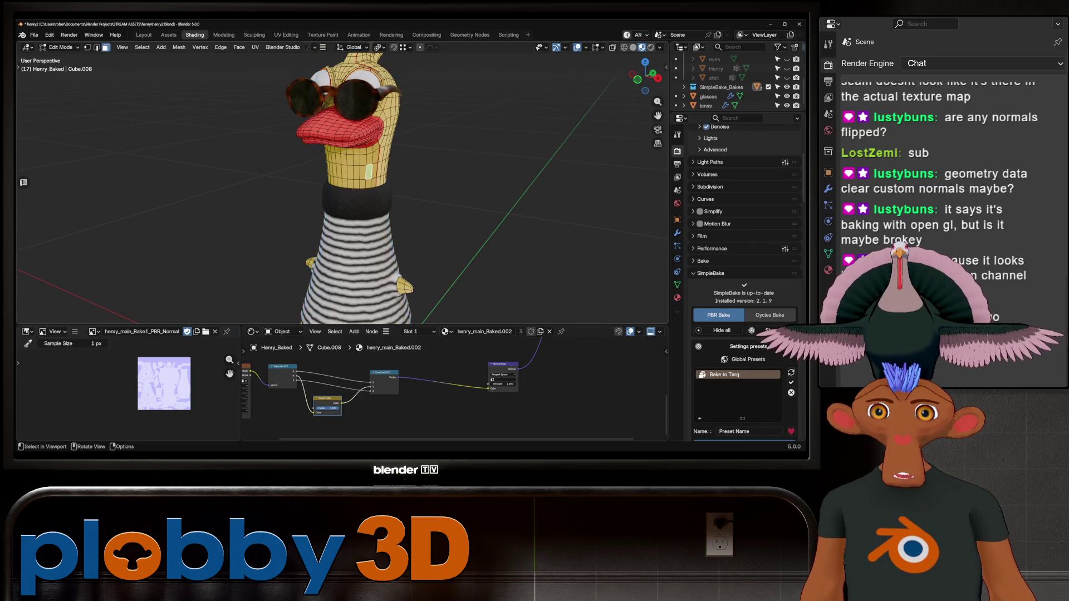
key(Tab)
click(379, 192)
key(Tab)
scroll(342, 184, down, 3)
mouse_move(607, 183)
middle_down()
mouse_move(629, 184)
mouse_move(607, 184)
middle_up()
scroll(342, 184, up, 2)
scroll(342, 183, down, 2)
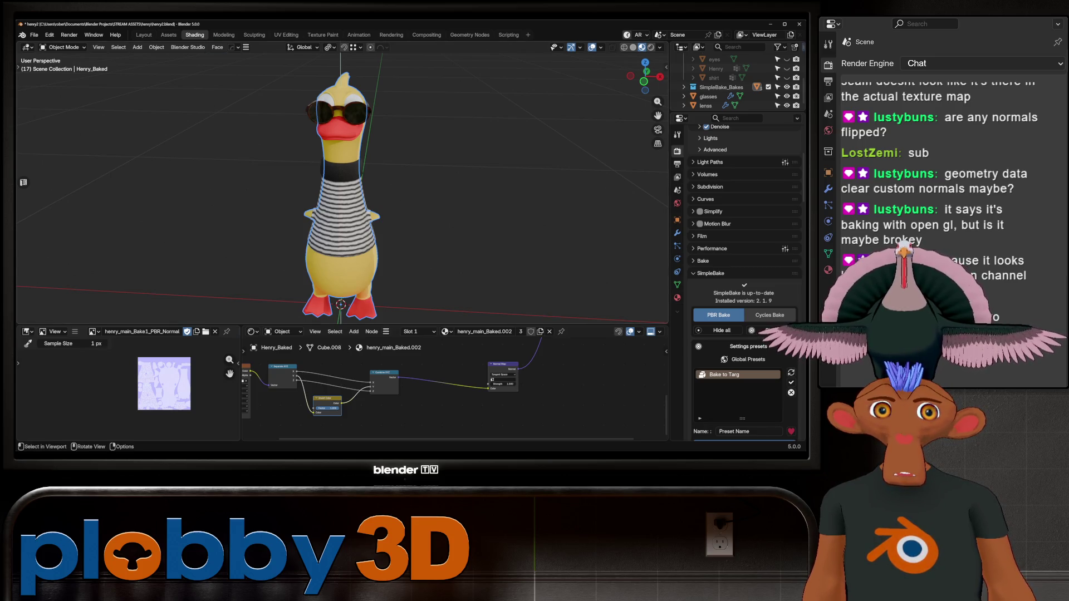
- Delete the shirt_Baked object
click(341, 211)
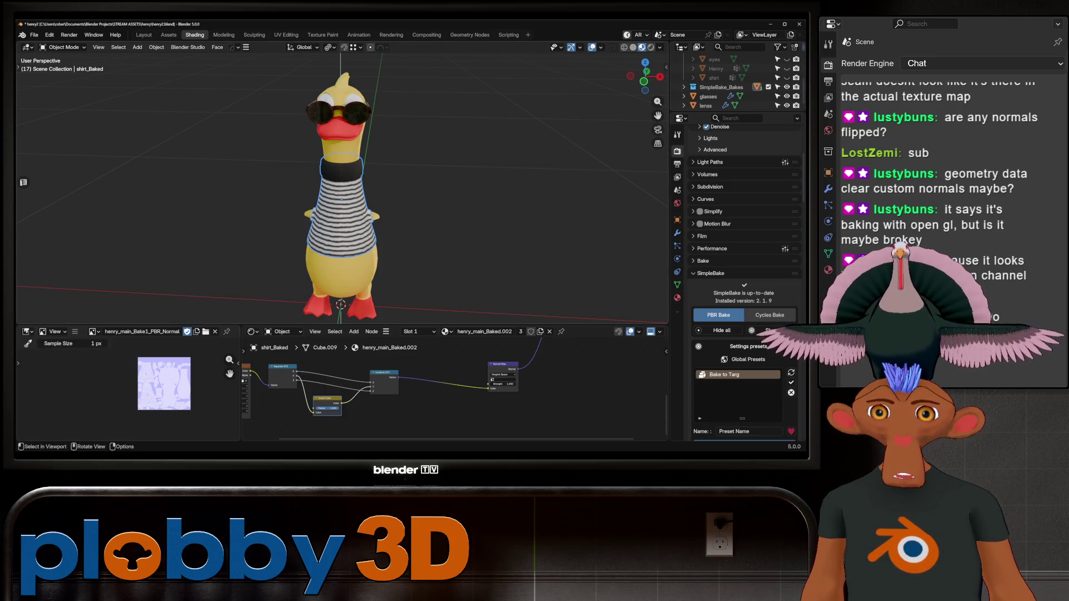
key(Delete)
click(342, 212)
key(Delete)
scroll(724, 78, up, 2)
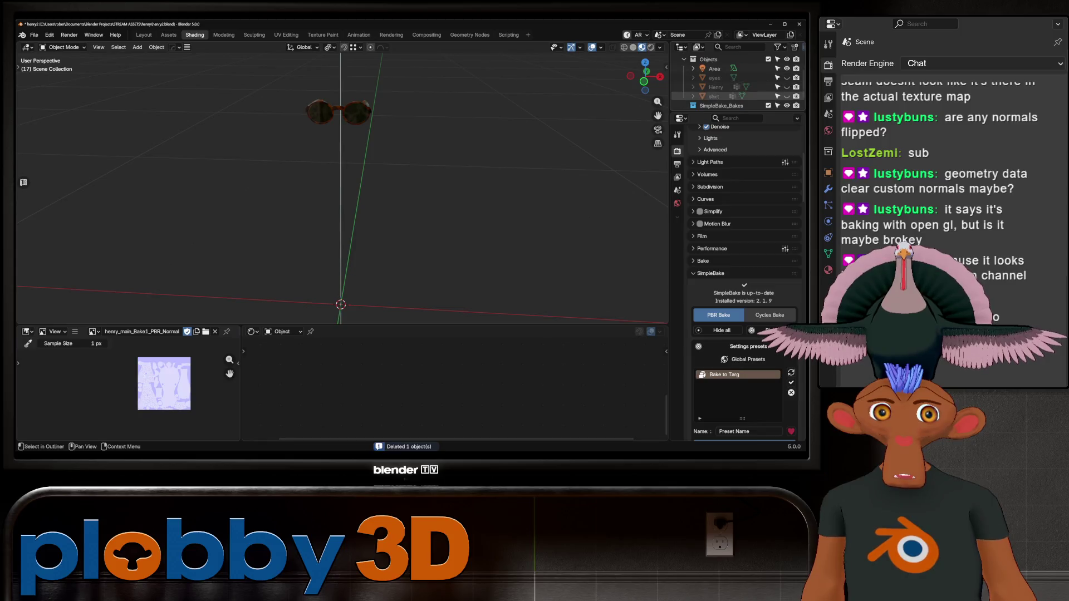
- Unhide the eyes, shirt and original Henry body, and hide the glasses
click(786, 77)
click(787, 86)
click(786, 87)
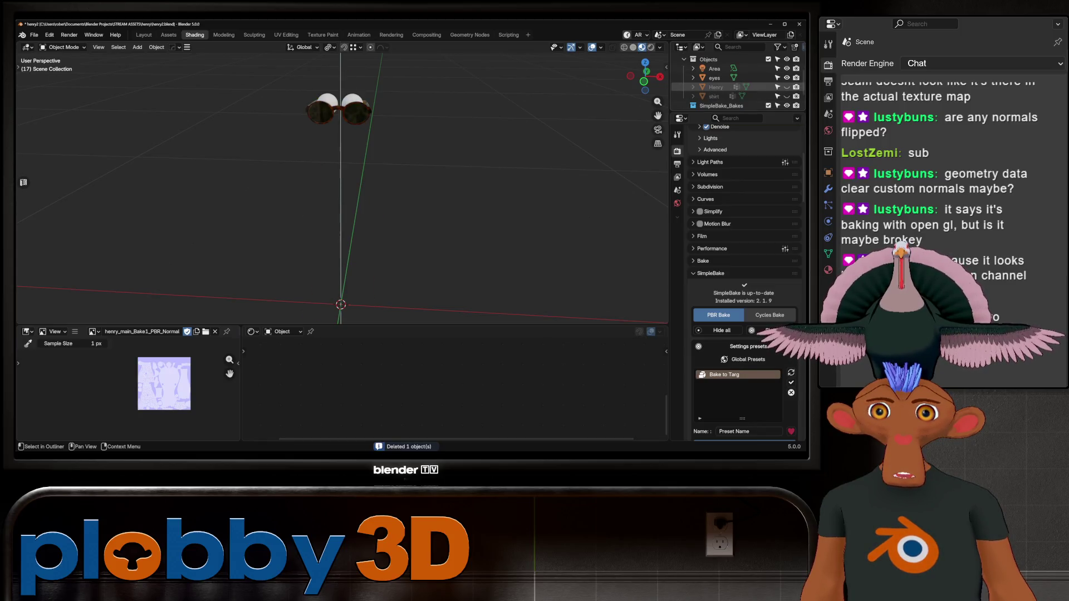
click(786, 96)
click(786, 87)
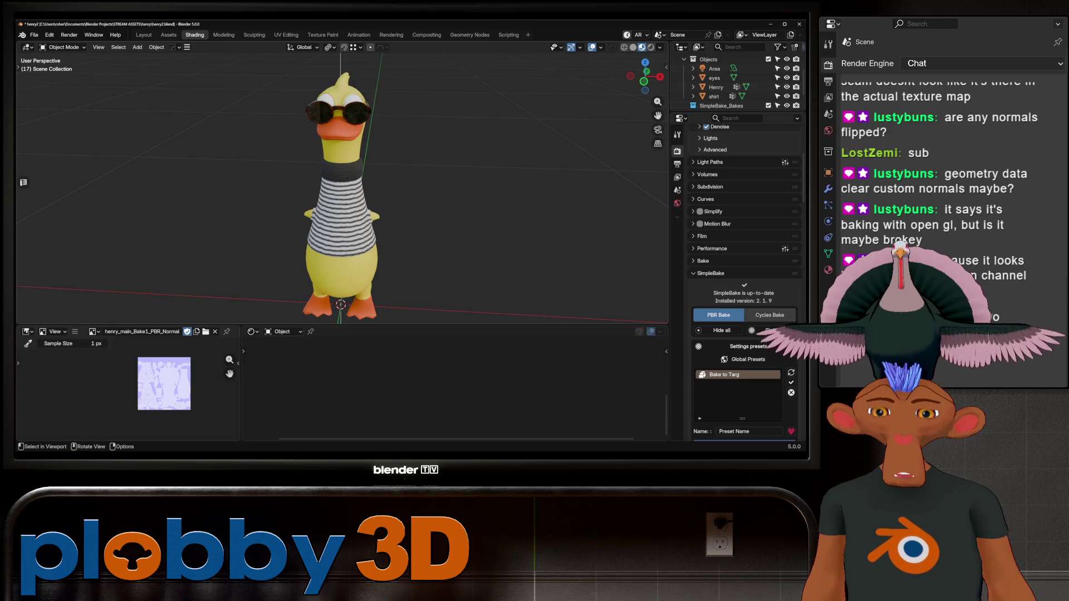
scroll(735, 83, down, 2)
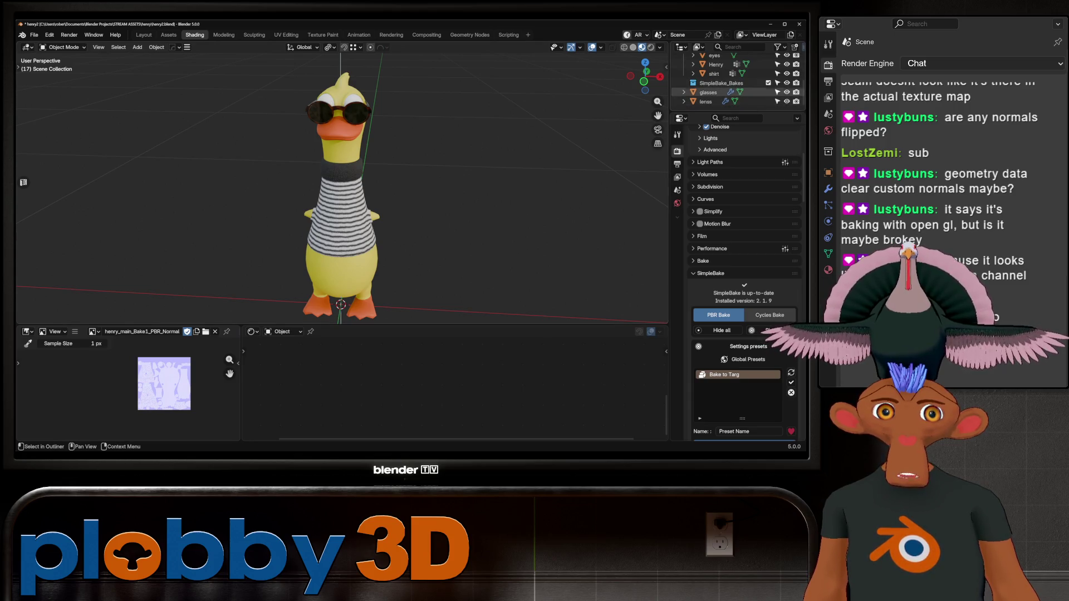
click(787, 91)
scroll(341, 110, up, 5)
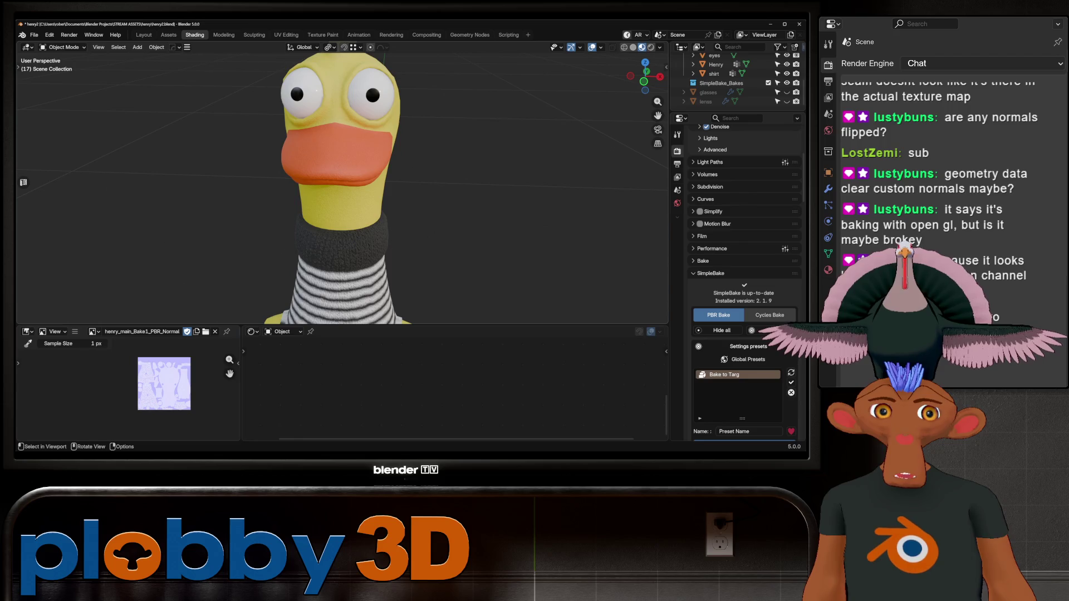
- Select Henry and the eyes in turn while orbiting to inspect the whole duck
click(341, 109)
middle_drag(340, 110, 306, 107)
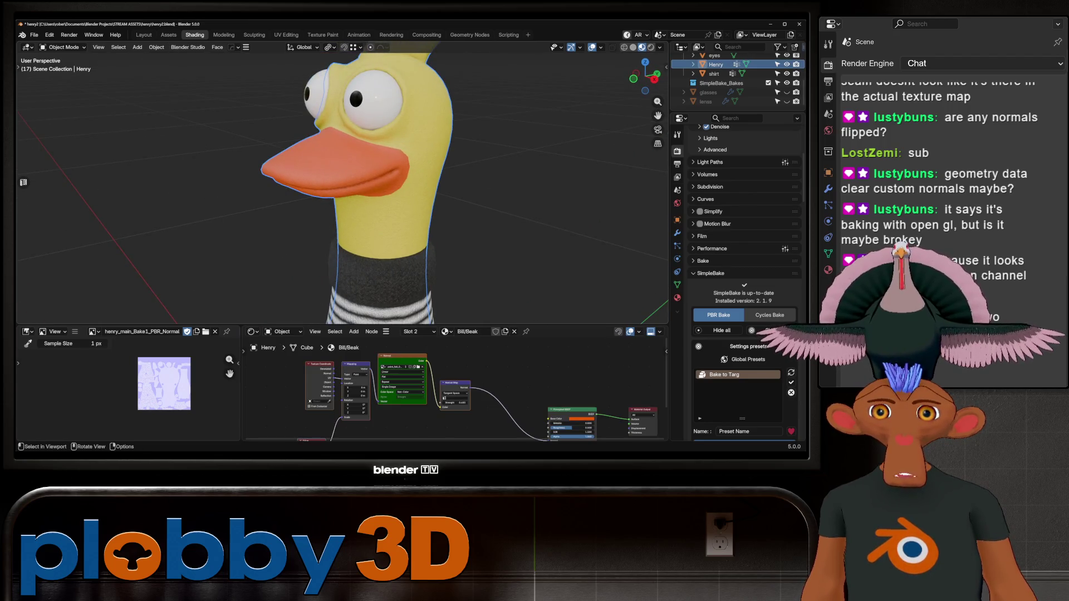
scroll(342, 184, down, 5)
click(386, 123)
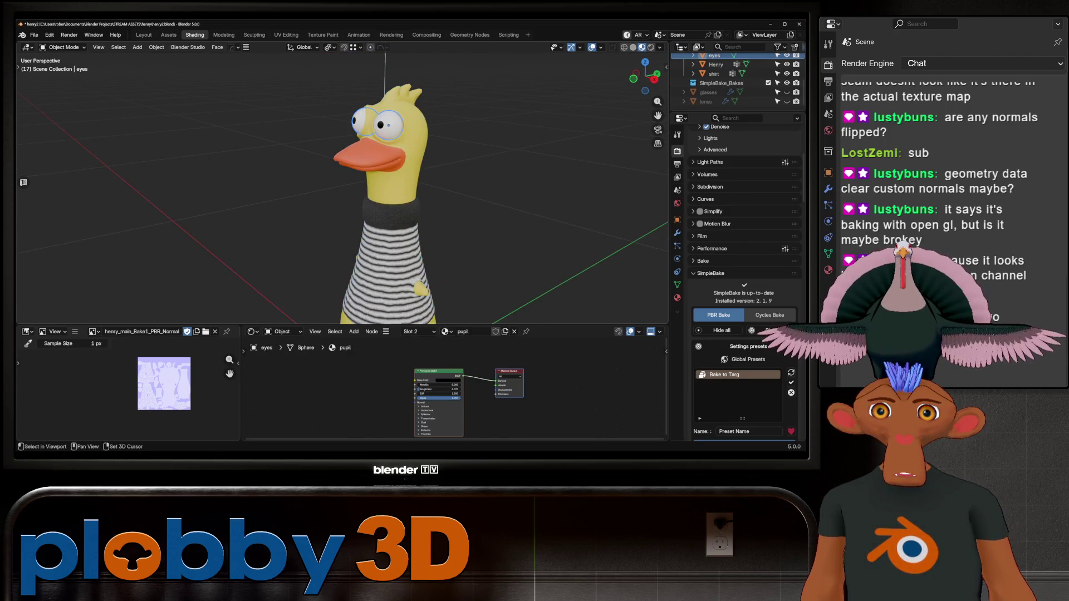
click(387, 124)
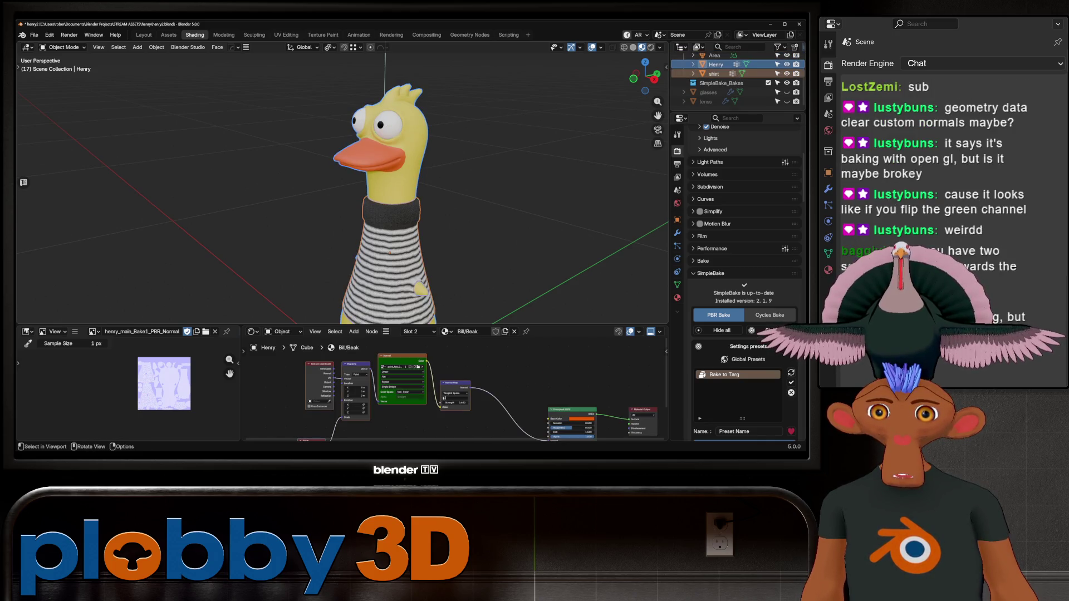
scroll(342, 184, down, 2)
middle_drag(342, 184, 434, 184)
scroll(389, 184, up, 3)
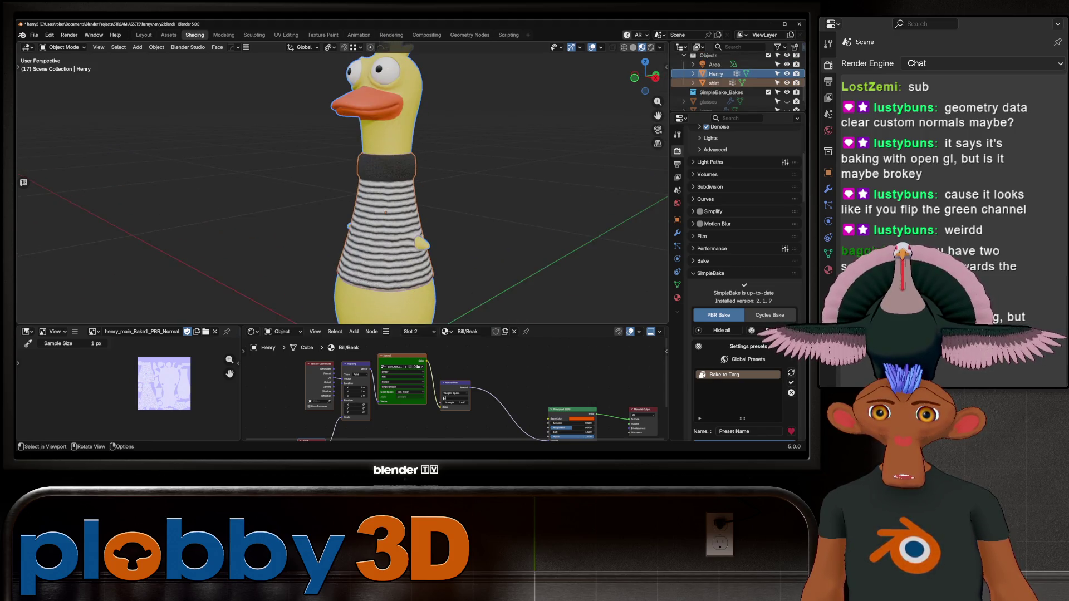
- Select the shirt and Henry together and join them with Ctrl+J
click(386, 234)
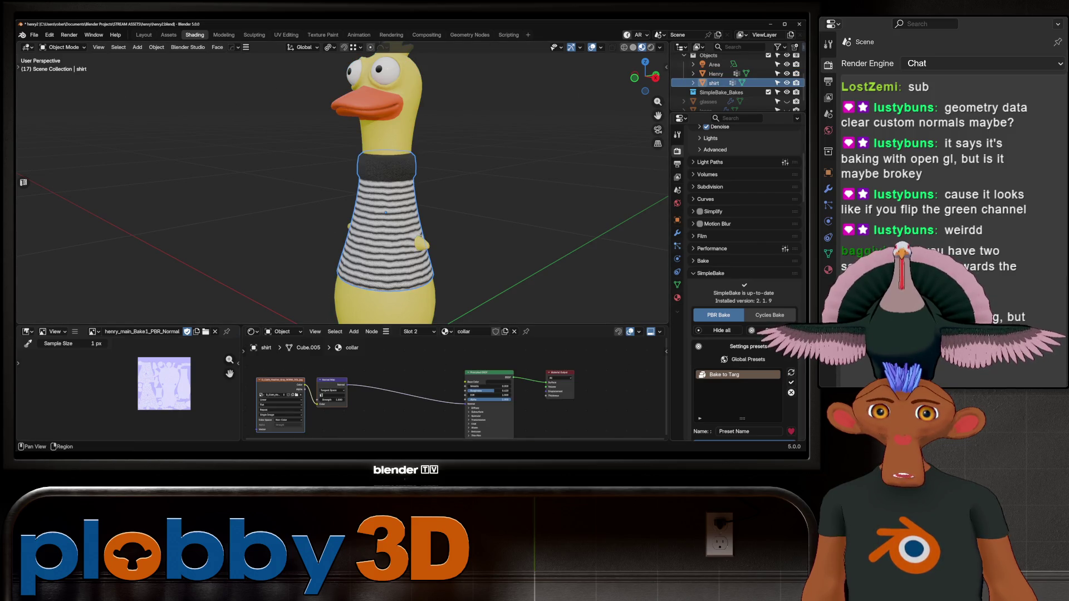
click(677, 233)
scroll(389, 211, down, 2)
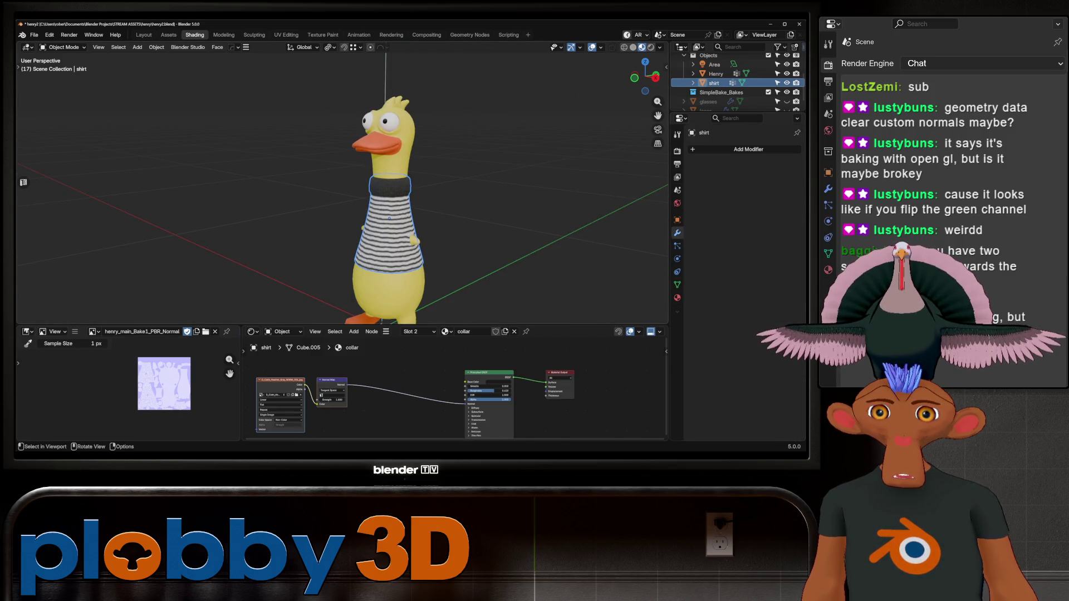
shift+click(389, 292)
shift+click(387, 234)
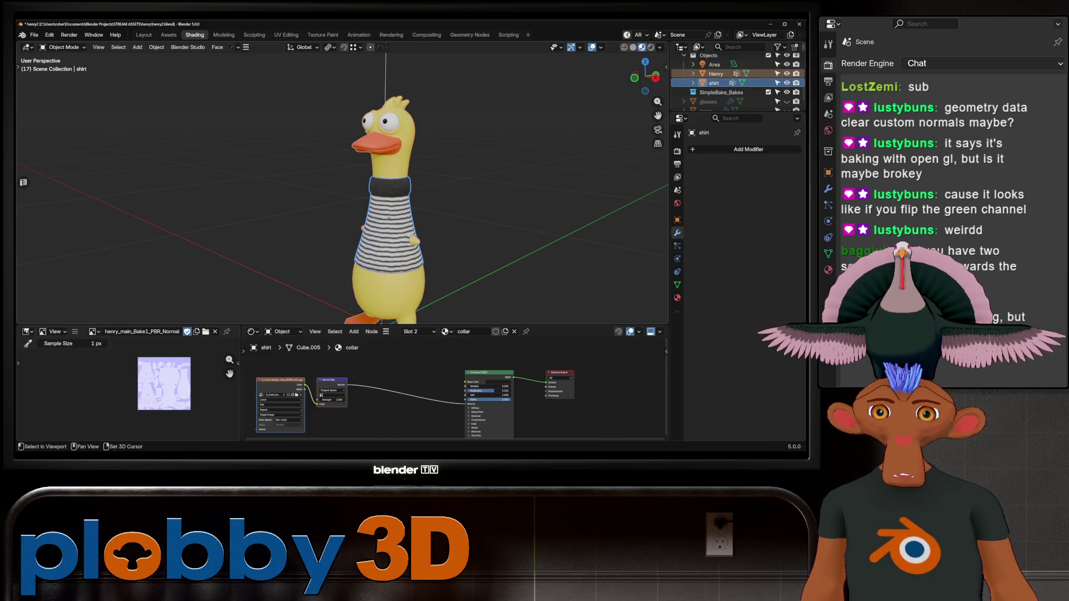
key(ctrl+j)
- Select the combined Henry object and toggle into edit mode and back
click(715, 73)
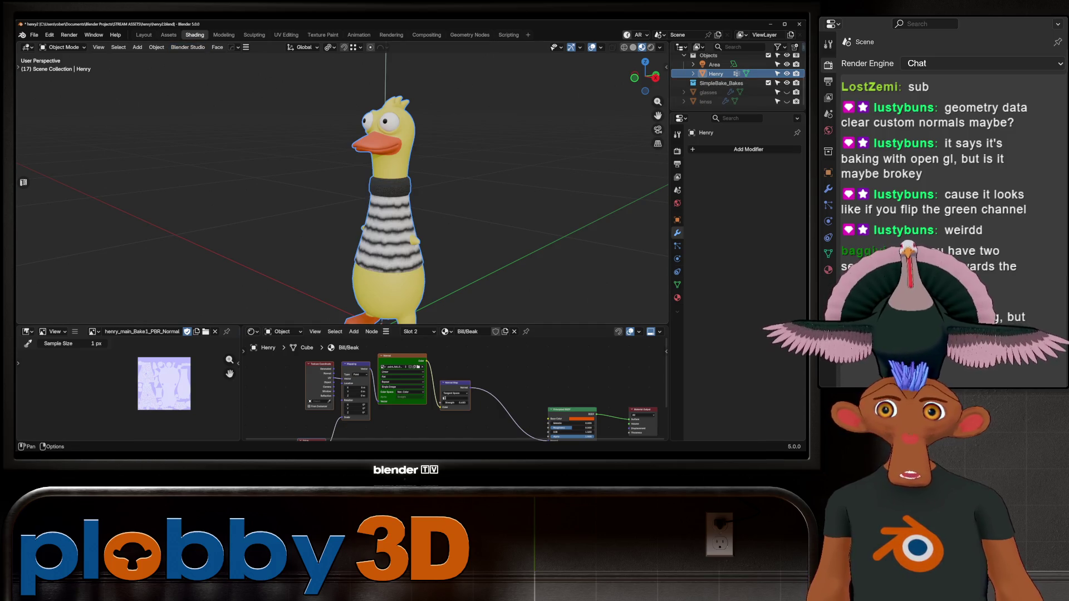
key(Tab)
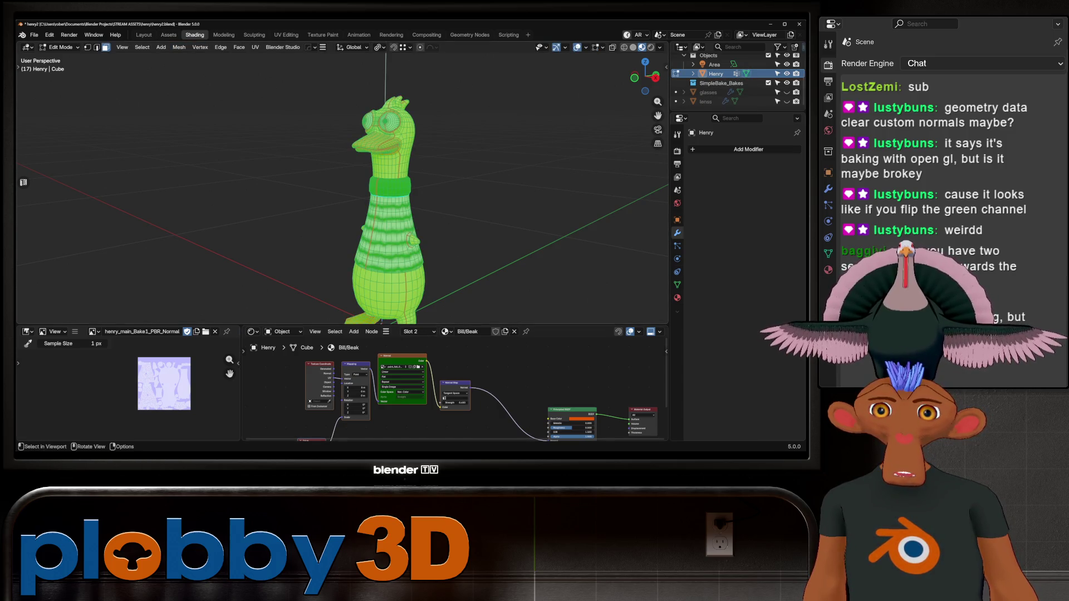
key(Tab)
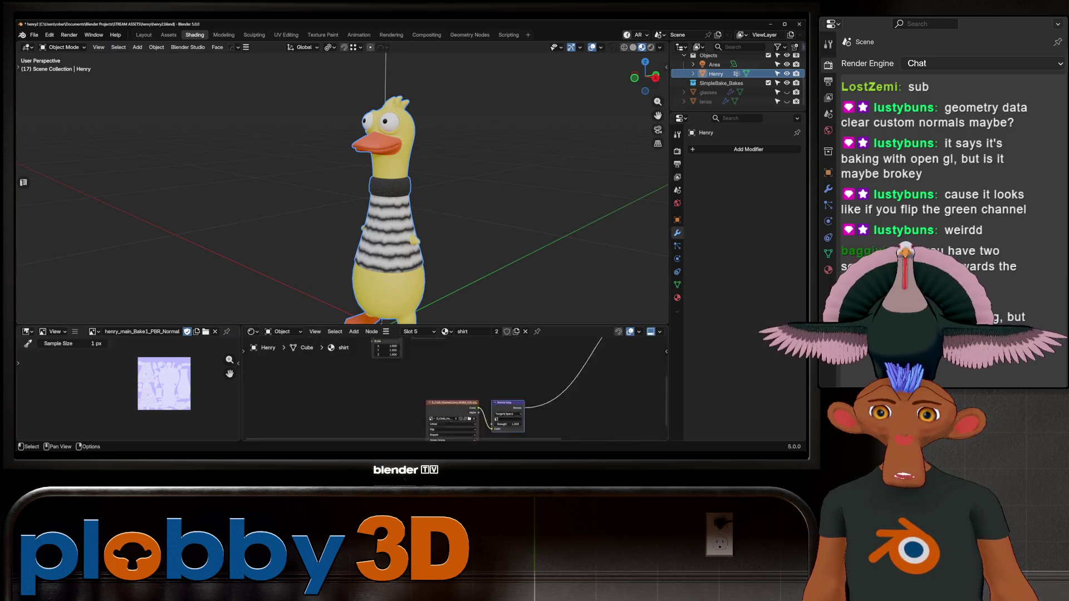
- Connect a new Value node to the Mapping node's Scale input
middle_drag(557, 400, 460, 380)
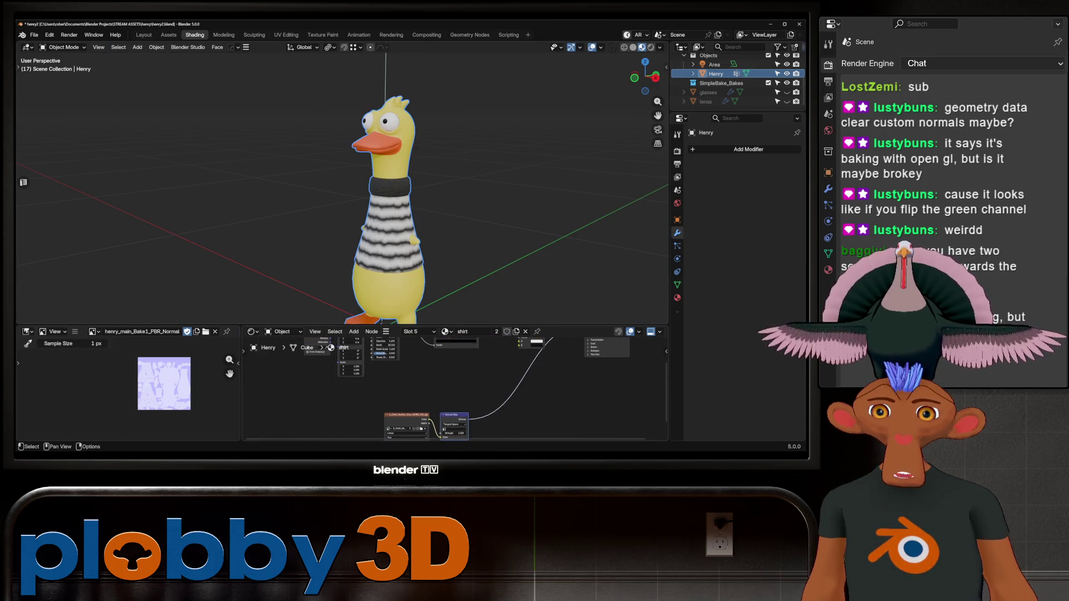
scroll(461, 380, up, 5)
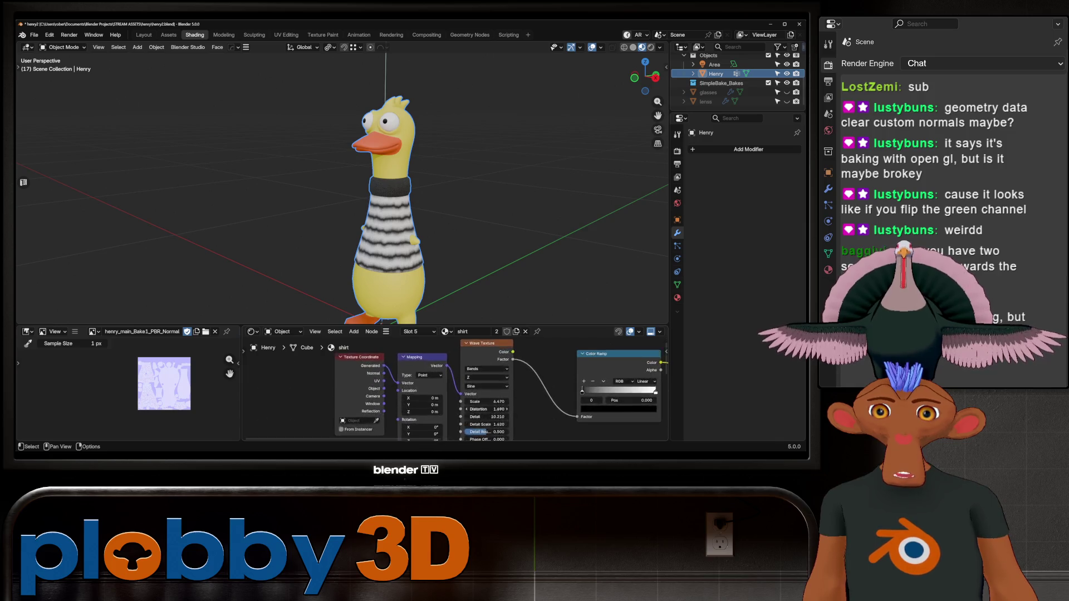
scroll(453, 400, up, 1)
middle_drag(372, 436, 417, 413)
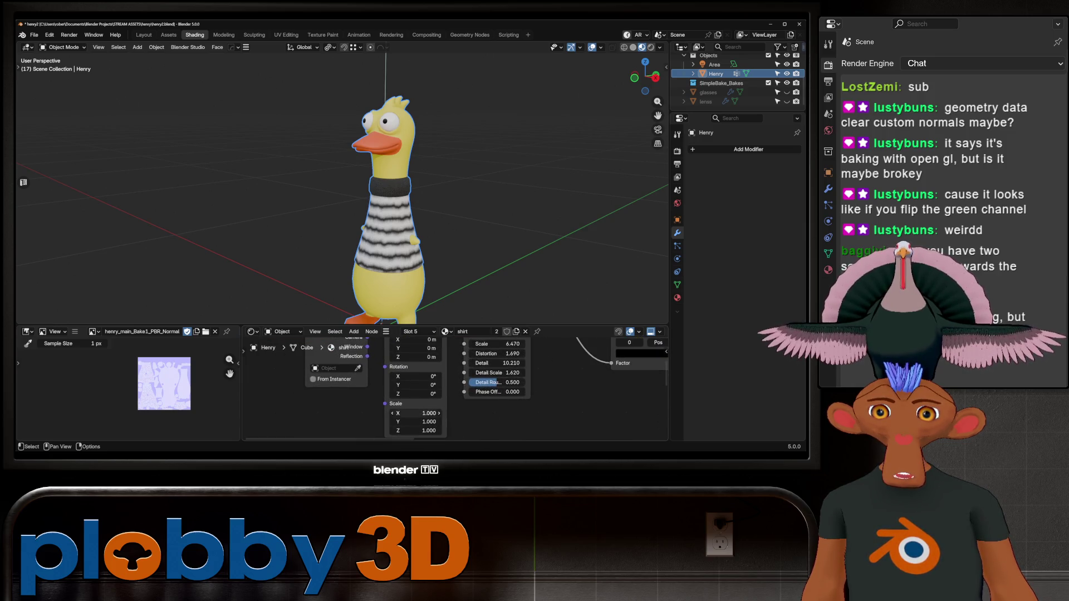
mouse_move(384, 403)
mouse_down()
mouse_move(326, 415)
mouse_move(278, 341)
mouse_up()
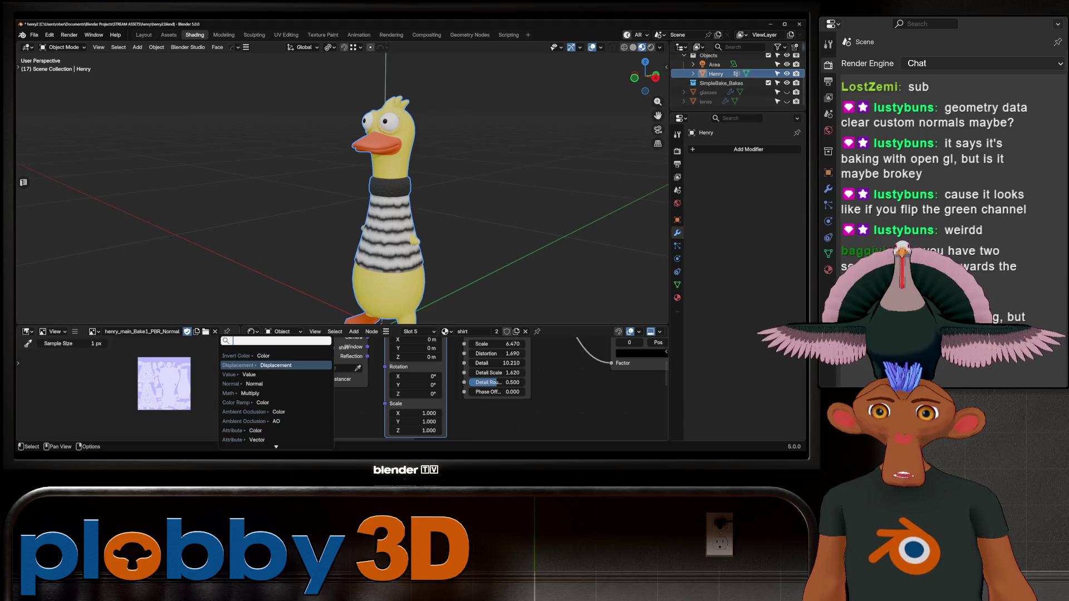
key(Down)
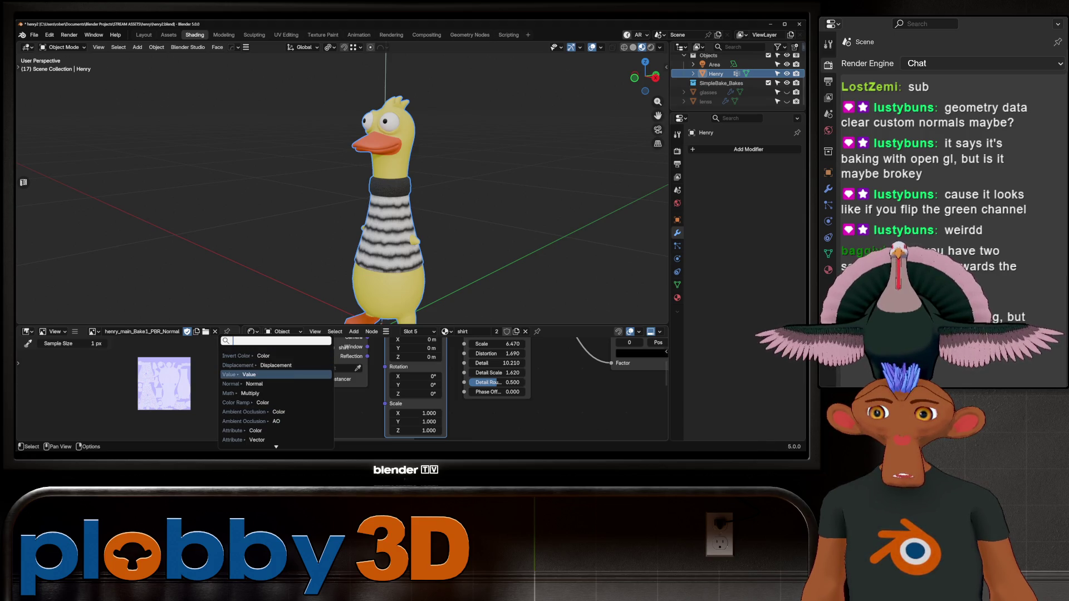
text(va)
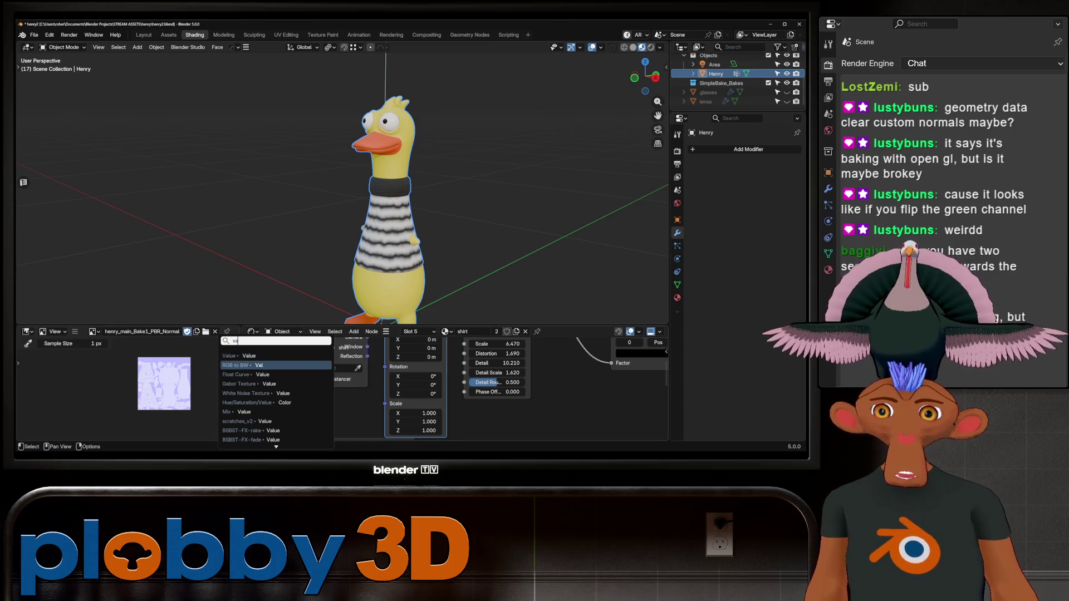
key(Return)
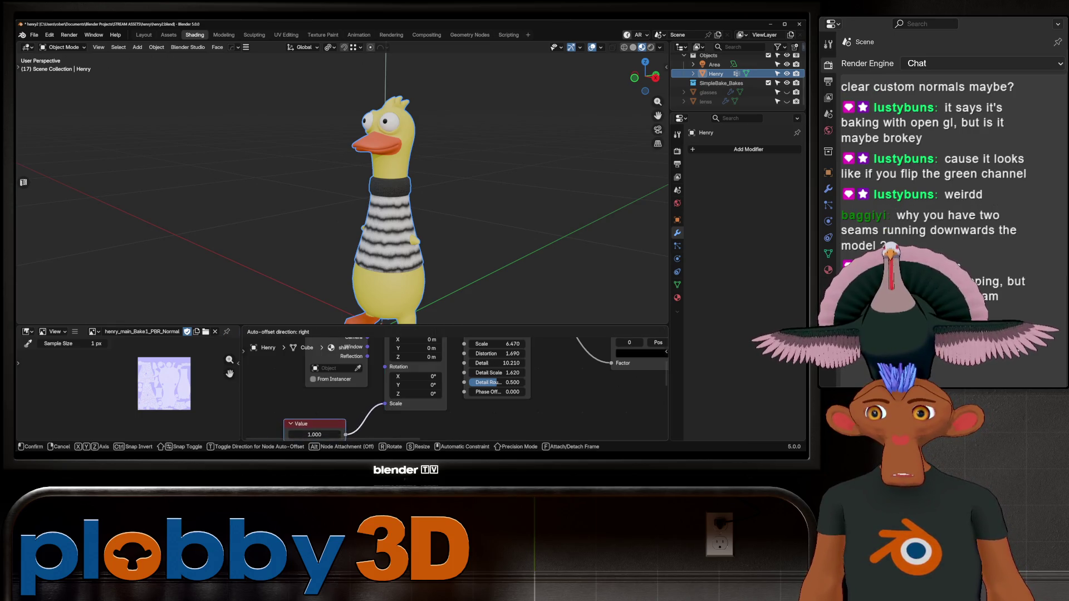
- Set the Value node to 2.260 to scale the shirt's stripe pattern
shift+scroll(453, 384, down, 2)
drag(315, 410, 362, 410)
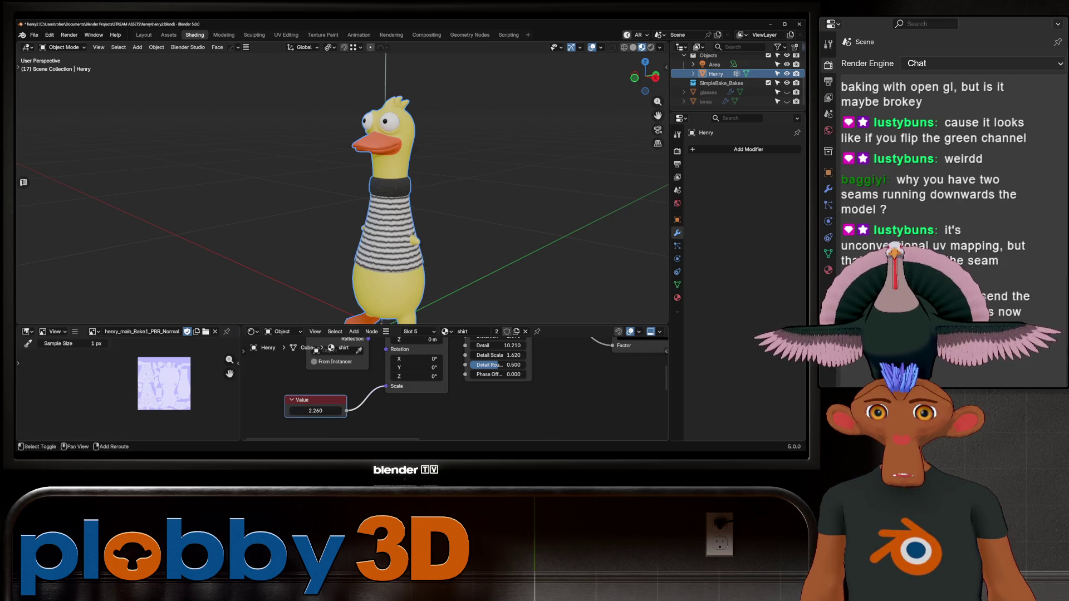
scroll(390, 195, up, 5)
middle_drag(390, 195, 434, 189)
scroll(384, 184, down, 6)
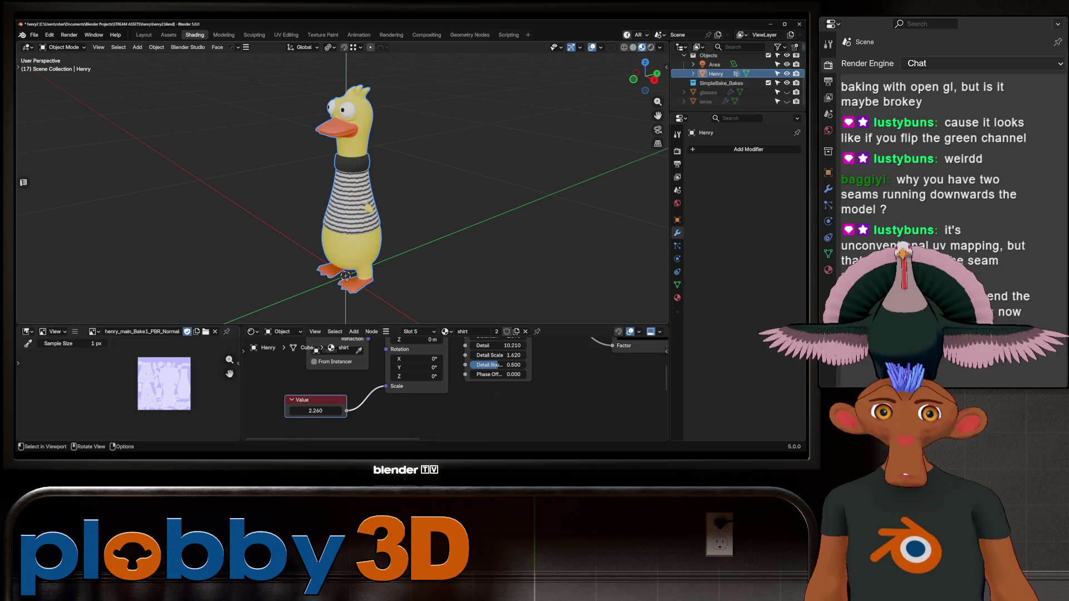
- Save incrementally as henry3.blend and delete the SimpleBake_Bakes collection
key(ctrl+alt+s)
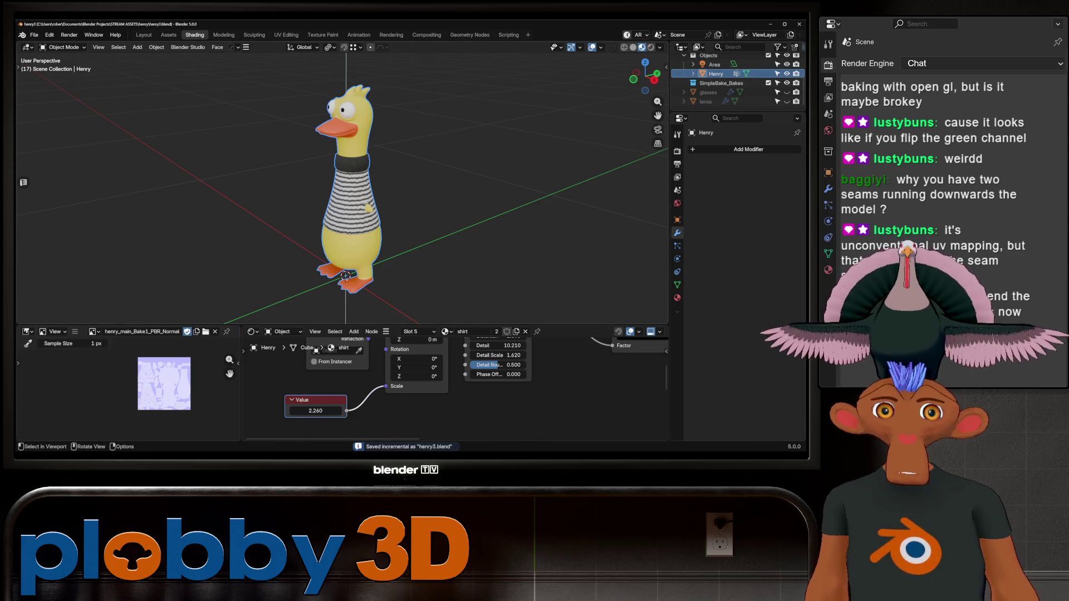
key(Delete)
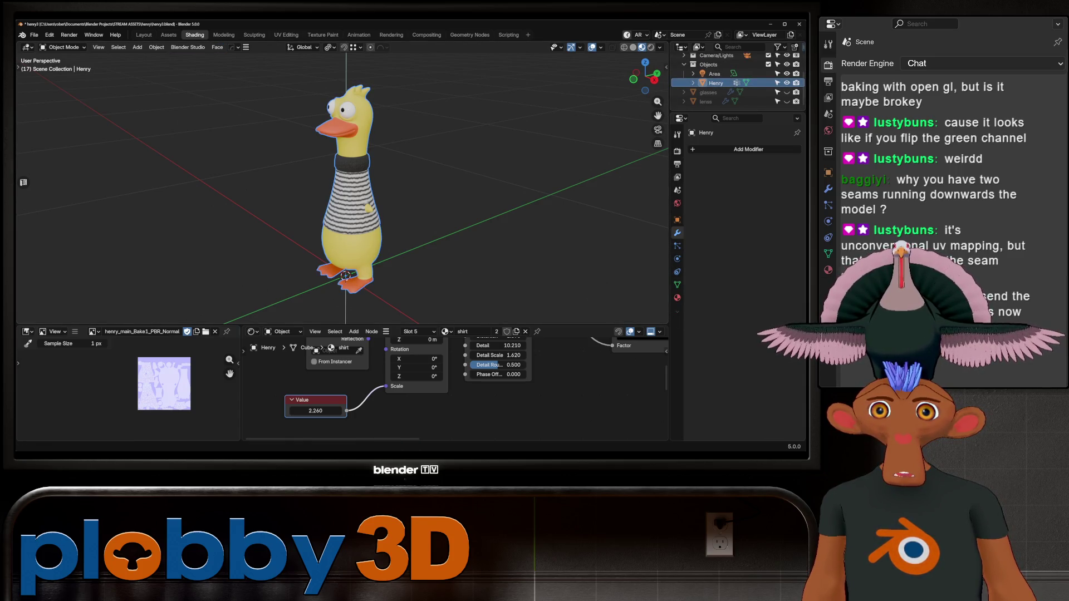
click(323, 34)
- Create a Quick Ucupaint node setup for the shirt material
click(572, 149)
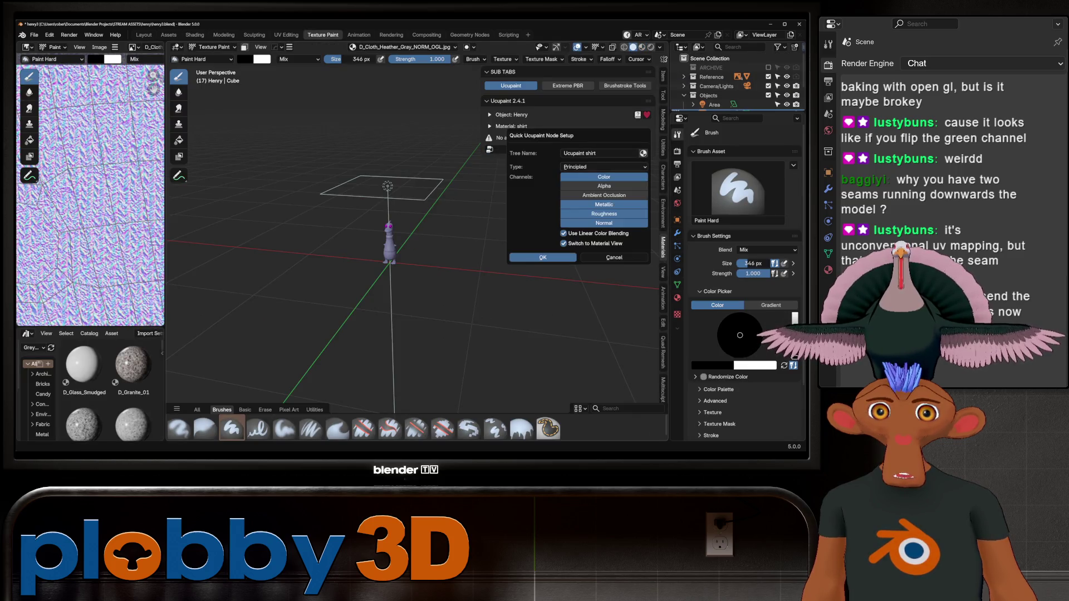
click(543, 257)
scroll(374, 247, up, 5)
scroll(374, 247, up, 3)
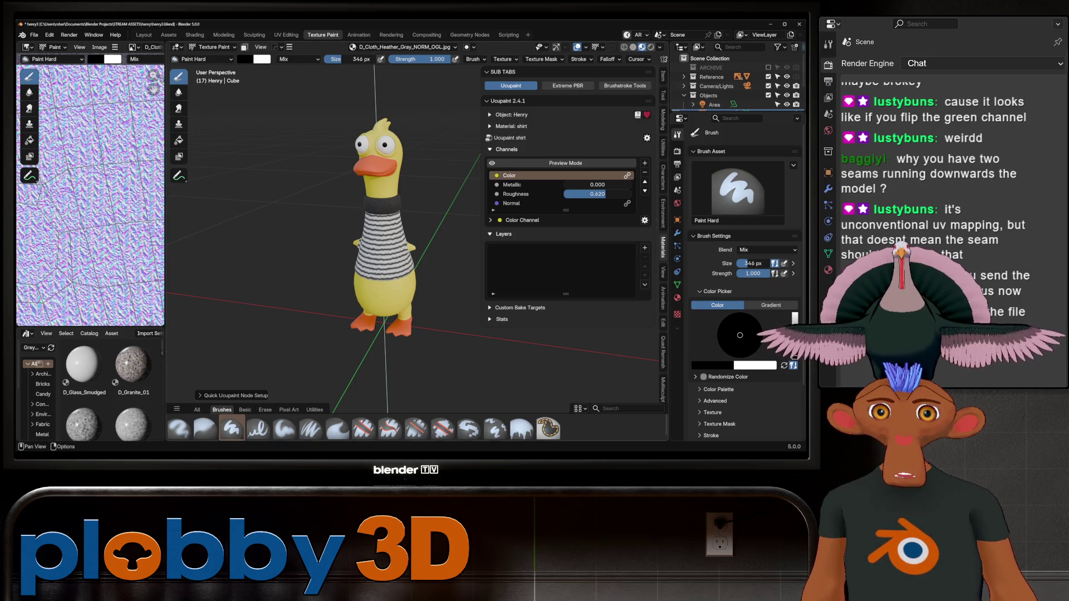
- Bake the shirt's Color and Normal channels to images, then return to Layout
click(646, 137)
click(679, 149)
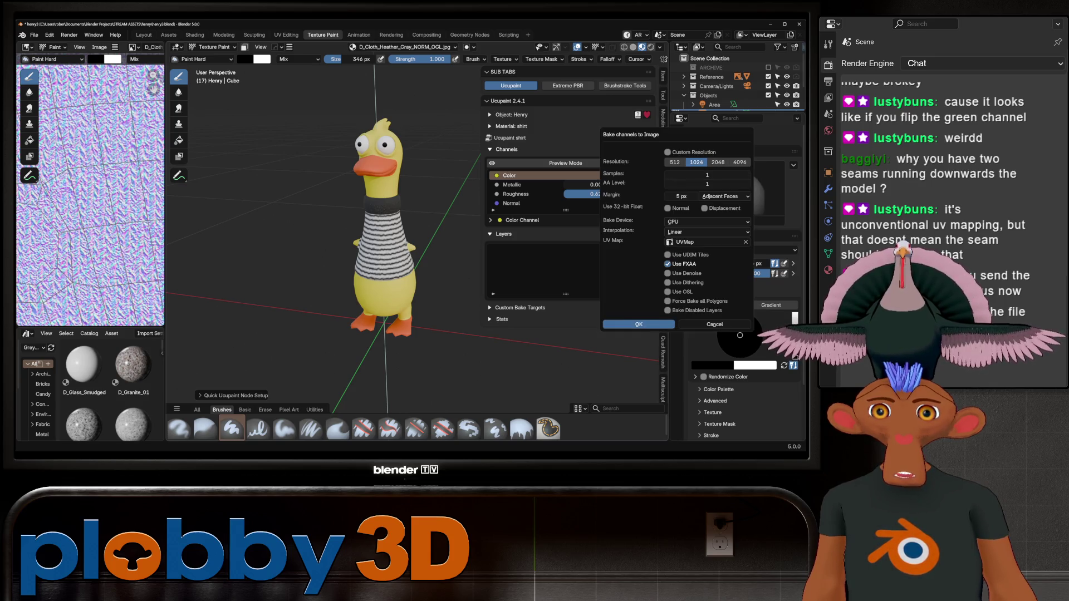
click(638, 324)
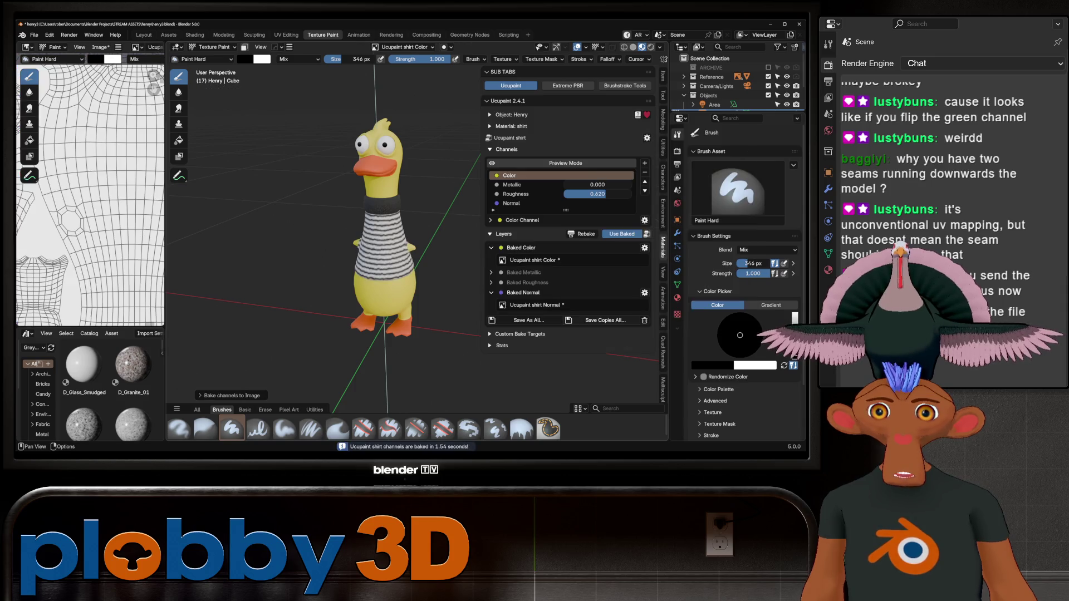
scroll(90, 195, down, 5)
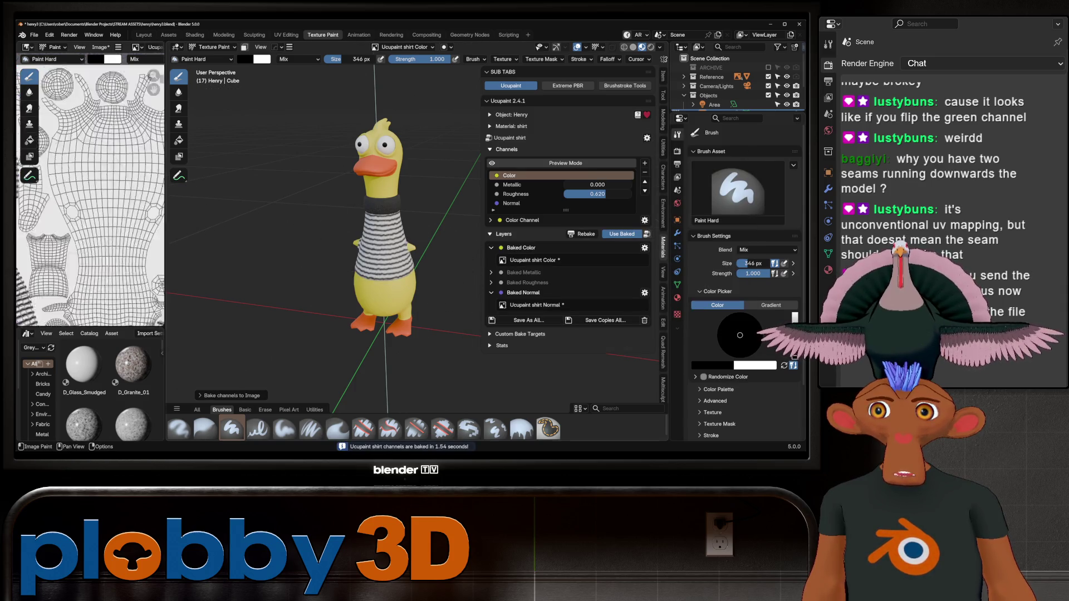
scroll(90, 194, up, 5)
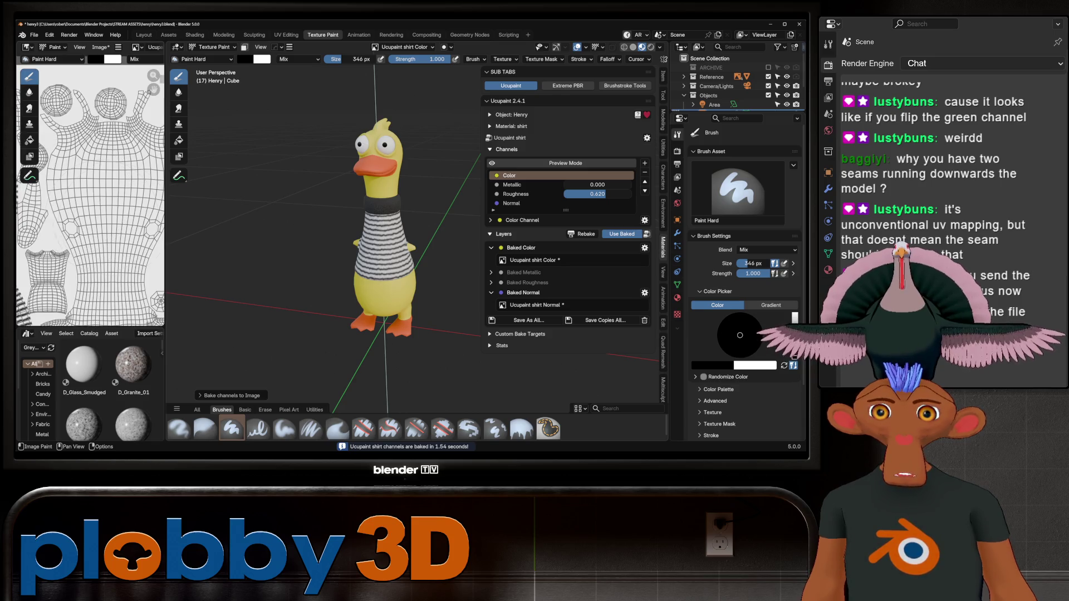
click(144, 35)
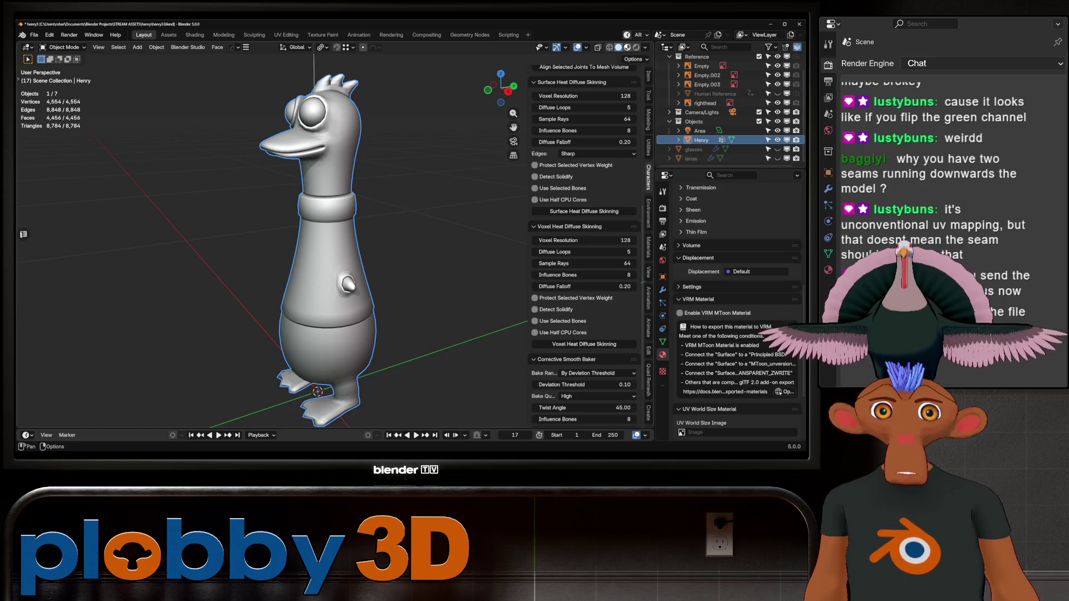
- In the Shading workspace, open the Ucupaint shirt node group
middle_drag(334, 251, 372, 247)
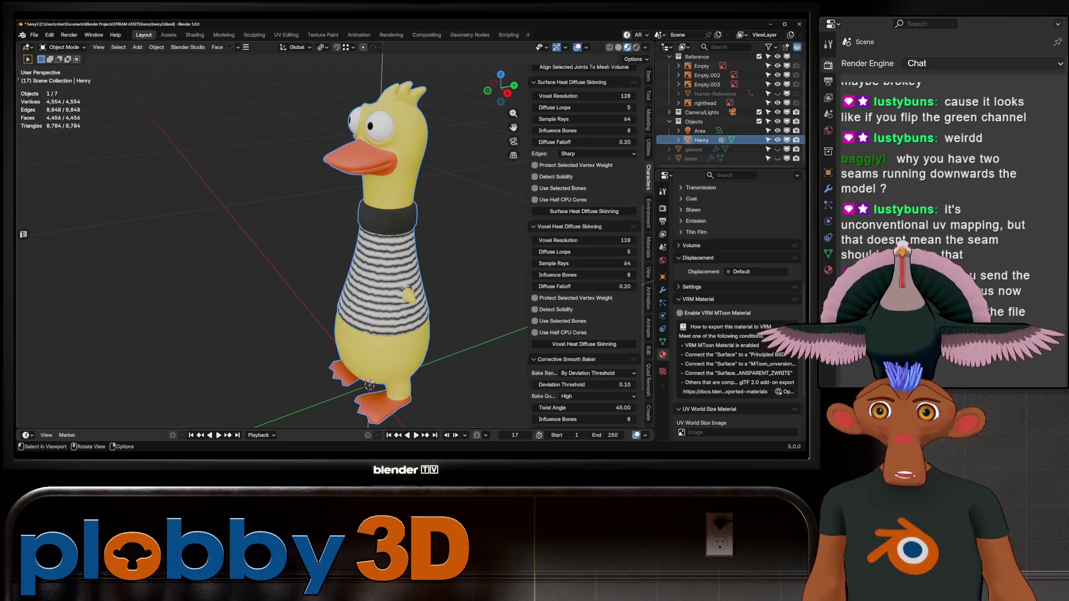
click(195, 34)
middle_drag(446, 342, 428, 435)
key(Tab)
key(Tab)
key(Tab)
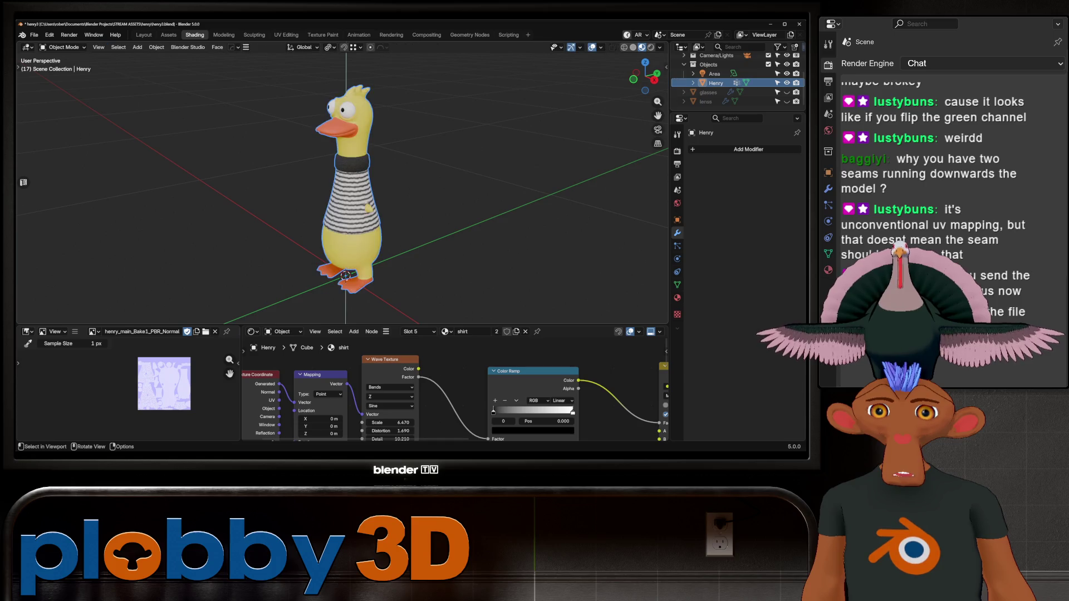
key(Tab)
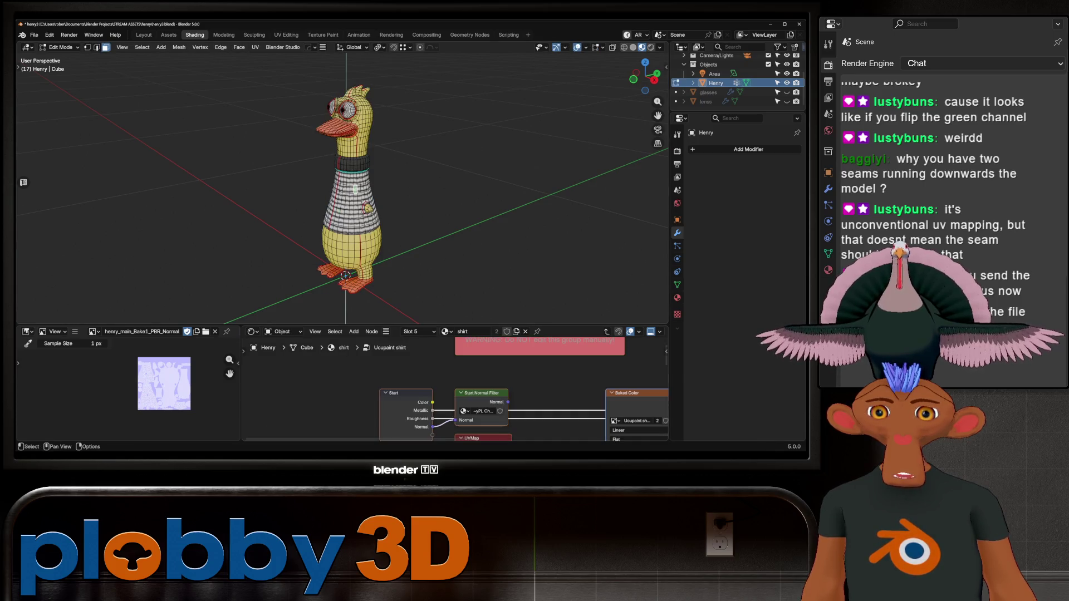
key(Tab)
- Preview the baked shirt Normal image
scroll(446, 401, down, 3)
scroll(445, 401, up, 3)
click(421, 393)
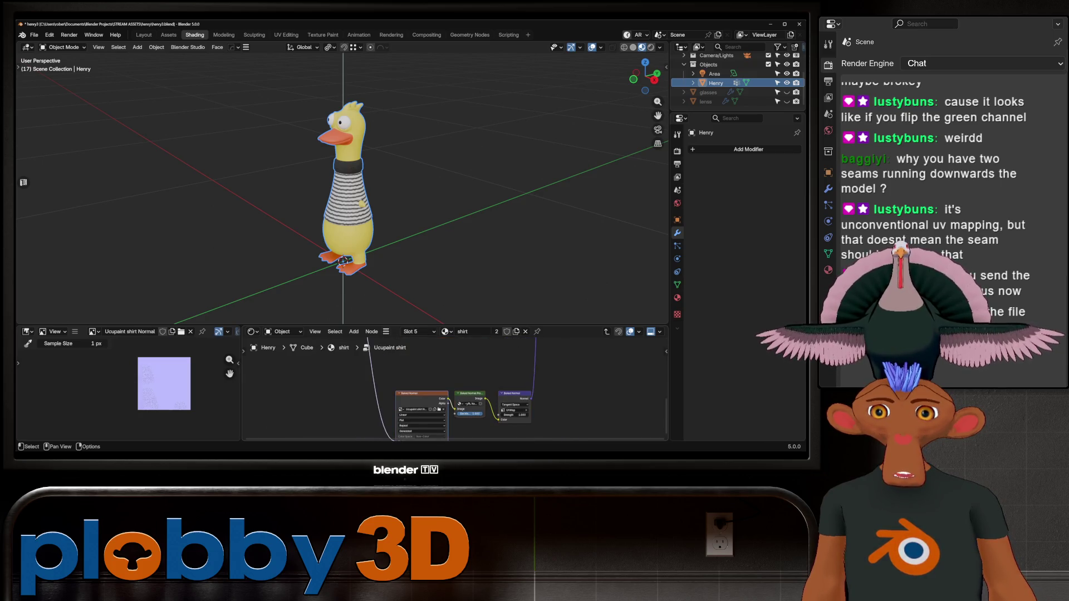
scroll(183, 390, up, 4)
scroll(183, 390, down, 2)
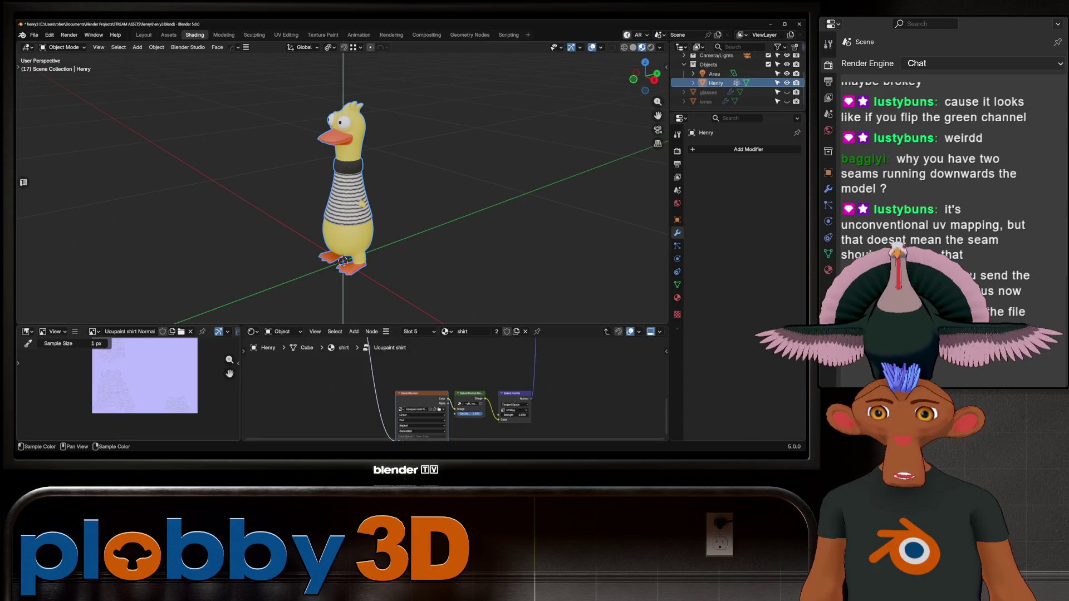
scroll(357, 184, up, 6)
scroll(357, 184, down, 6)
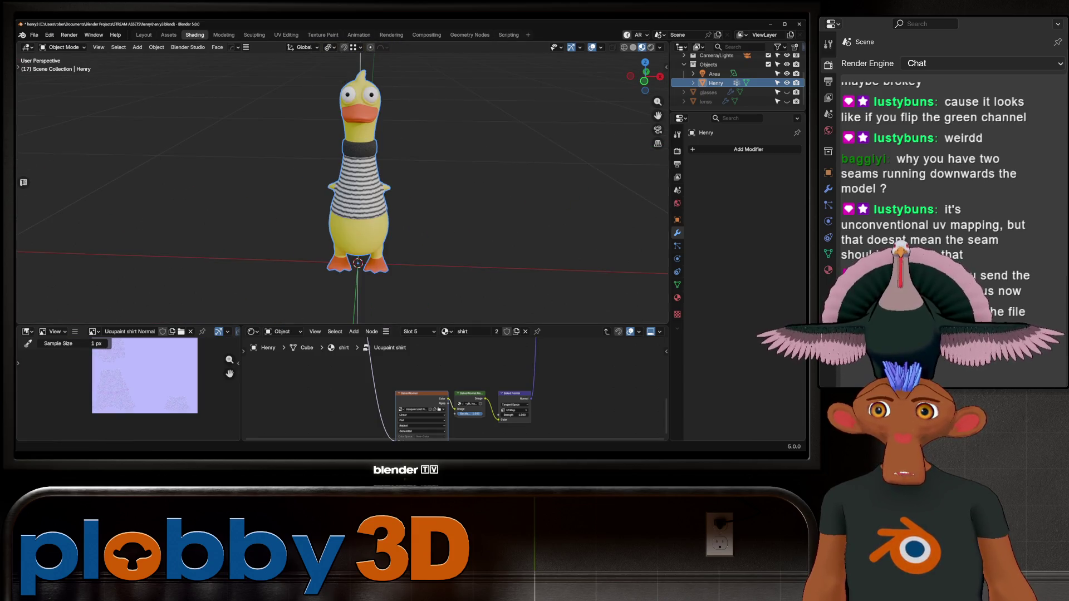
- Reopen henry2.blend from recent files, discarding the current changes
click(34, 35)
mouse_move(55, 64)
click(150, 73)
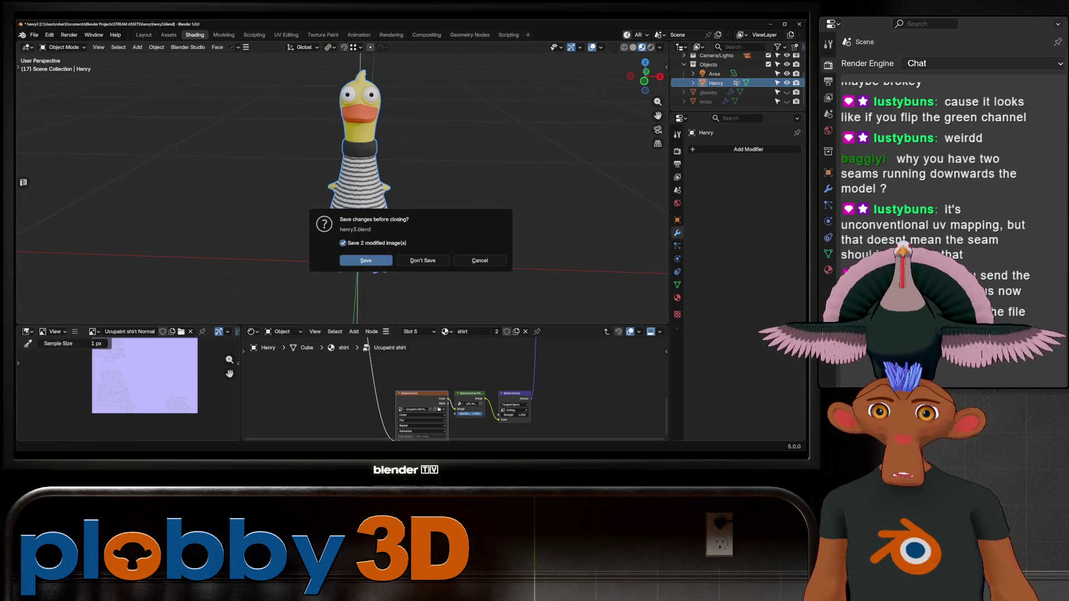
click(423, 260)
middle_drag(423, 260, 278, 262)
scroll(356, 184, up, 3)
click(34, 35)
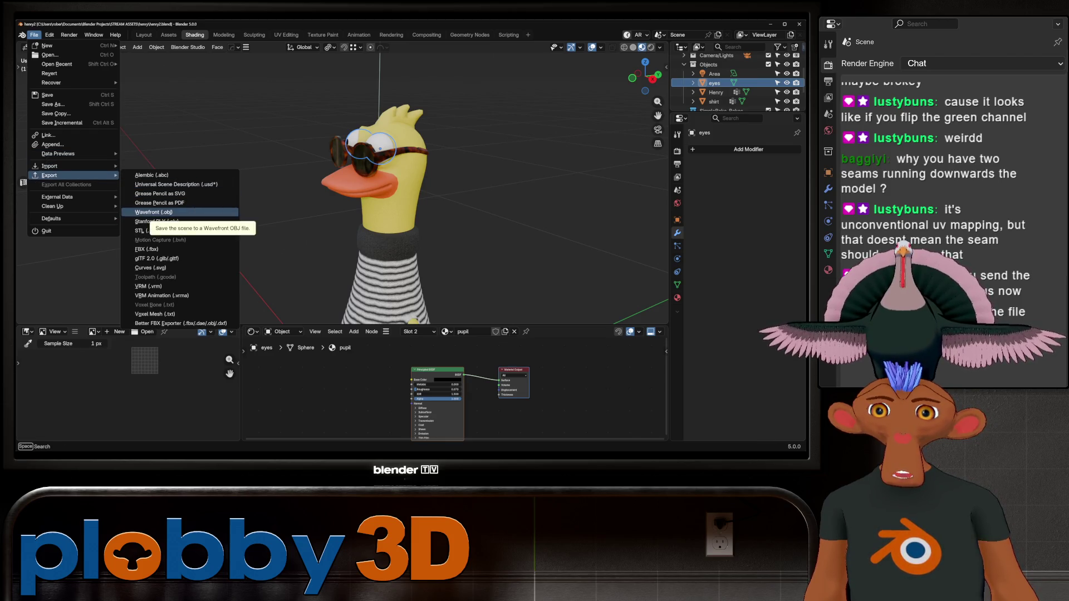
- Save henry2.blend to the Desktop
click(52, 104)
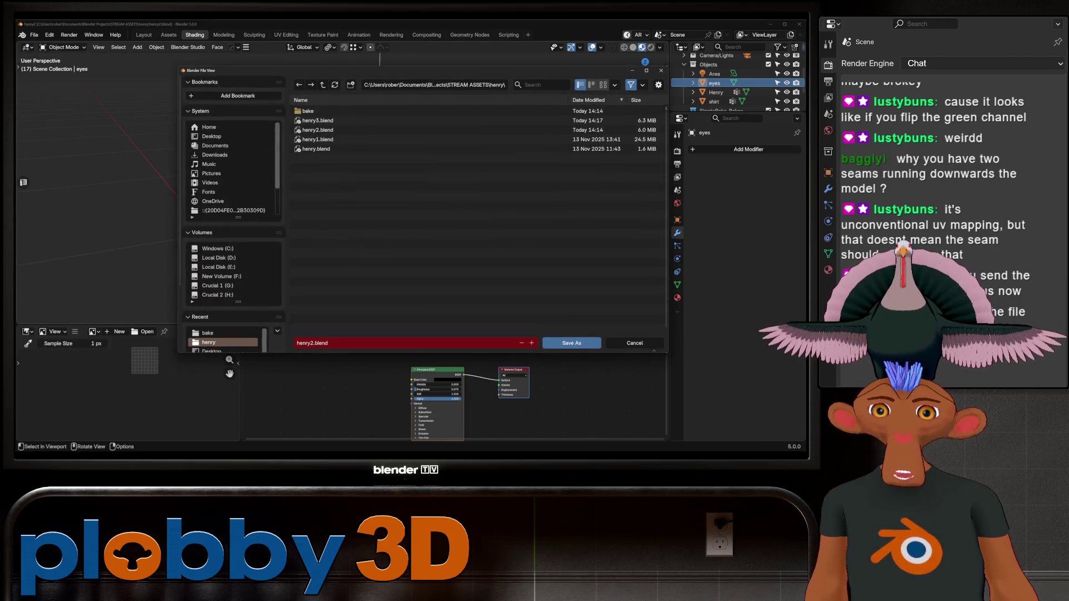
click(212, 136)
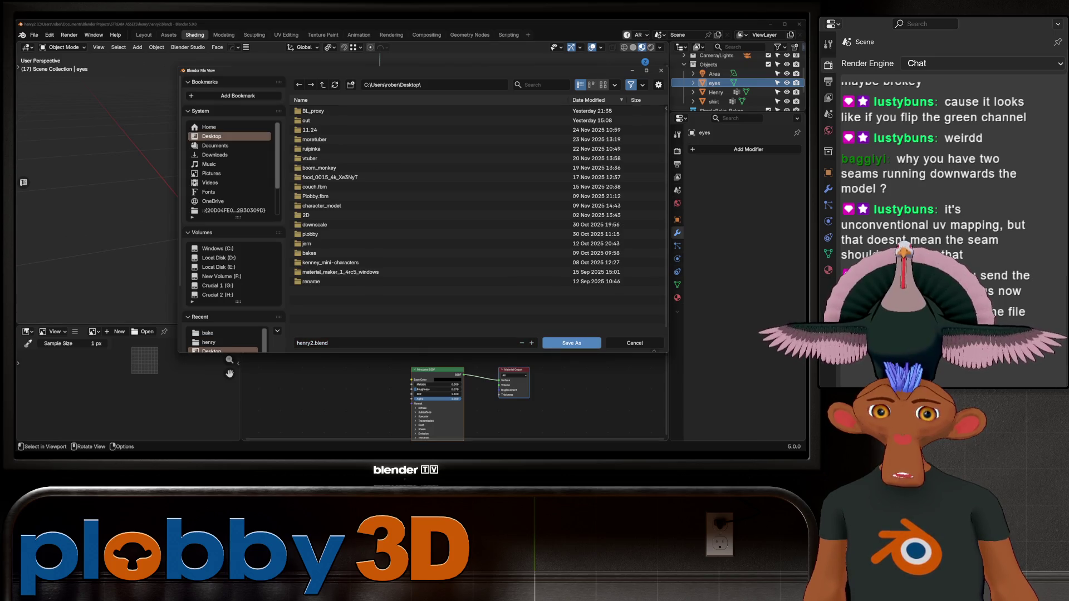
click(571, 343)
- Pack all 12 external images into the file and save it
click(34, 35)
mouse_move(84, 197)
click(153, 206)
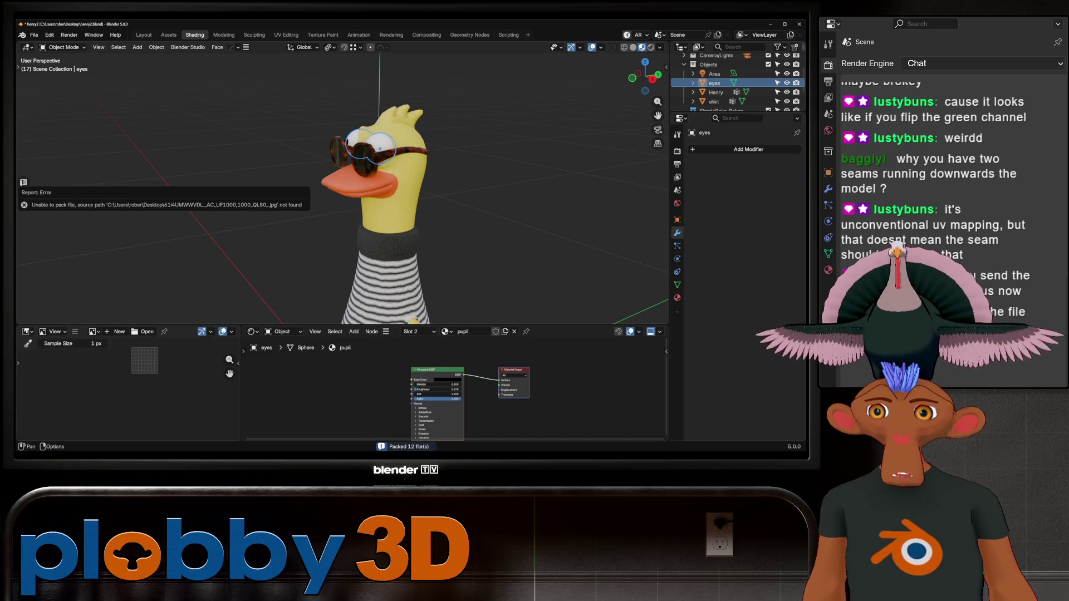
middle_drag(389, 195, 468, 189)
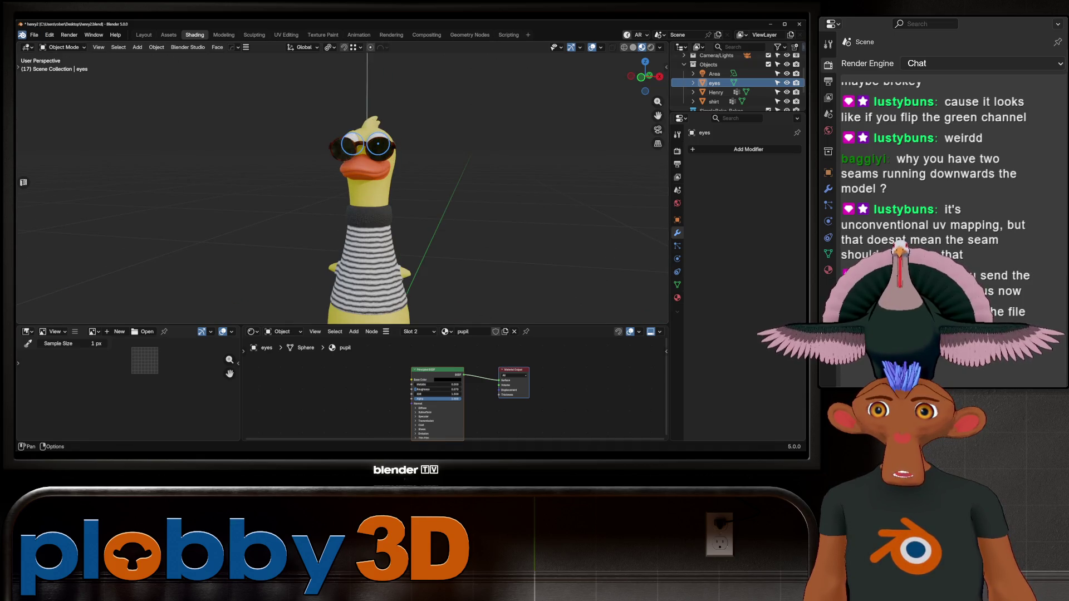
key(ctrl+s)
- Reopen henry2.blend from the project folder, then open and minimize a File Explorer window
click(34, 34)
mouse_move(61, 64)
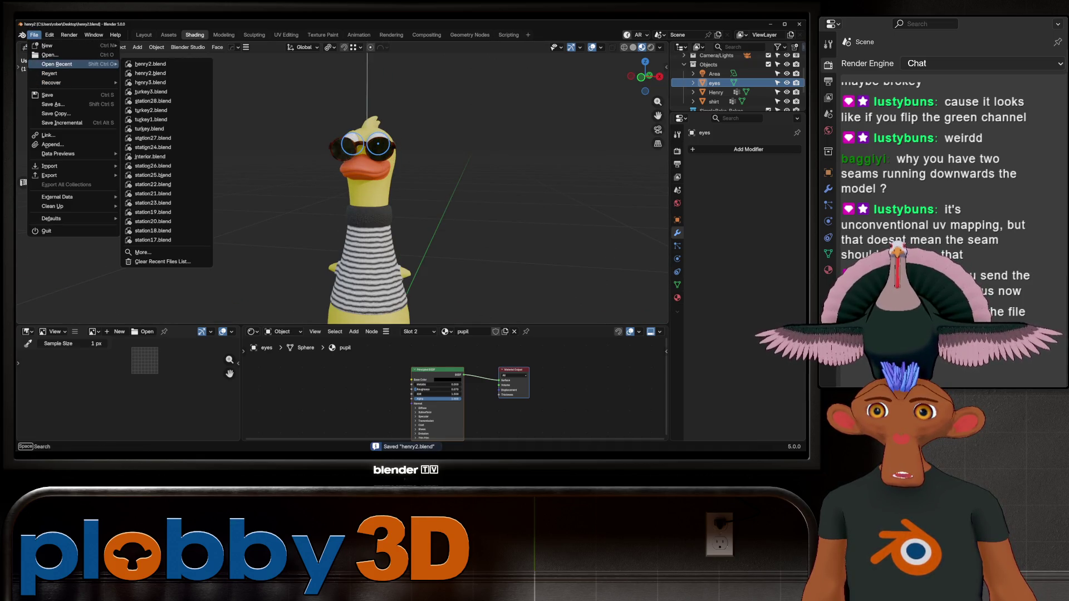
click(151, 73)
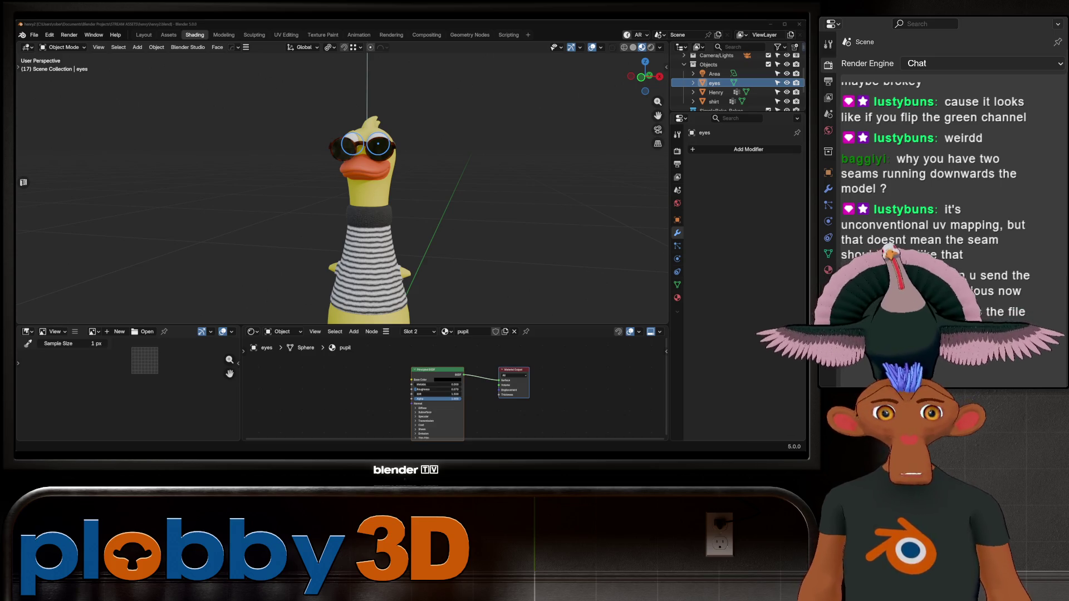
key(super+e)
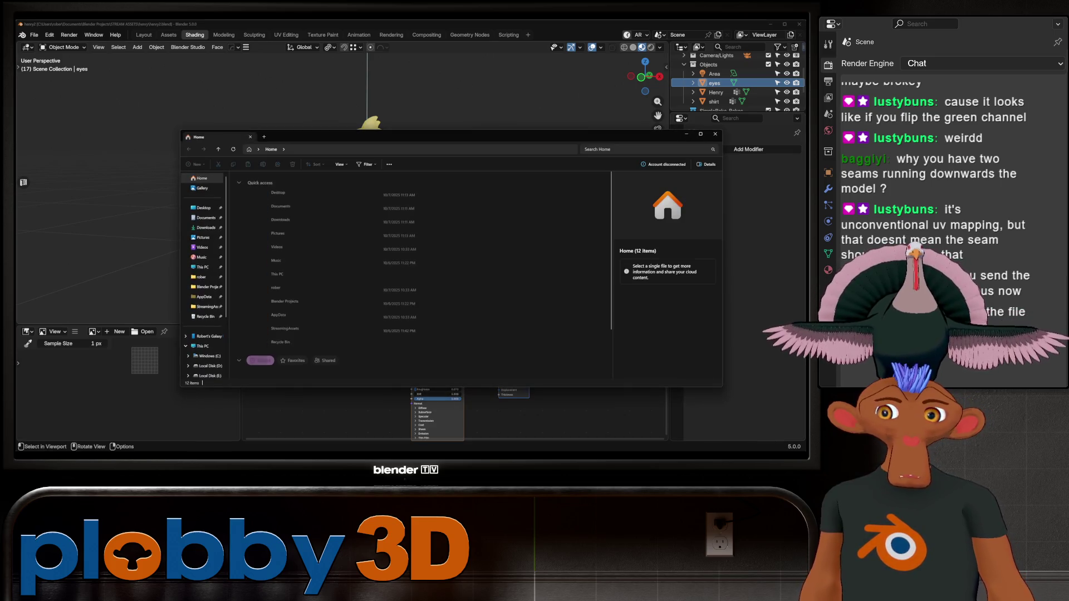
key(super+Down)
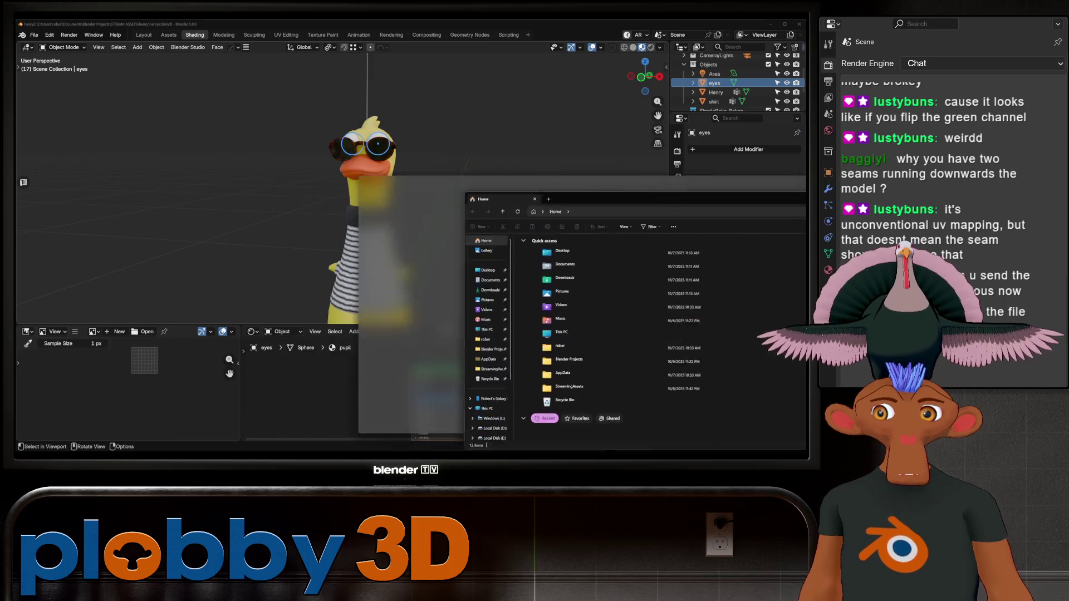
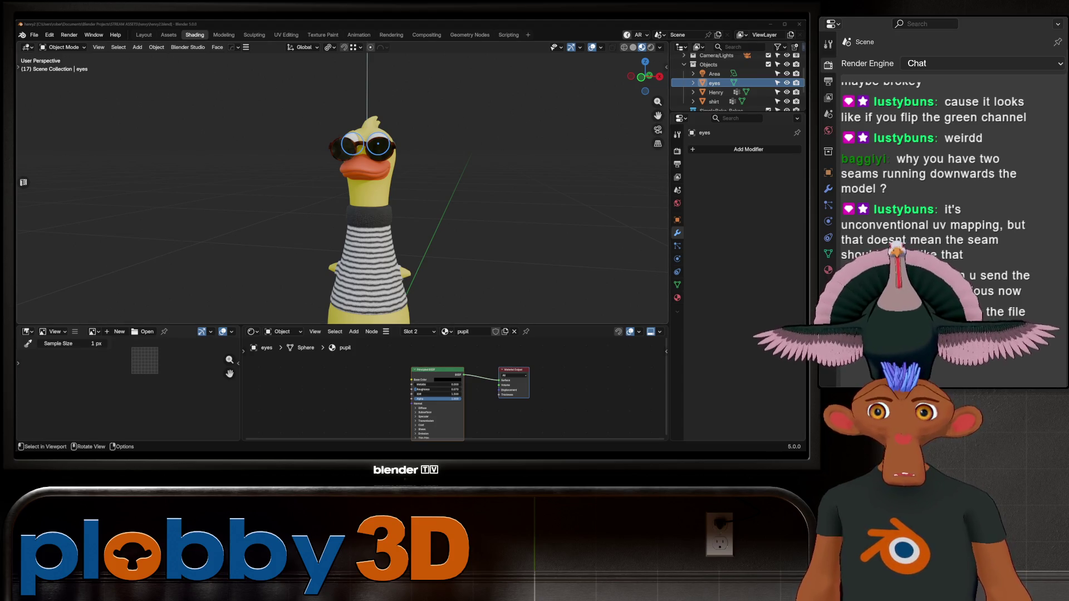
- Select the duck body Henry and briefly toggle into Edit Mode and back
scroll(343, 184, up, 5)
mouse_move(342, 184)
middle_down()
mouse_move(295, 184)
mouse_move(357, 183)
mouse_move(323, 184)
middle_up()
click(250, 139)
key(Tab)
scroll(357, 184, up, 2)
key(Tab)
scroll(342, 183, down, 4)
scroll(343, 183, up, 1)
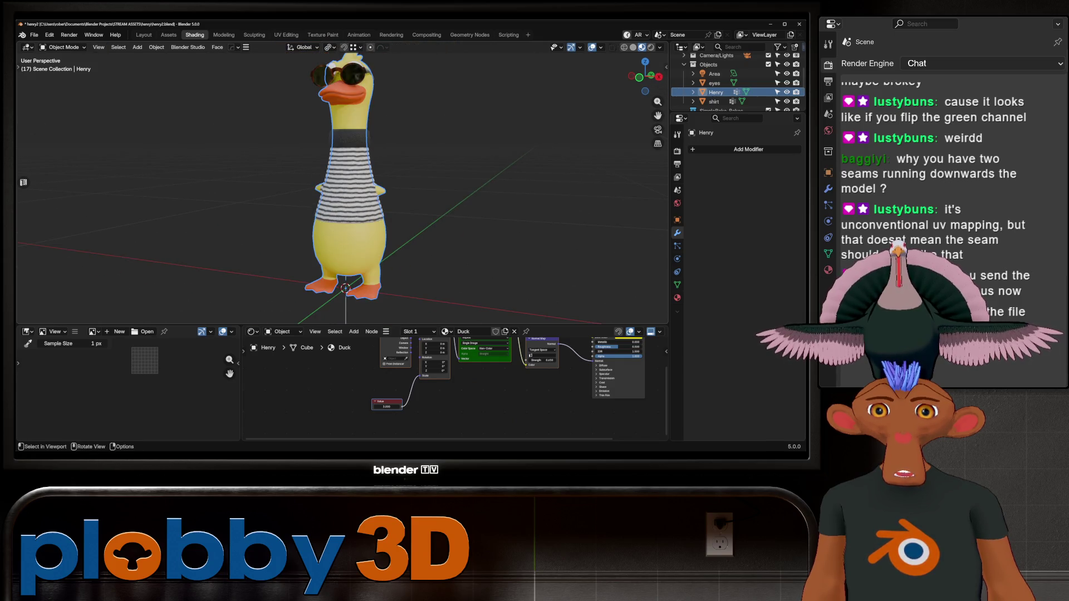
- Isolate Henry in local view, enter Edit Mode and zoom onto the neck
key(alt+a)
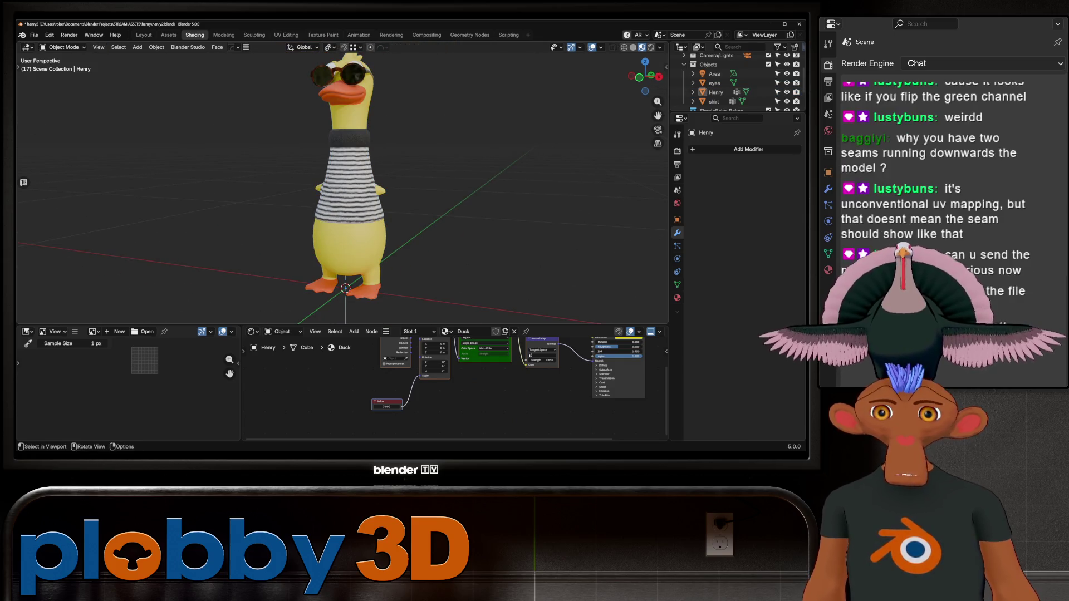
click(342, 250)
key(KP_Divide)
key(Tab)
middle_drag(342, 250, 495, 250)
scroll(350, 112, up, 6)
scroll(495, 251, up, 3)
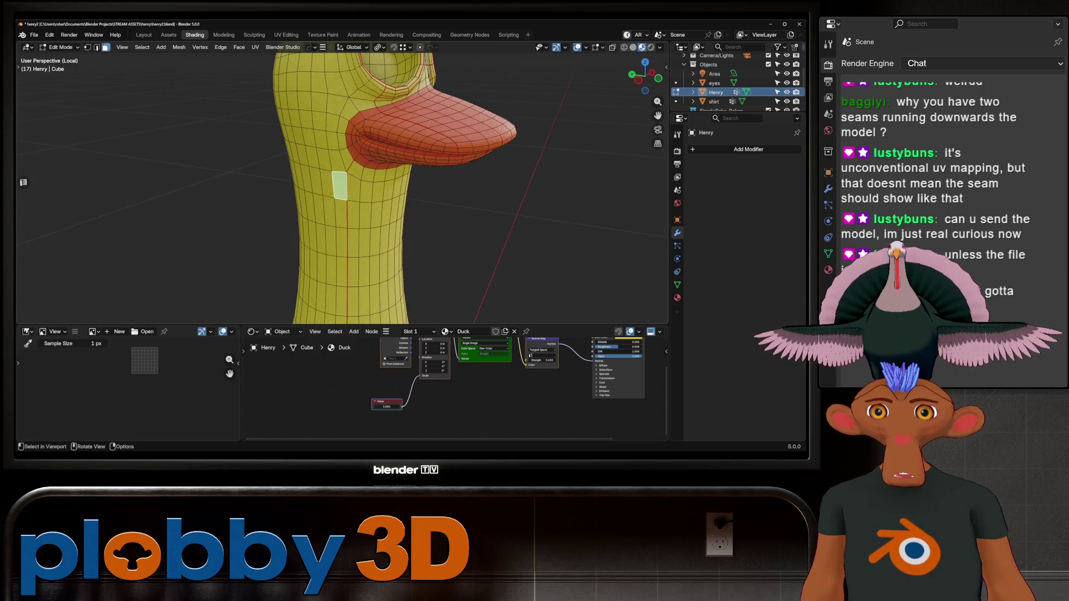
- Switch to edge select and clear all UV seams from Henry's whole mesh
key(2)
middle_drag(495, 251, 445, 239)
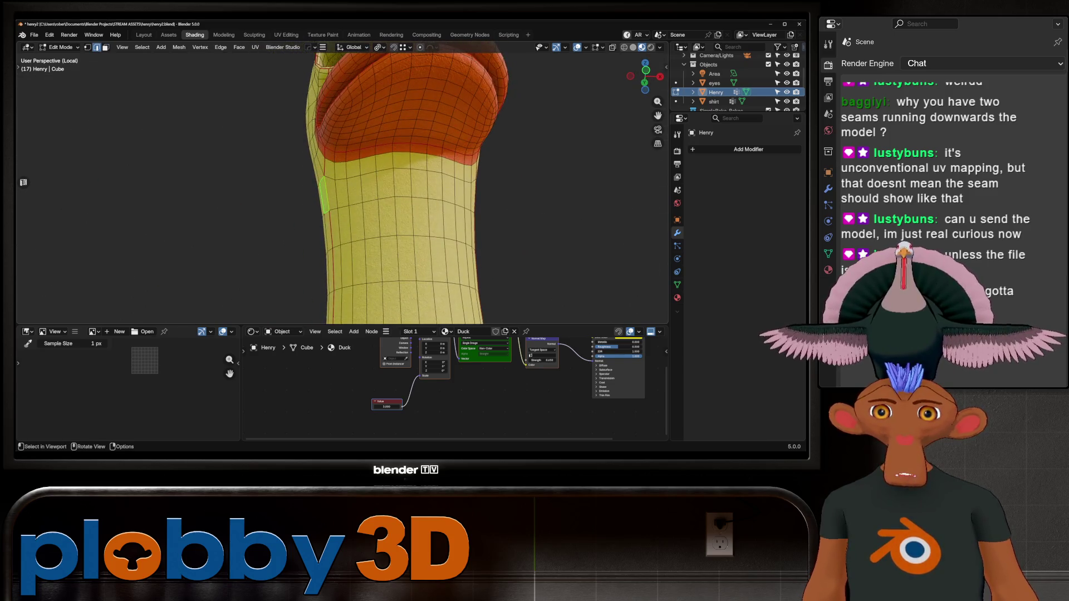
key(a)
key(u)
key(Escape)
key(KP_Decimal)
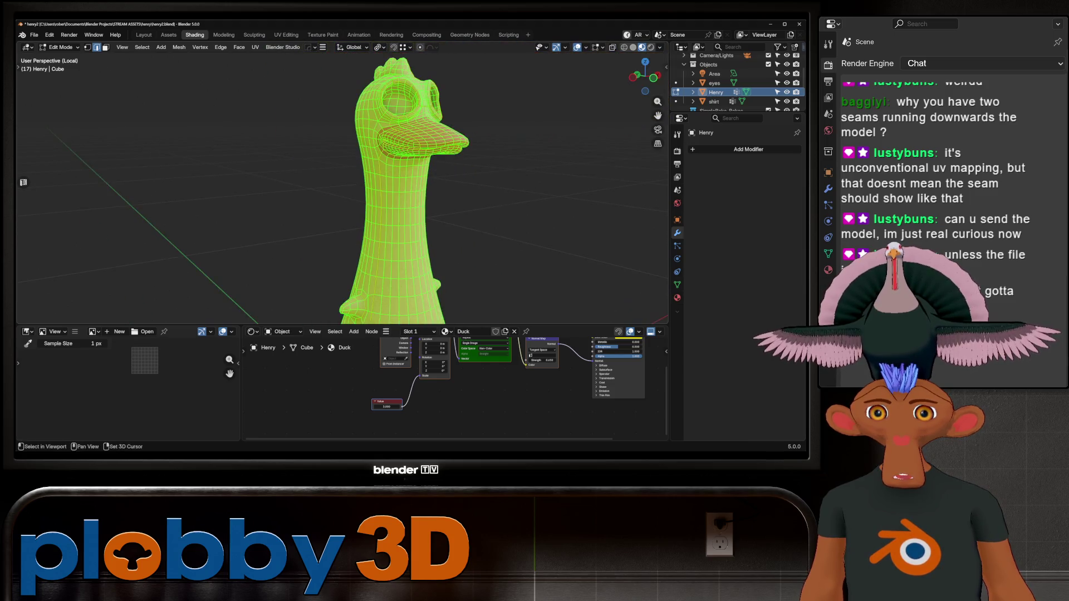
key(ctrl+z)
key(KP_Decimal)
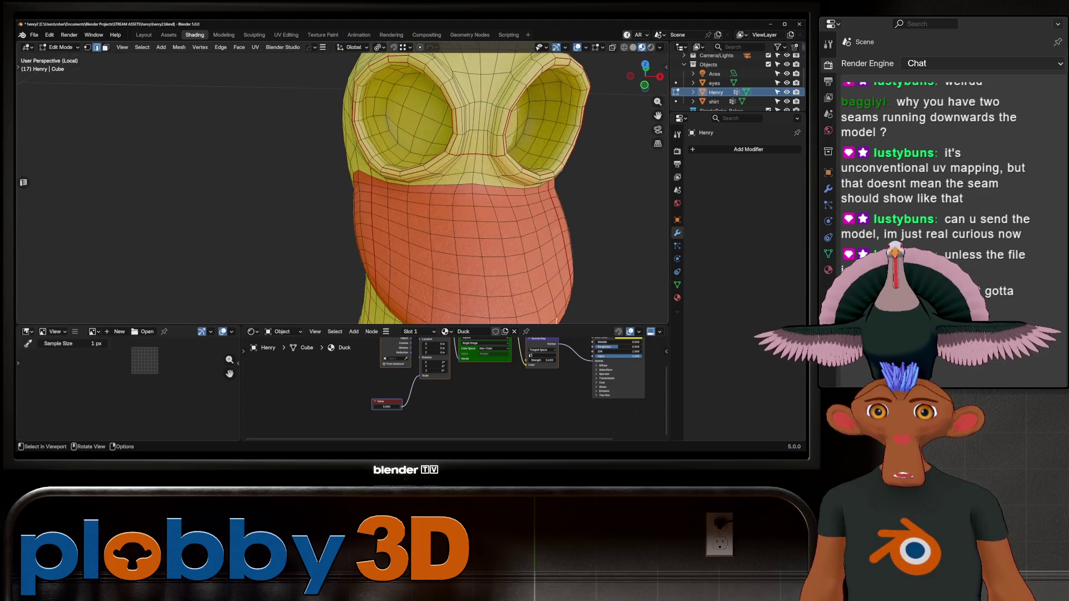
key(a)
key(u)
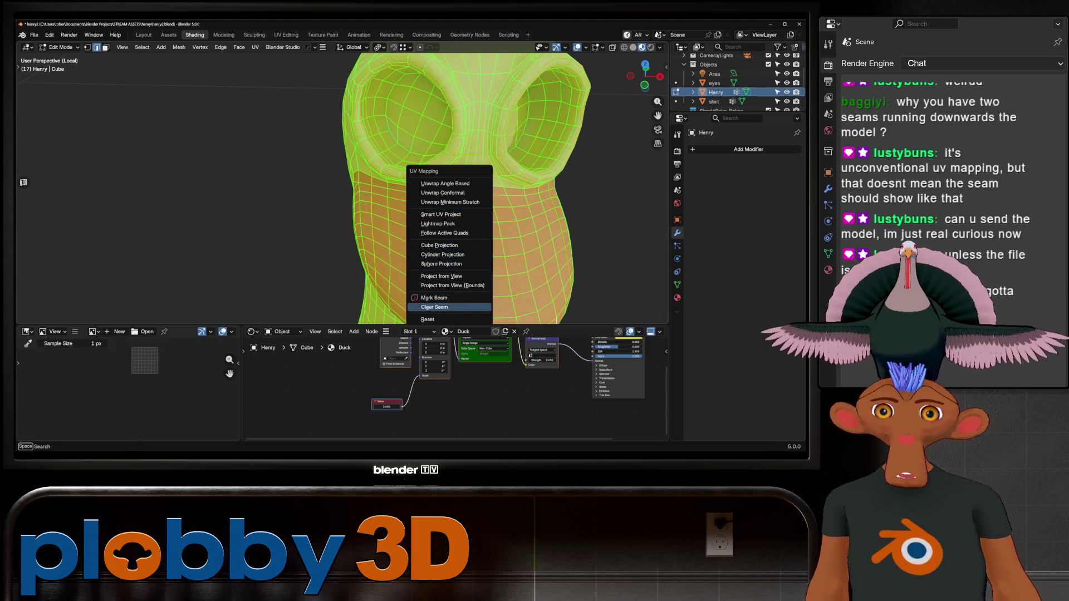
click(450, 303)
- Clear seams from the selected edges on the side of the head
key(KP_Decimal)
middle_drag(343, 184, 456, 189)
key(alt+a)
middle_drag(390, 184, 445, 184)
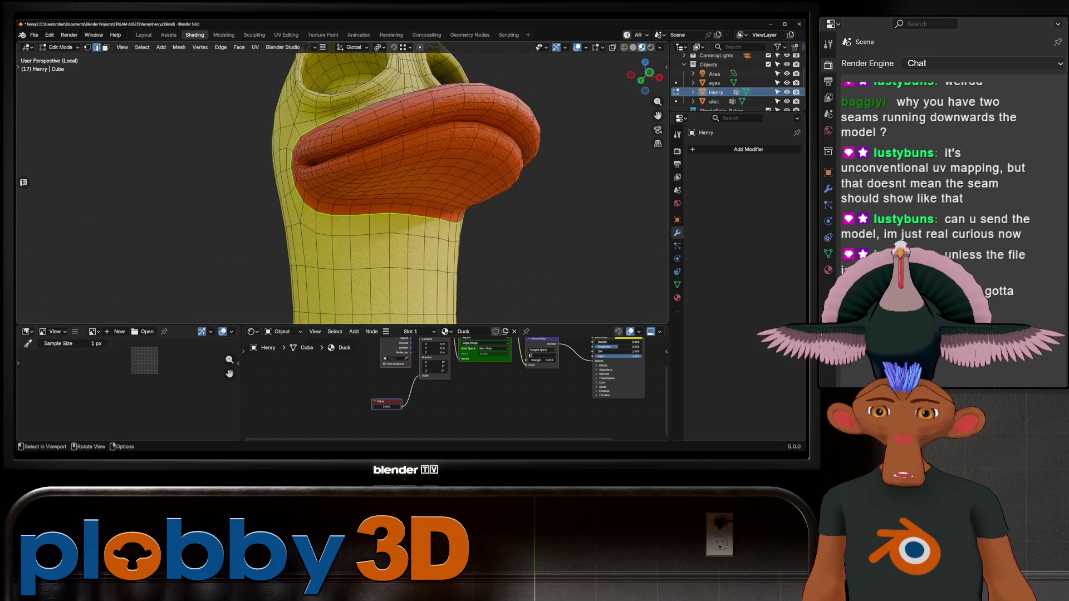
key(u)
click(443, 184)
scroll(443, 184, up, 6)
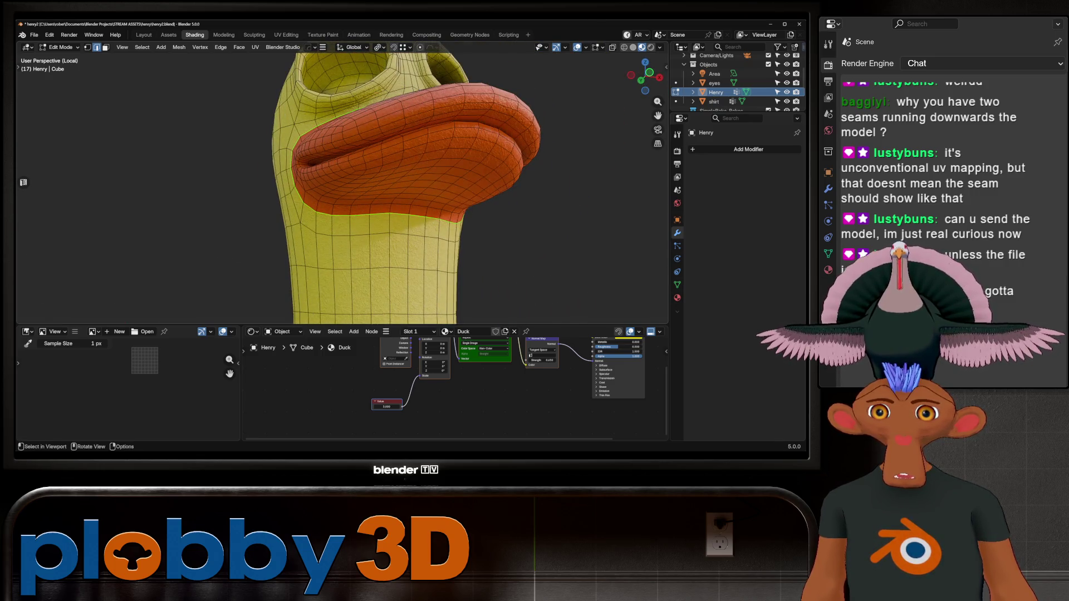
scroll(442, 184, up, 2)
middle_drag(443, 184, 429, 222)
- Orbit around the beak to bring the eye socket into view
key(u)
key(Escape)
scroll(429, 211, down, 5)
scroll(390, 145, up, 5)
mouse_move(390, 167)
middle_down()
mouse_move(445, 183)
mouse_move(423, 200)
middle_up()
scroll(343, 183, up, 3)
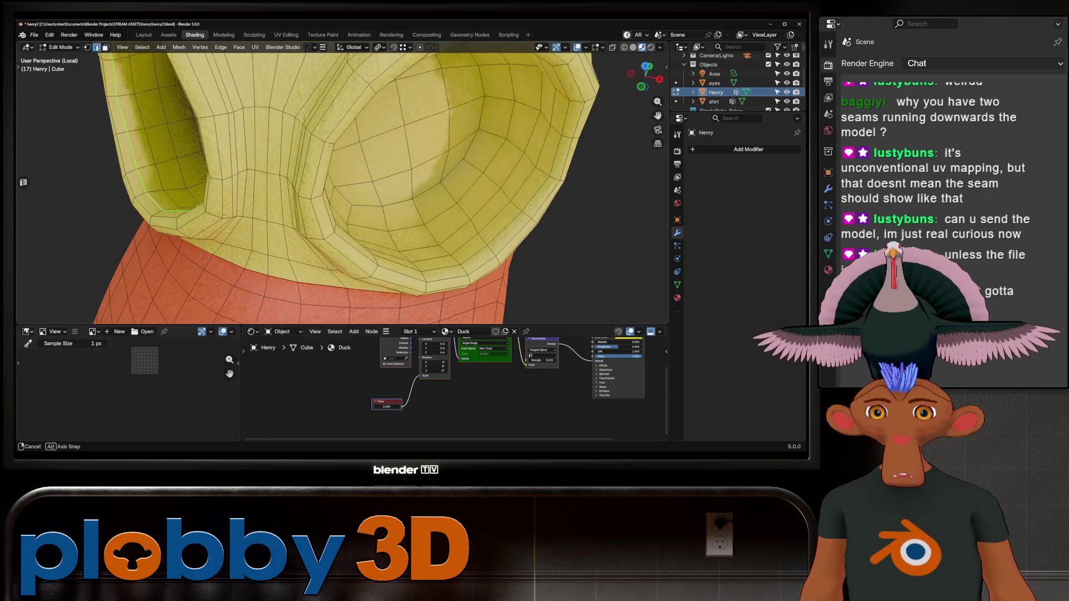
middle_drag(342, 183, 322, 200)
- Mirror the eye-socket loop selection to the other side and mark both loops as seams
key(shift+ctrl+m)
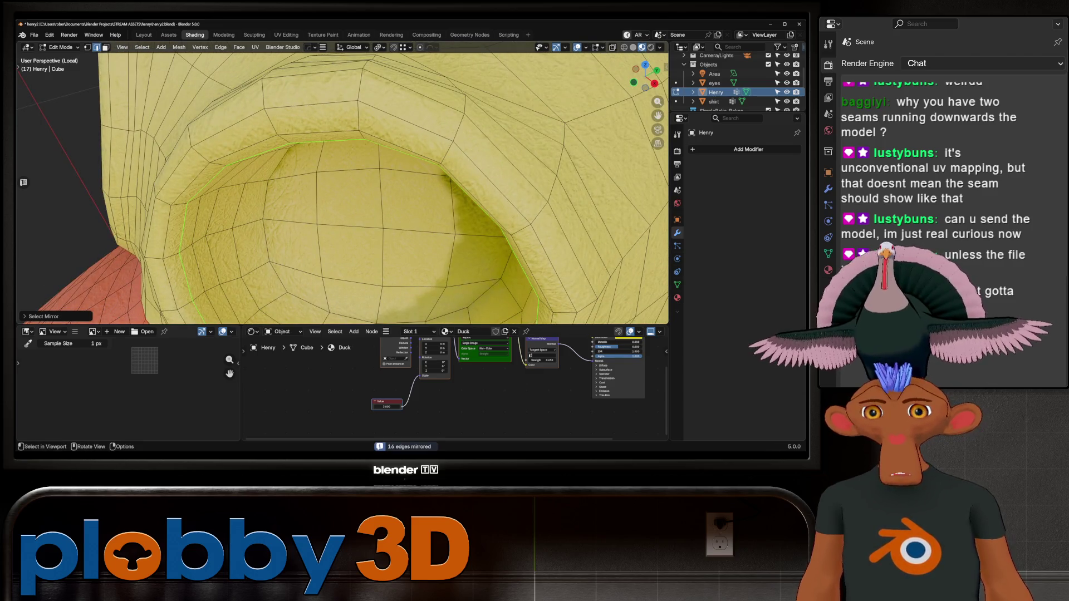
scroll(342, 184, down, 5)
click(43, 316)
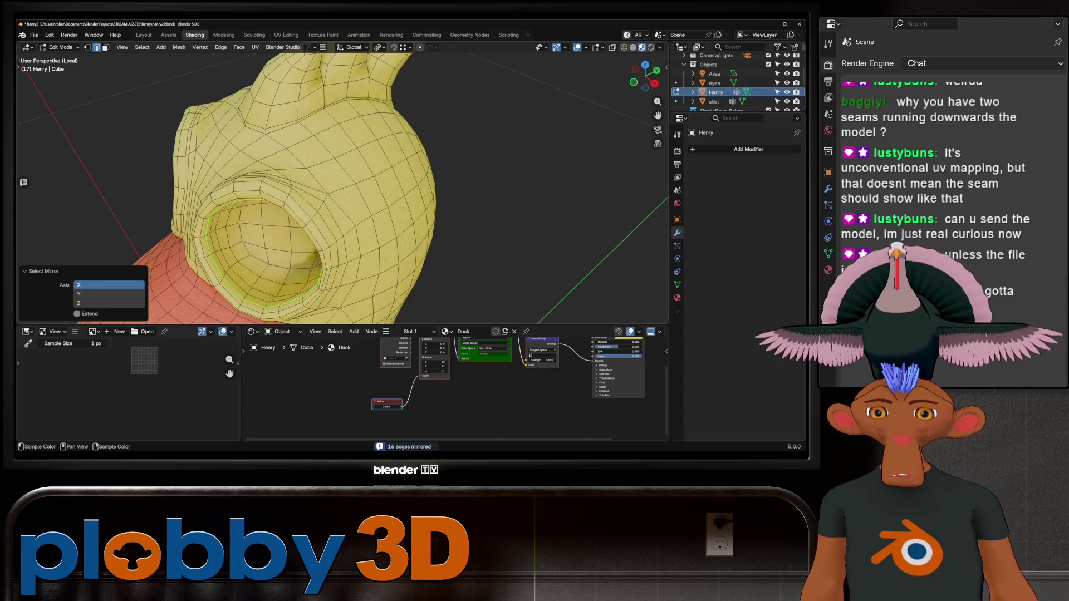
right_click(367, 203)
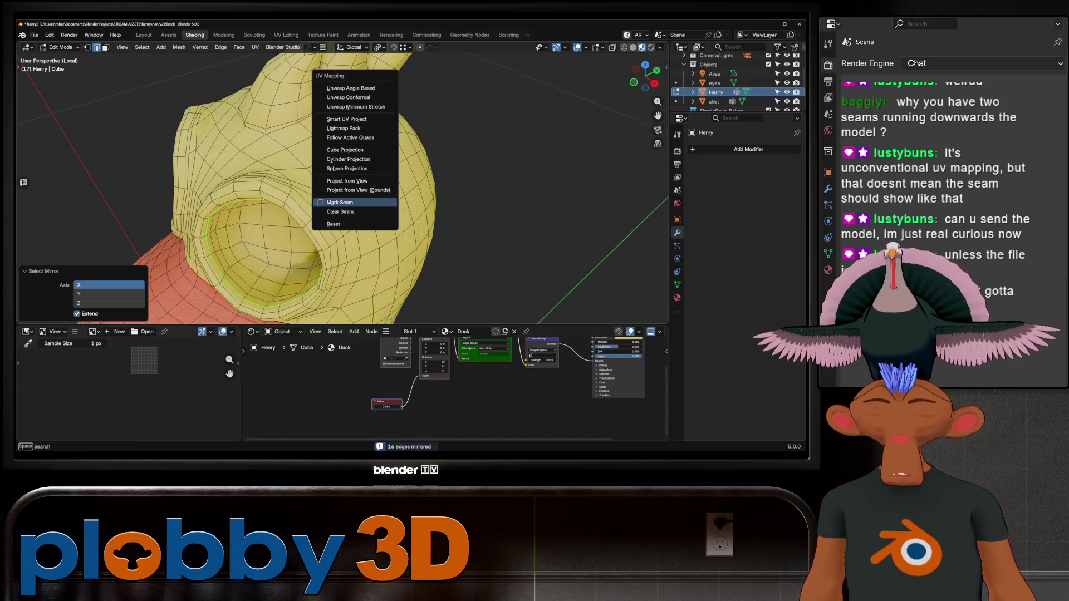
click(367, 203)
mouse_move(367, 203)
middle_down()
mouse_move(323, 223)
mouse_move(245, 222)
middle_up()
scroll(312, 184, down, 3)
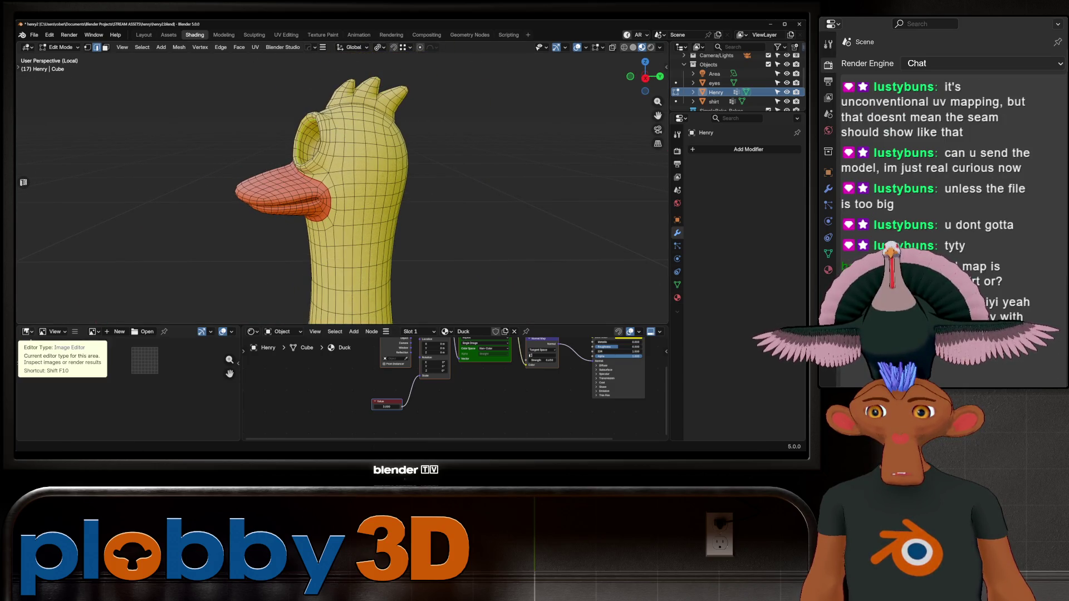
- Mark the edge loop at the top of the leg as a UV seam
mouse_move(334, 195)
middle_down()
mouse_move(340, 228)
mouse_move(344, 153)
mouse_move(392, 166)
mouse_move(350, 273)
mouse_move(377, 246)
mouse_move(417, 243)
middle_up()
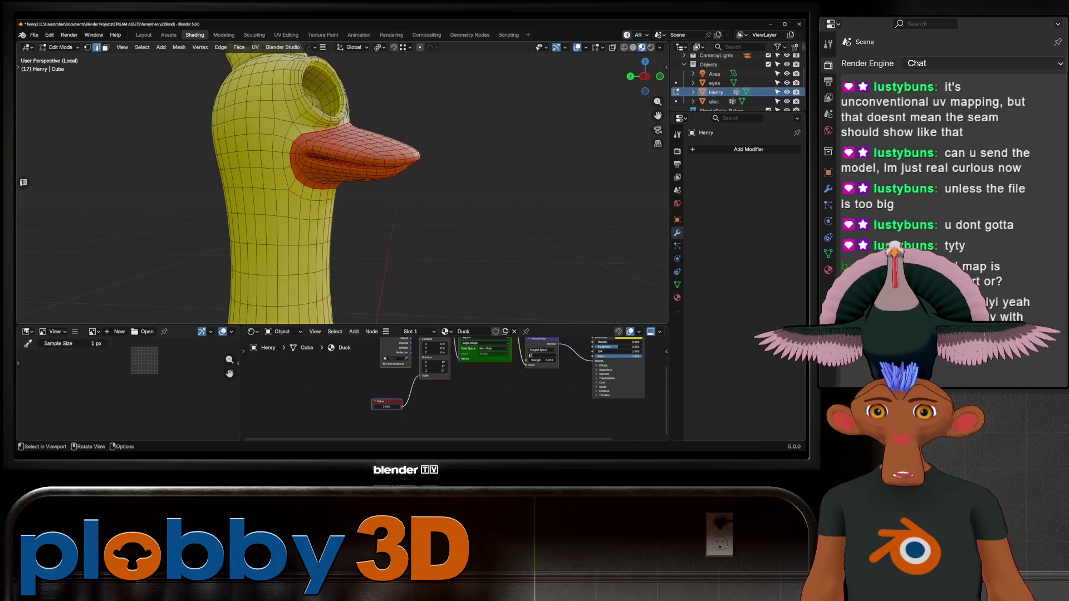
scroll(342, 184, down, 3)
middle_drag(343, 184, 351, 142)
scroll(365, 223, up, 3)
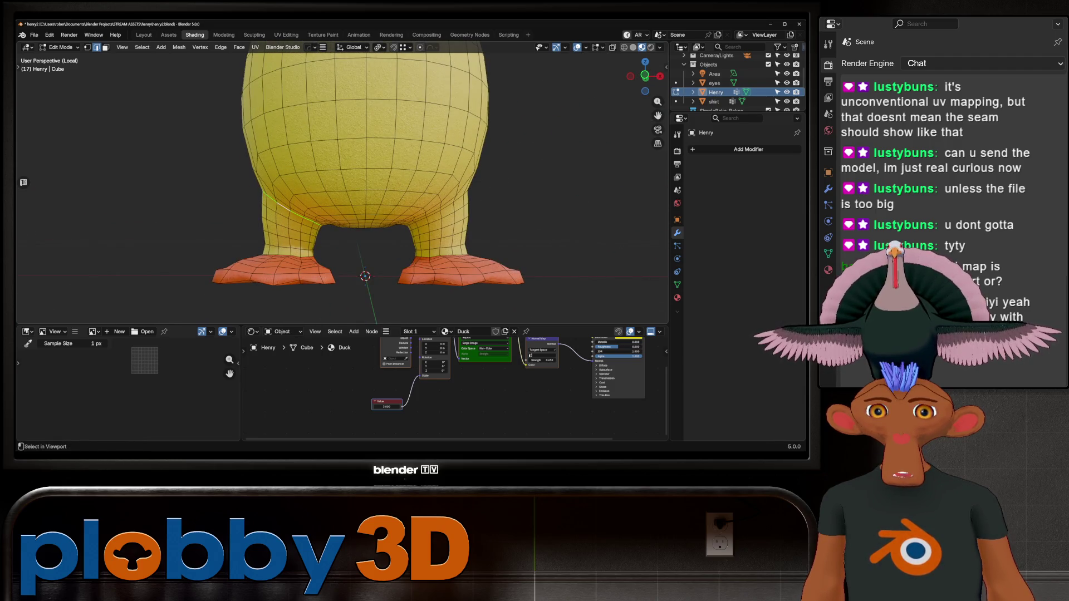
middle_drag(351, 142, 323, 144)
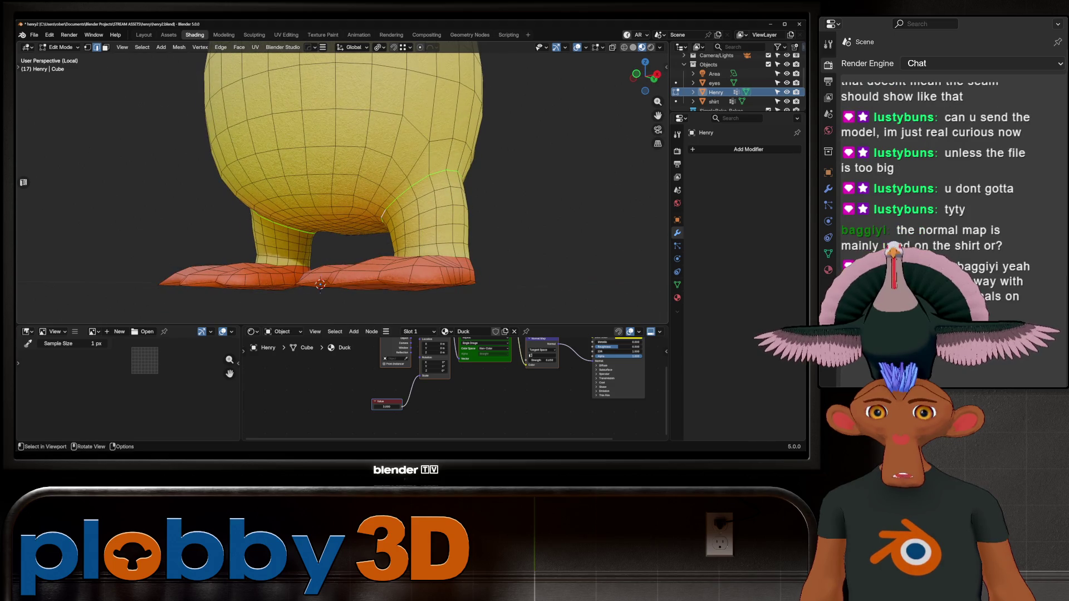
right_click(501, 89)
middle_drag(501, 167, 479, 179)
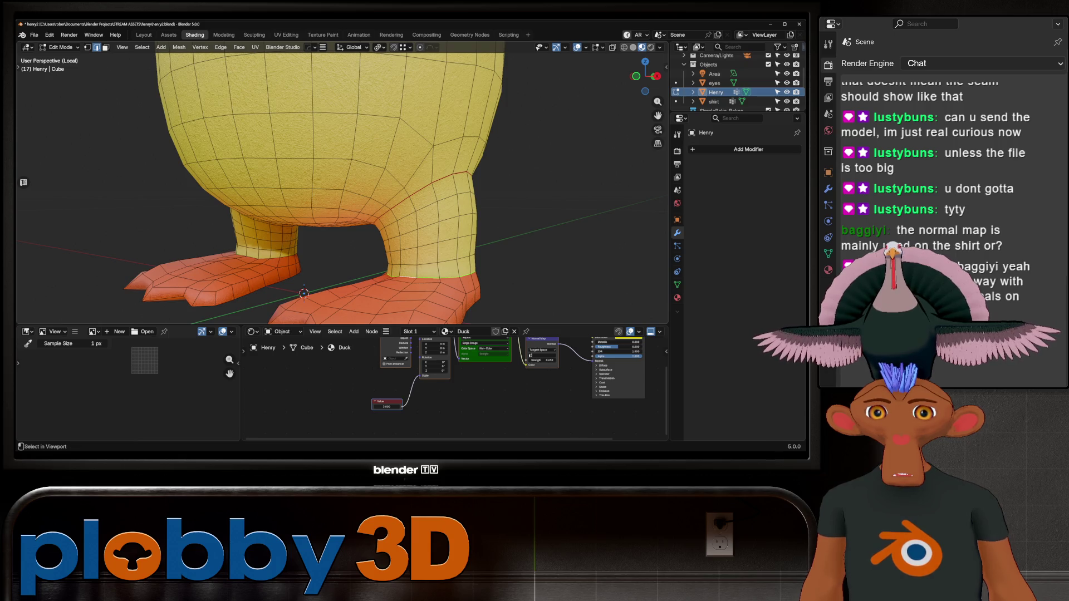
mouse_move(362, 167)
middle_down()
mouse_move(261, 192)
mouse_move(237, 186)
middle_up()
key(u)
click(328, 170)
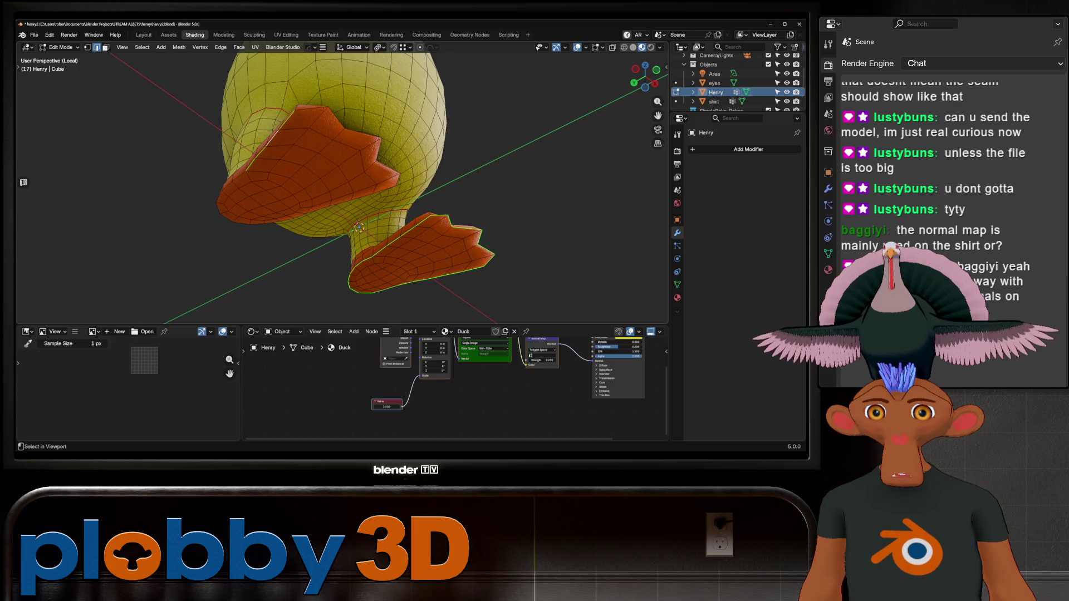
- Select the edge loop around the base of the head crest spike
mouse_move(237, 186)
middle_down()
mouse_move(236, 165)
mouse_move(250, 169)
middle_up()
right_click(390, 220)
click(390, 220)
mouse_move(390, 220)
middle_down()
mouse_move(442, 223)
mouse_move(396, 206)
mouse_move(342, 211)
mouse_move(342, 173)
mouse_move(574, 167)
middle_up()
scroll(501, 170, down, 5)
scroll(573, 167, up, 3)
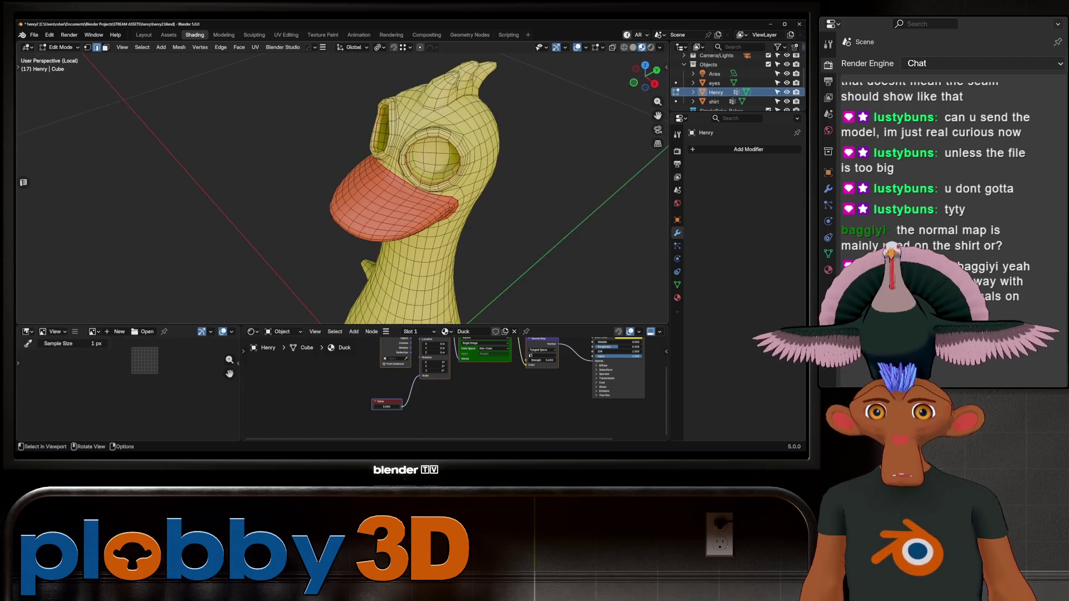
scroll(343, 184, up, 3)
middle_drag(473, 171, 473, 184)
alt+click(412, 156)
middle_drag(412, 156, 528, 174)
right_click(416, 70)
key(Escape)
- Select all of Henry's mesh and unwrap it with Minimum Stretch in UV Editing
key(Home)
key(a)
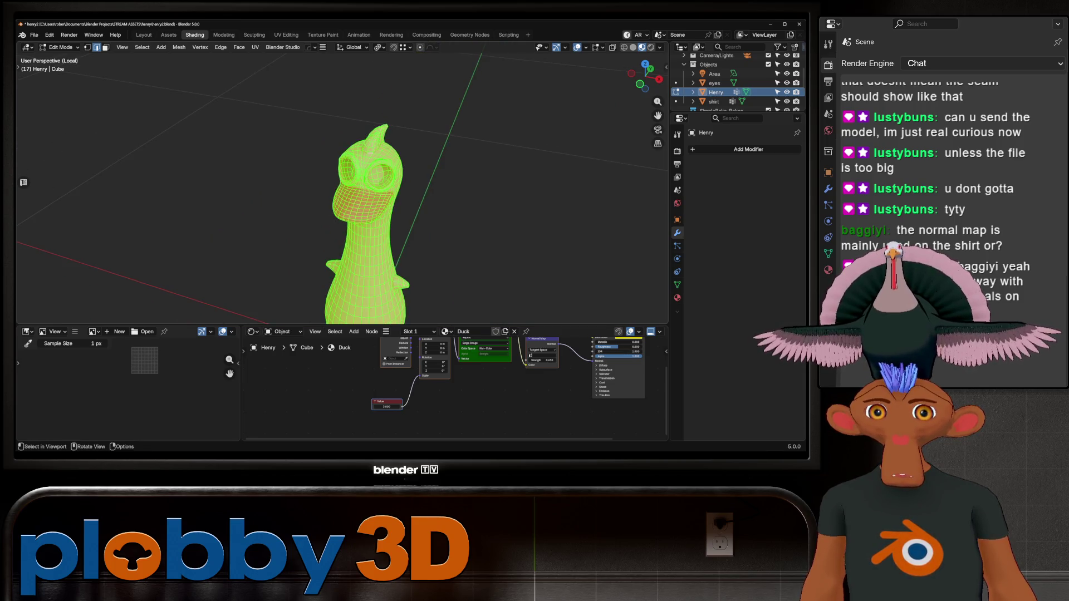
click(287, 35)
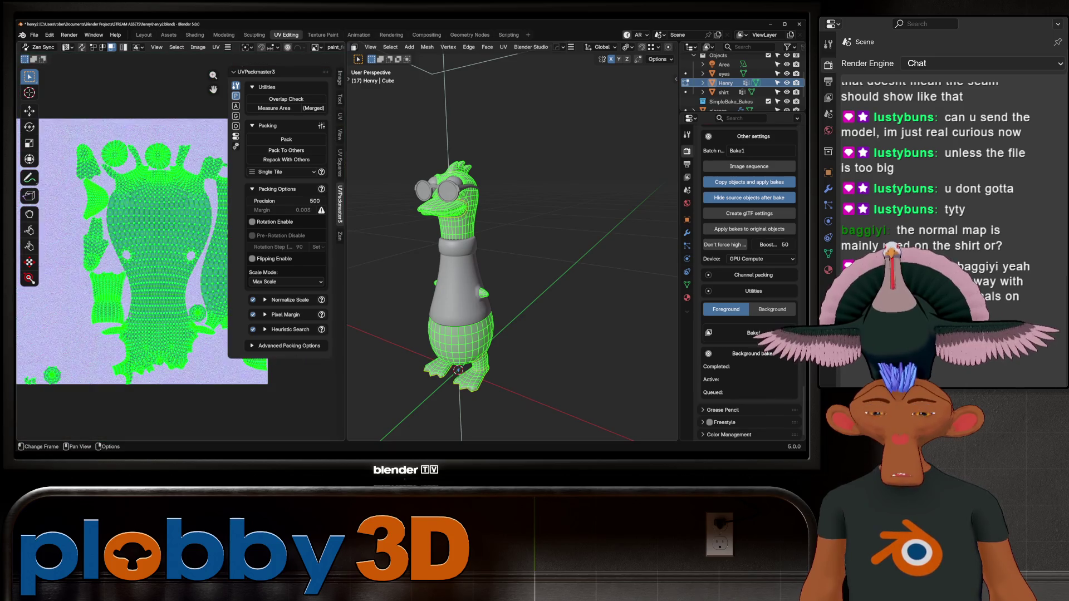
key(u)
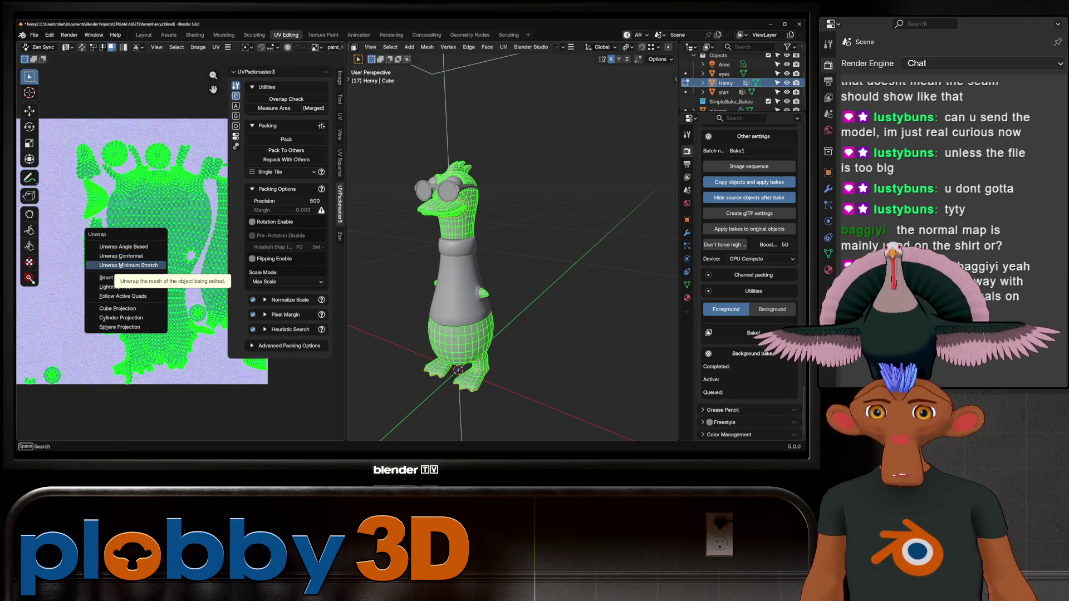
click(129, 265)
key(Home)
key(alt+a)
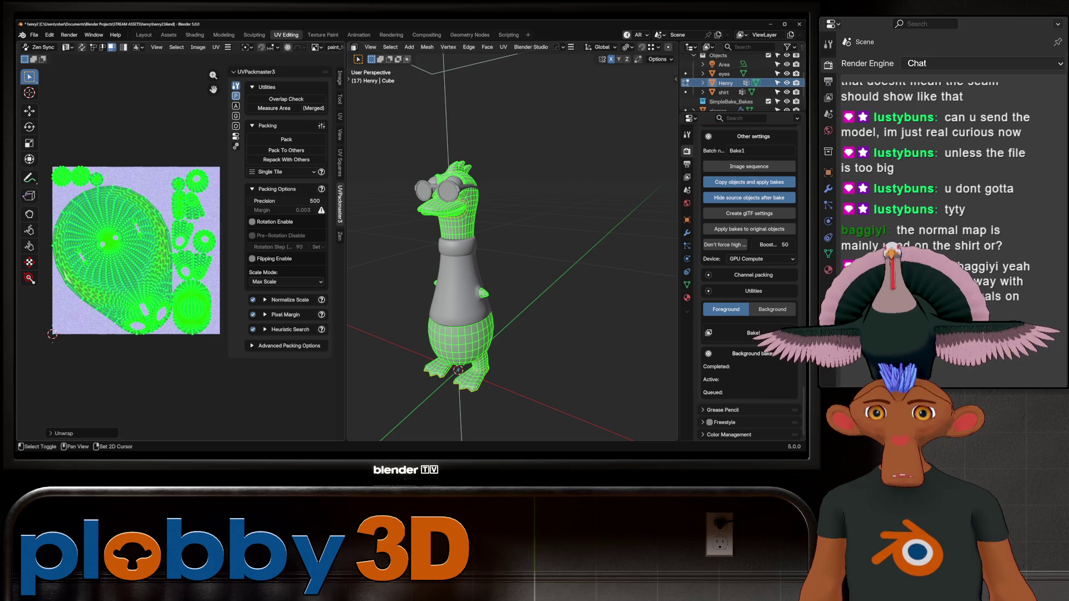
scroll(192, 212, up, 4)
middle_drag(139, 278, 231, 268)
- Isolate Henry and select the shortest edge path around the rear of the body
middle_drag(512, 251, 618, 228)
key(slash)
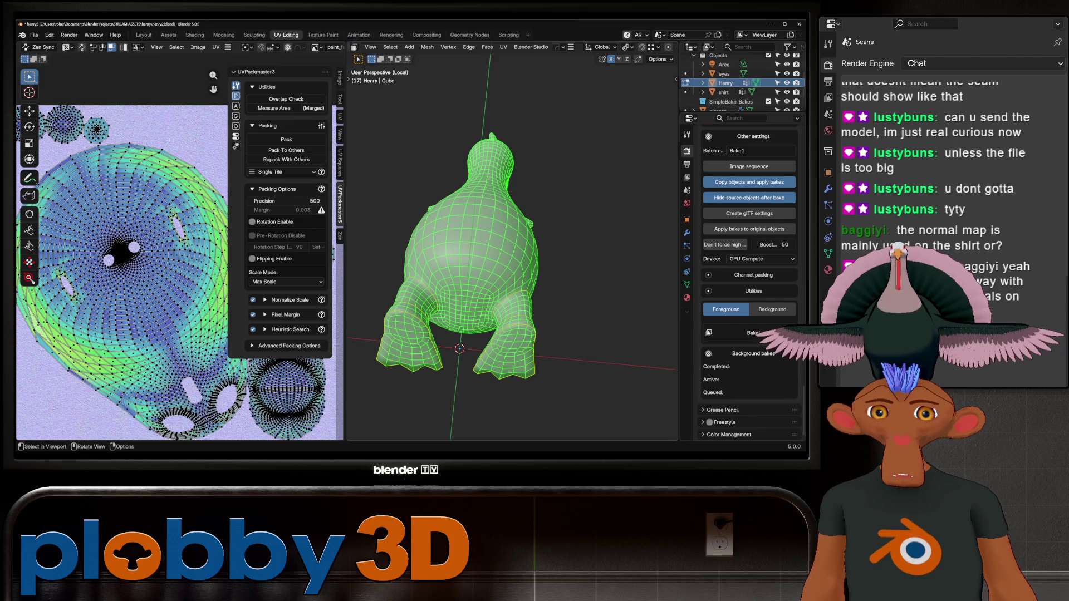
scroll(512, 247, up, 3)
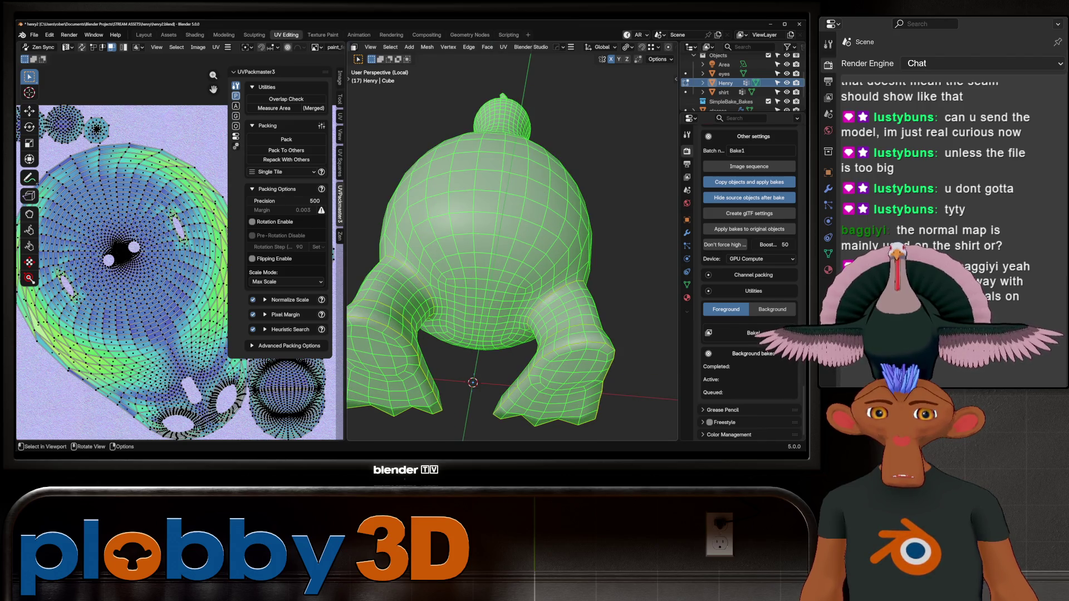
key(alt+a)
mouse_move(512, 248)
middle_down()
mouse_move(446, 240)
mouse_move(517, 245)
middle_up()
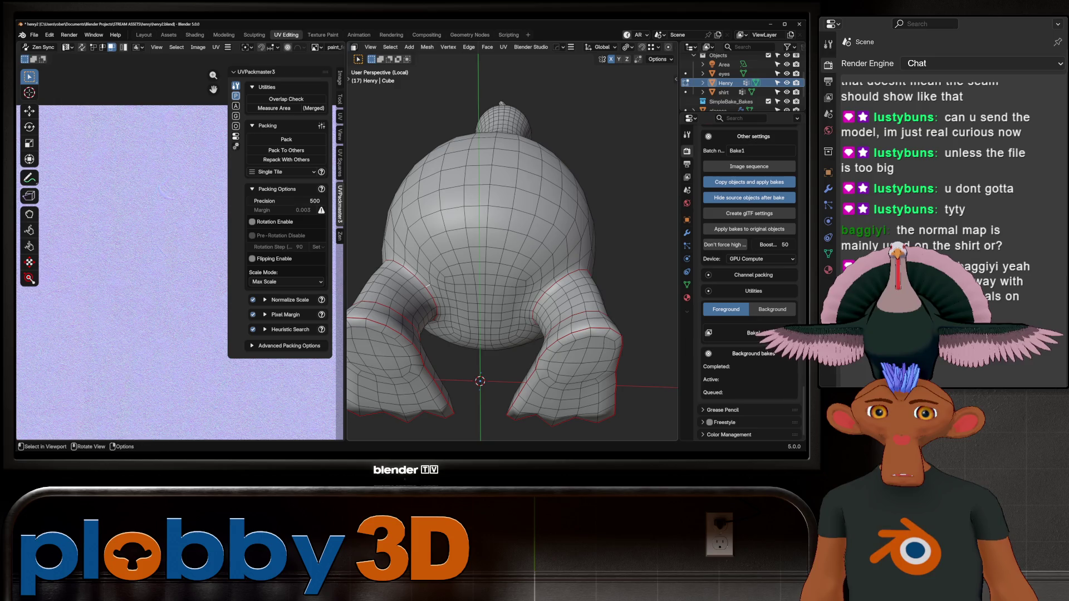
ctrl+click(440, 255)
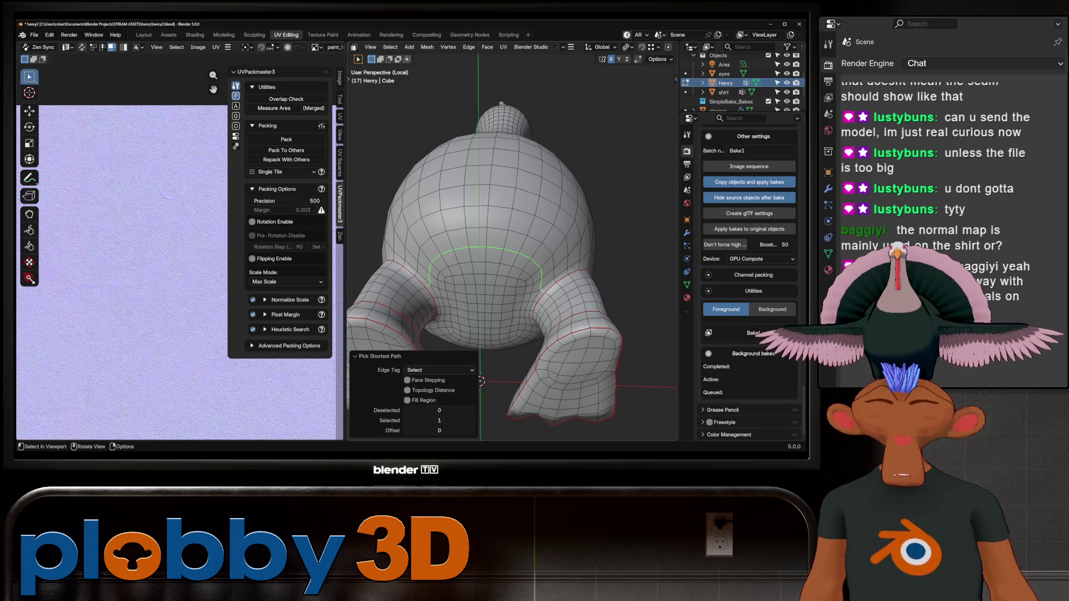
mouse_move(501, 251)
middle_down()
mouse_move(501, 195)
mouse_move(501, 251)
mouse_move(501, 217)
mouse_move(490, 250)
middle_up()
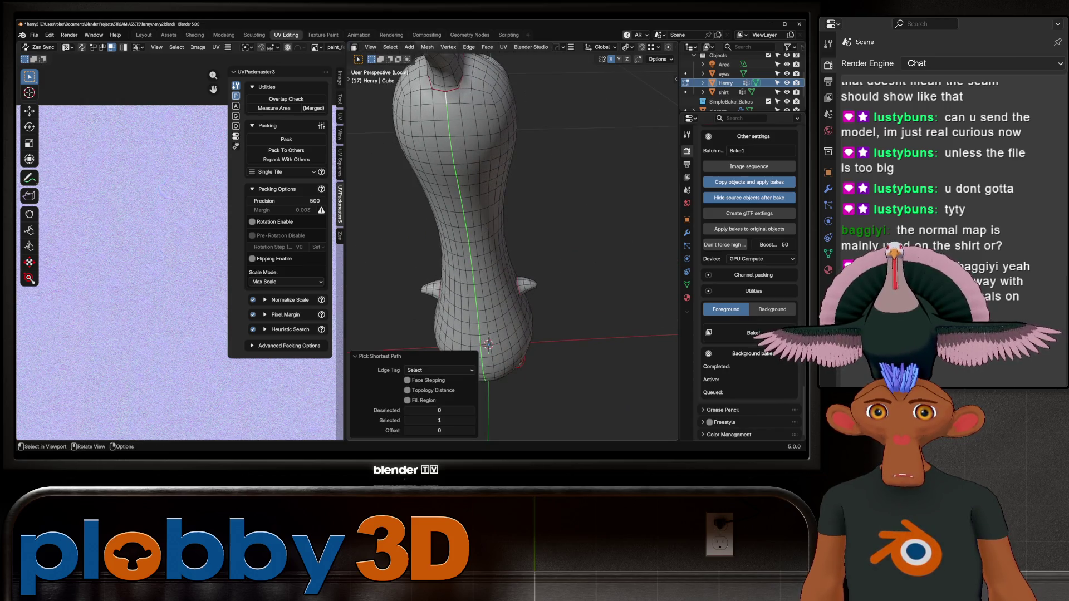
- Unwrap the whole mesh again and inspect the new UV islands
key(a)
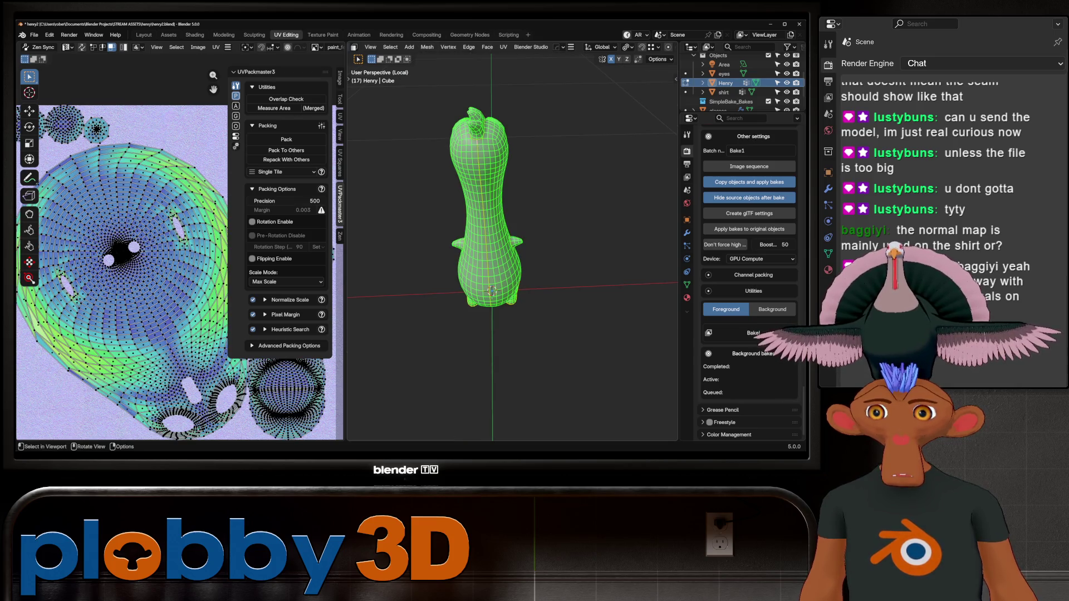
key(u)
click(467, 71)
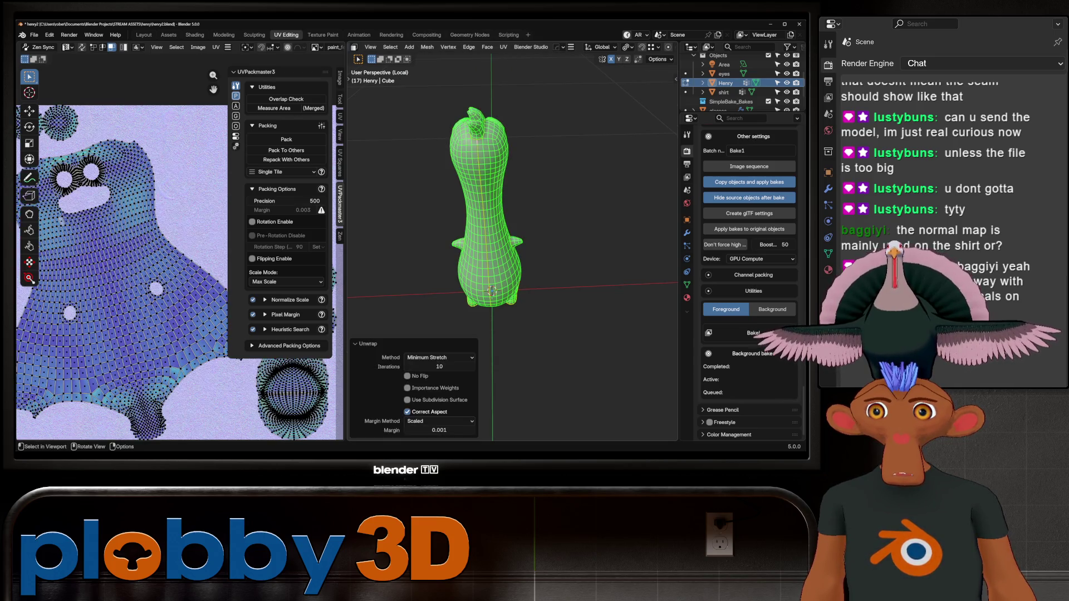
scroll(178, 245, down, 3)
scroll(178, 245, up, 6)
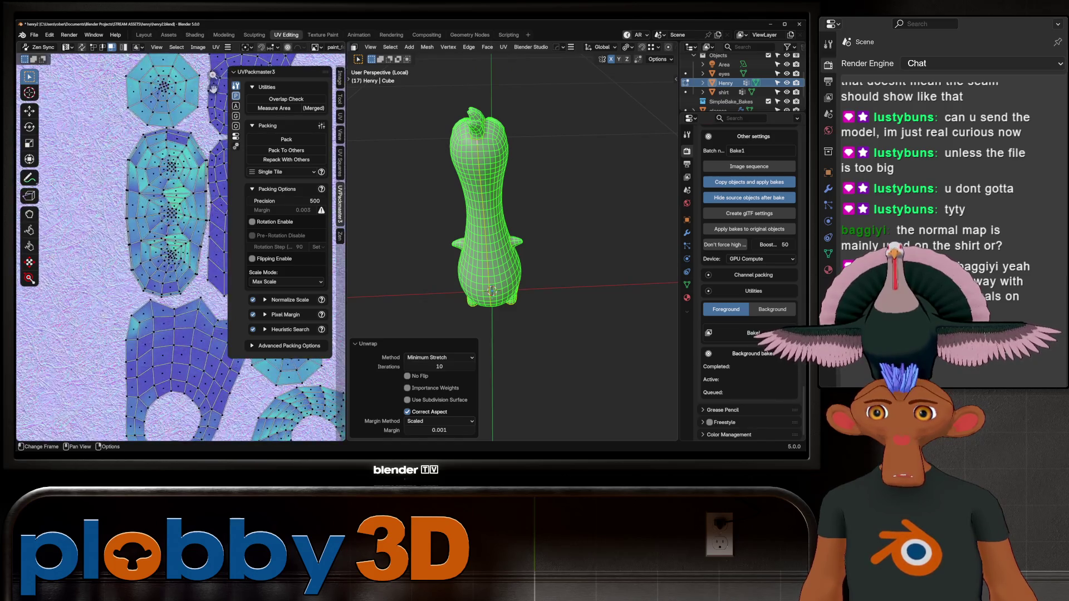
scroll(133, 245, down, 3)
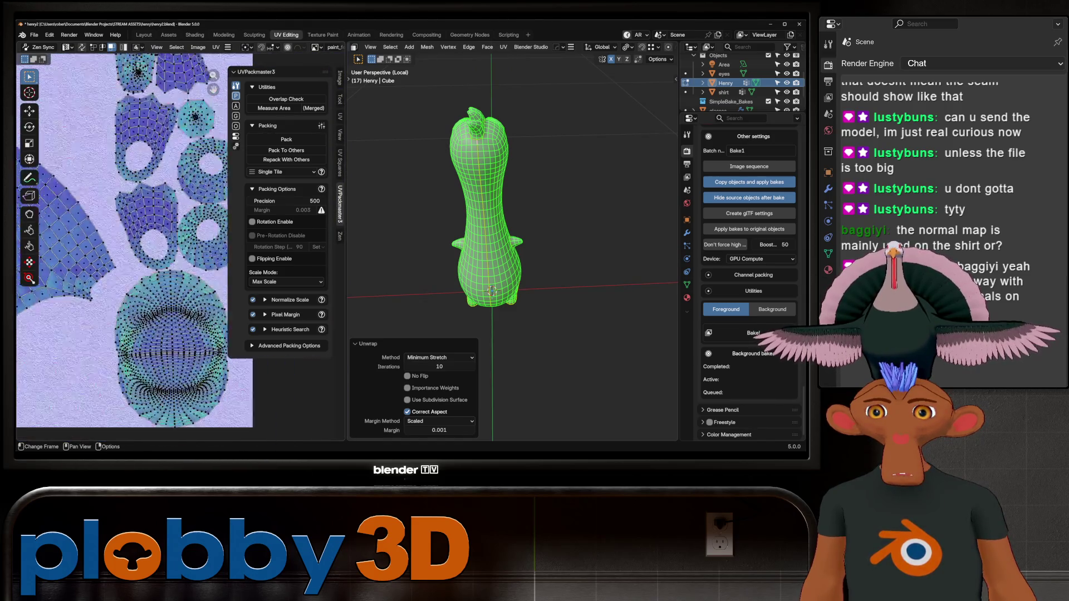
scroll(134, 244, up, 4)
scroll(133, 245, down, 8)
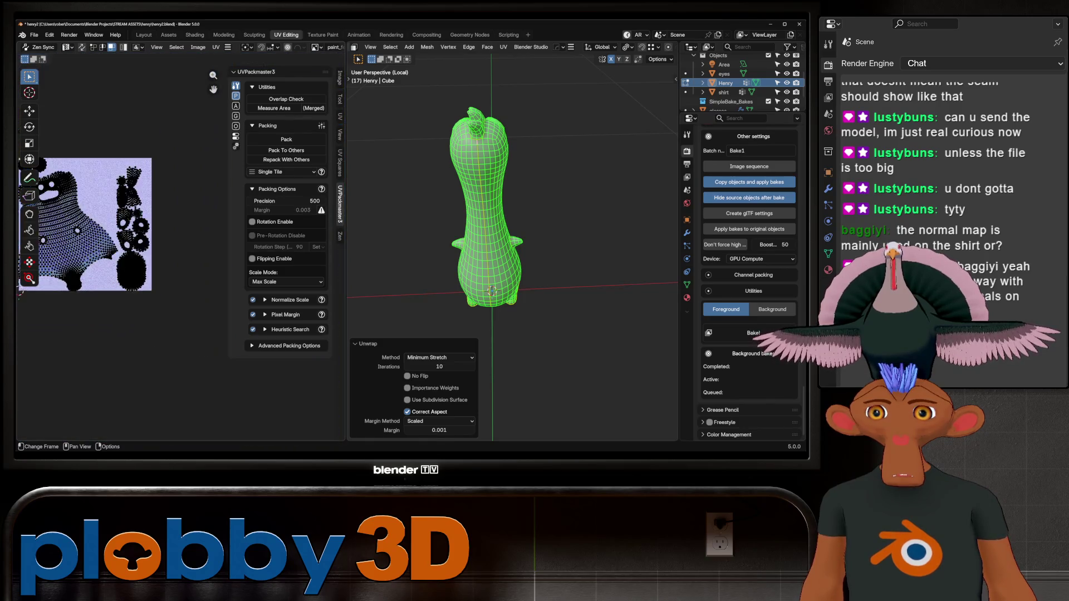
scroll(133, 245, up, 8)
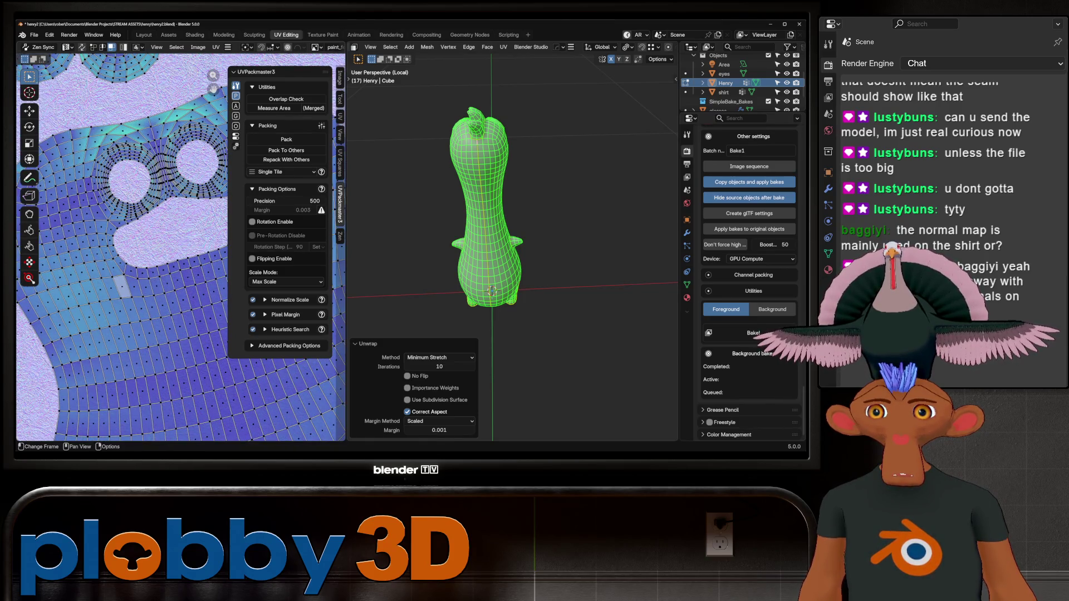
- Return to Object Mode in the Layout workspace
middle_drag(501, 223, 573, 220)
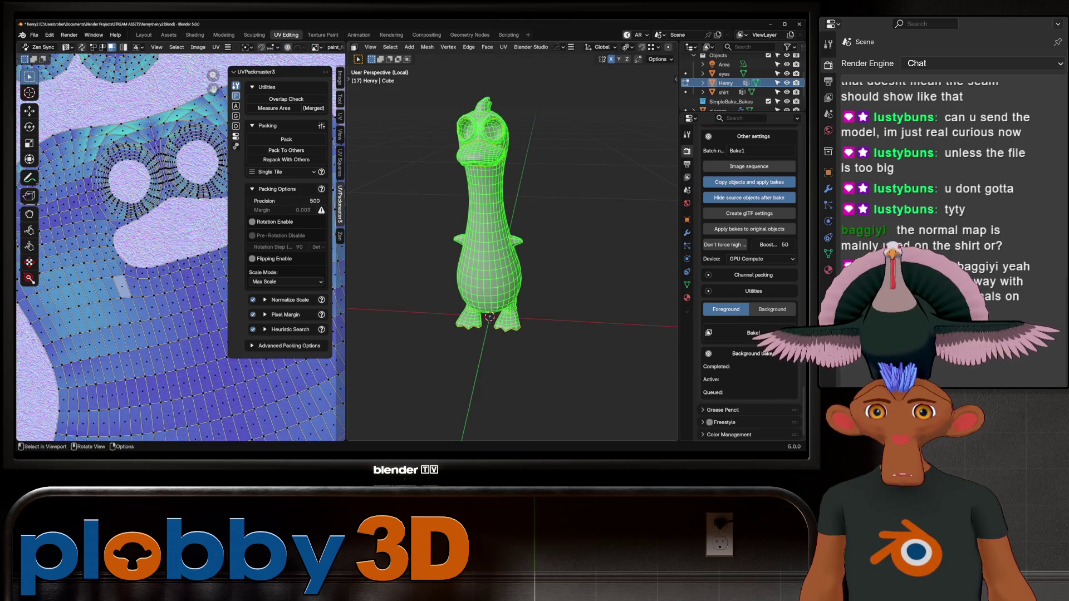
key(Tab)
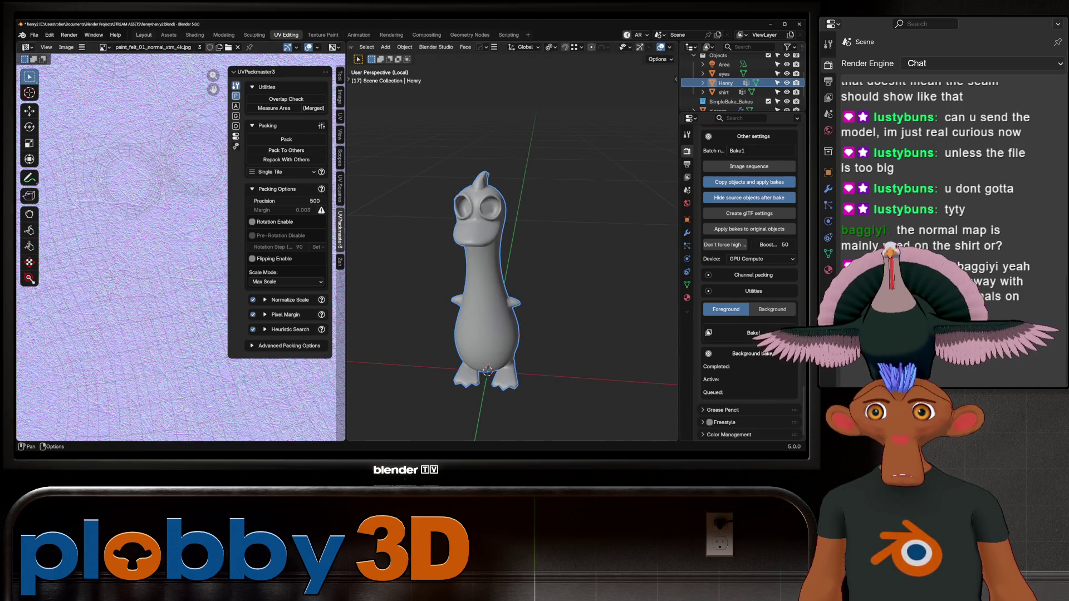
click(144, 34)
scroll(334, 239, up, 5)
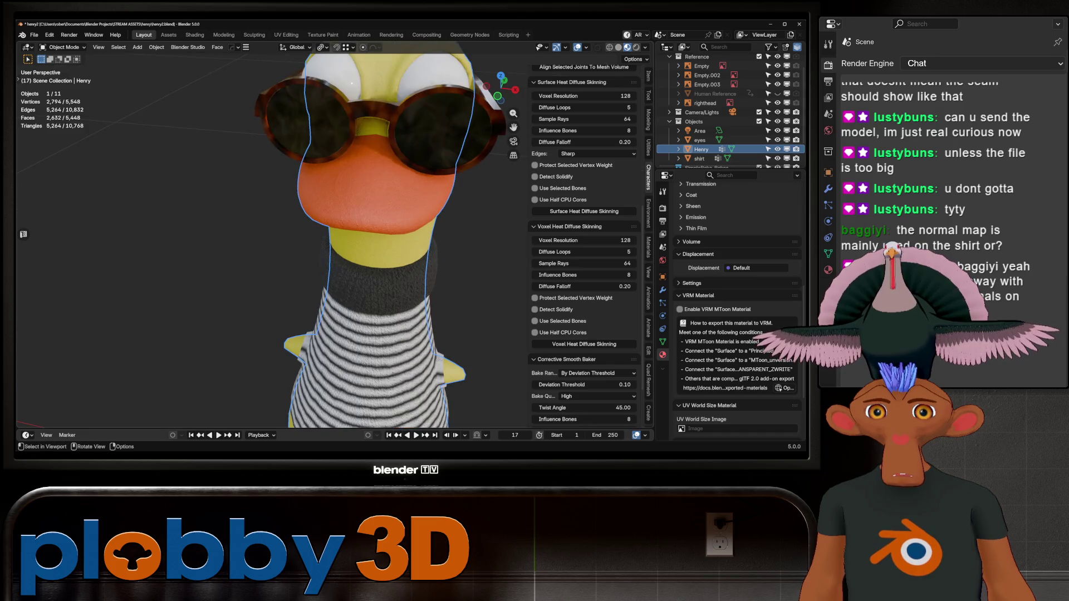
- Select Henry together with his shirt and eyes and enter Edit Mode on all three
scroll(273, 239, down, 5)
key(Tab)
key(Tab)
key(Tab)
key(Tab)
scroll(585, 245, up, 3)
middle_drag(250, 240, 273, 240)
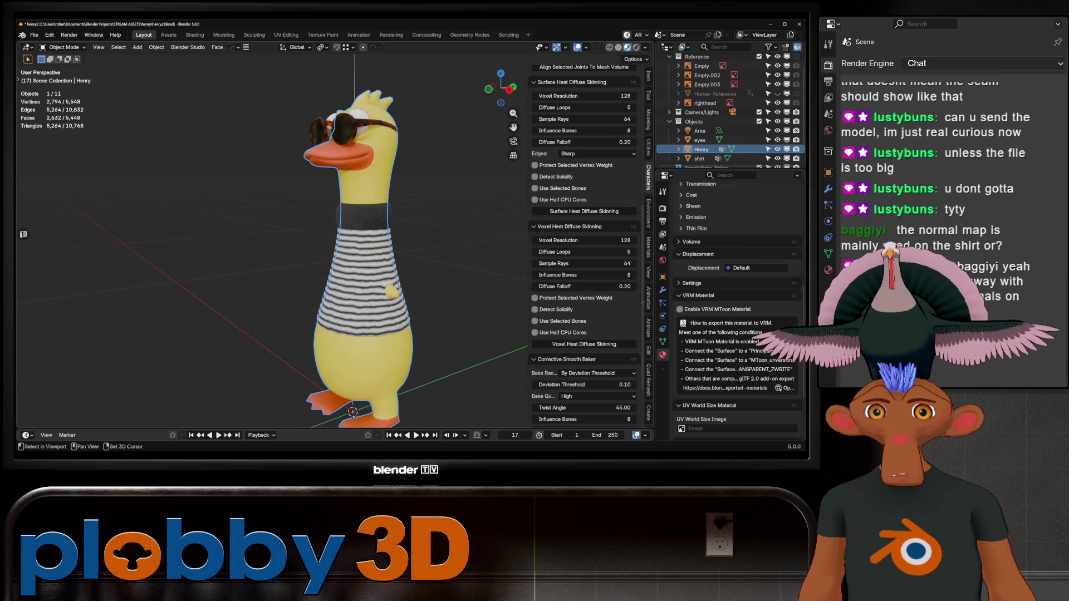
shift+click(365, 261)
shift+click(384, 125)
scroll(373, 239, down, 4)
scroll(334, 250, up, 5)
key(Tab)
scroll(334, 250, up, 2)
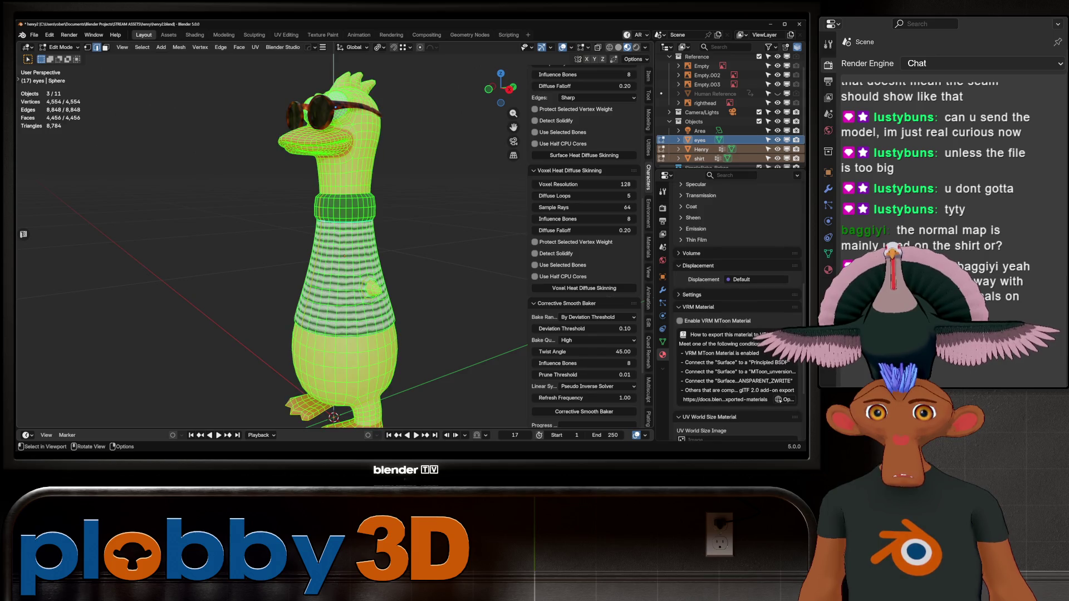
- Pack all UV islands into one tile with UVPackmaster, then return to Layout in Object Mode
click(286, 34)
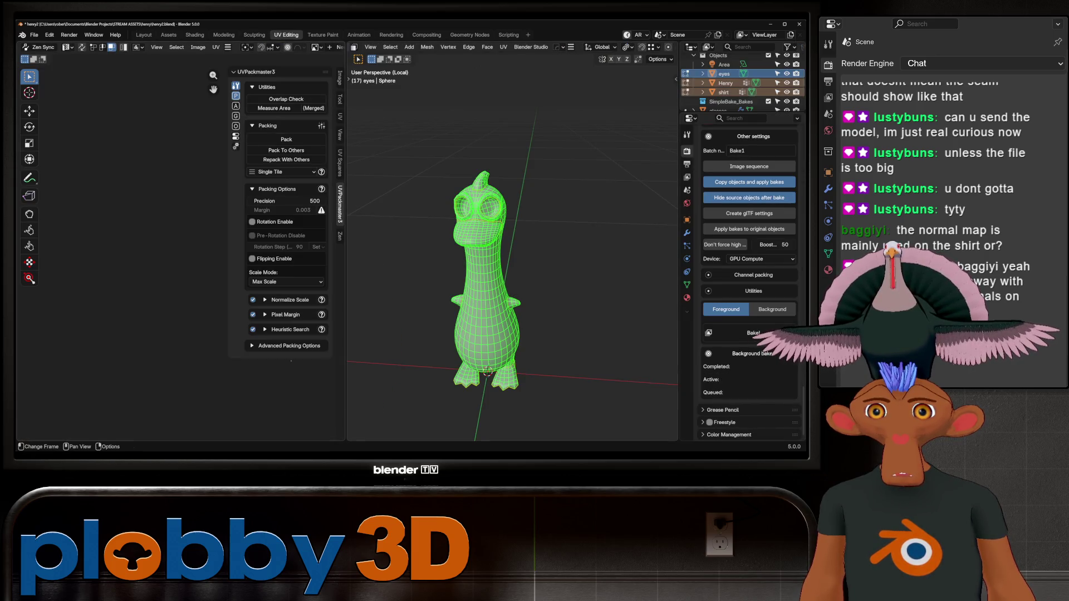
scroll(136, 271, up, 10)
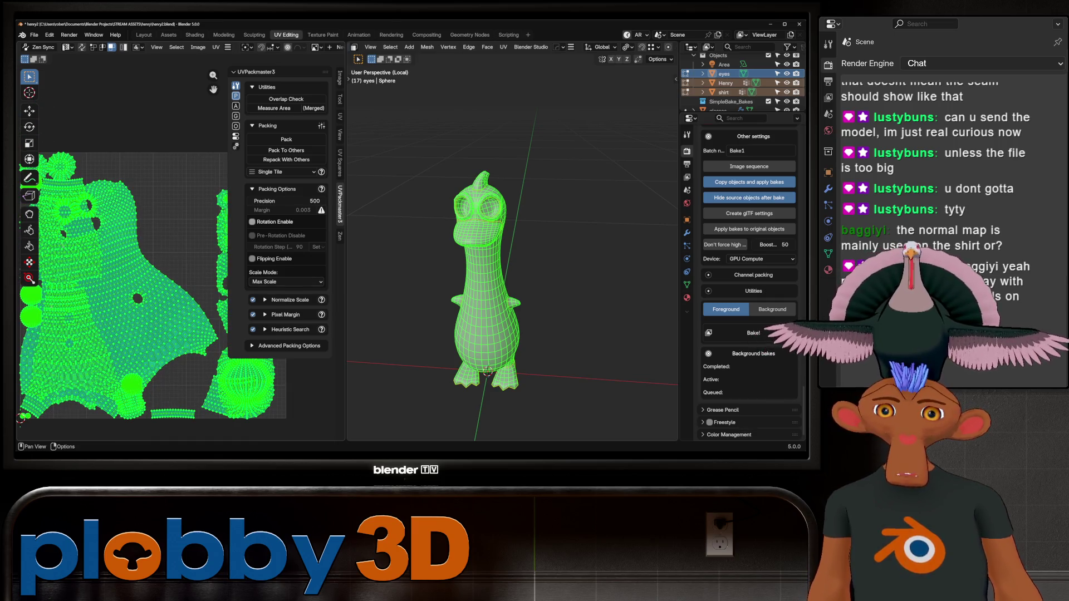
click(286, 139)
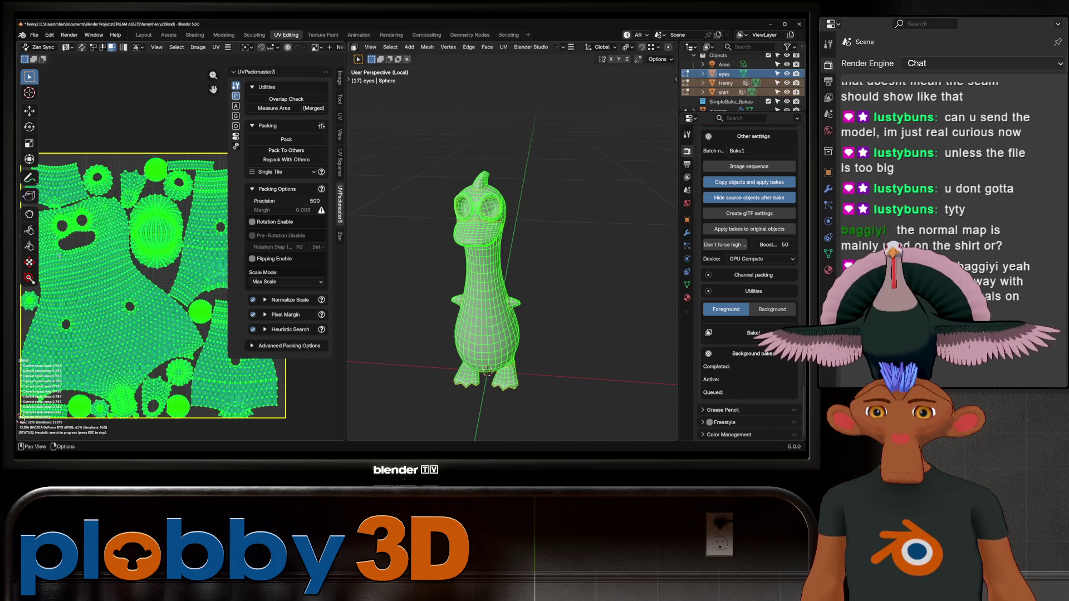
scroll(111, 275, down, 2)
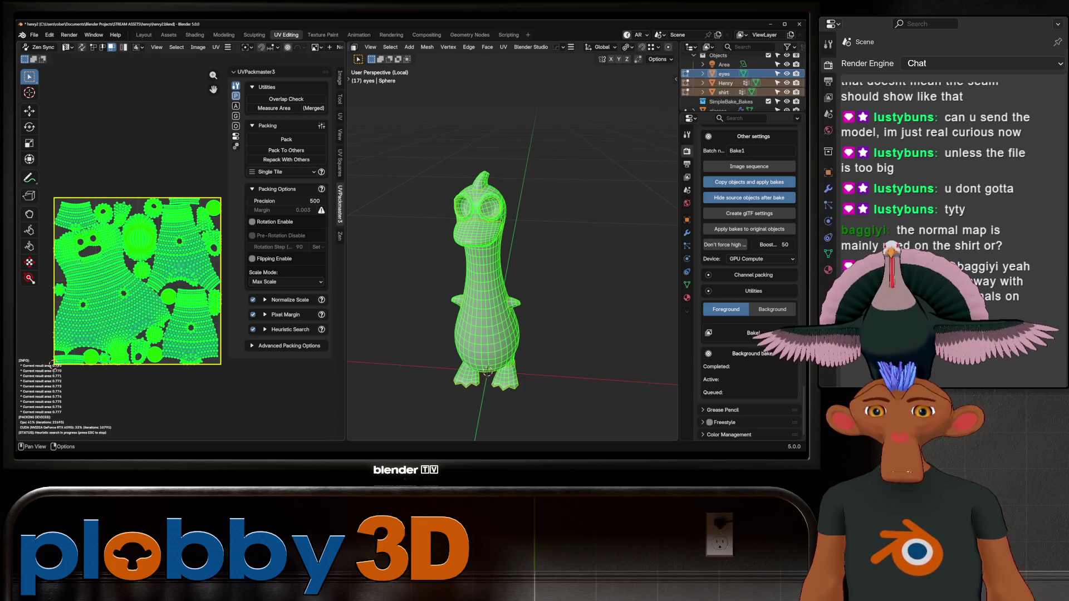
key(Escape)
key(Tab)
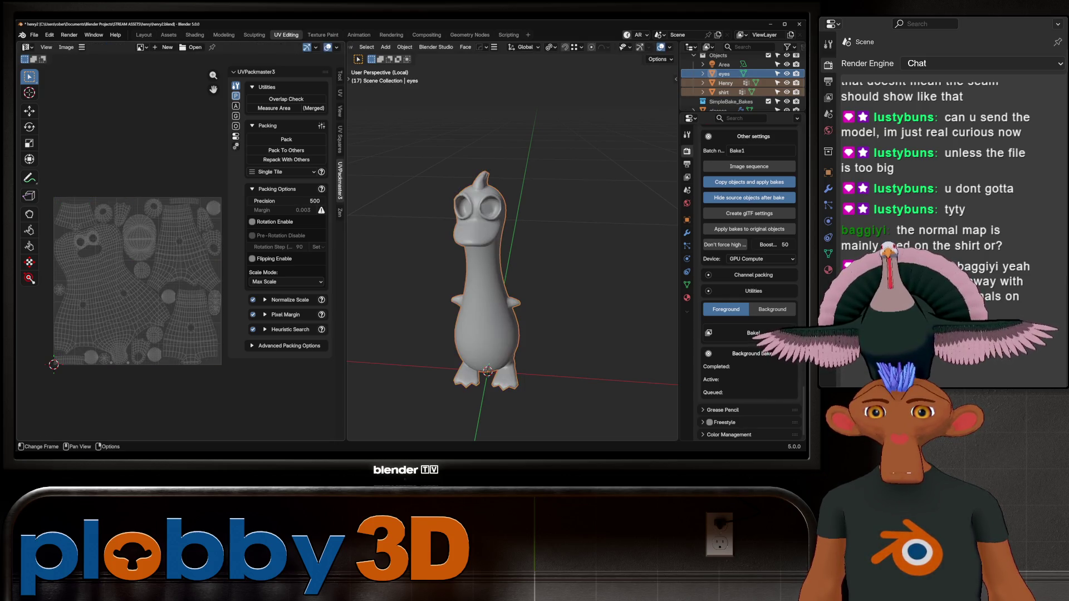
click(144, 34)
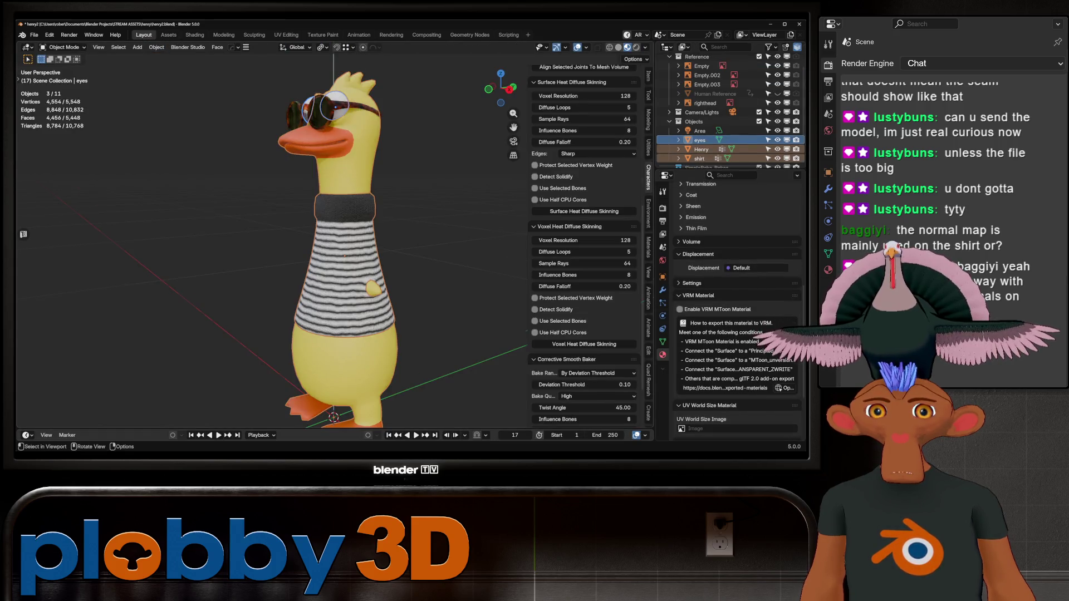
middle_drag(390, 223, 423, 217)
key(alt+a)
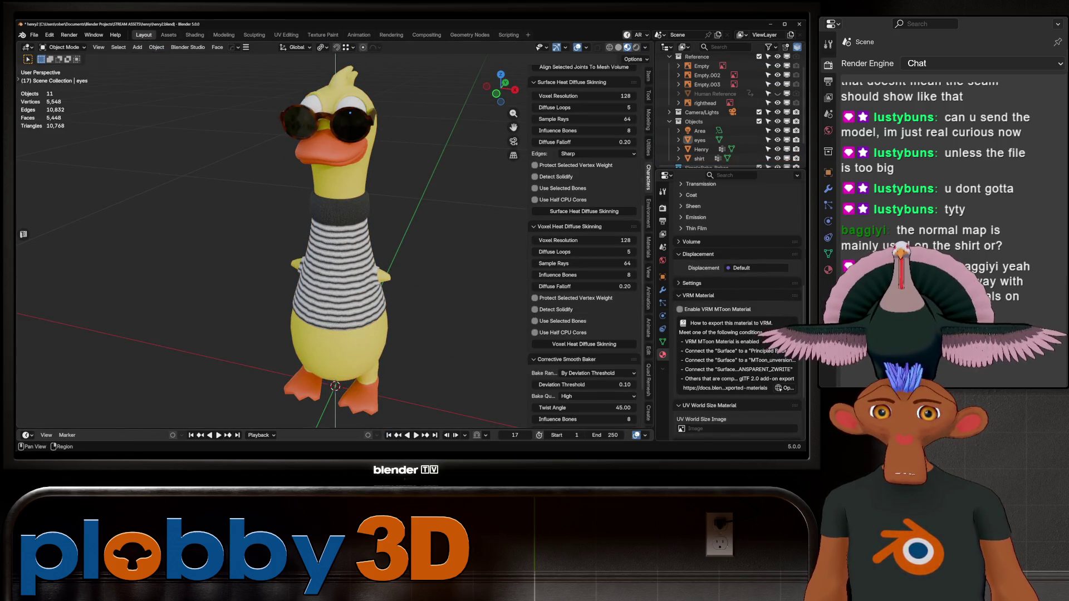
- Bring up Render Properties and locate the SimpleBake settings
click(662, 207)
scroll(735, 279, down, 5)
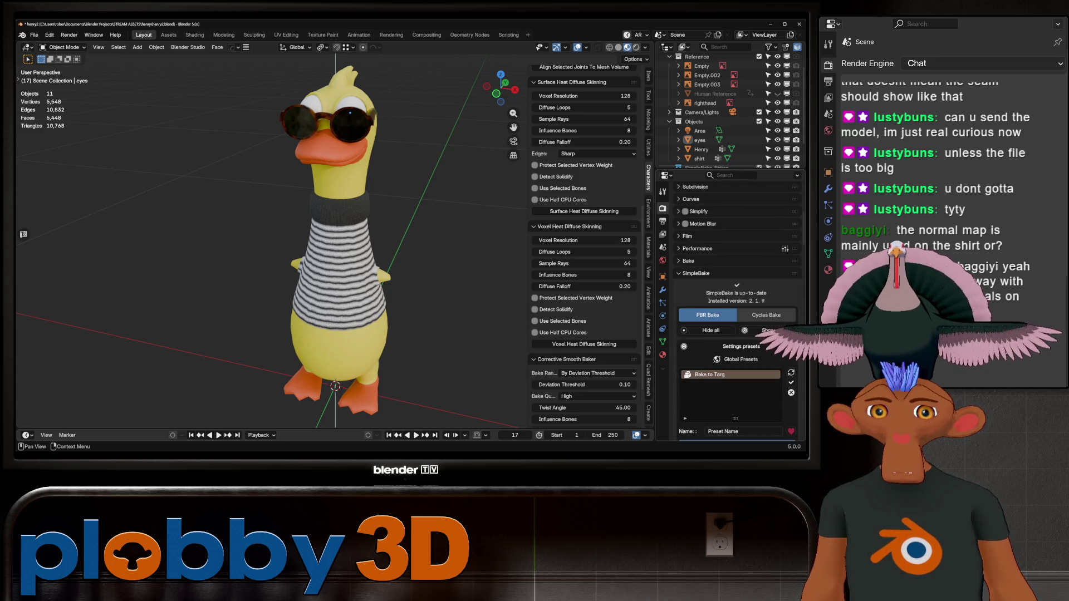
scroll(735, 306, down, 8)
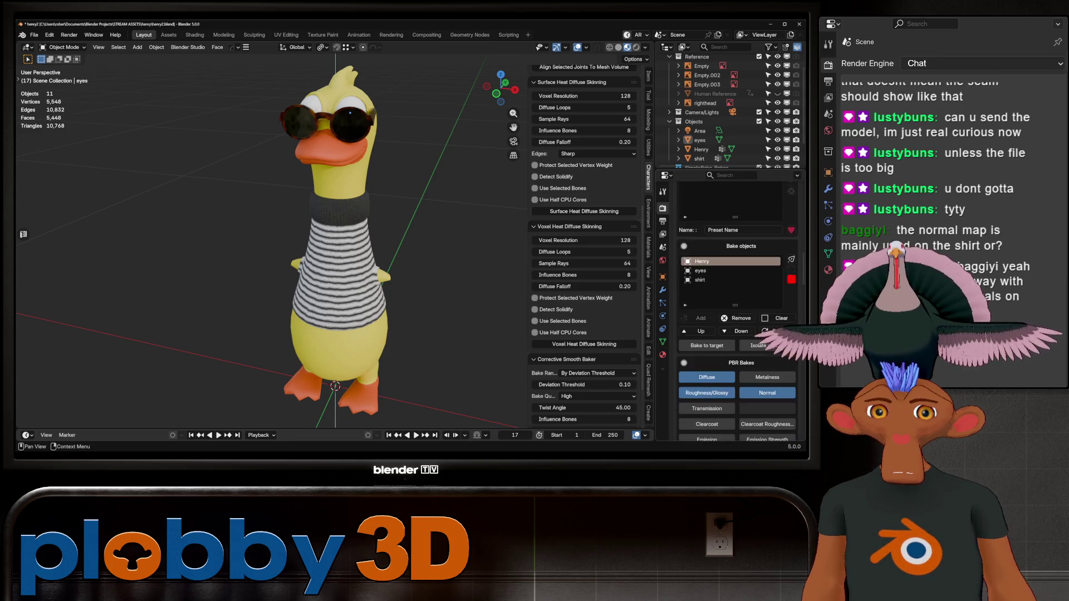
scroll(735, 278, down, 8)
scroll(736, 312, down, 10)
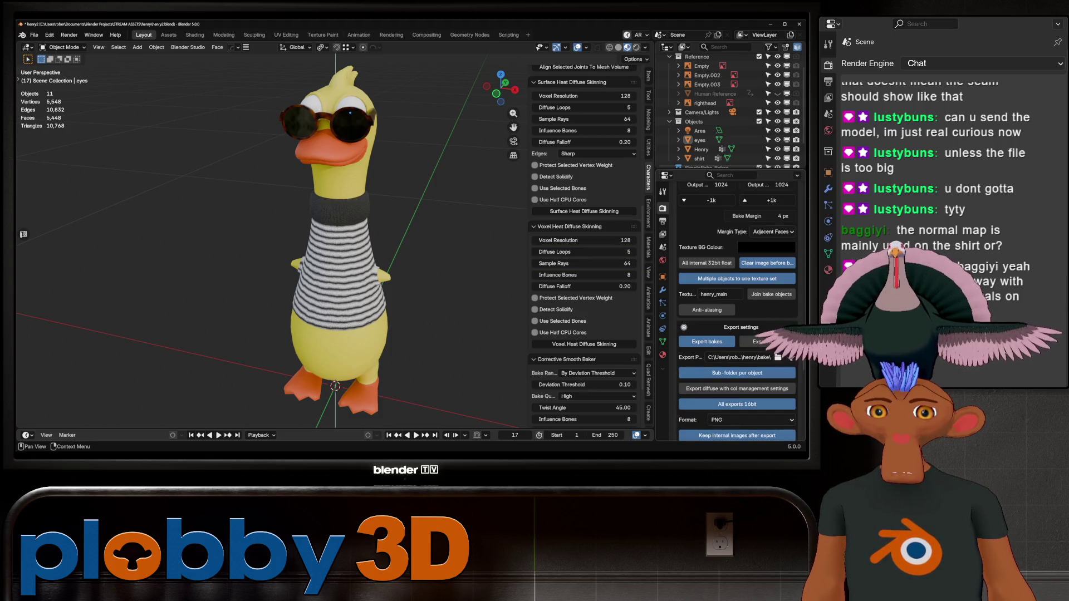
scroll(736, 312, down, 10)
scroll(736, 311, up, 3)
scroll(737, 312, down, 8)
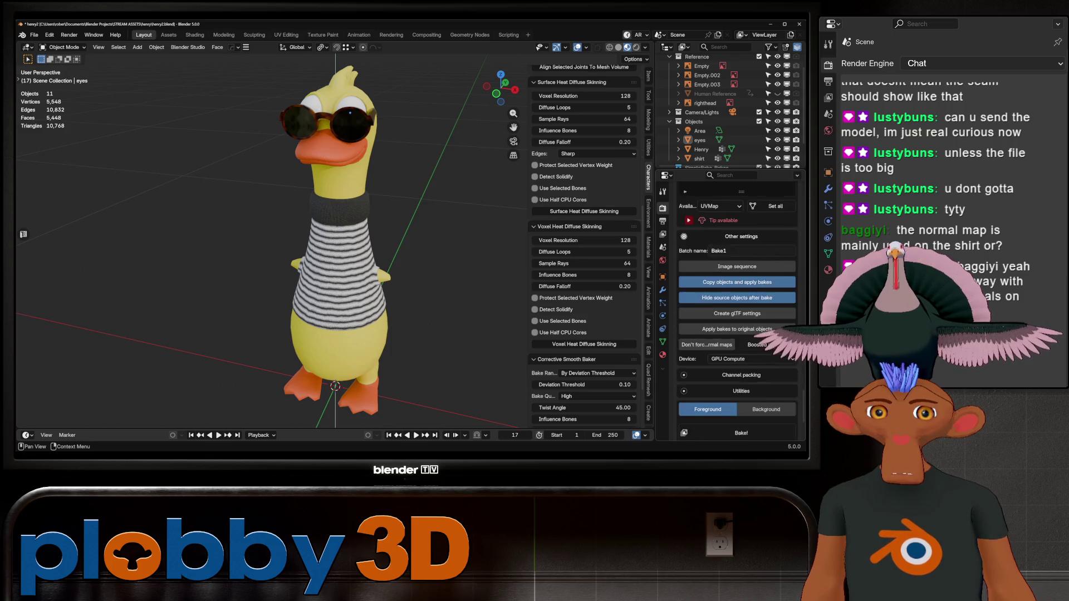
scroll(737, 312, up, 10)
scroll(736, 312, up, 8)
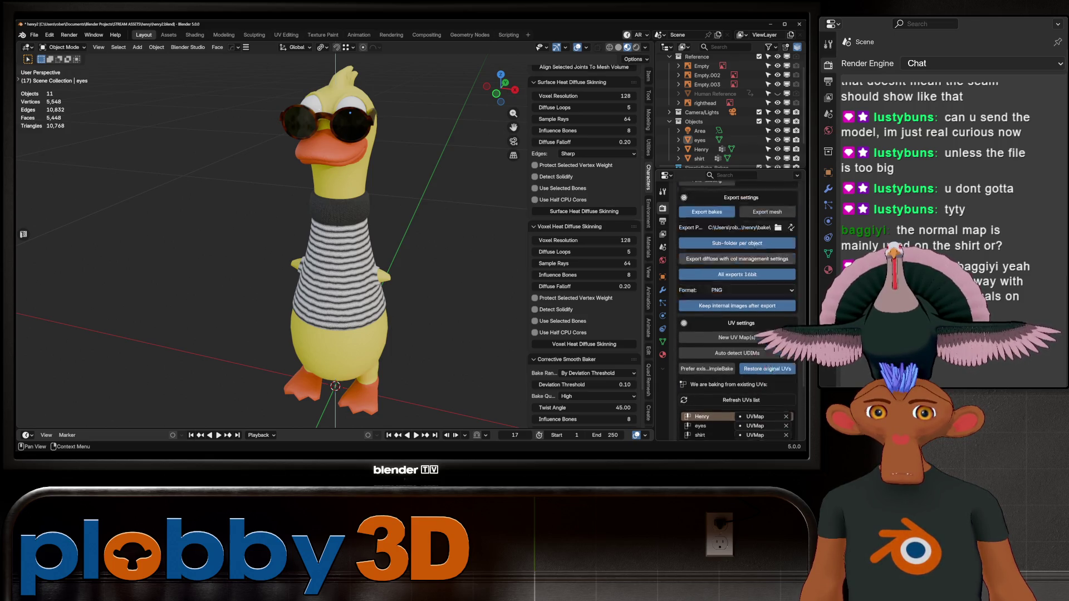
- Delete the old henry_main folder from the SimpleBake export path
click(777, 264)
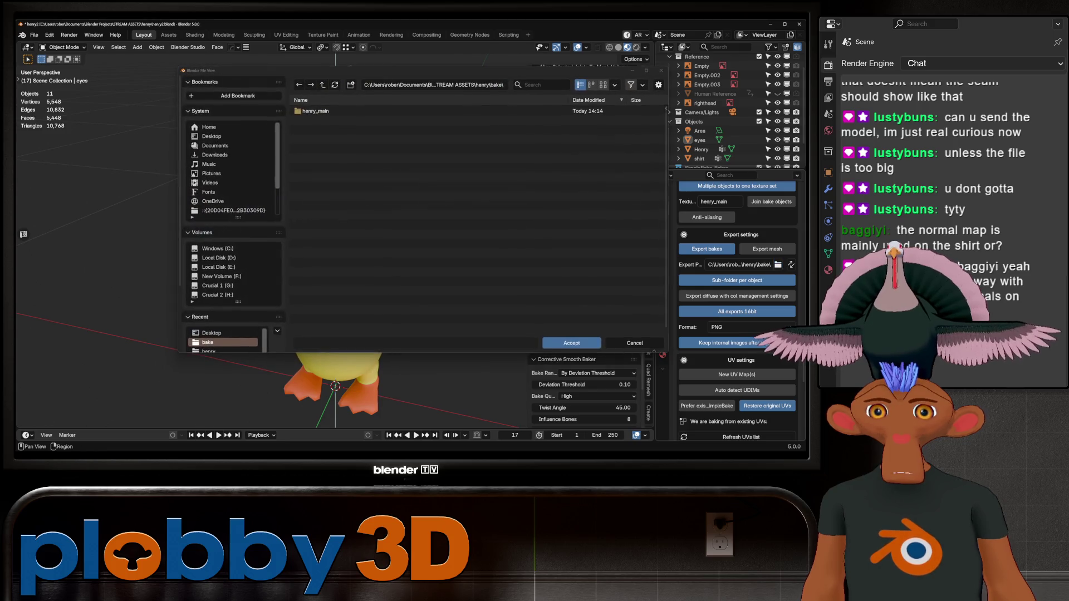
right_click(320, 108)
click(334, 178)
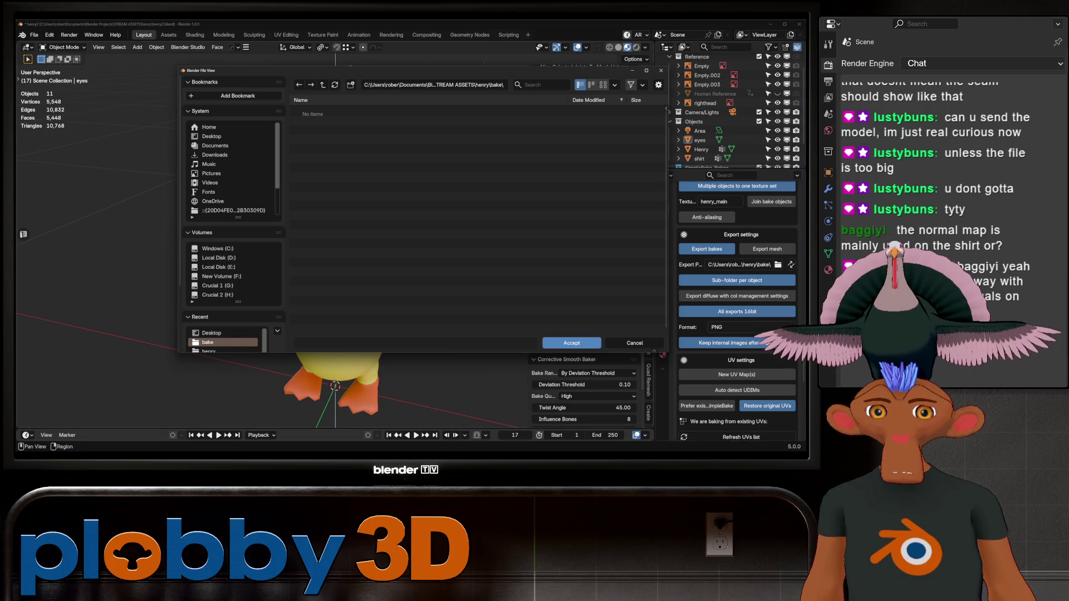
click(571, 342)
- Save the blend file and start the SimpleBake texture bake
scroll(736, 278, down, 4)
scroll(736, 312, down, 13)
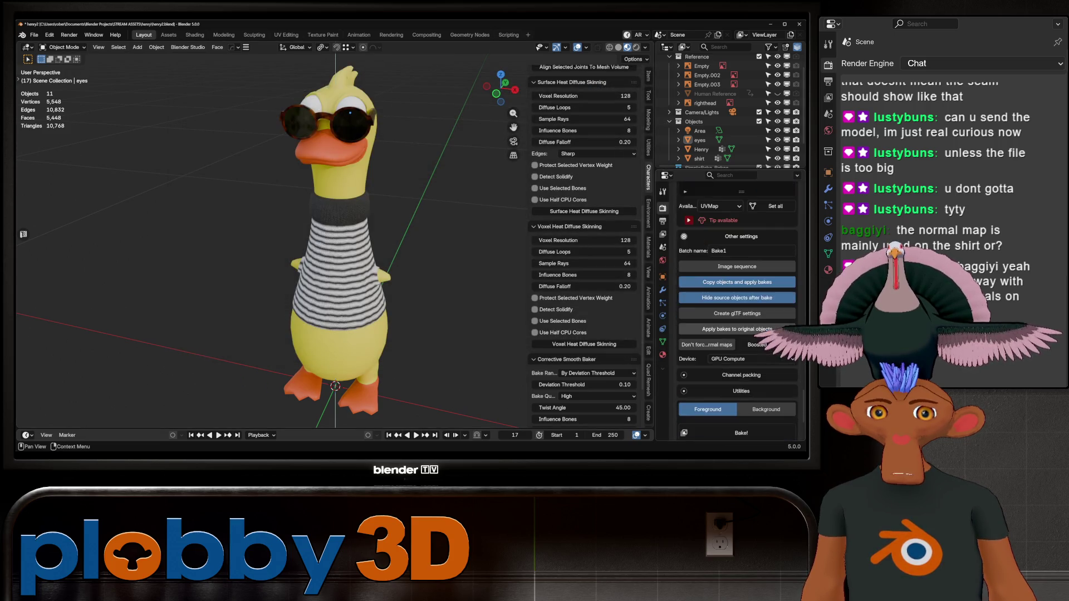
scroll(737, 311, down, 5)
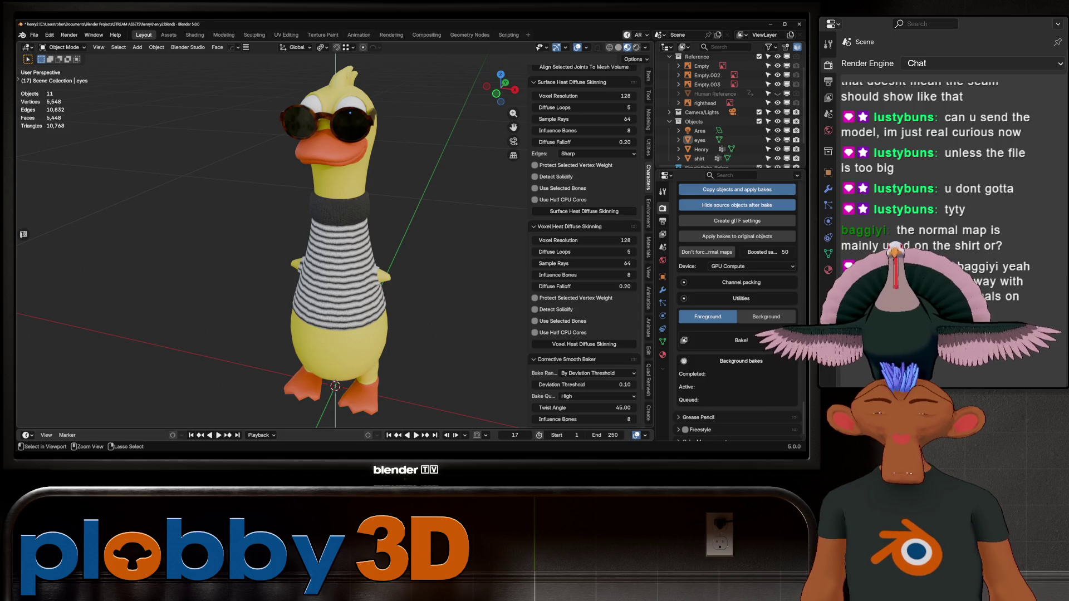
key(ctrl+s)
click(741, 340)
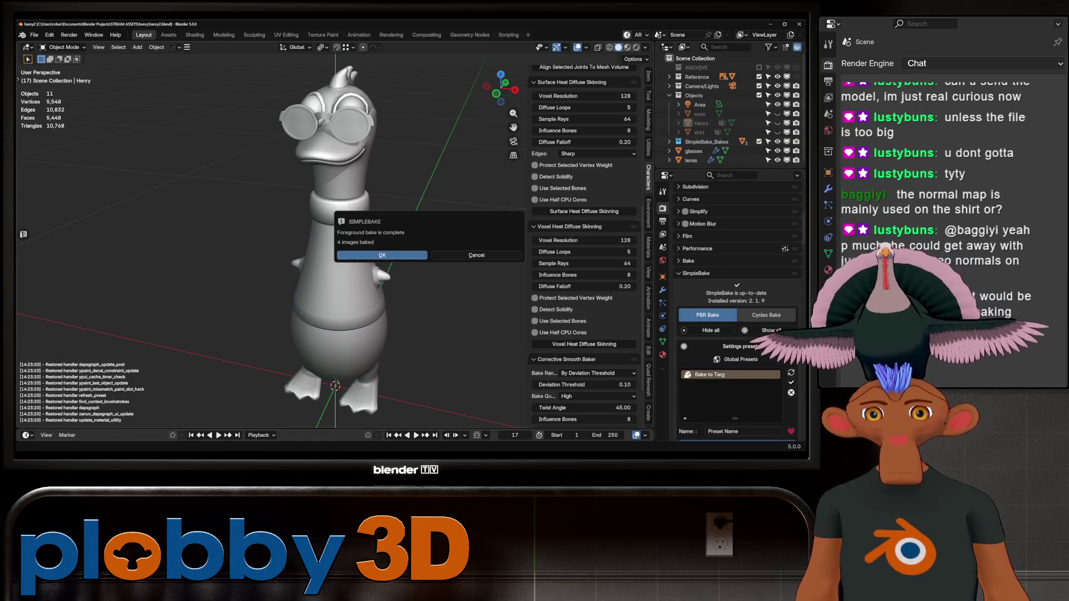
- Dismiss the bake-complete dialog and view the duck with its materials and textures
key(Return)
click(627, 46)
- Expand the Bake panel in Render Properties and leave the bake type on Combined
middle_drag(334, 222, 501, 222)
mouse_move(334, 251)
middle_down()
mouse_move(356, 195)
mouse_move(279, 293)
mouse_move(273, 323)
mouse_move(295, 312)
mouse_move(284, 300)
mouse_move(290, 334)
mouse_move(412, 300)
mouse_move(189, 262)
mouse_move(183, 283)
mouse_move(312, 261)
mouse_move(322, 211)
mouse_move(345, 268)
mouse_move(417, 270)
mouse_move(390, 267)
middle_up()
scroll(345, 262, down, 8)
scroll(290, 261, up, 3)
scroll(312, 222, up, 5)
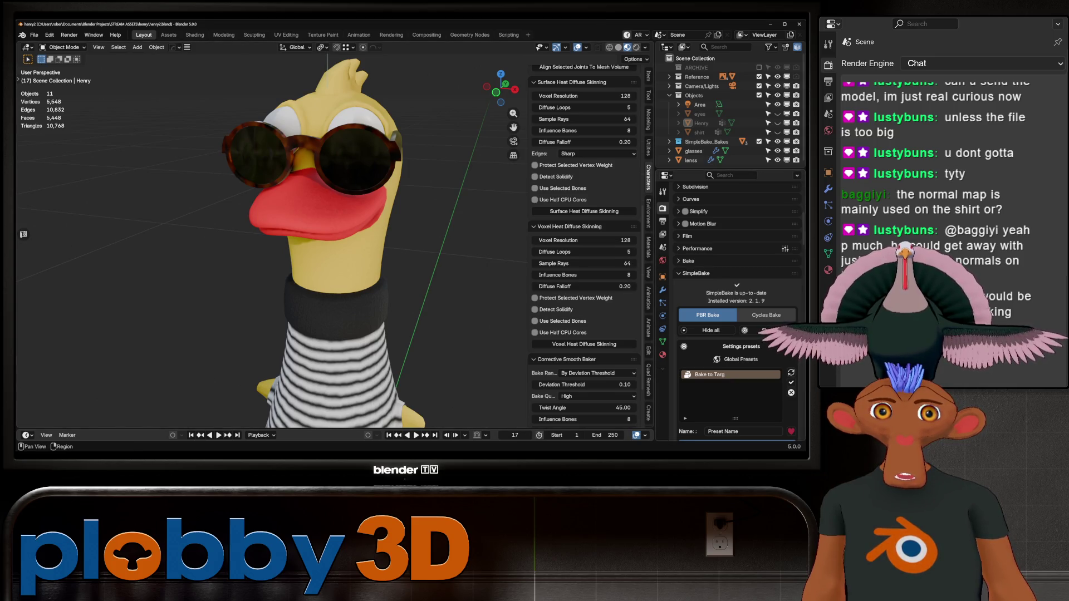
scroll(734, 278, up, 3)
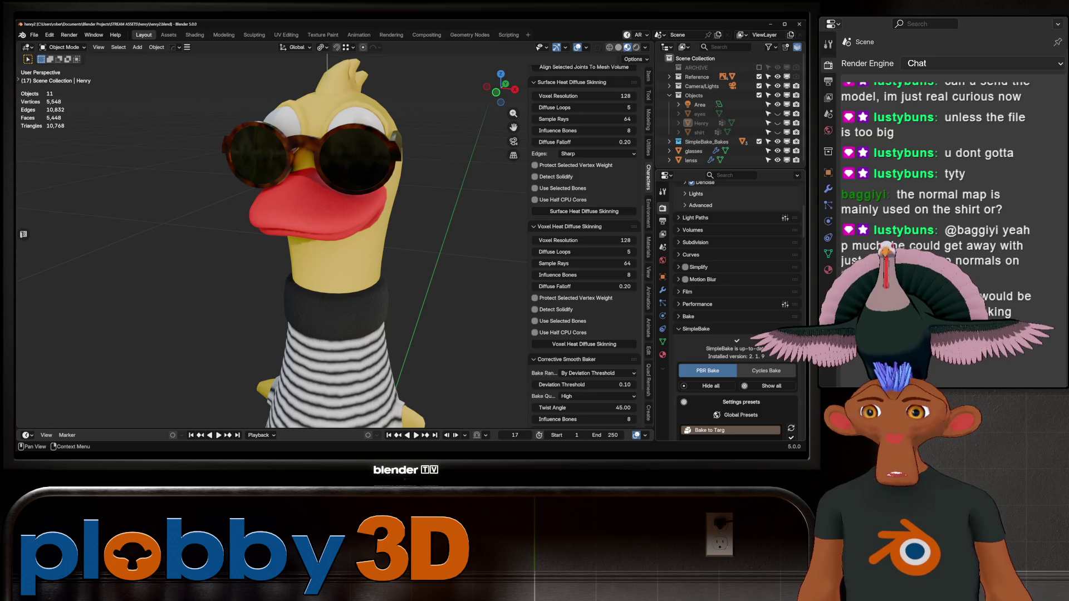
scroll(735, 278, up, 3)
click(688, 385)
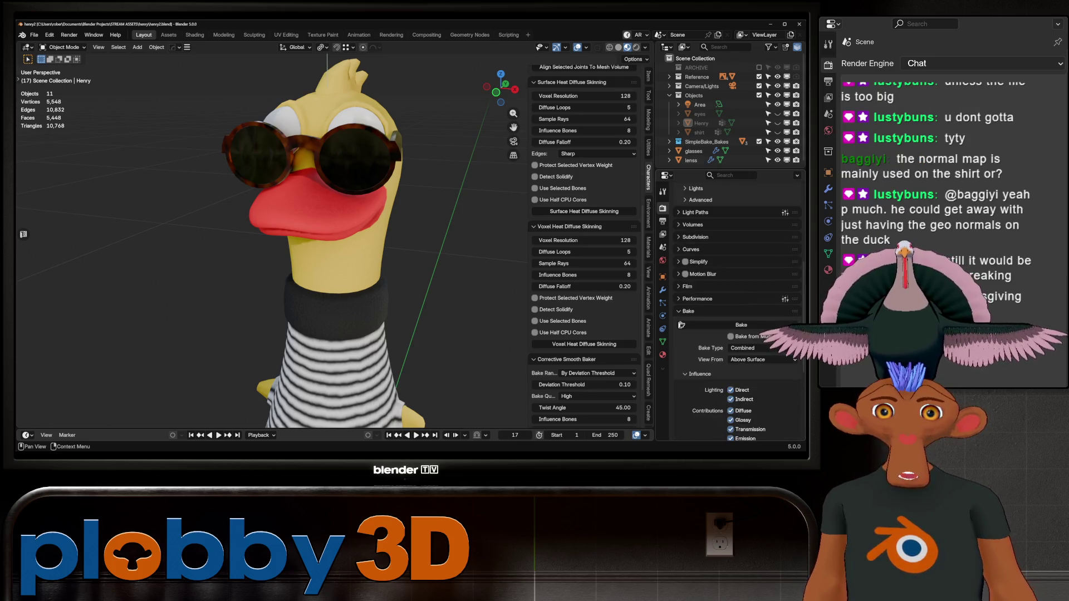
scroll(734, 306, down, 7)
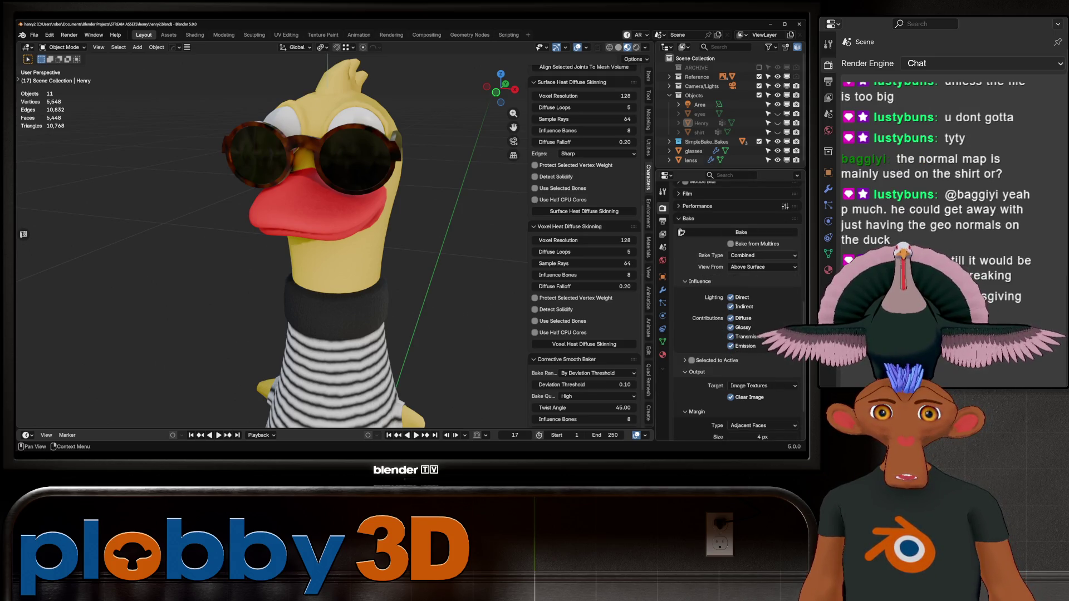
click(762, 255)
click(746, 265)
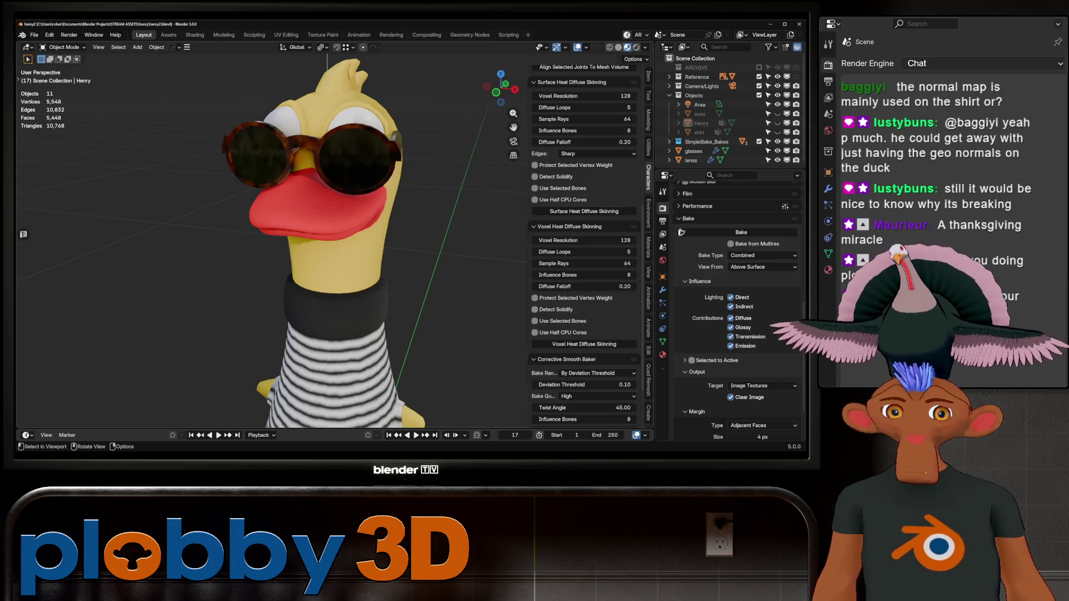
scroll(738, 312, down, 3)
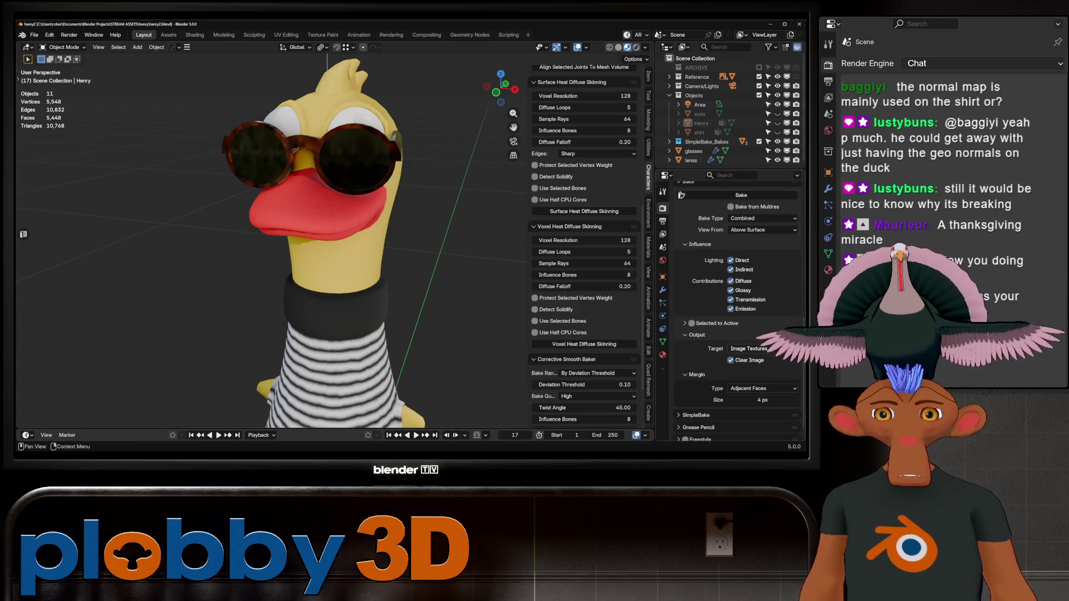
scroll(738, 312, up, 1)
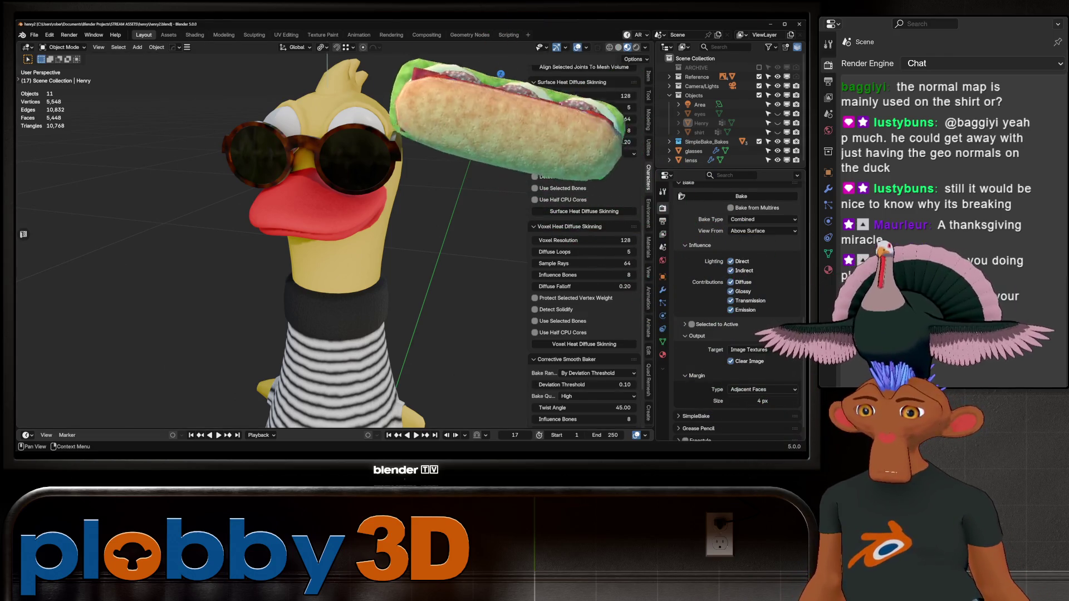
mouse_move(357, 239)
middle_down()
mouse_move(395, 178)
mouse_move(429, 172)
mouse_move(412, 195)
mouse_move(390, 192)
mouse_move(397, 128)
mouse_move(412, 172)
mouse_move(434, 178)
mouse_move(437, 253)
mouse_move(400, 217)
mouse_move(373, 228)
mouse_move(256, 228)
mouse_move(339, 227)
middle_up()
scroll(362, 234, up, 5)
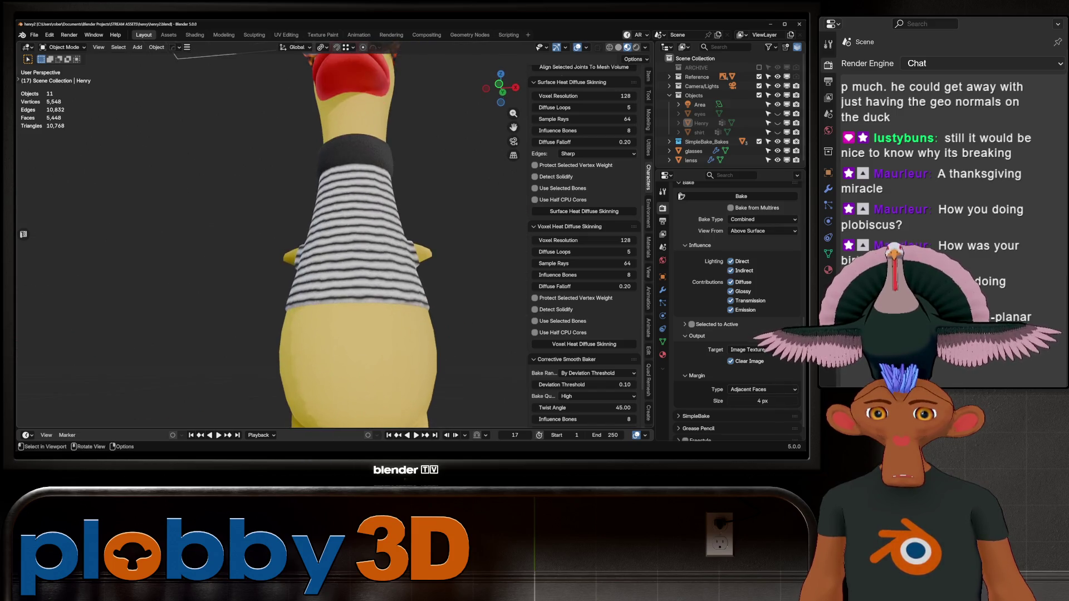
scroll(362, 233, down, 5)
scroll(362, 234, up, 2)
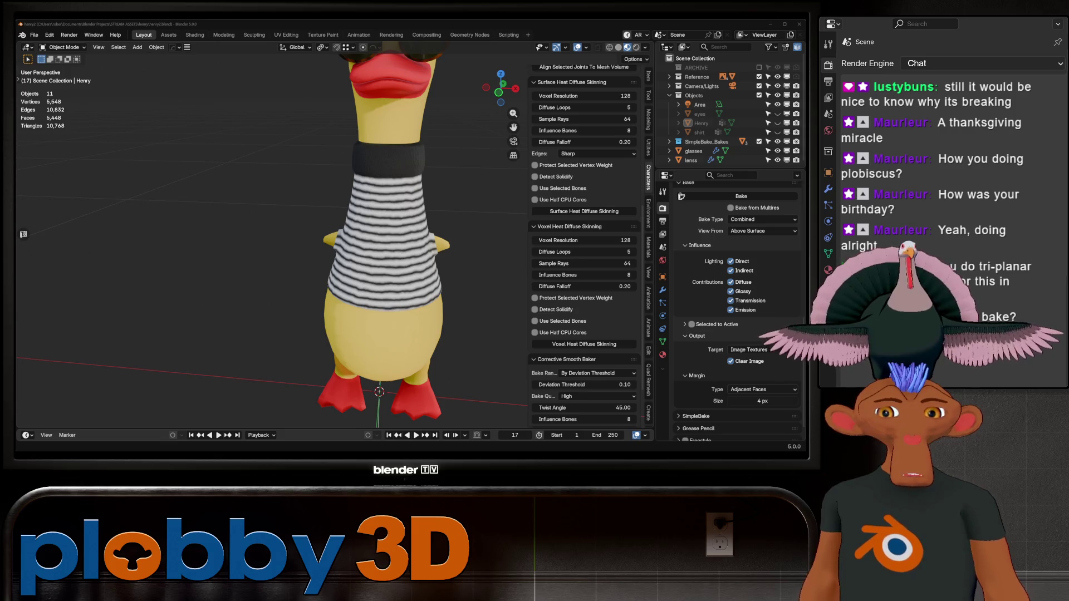
- Inspect Henry's head and sunglasses up close, then save incrementally as henry4.blend
scroll(273, 240, down, 5)
mouse_move(273, 239)
middle_down()
mouse_move(345, 243)
mouse_move(295, 239)
mouse_move(312, 239)
middle_up()
scroll(312, 167, up, 10)
scroll(273, 239, down, 6)
scroll(295, 239, up, 6)
scroll(312, 239, down, 8)
scroll(312, 239, up, 2)
scroll(312, 239, up, 8)
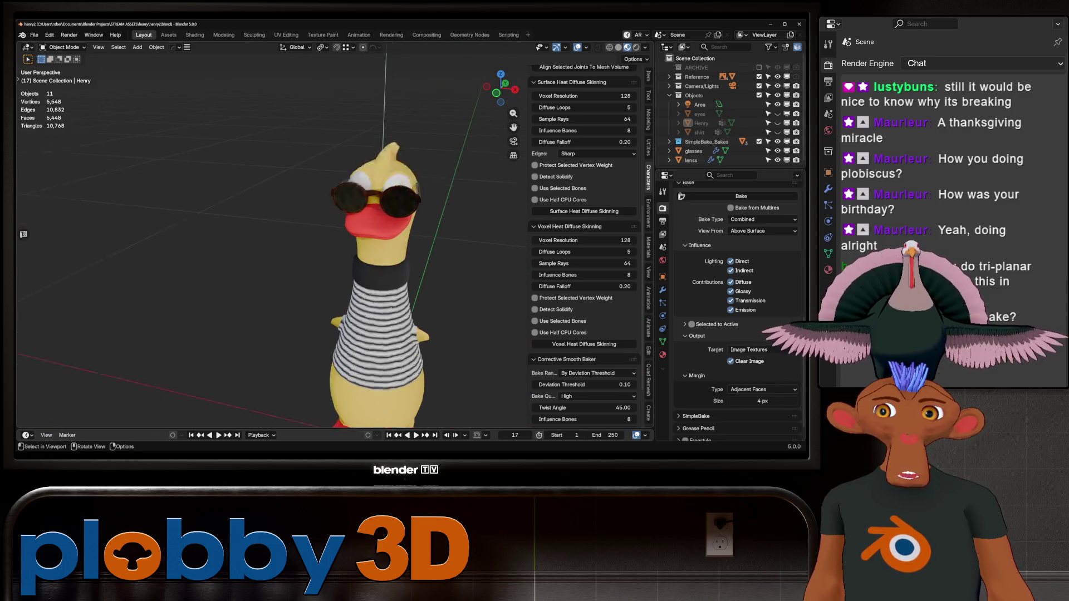
mouse_move(312, 239)
middle_down()
mouse_move(361, 244)
mouse_move(334, 243)
mouse_move(334, 267)
mouse_move(329, 243)
mouse_move(445, 244)
mouse_move(464, 208)
mouse_move(306, 245)
mouse_move(361, 261)
middle_up()
scroll(339, 243, down, 5)
scroll(334, 244, up, 2)
scroll(334, 244, down, 3)
scroll(334, 244, up, 4)
scroll(329, 244, down, 2)
scroll(306, 244, up, 3)
scroll(356, 245, up, 2)
scroll(357, 245, down, 5)
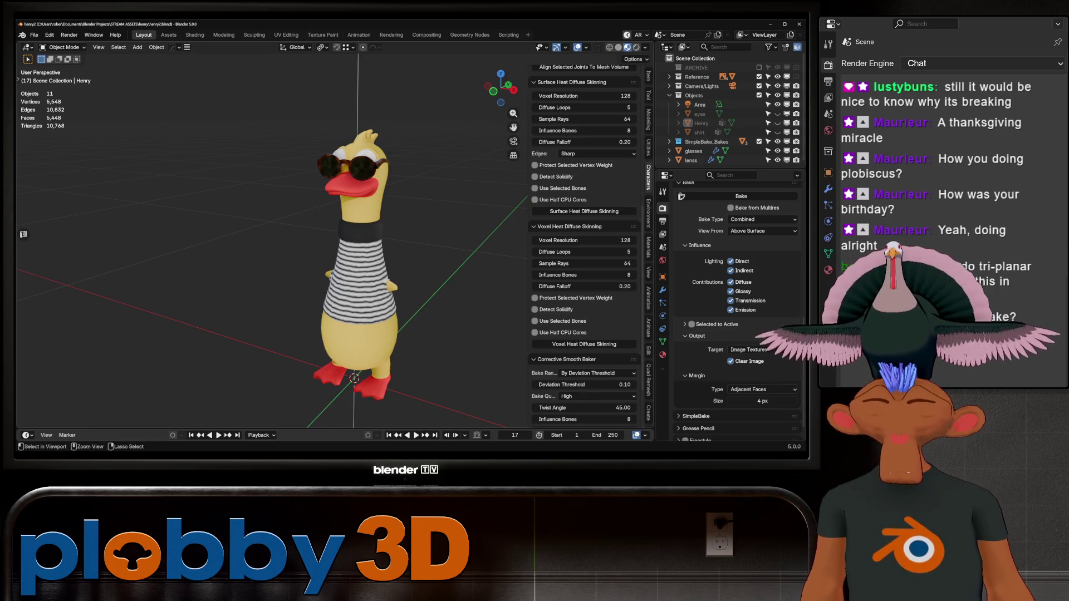
key(ctrl+alt+s)
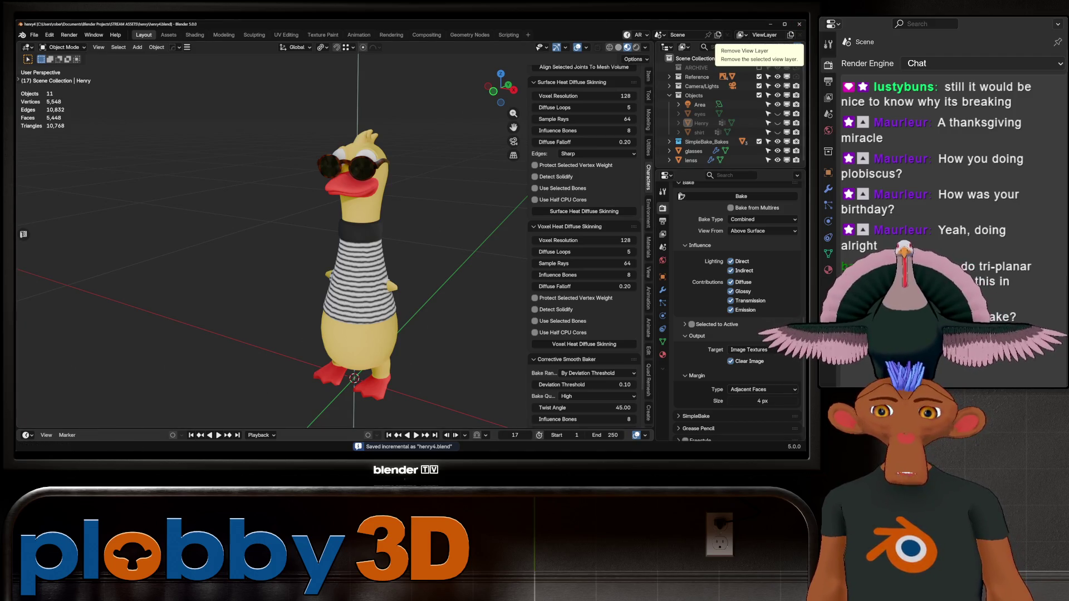
- Switch to Warudo and search the app launcher for Blender 4.5
key(alt+Tab)
key(alt+space)
text(4.5)
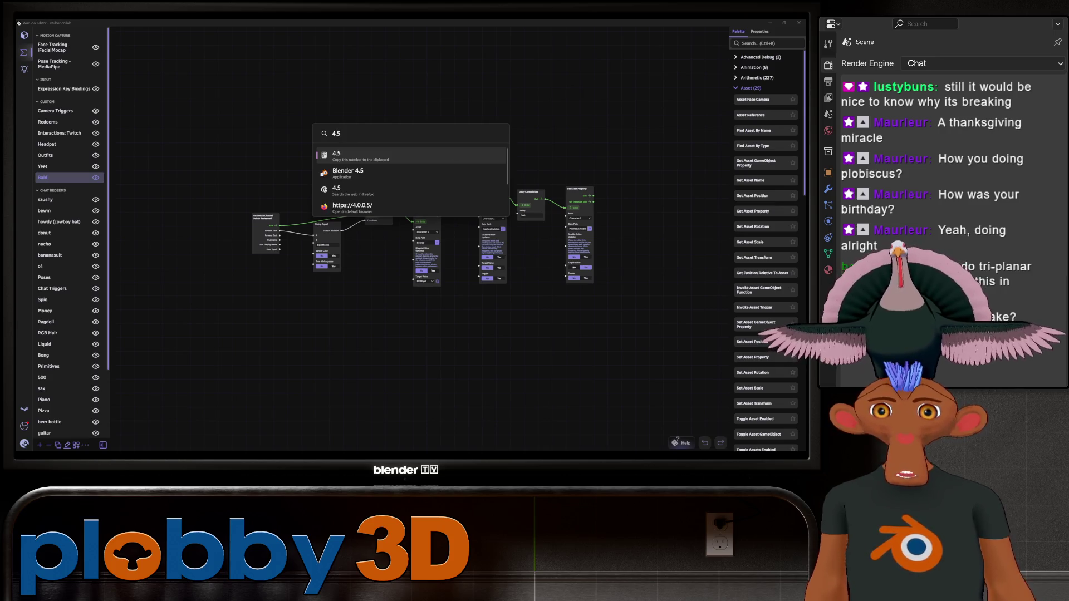
key(Down)
- Start Blender 4.5 from the launcher results and dismiss its startup splash
key(Return)
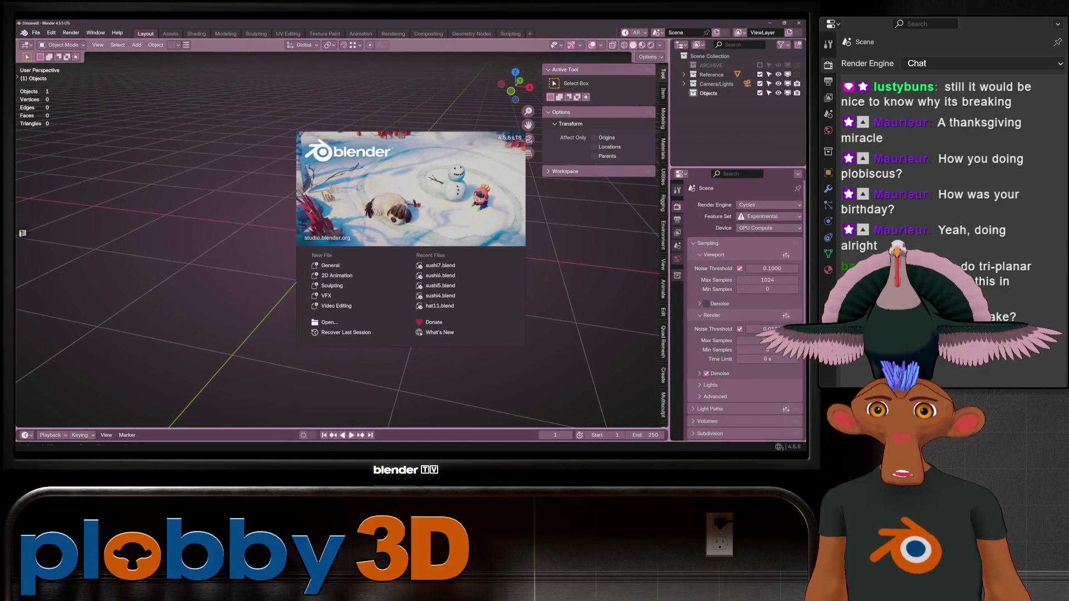
click(51, 32)
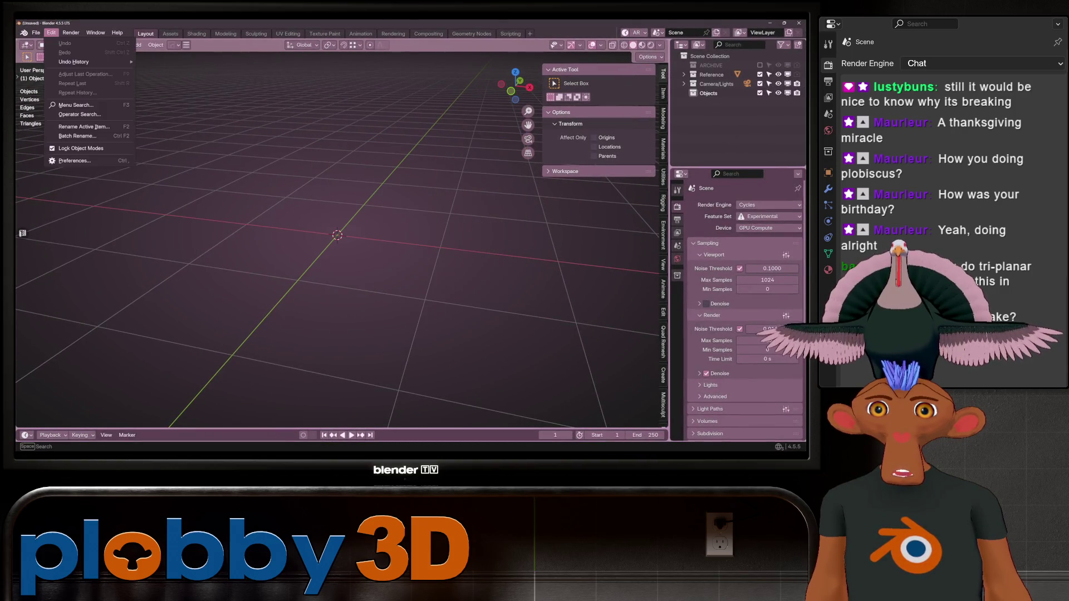
- Apply the Deep Dark Sea theme preset and save the preferences
click(73, 161)
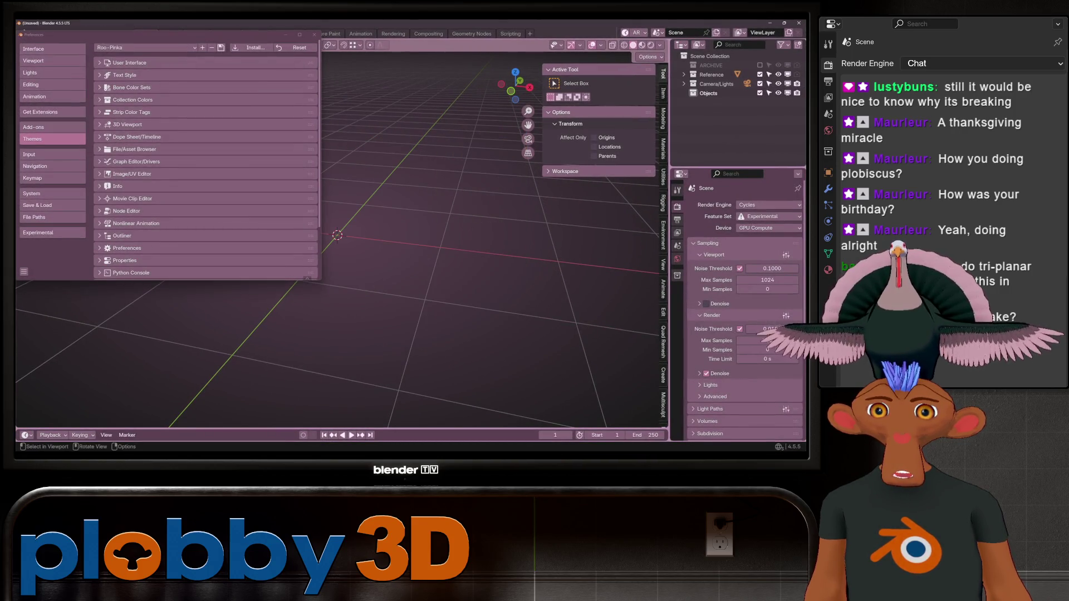
click(128, 47)
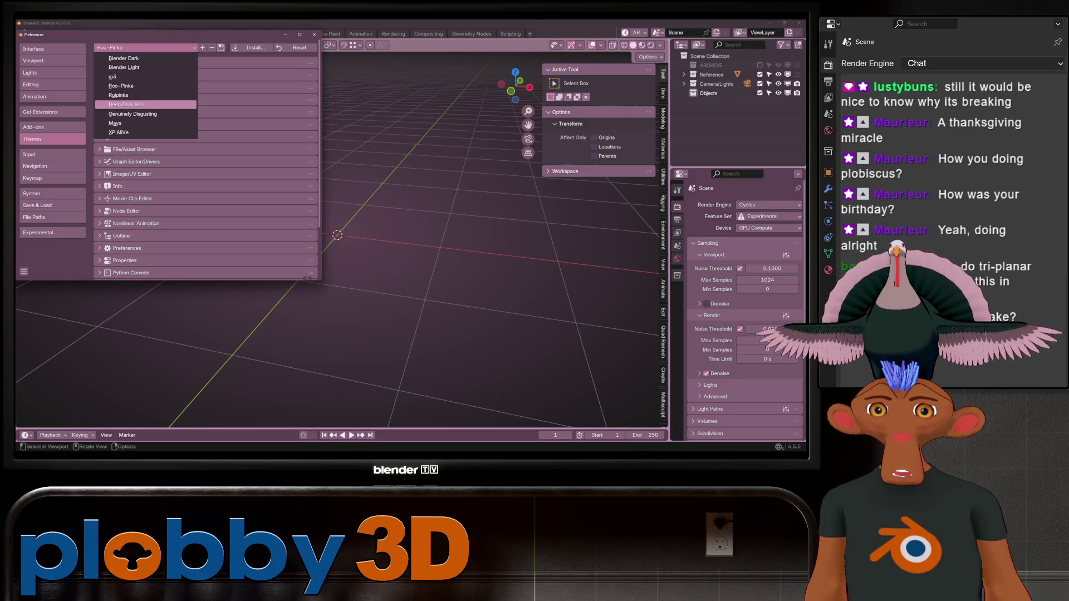
click(126, 104)
click(23, 271)
click(55, 243)
drag(167, 35, 269, 75)
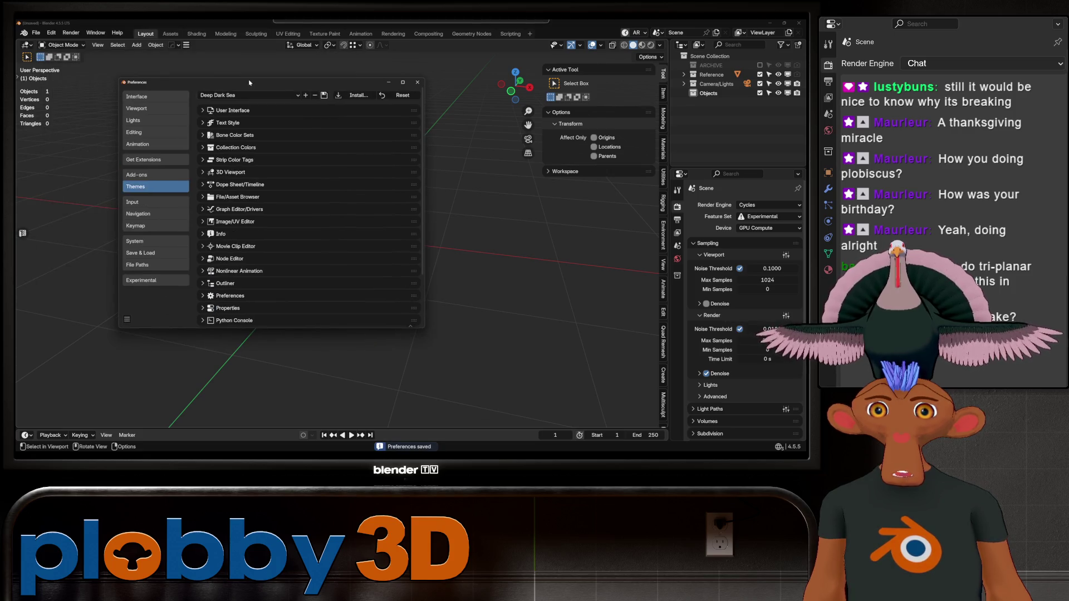
click(417, 78)
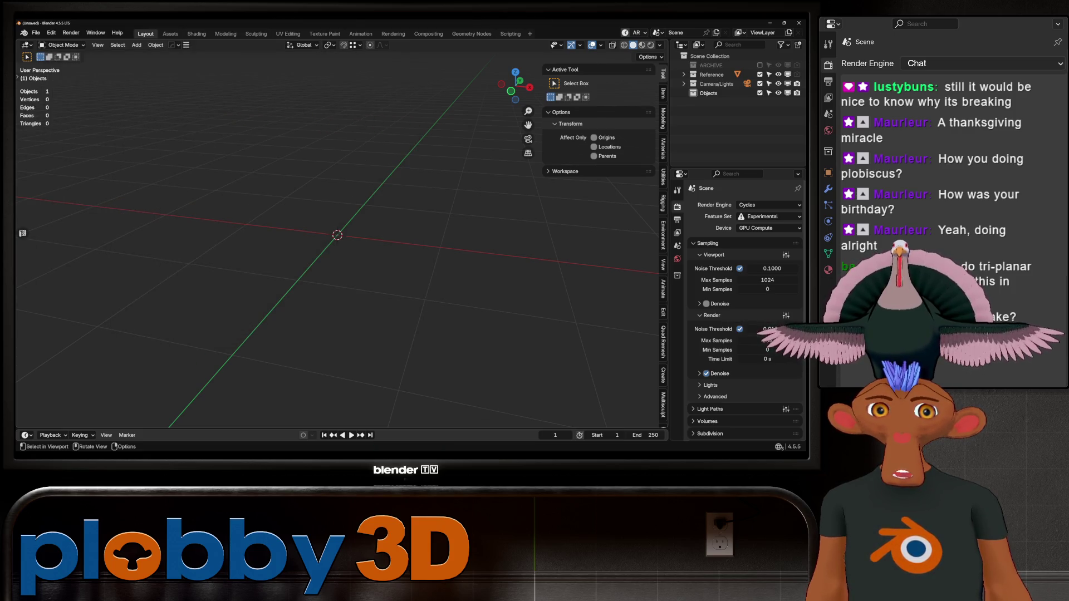
- Open henry2.blend from the henry folder and view it in Material Preview
click(36, 32)
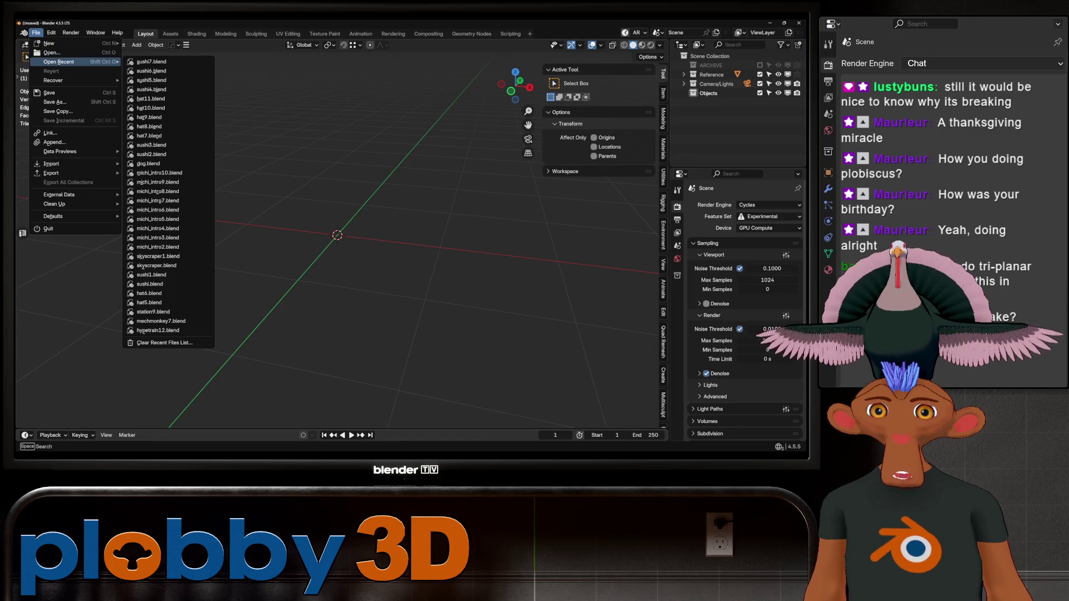
click(52, 52)
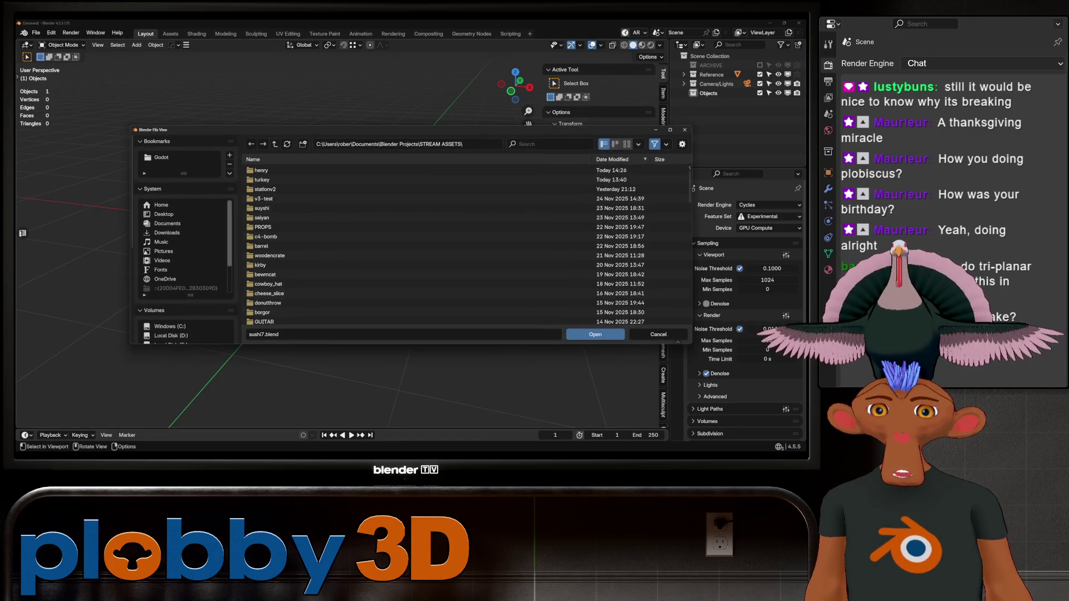
double_click(260, 171)
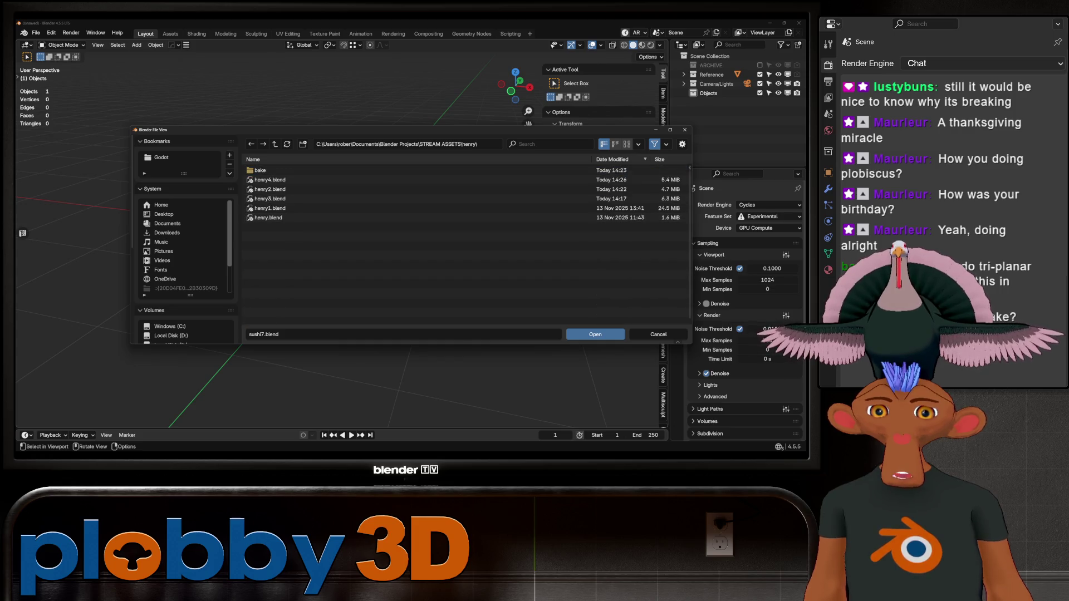
click(270, 189)
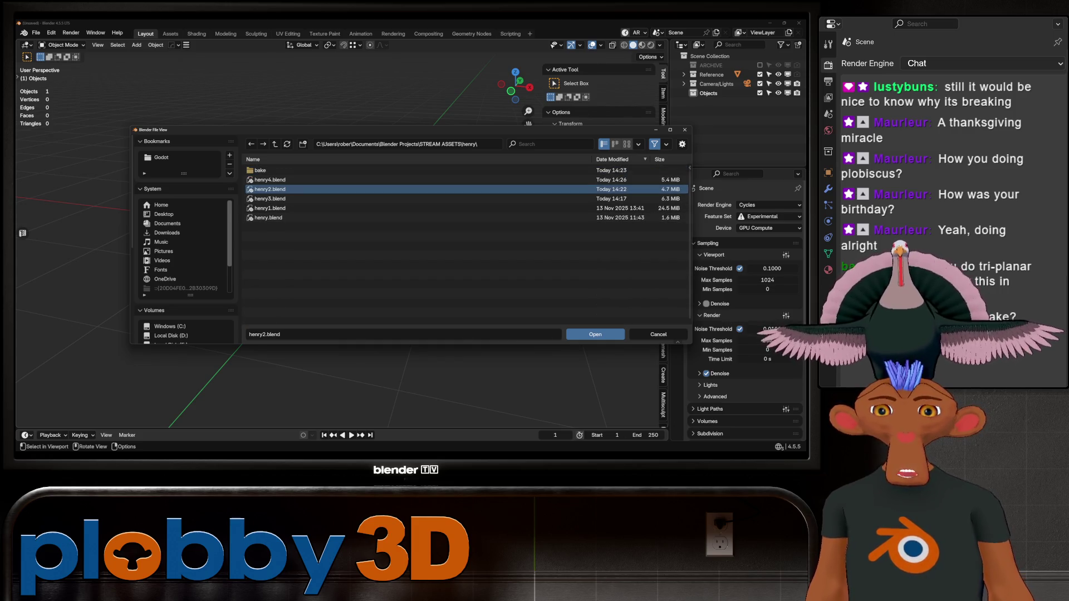
key(Return)
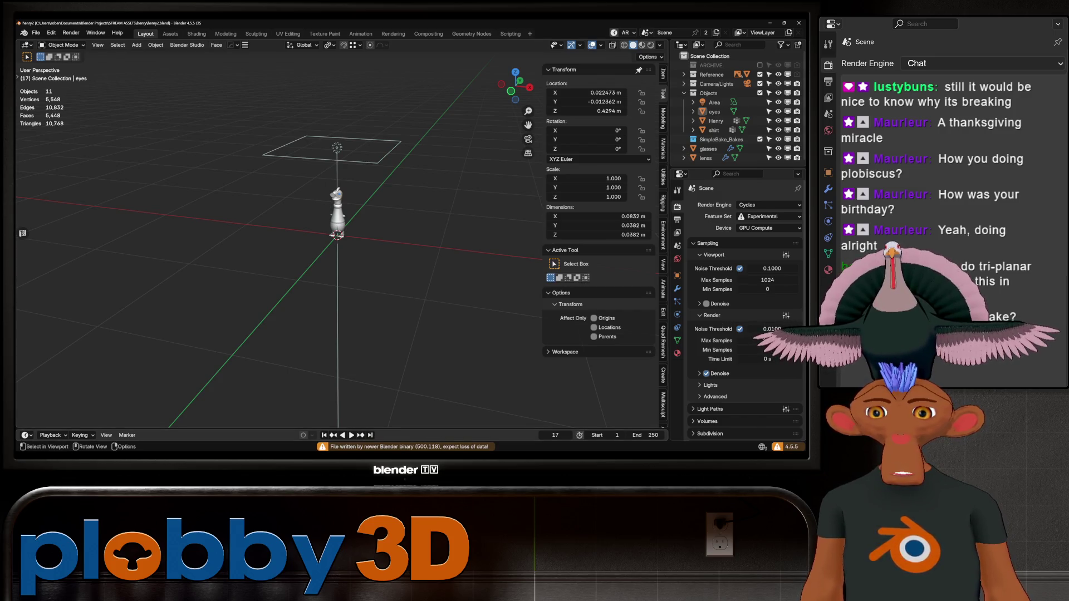
scroll(337, 233, up, 8)
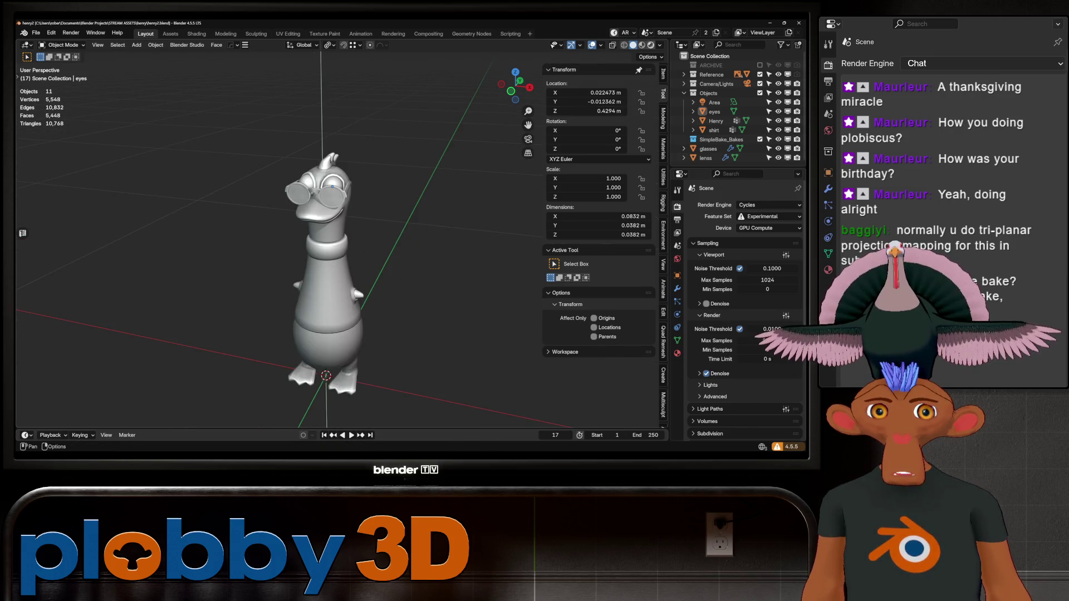
key(z)
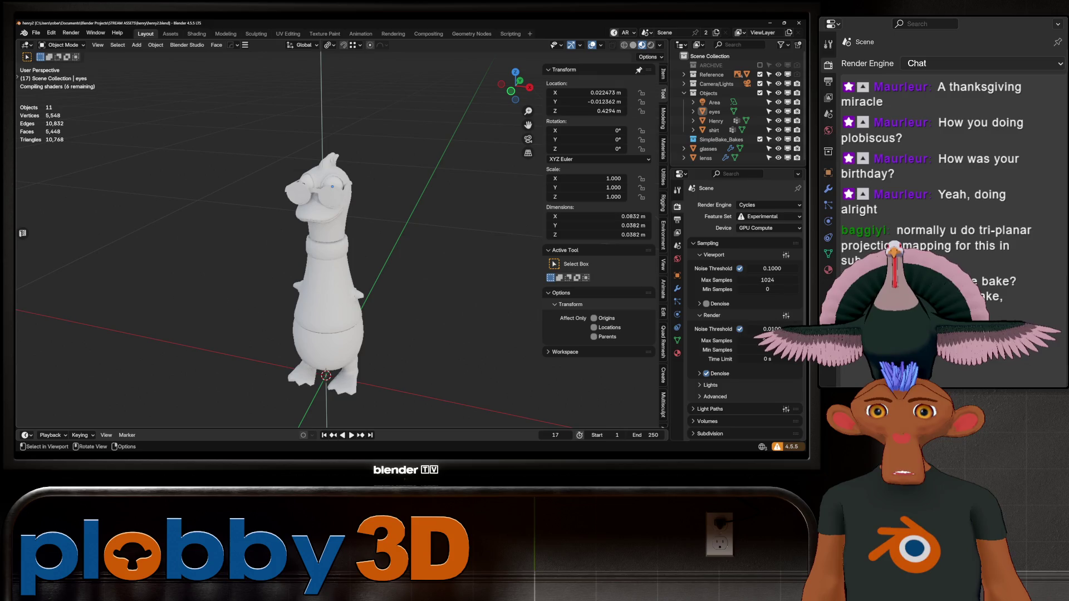
- Save the scene as an incremental copy, henry5.blend
mouse_move(278, 250)
middle_down()
mouse_move(384, 244)
mouse_move(361, 245)
middle_up()
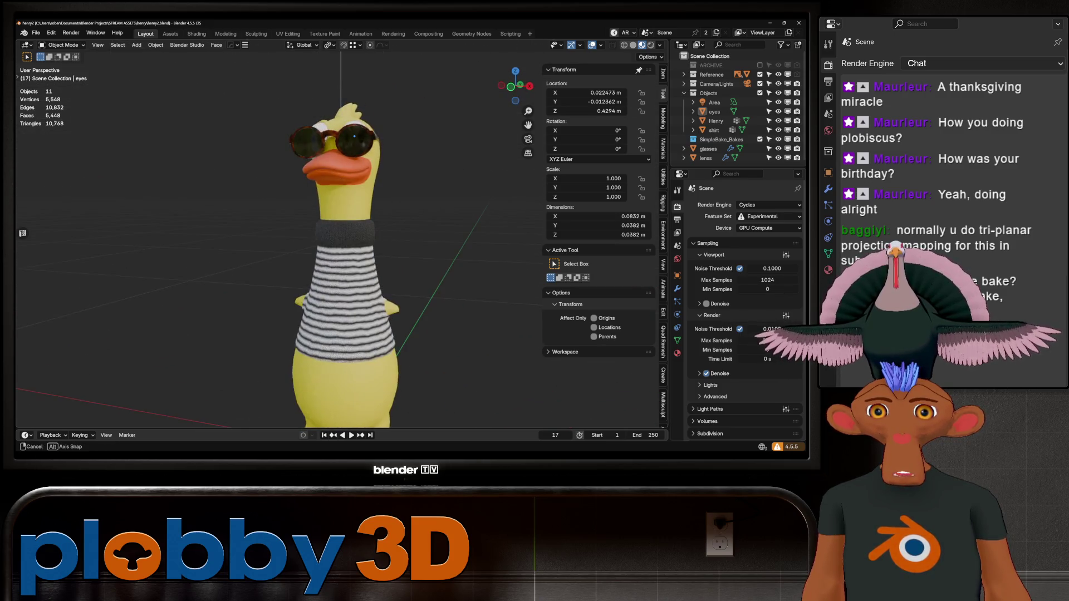
middle_drag(334, 422, 342, 423)
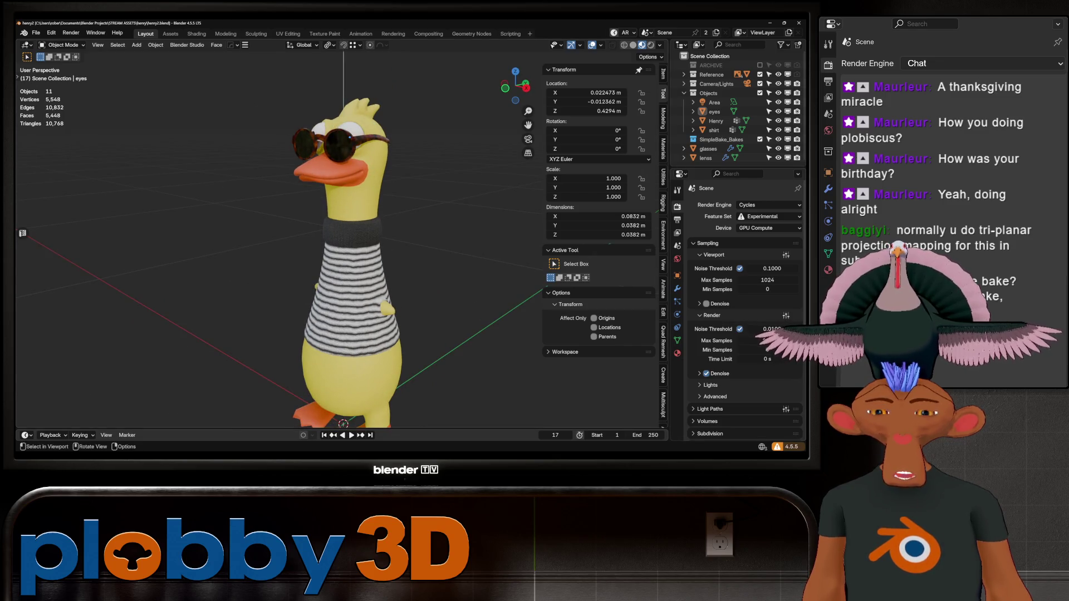
click(35, 32)
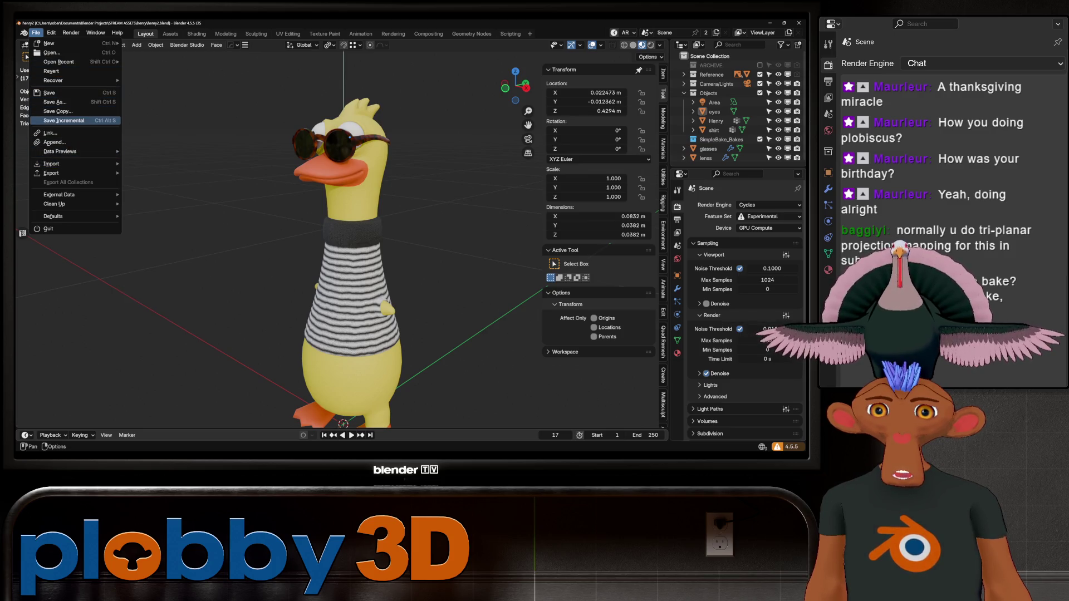
click(63, 120)
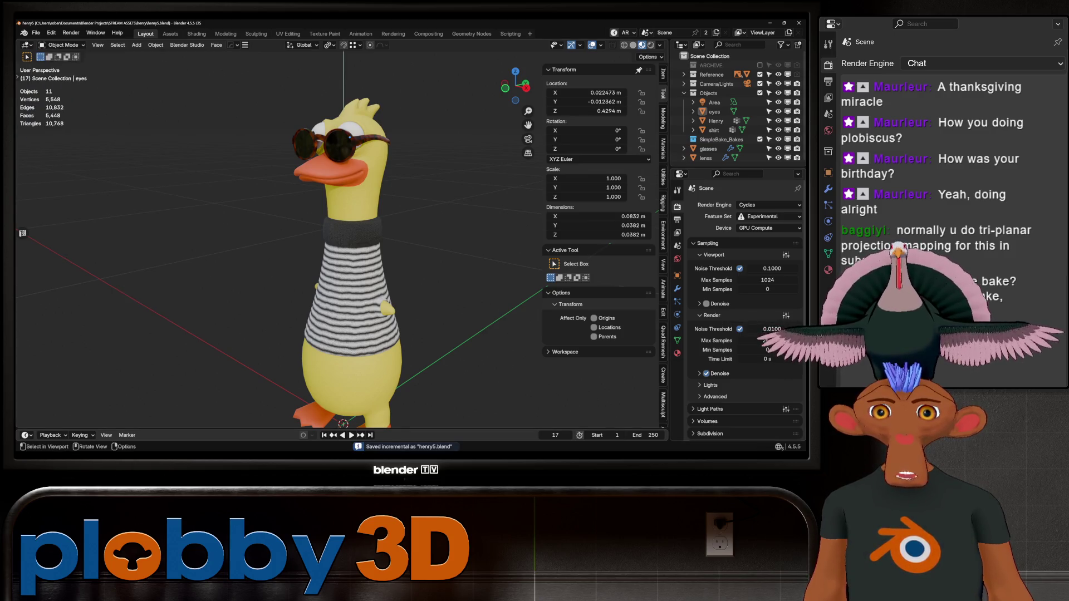
- Expand SimpleBake in Render Properties and browse its export folder path
middle_drag(423, 251, 400, 245)
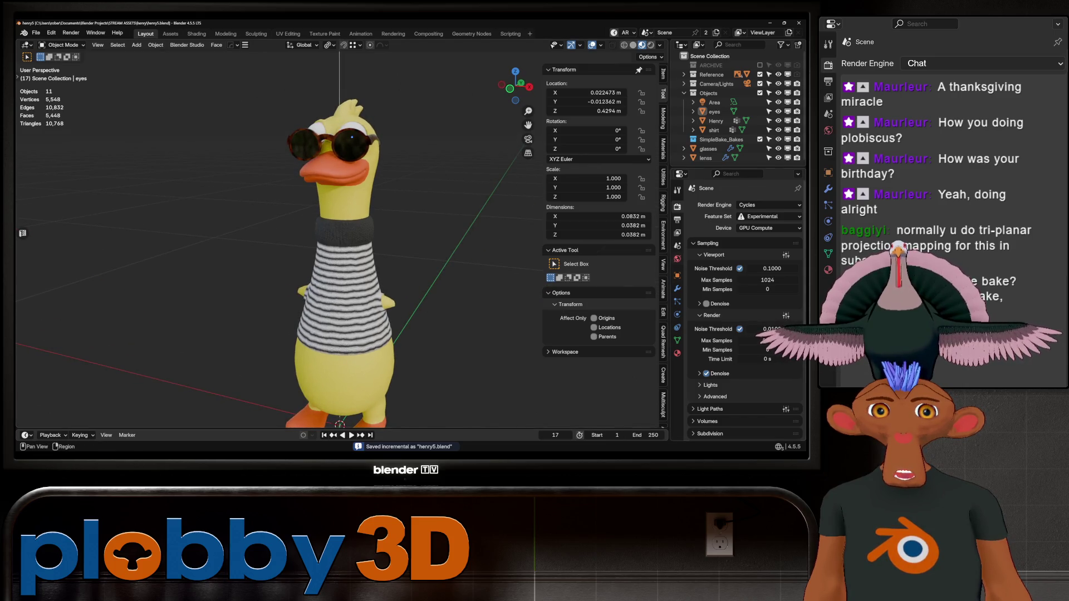
click(677, 288)
click(677, 206)
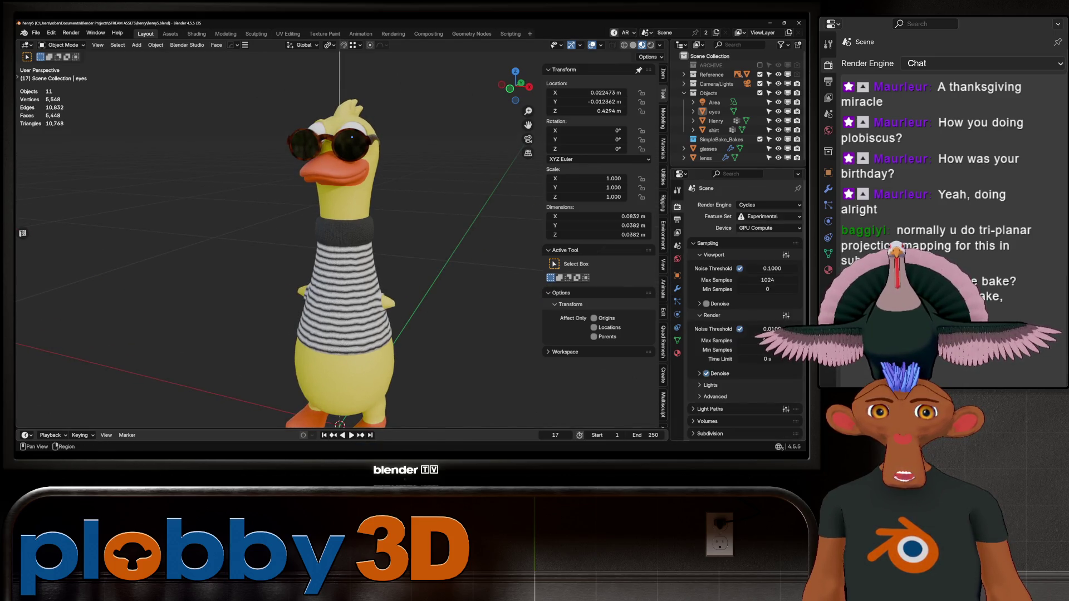
scroll(743, 306, down, 1)
click(710, 397)
scroll(743, 306, down, 10)
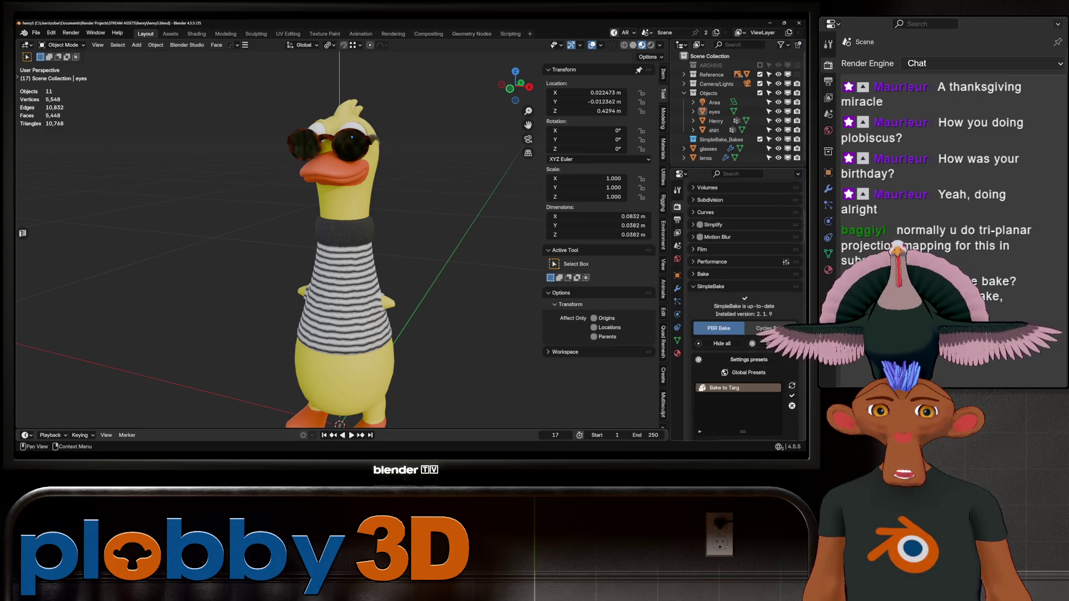
scroll(743, 306, down, 5)
scroll(745, 311, down, 15)
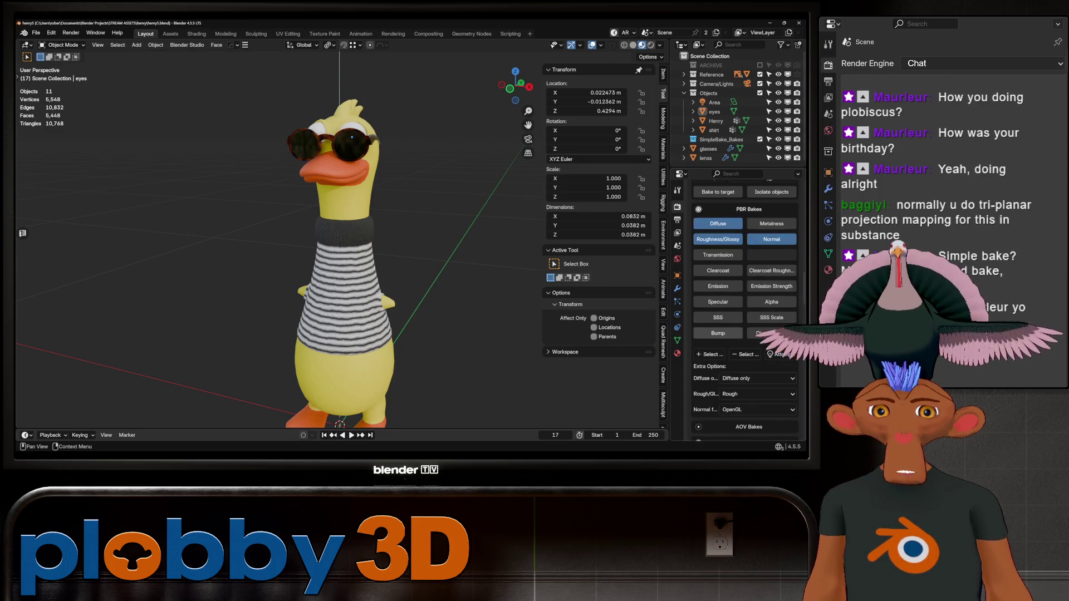
scroll(745, 306, down, 10)
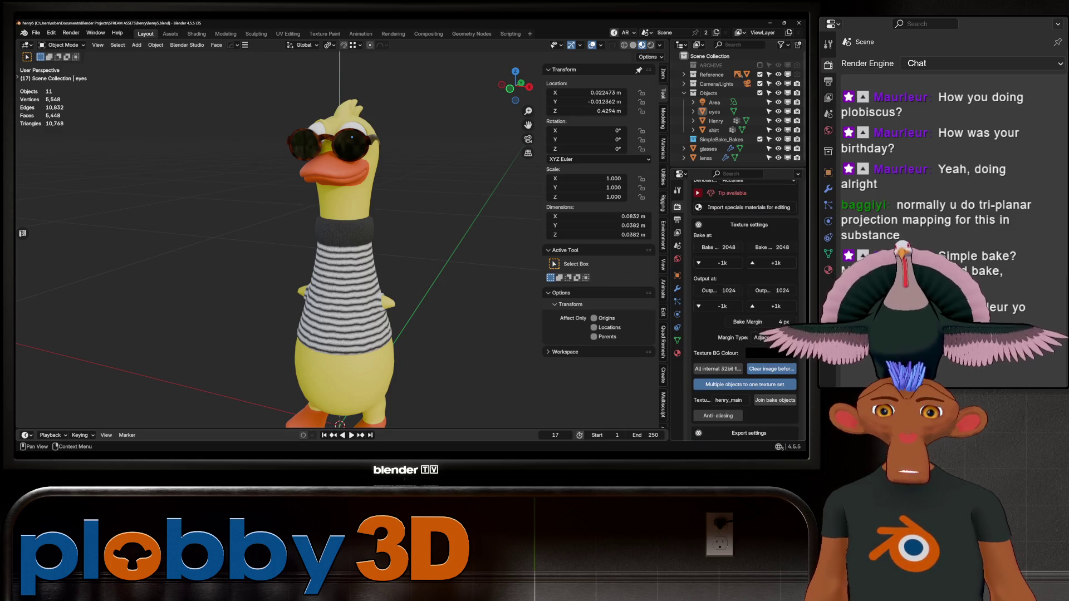
scroll(744, 306, down, 3)
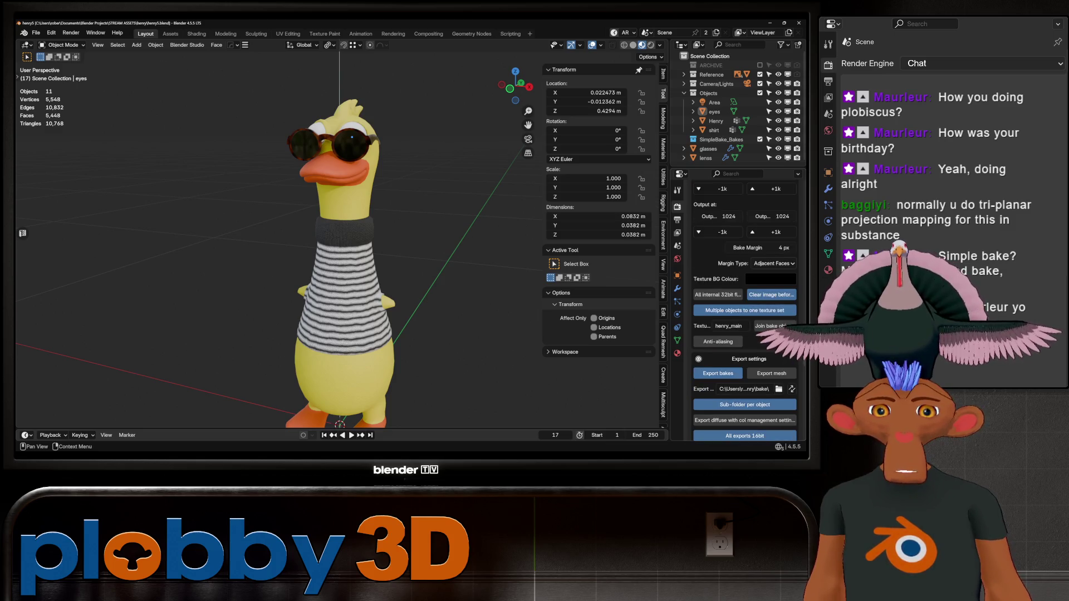
click(778, 389)
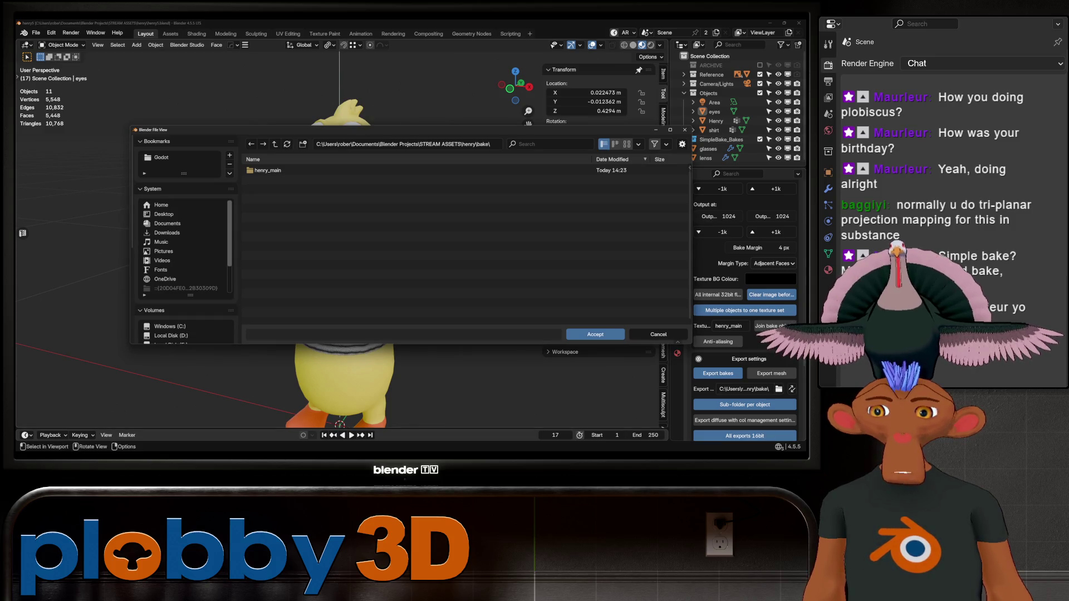
- Delete the old henry_main folder from the export location and close the browser
right_click(223, 170)
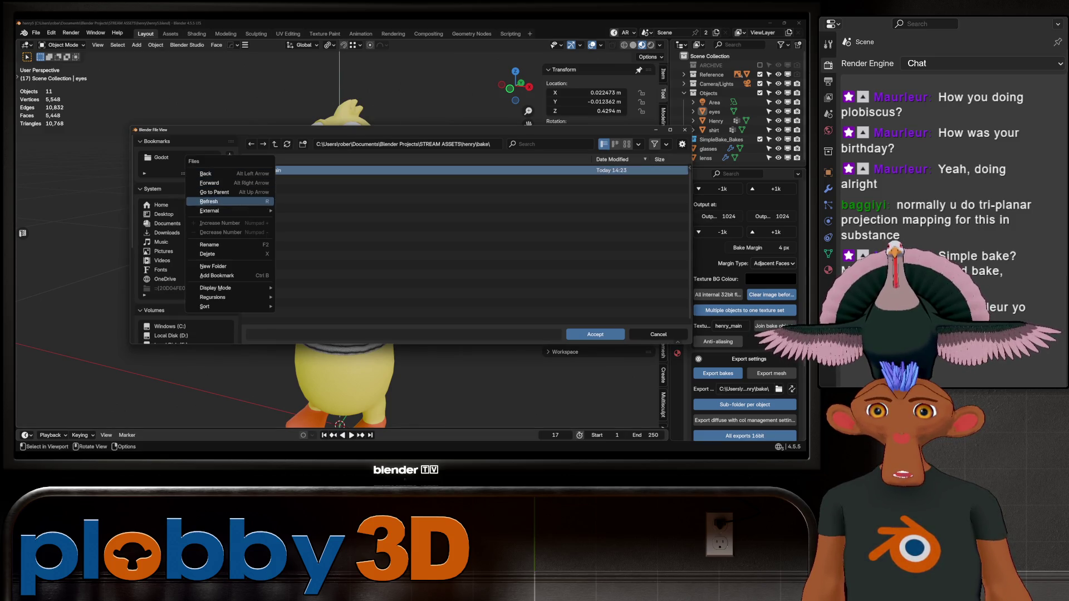
click(217, 254)
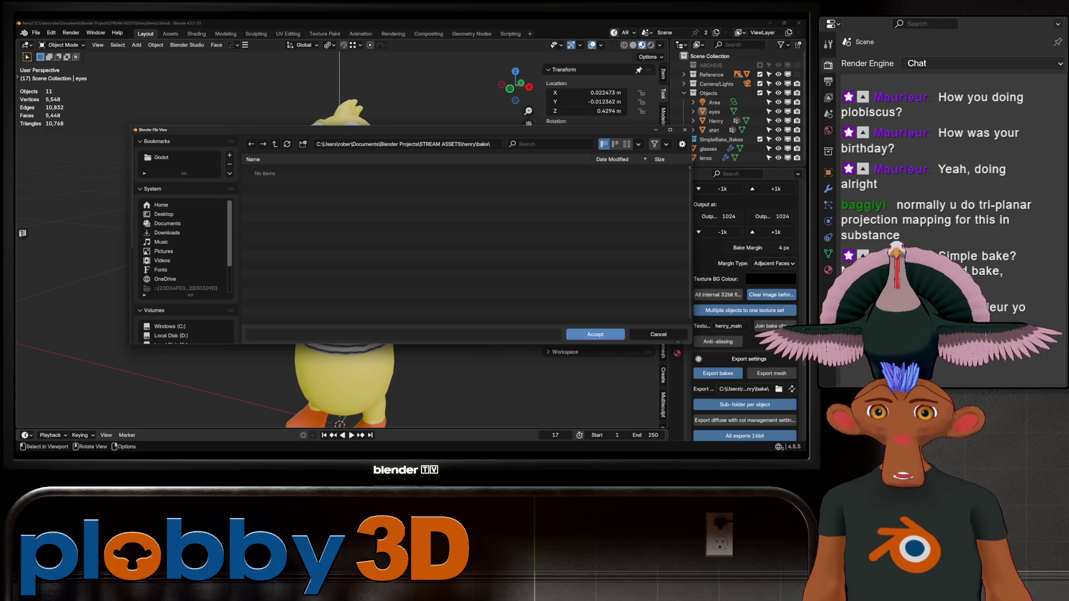
key(Escape)
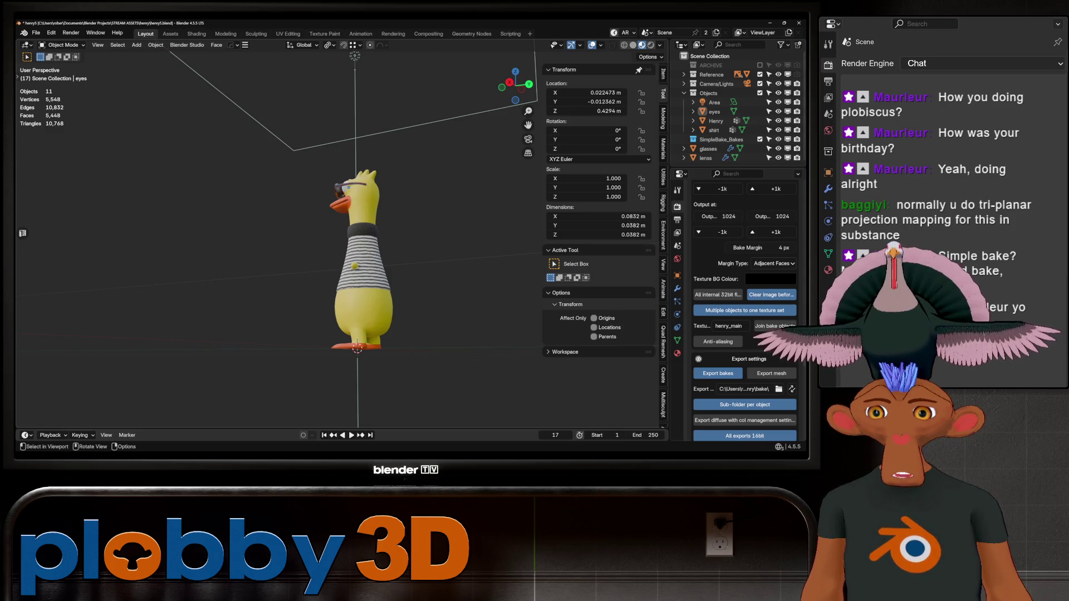
- Select Henry, check its mesh briefly in Edit Mode, and turn it to face the camera
click(361, 267)
key(Tab)
middle_drag(362, 267, 490, 247)
key(Tab)
middle_drag(334, 250, 423, 245)
scroll(351, 278, down, 2)
middle_drag(350, 267, 400, 264)
scroll(746, 306, down, 8)
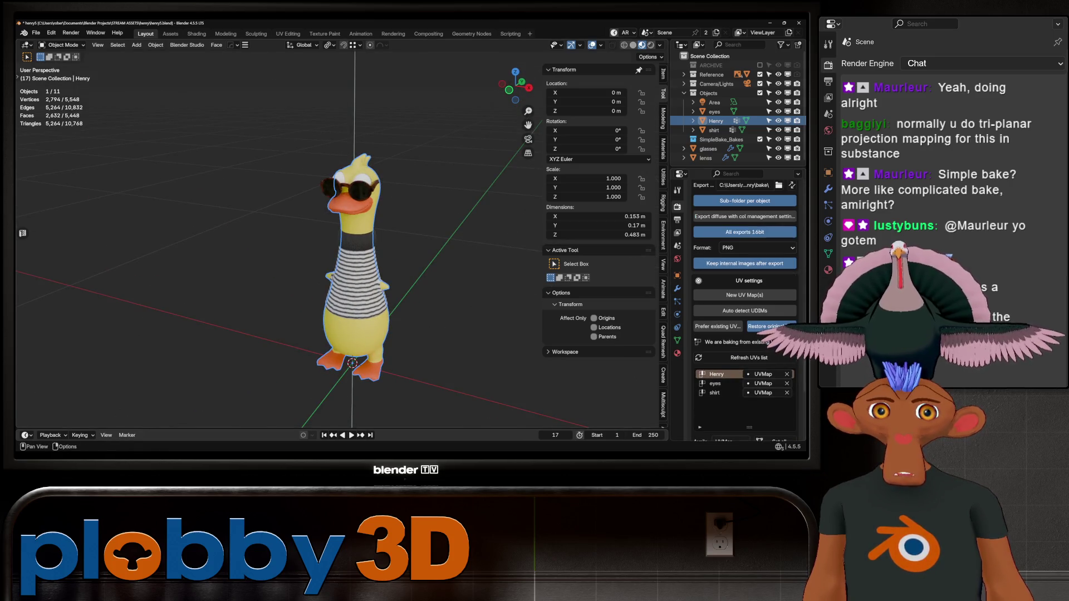
- Switch to Solid shading and run SimpleBake's foreground bake for Henry, shirt and eyes
click(633, 45)
scroll(746, 306, down, 10)
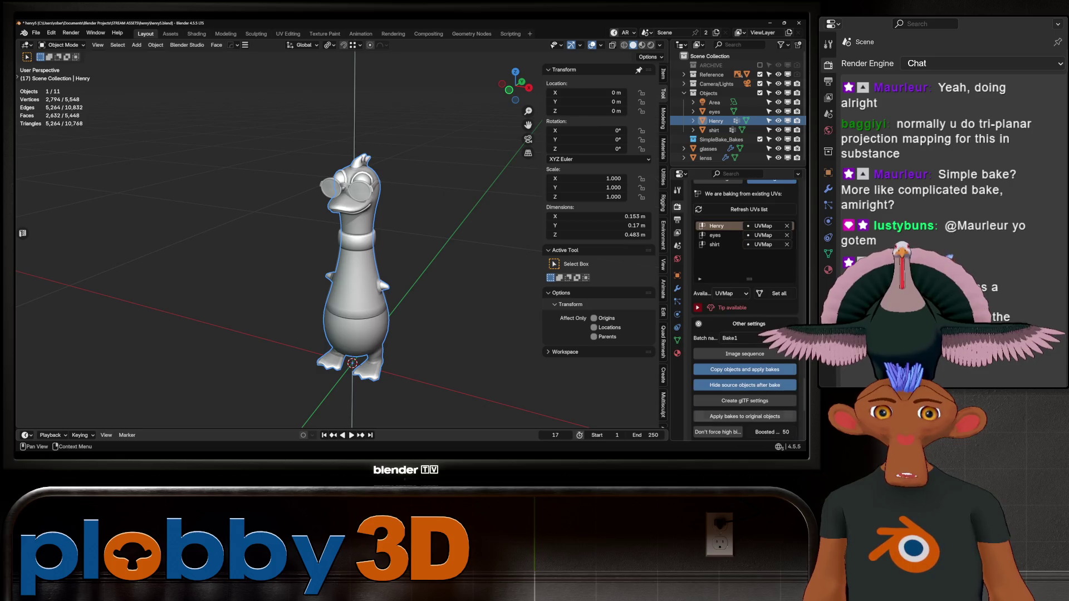
click(745, 354)
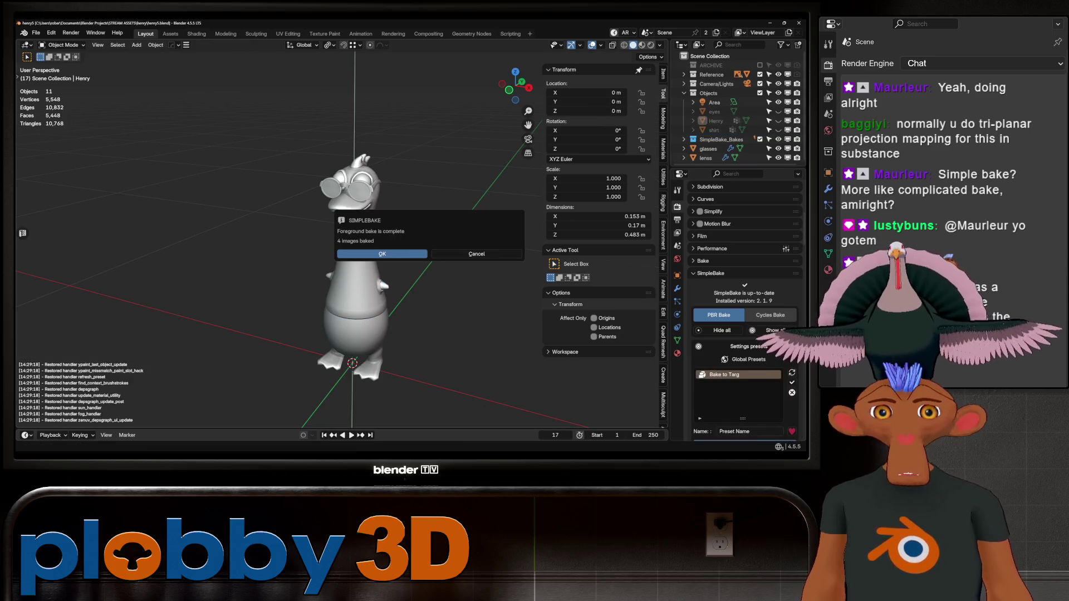
- Dismiss the bake-complete message and view the duck in Material Preview
key(Return)
key(z)
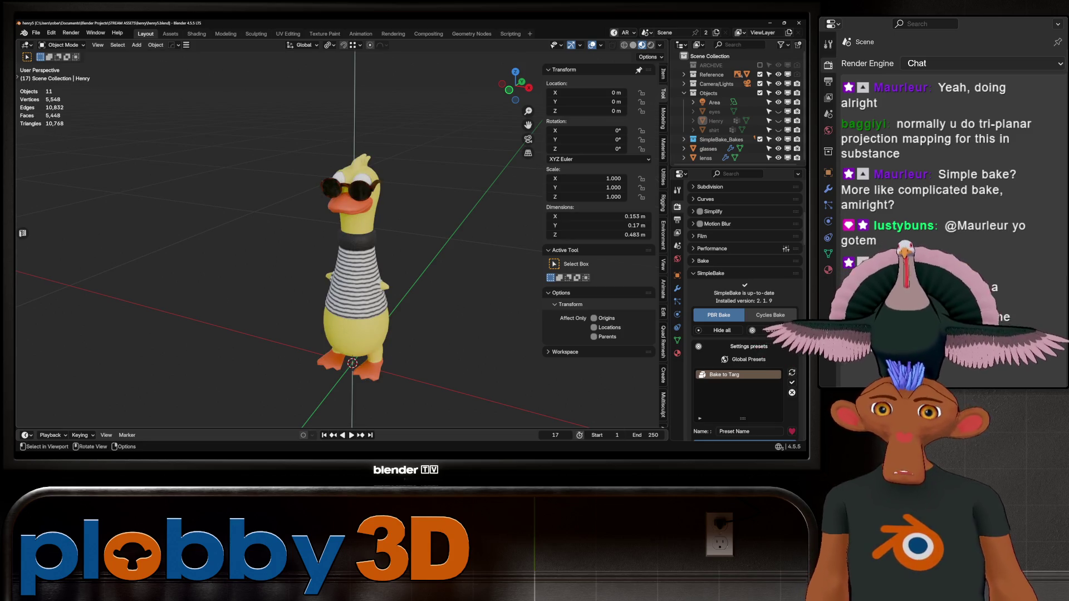
middle_drag(356, 222, 184, 239)
scroll(356, 239, up, 6)
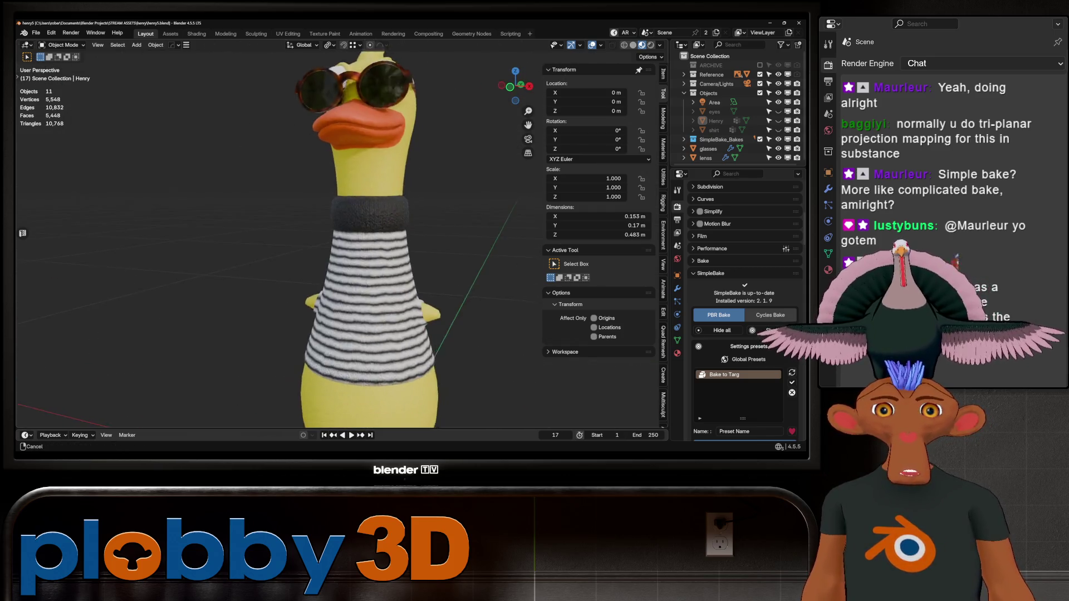
- Exclude the original Objects collection and select Henry_Baked under SimpleBake_Bakes
click(760, 93)
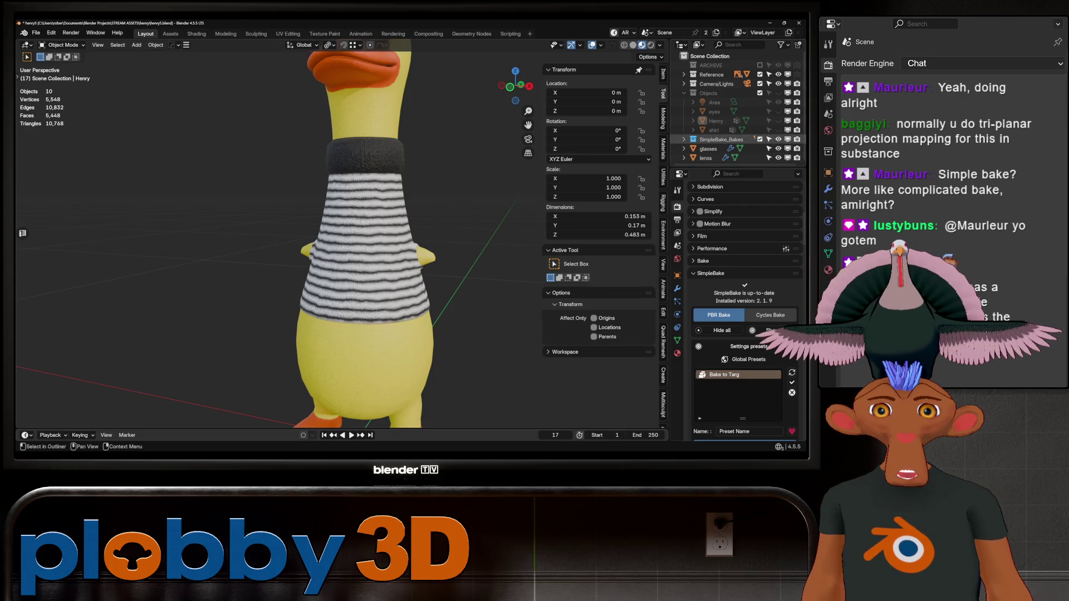
click(684, 139)
click(721, 158)
scroll(721, 145, down, 2)
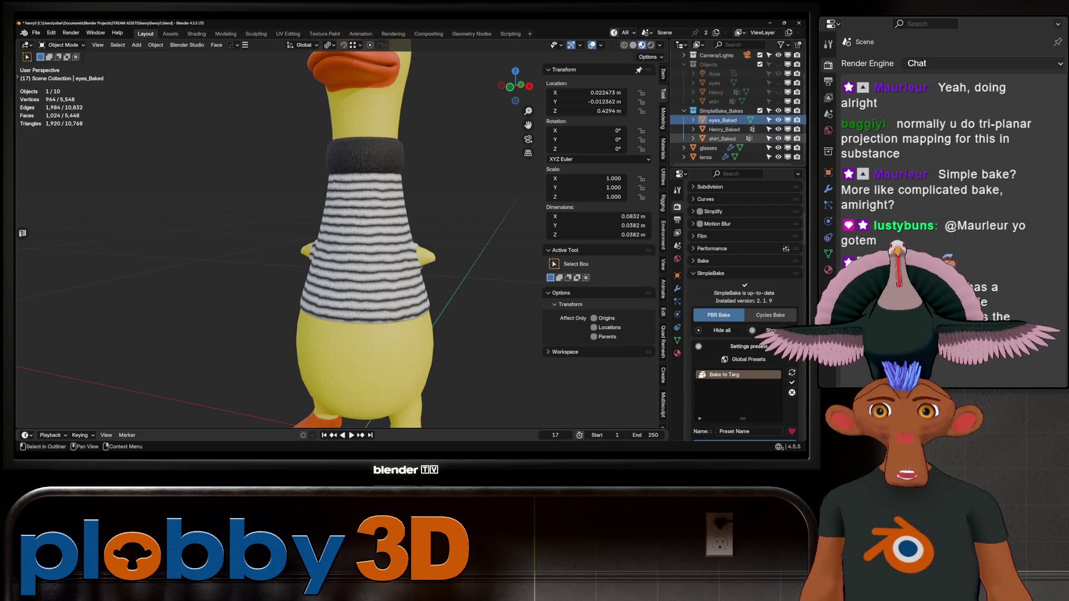
- Inspect the baked duck from several sides and open the Shading workspace
middle_drag(250, 240, 411, 278)
mouse_move(356, 239)
middle_down()
mouse_move(390, 223)
mouse_move(312, 245)
mouse_move(390, 245)
mouse_move(267, 239)
middle_up()
scroll(357, 239, up, 3)
scroll(345, 250, down, 2)
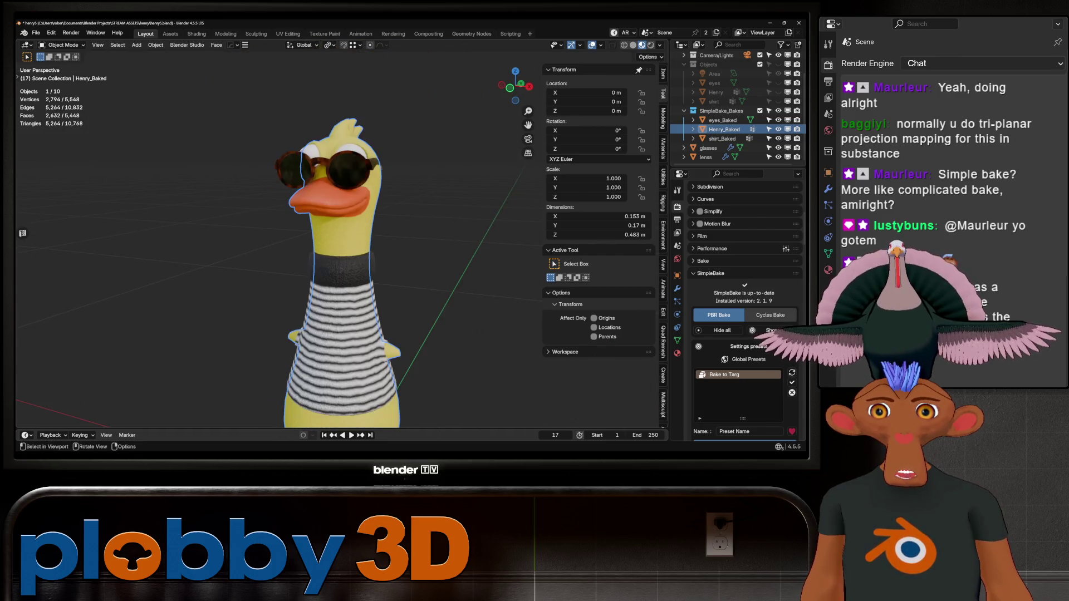
middle_drag(356, 251, 301, 251)
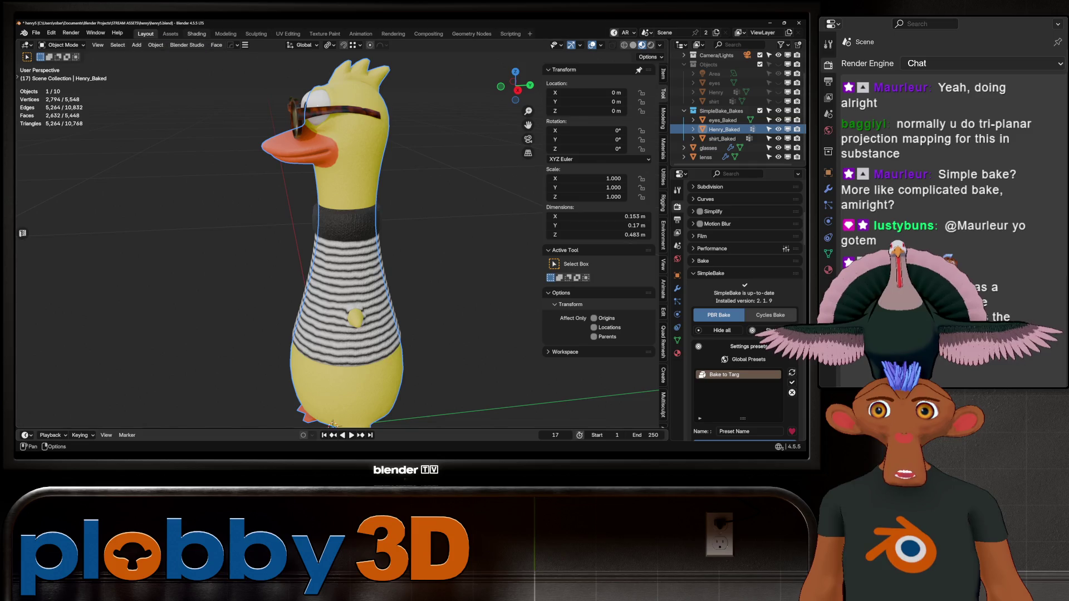
click(195, 33)
scroll(256, 356, down, 3)
scroll(195, 377, up, 4)
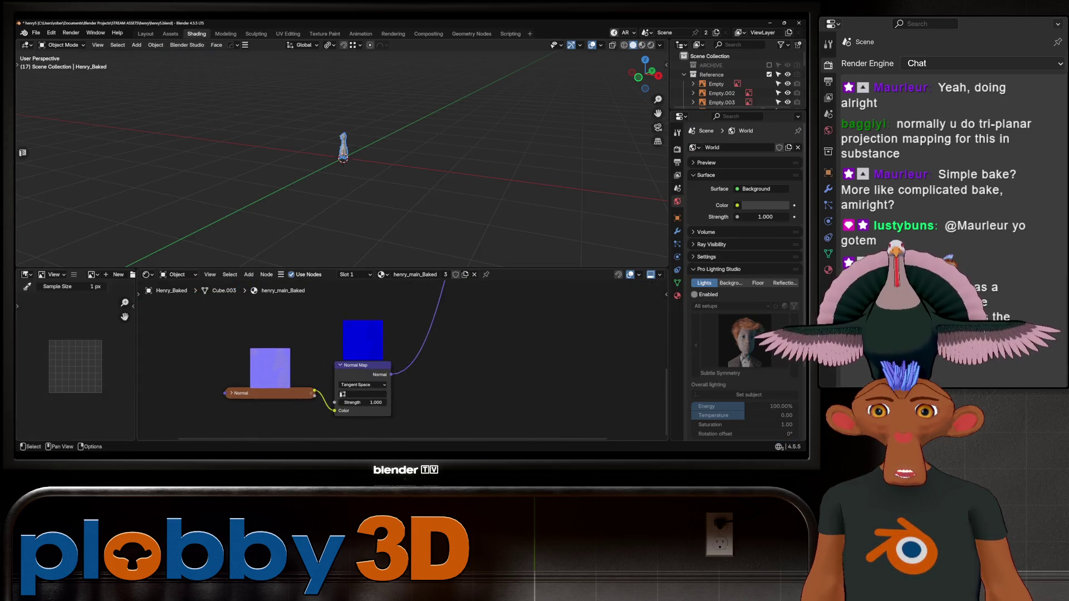
- View henry_main_Bake1_PBR_Normal in UV Editing, then return to the Layout workspace
scroll(269, 371, up, 2)
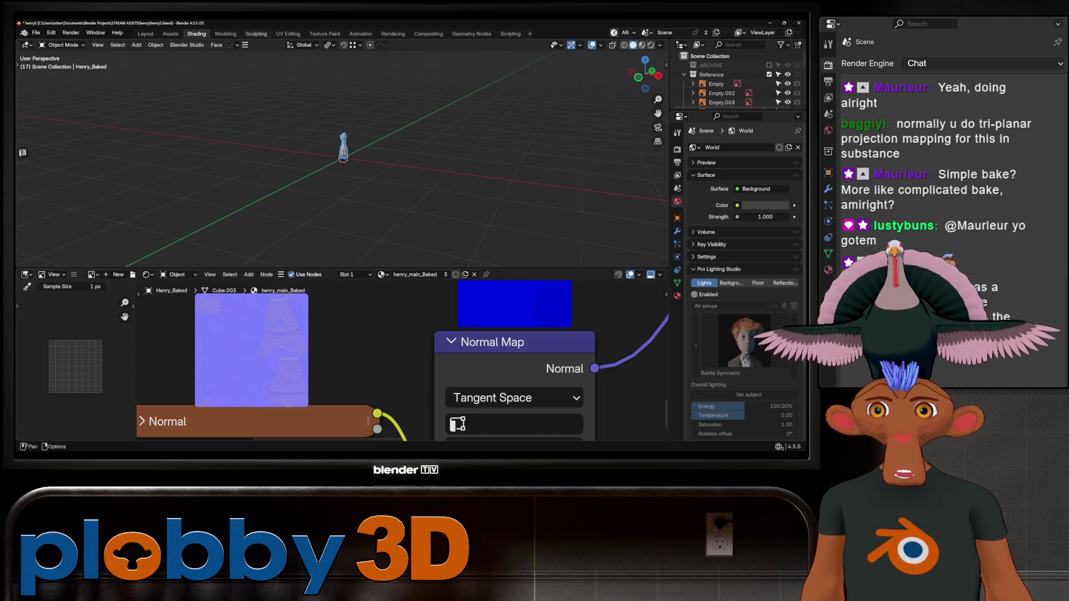
click(287, 33)
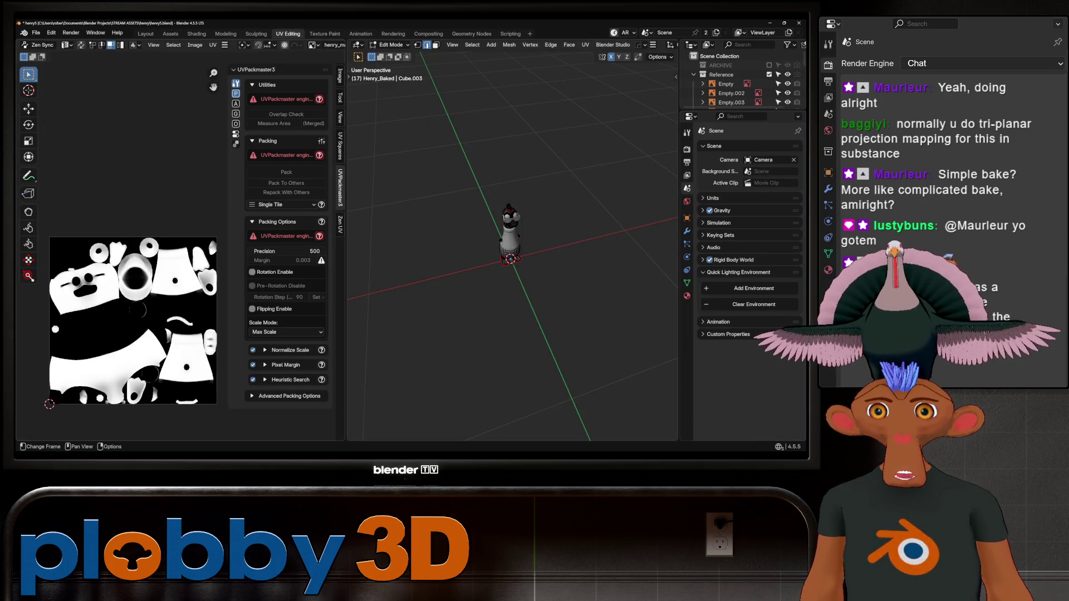
click(312, 44)
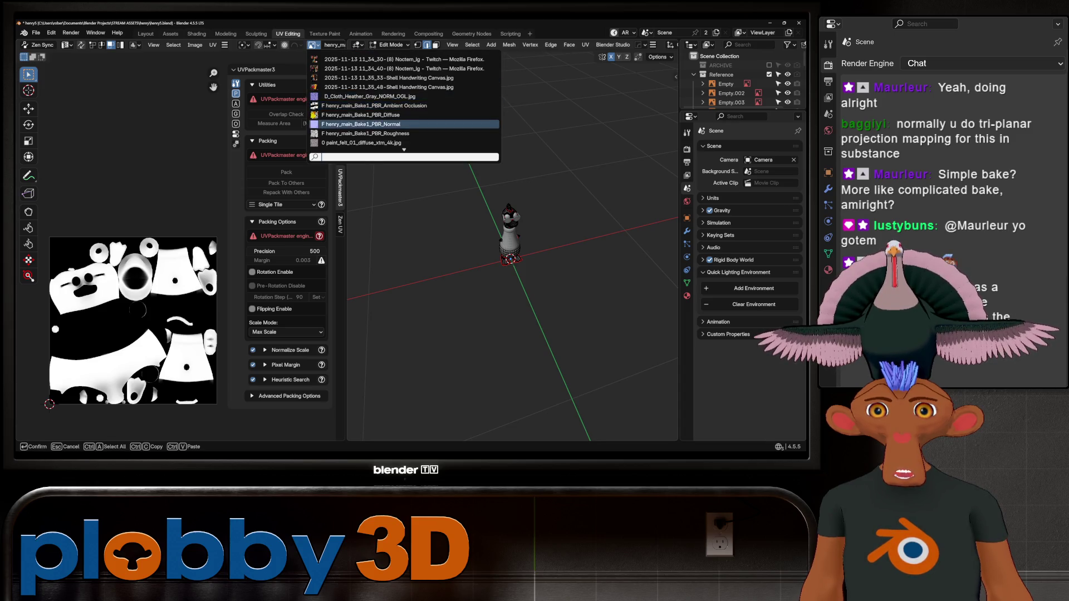
click(362, 123)
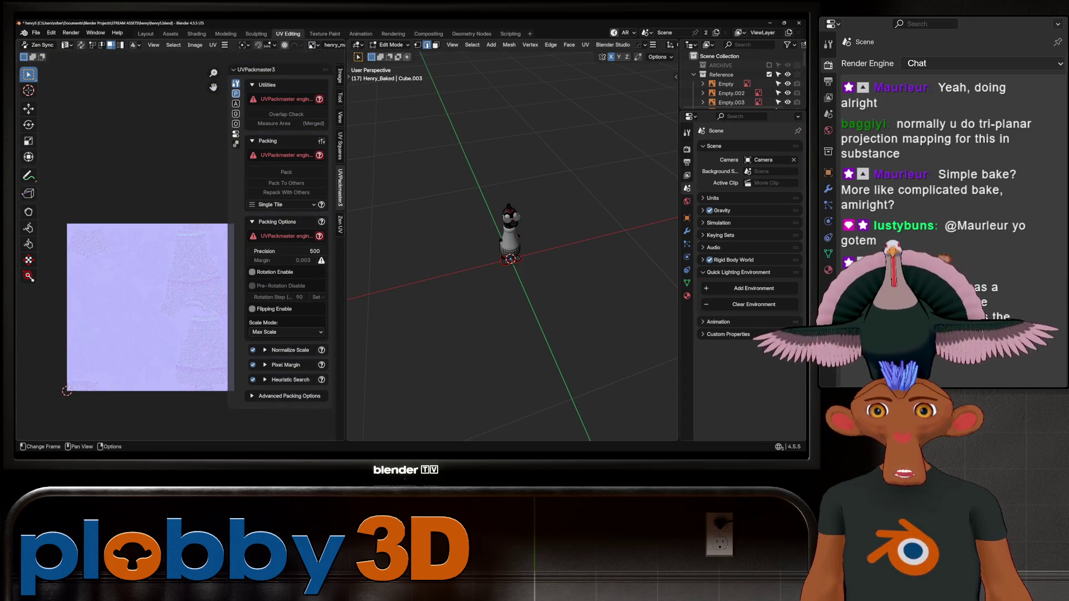
scroll(223, 307, up, 5)
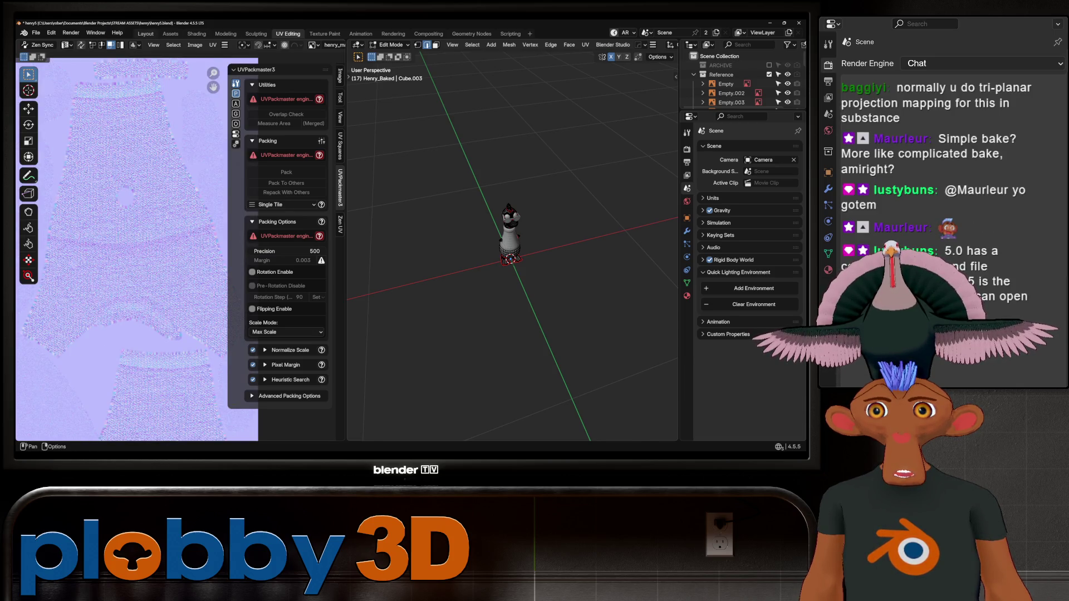
click(145, 34)
middle_drag(356, 250, 467, 238)
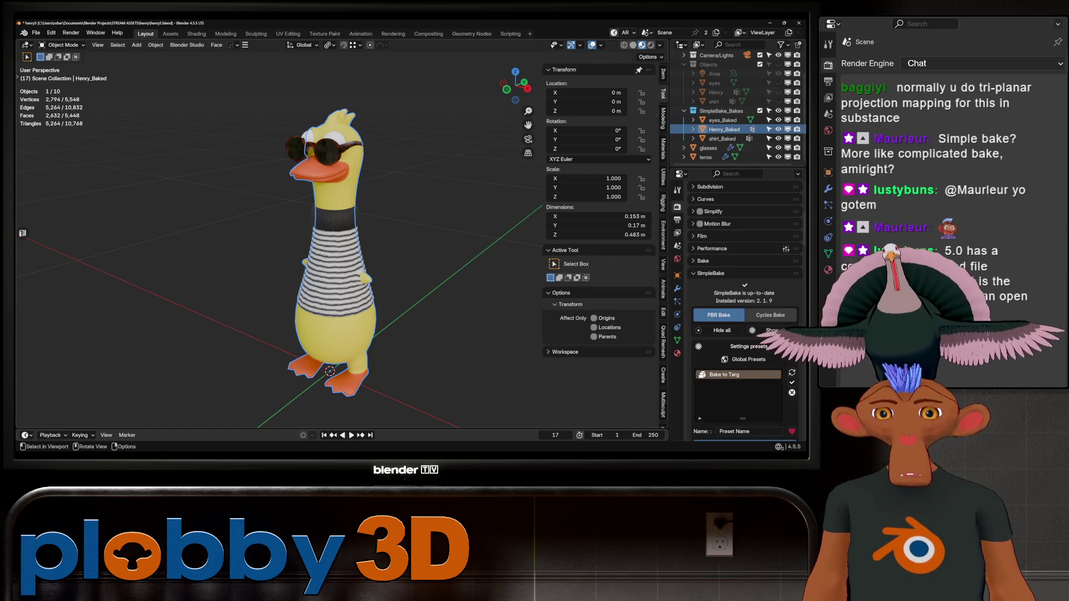
scroll(328, 156, up, 5)
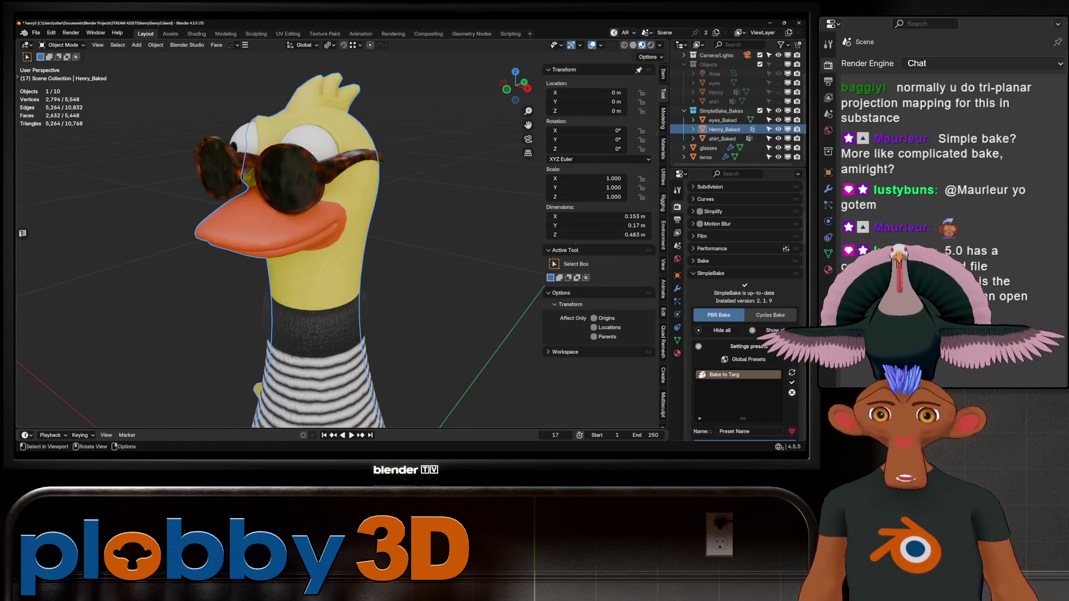
click(295, 163)
middle_drag(334, 222, 378, 234)
scroll(746, 306, down, 6)
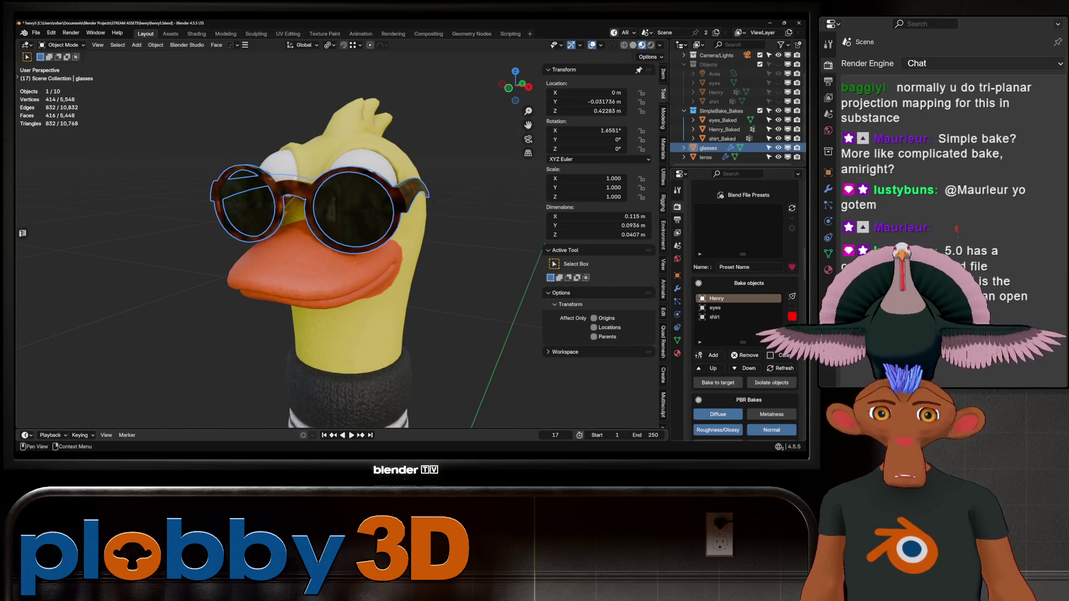
scroll(746, 306, down, 10)
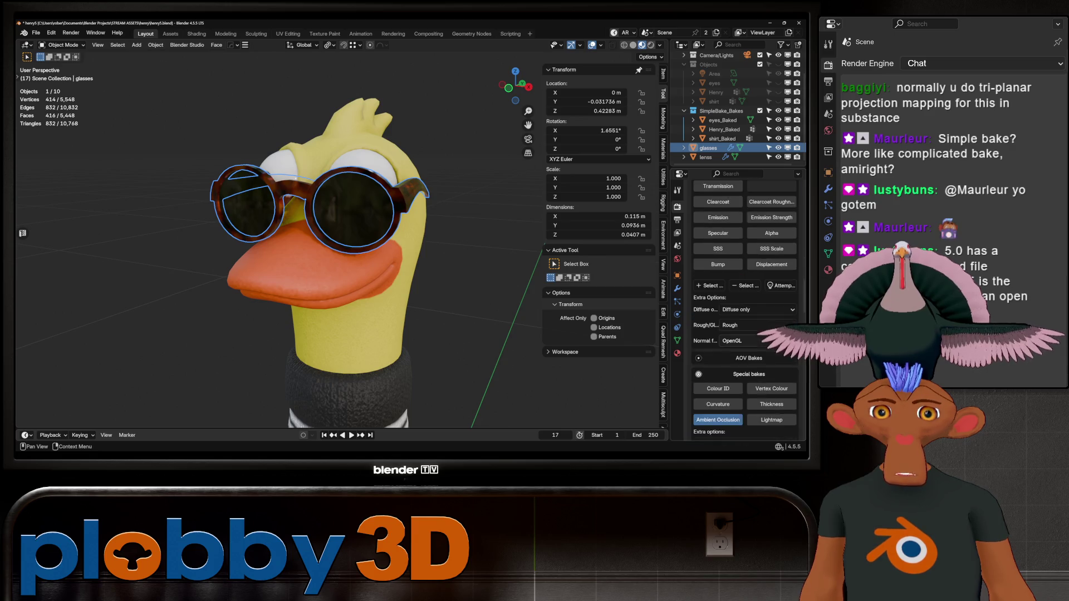
scroll(746, 306, down, 6)
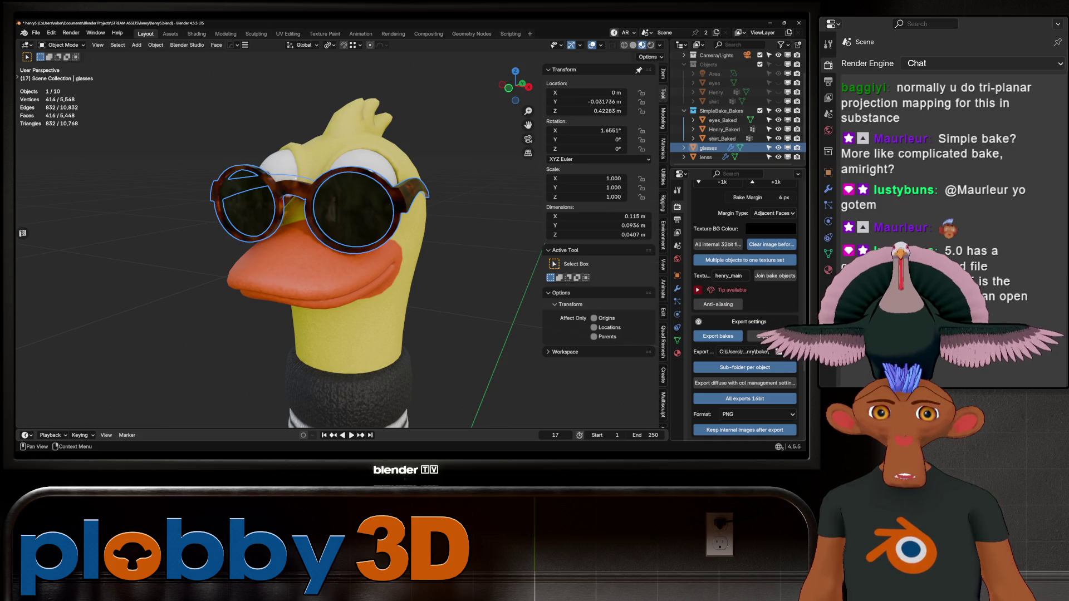
scroll(746, 307, up, 5)
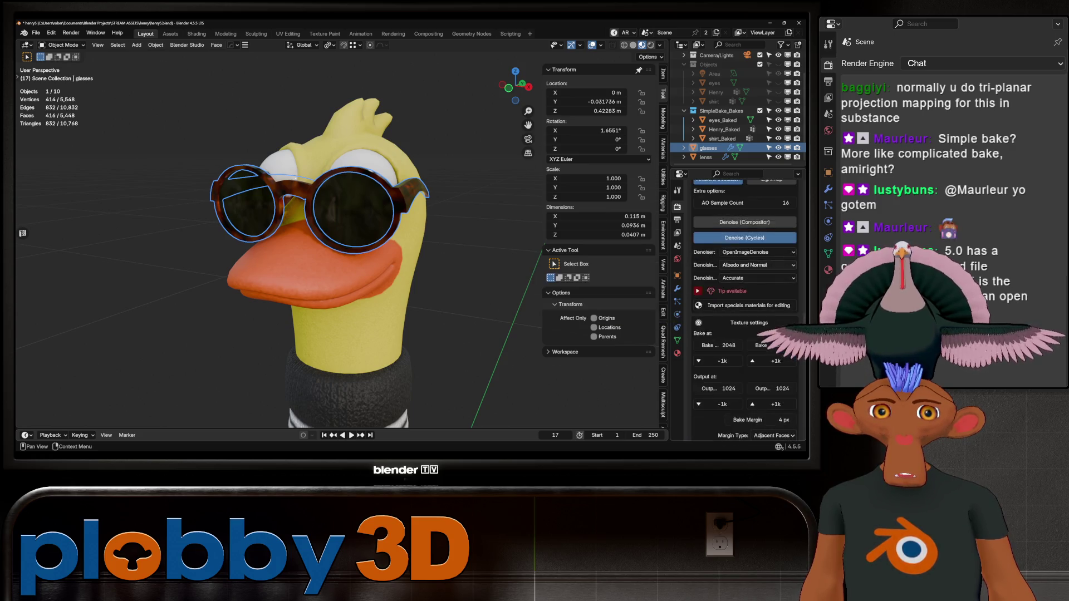
scroll(746, 306, down, 5)
scroll(746, 306, down, 2)
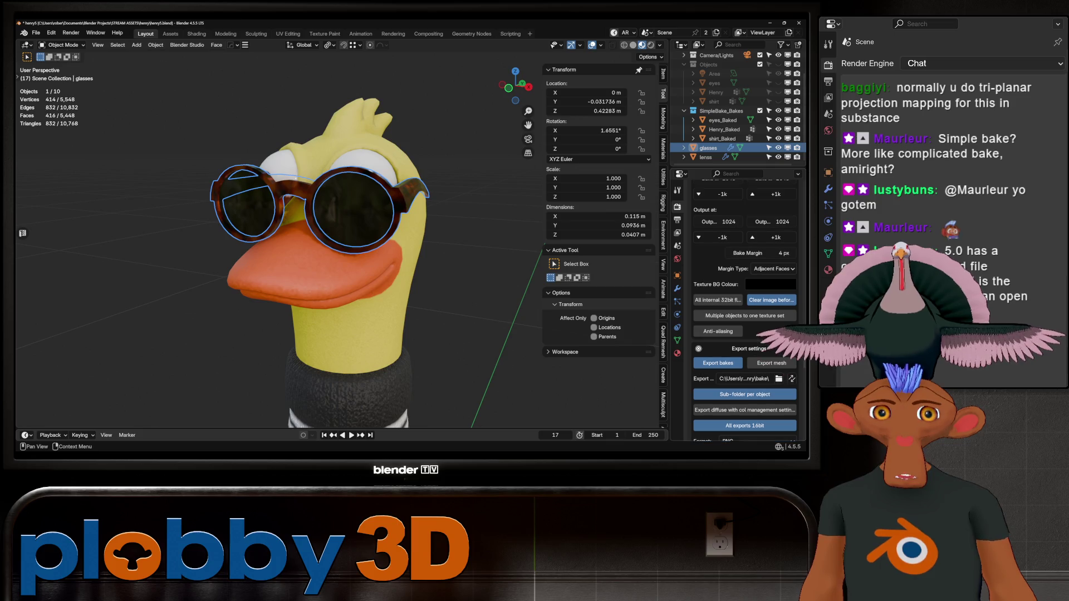
- Create a new glasses folder inside the bake folder and accept it as SimpleBake's export path
click(779, 305)
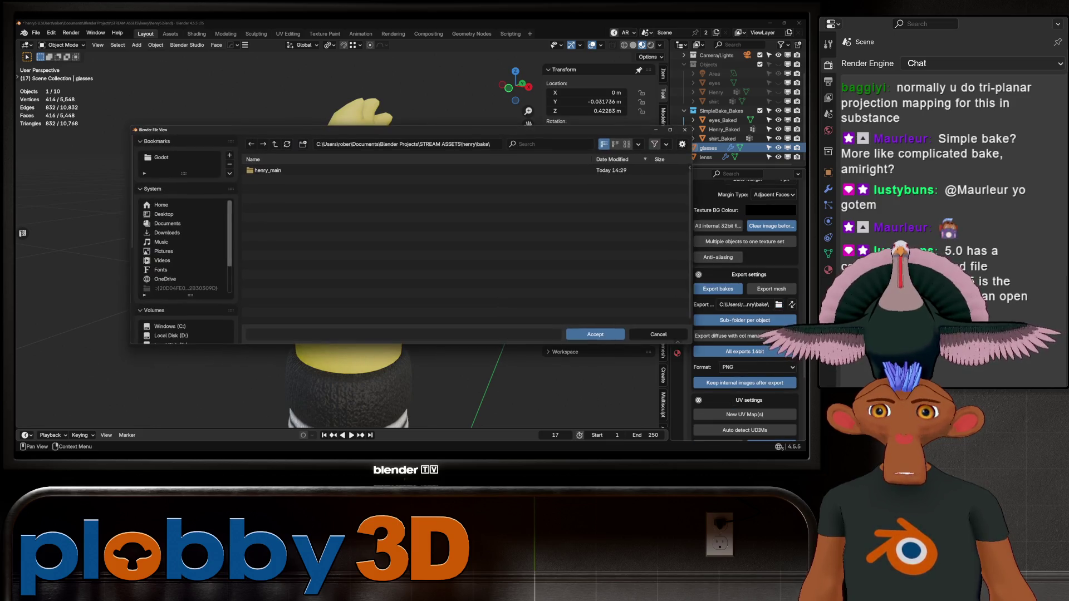
text(iglasses)
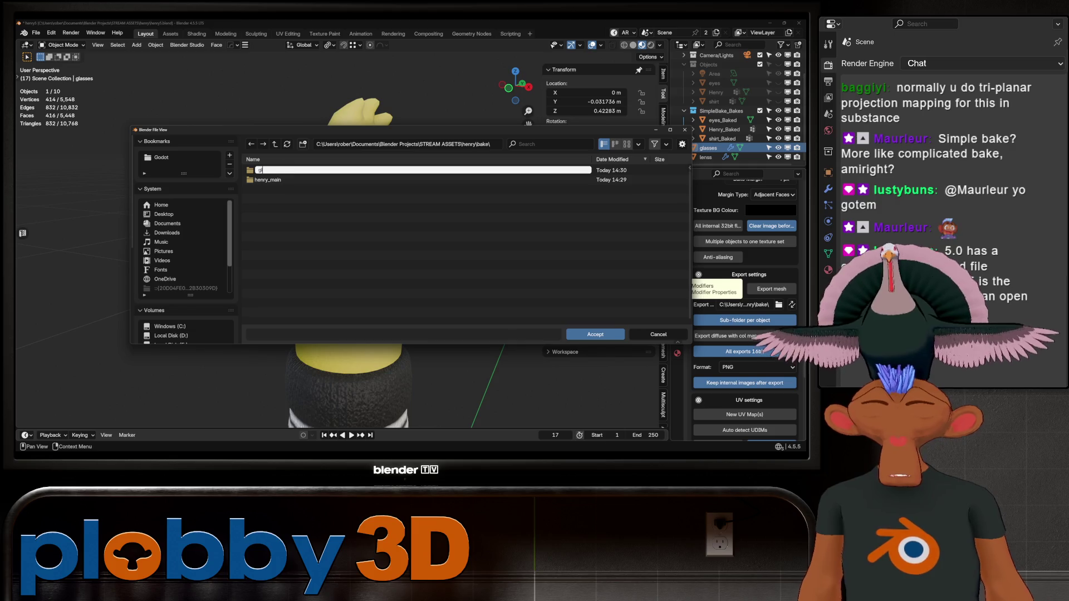
key(Return)
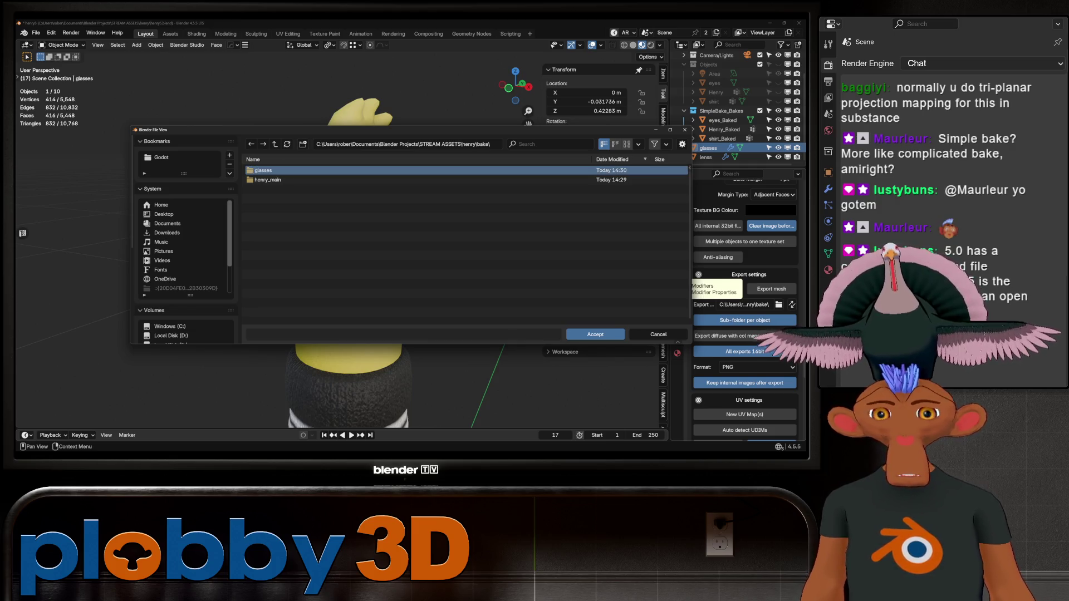
double_click(263, 170)
click(595, 334)
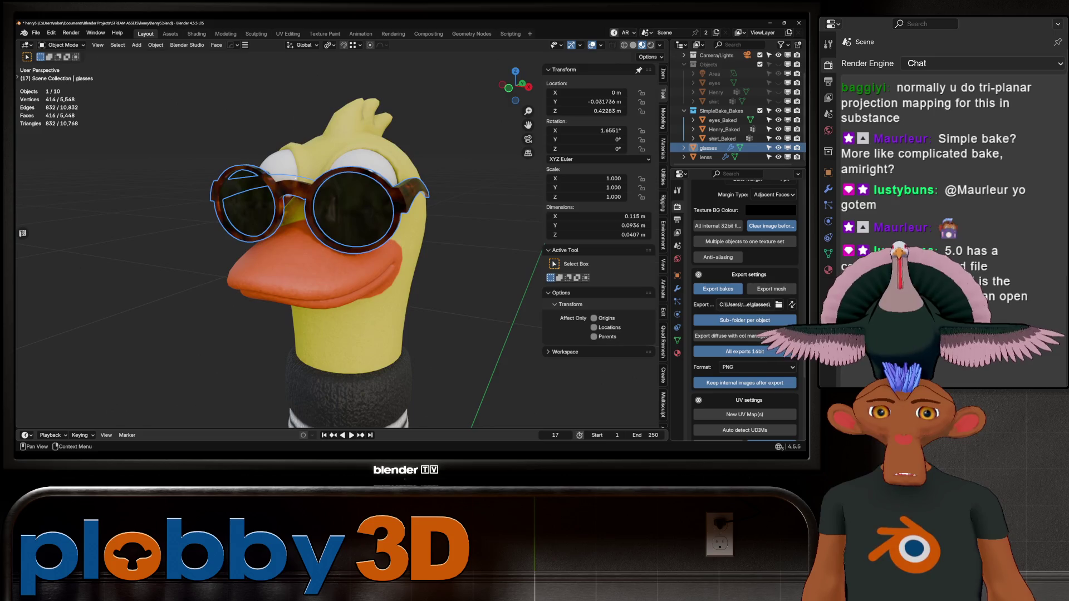
scroll(745, 311, up, 5)
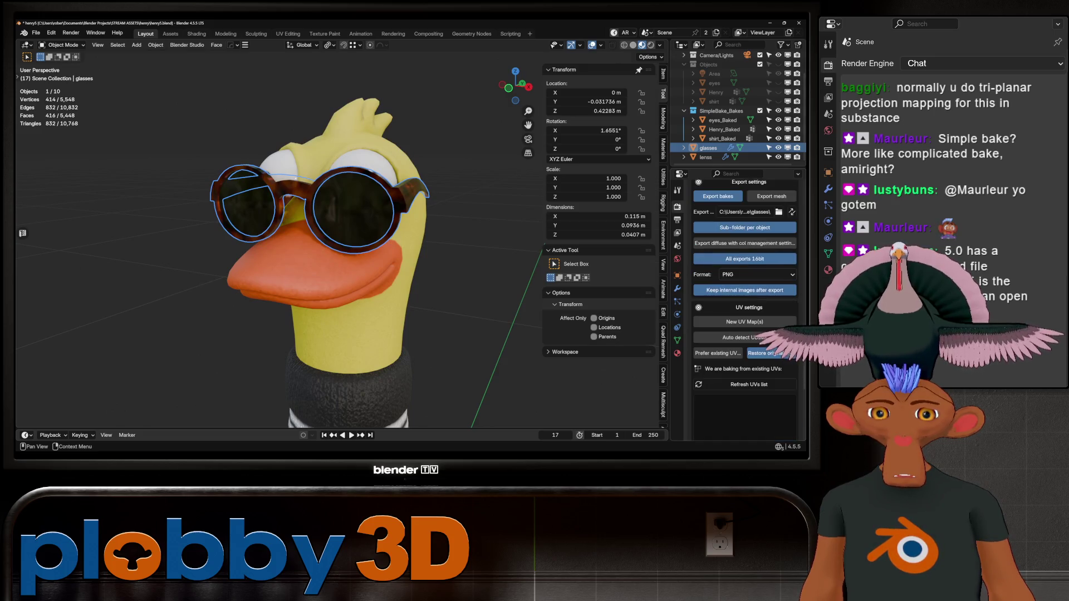
scroll(745, 310, up, 10)
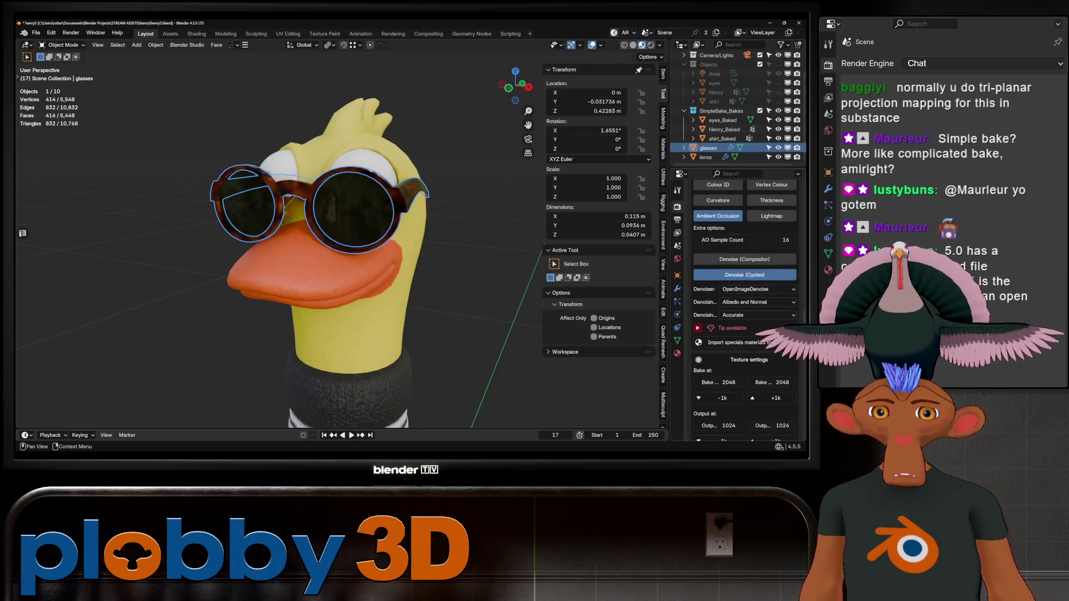
scroll(745, 310, up, 3)
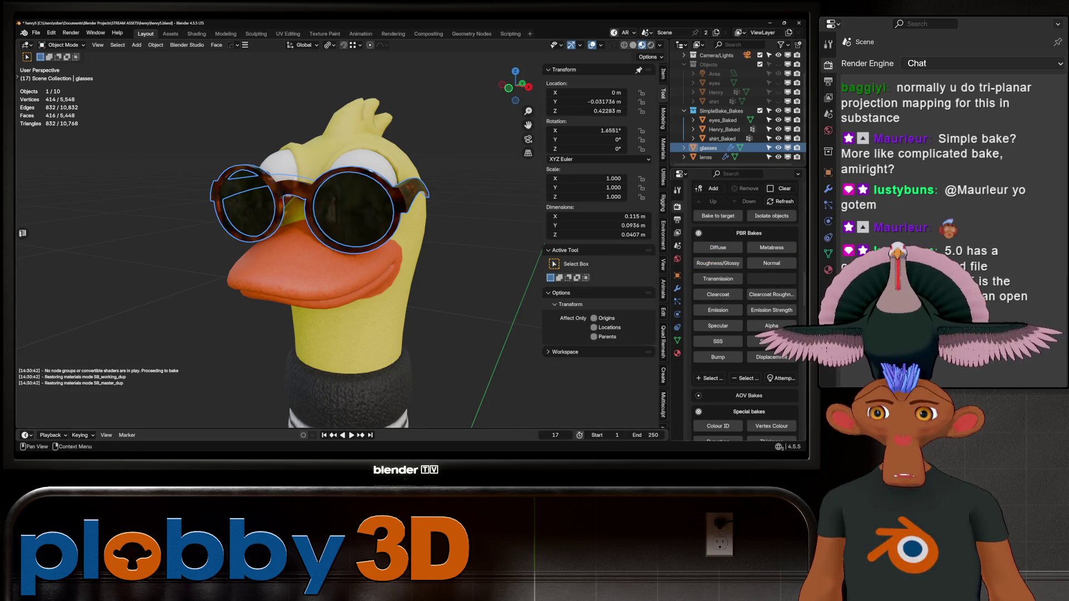
scroll(744, 310, up, 9)
scroll(745, 310, up, 2)
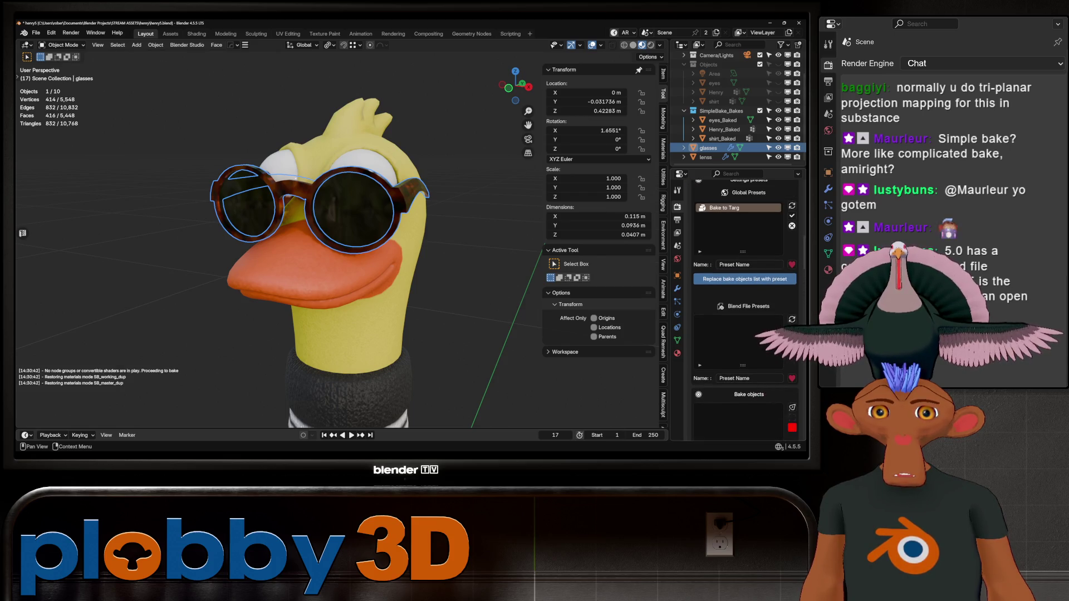
scroll(744, 311, down, 7)
scroll(744, 310, down, 12)
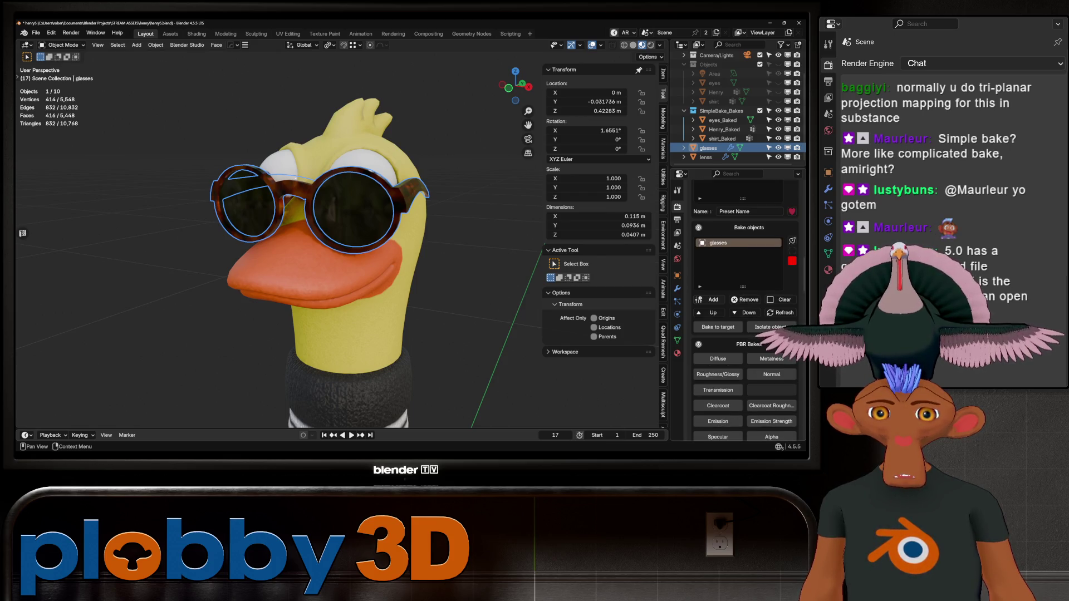
scroll(744, 311, down, 7)
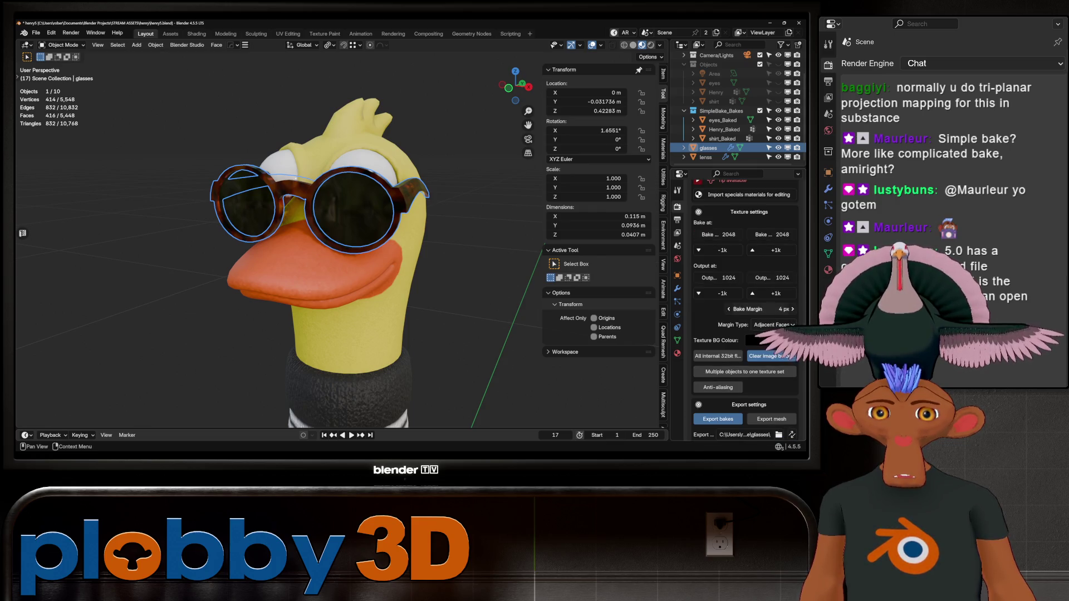
scroll(744, 371, up, 7)
scroll(745, 310, up, 5)
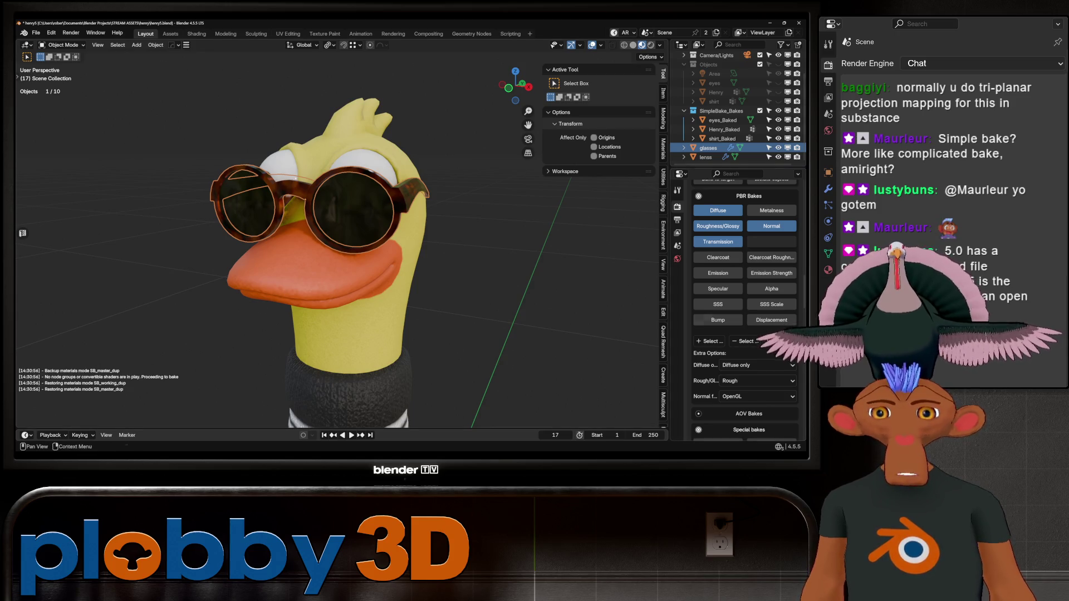
- Select the glasses lens object and check its material in the Shading workspace
scroll(745, 309, down, 6)
scroll(744, 309, down, 8)
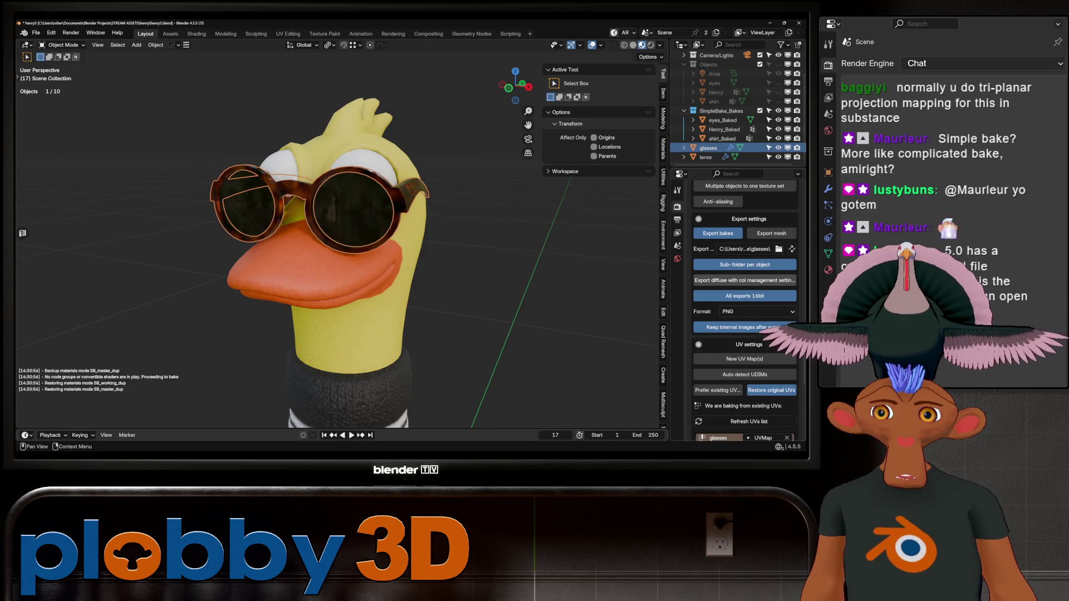
click(350, 212)
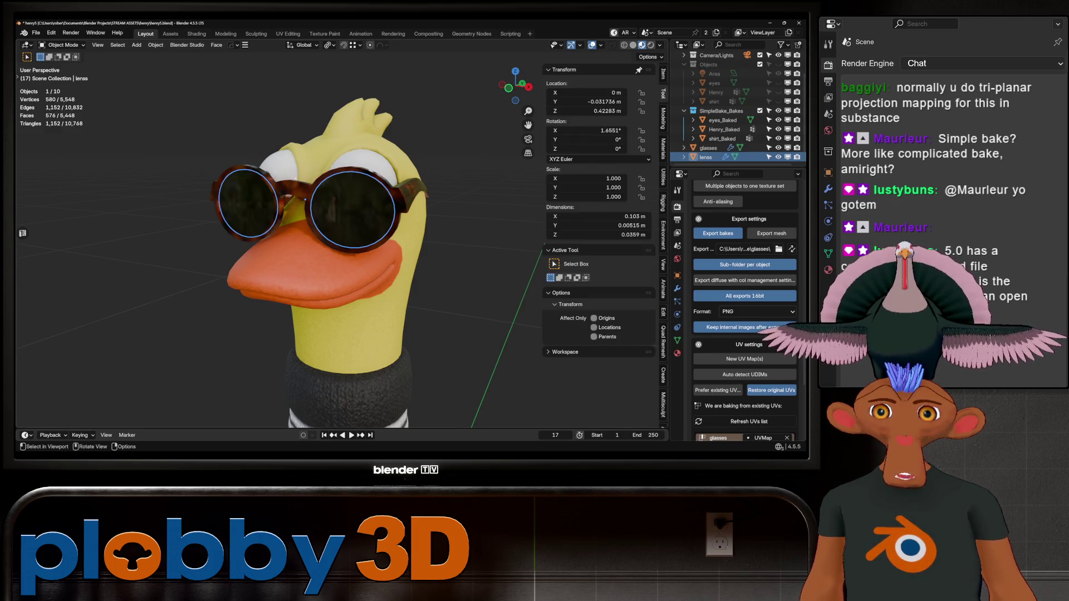
scroll(350, 212, up, 2)
scroll(744, 310, up, 6)
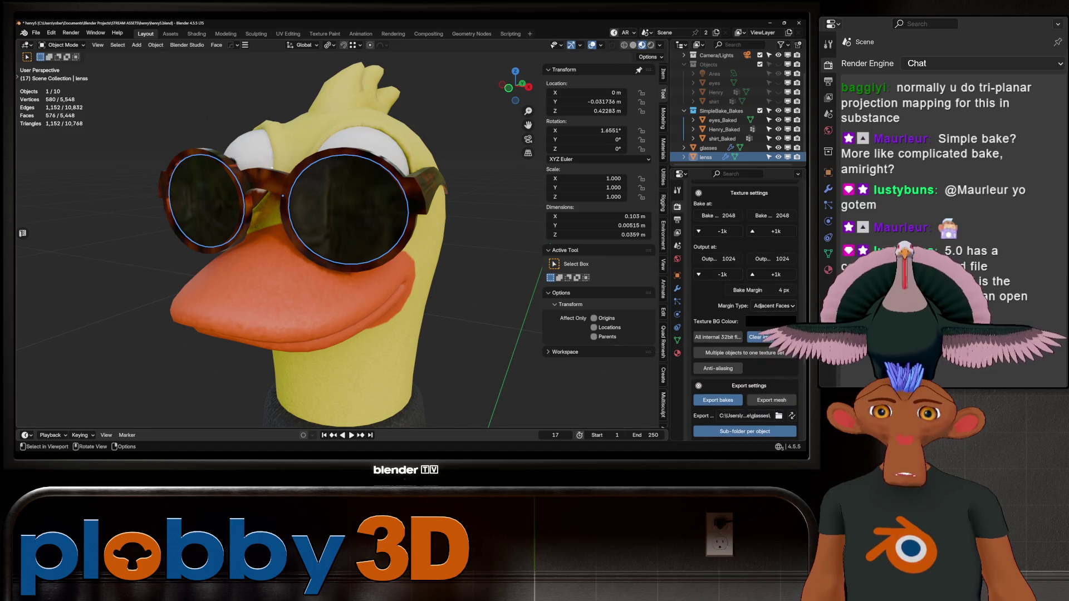
click(197, 34)
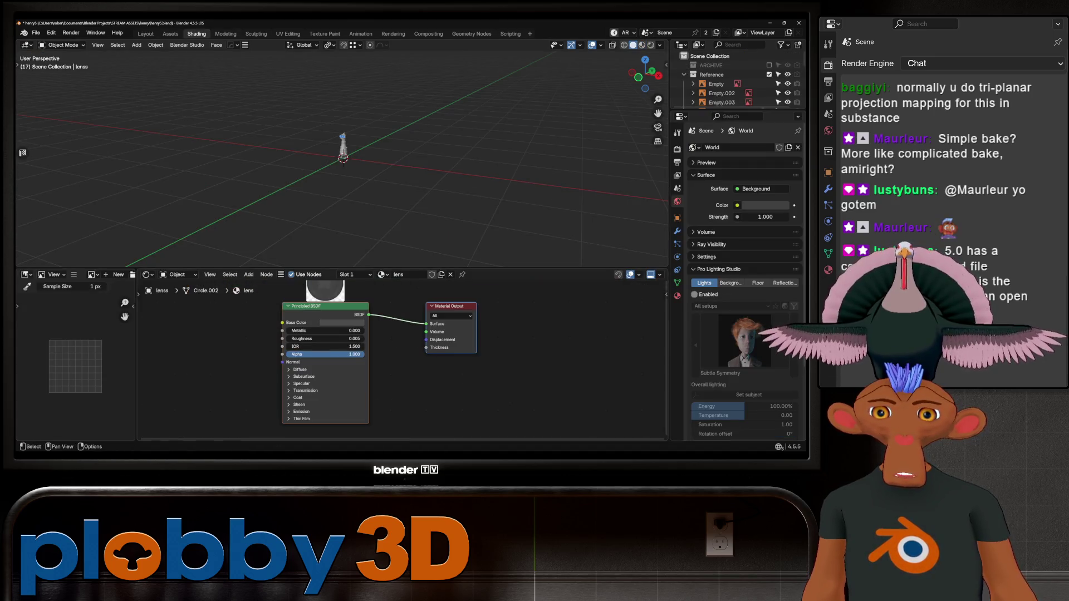
click(145, 33)
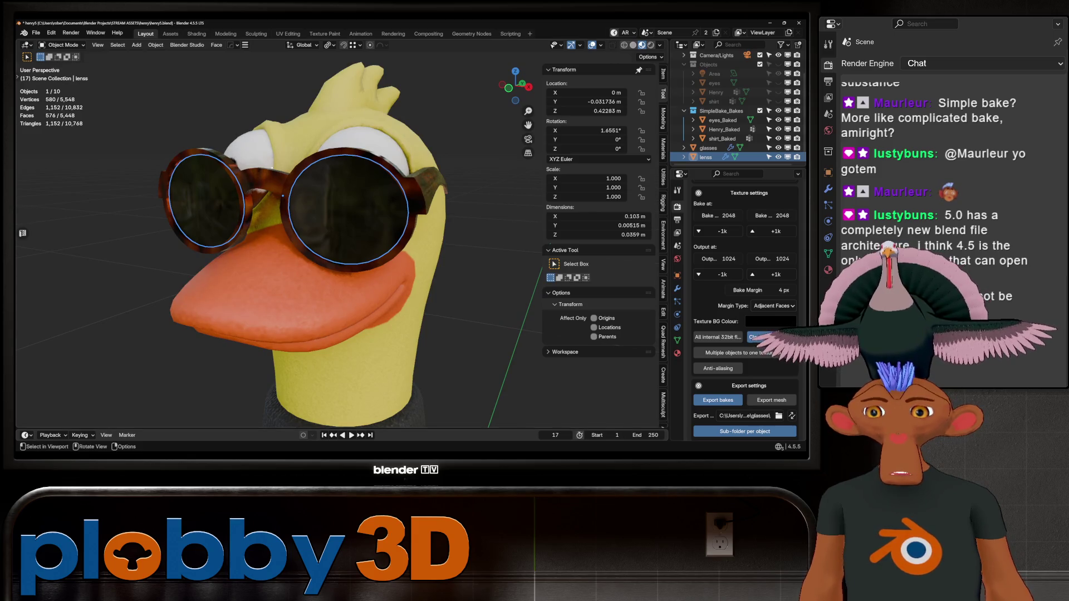
- Bake the glasses textures into a glasses_Baked copy and dismiss the completion message
scroll(303, 245, down, 4)
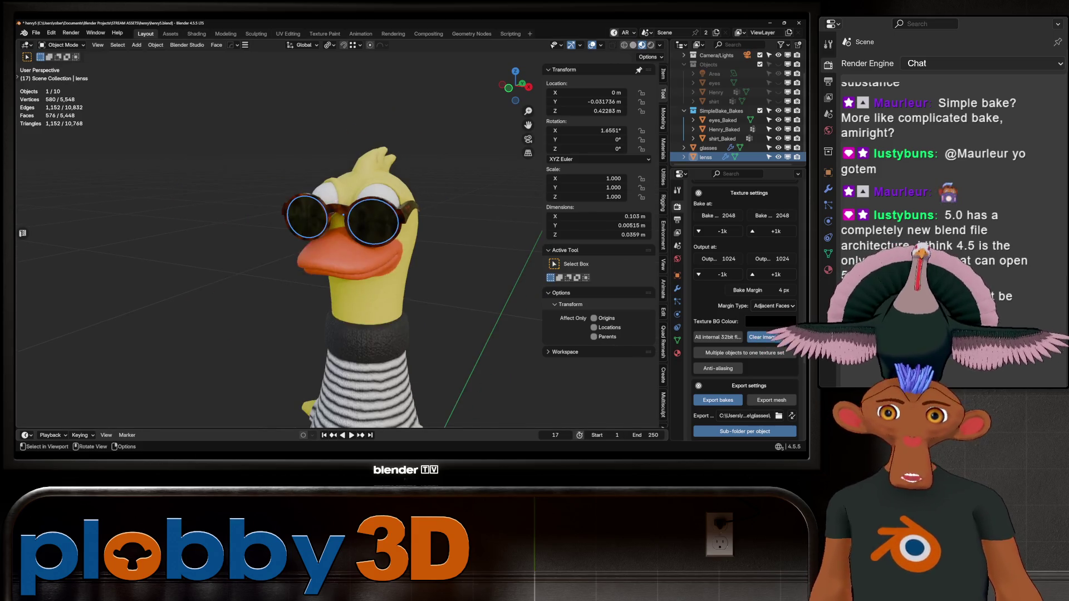
scroll(745, 306, up, 12)
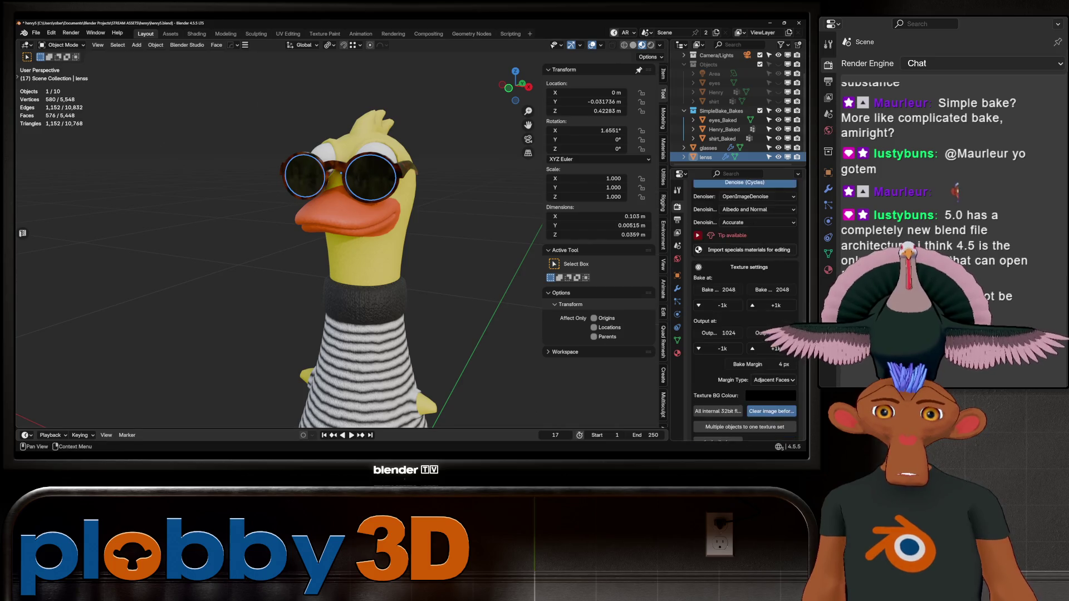
scroll(745, 306, down, 10)
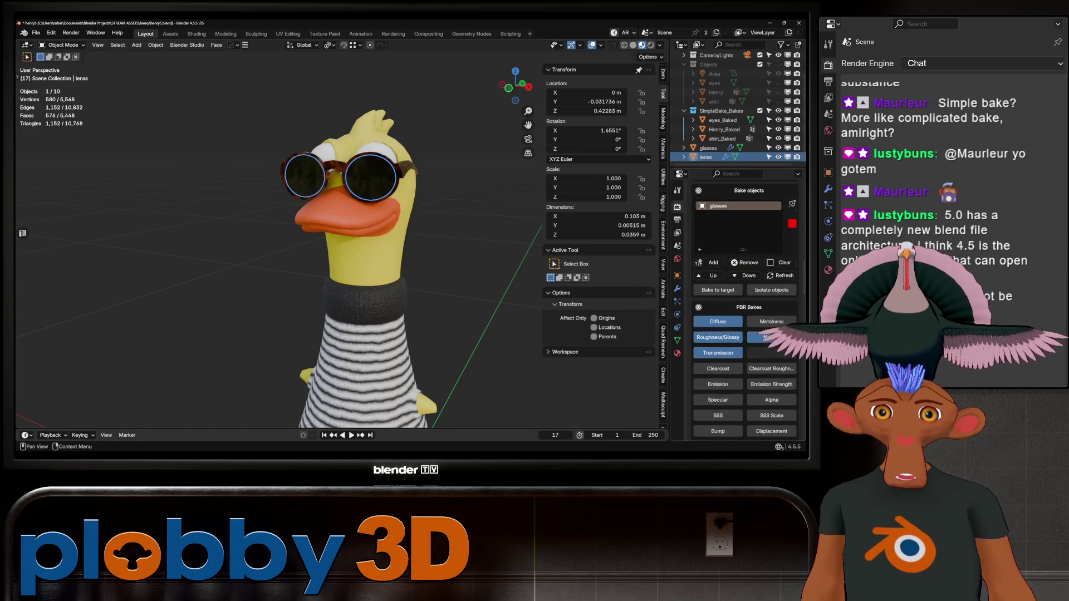
scroll(744, 306, down, 5)
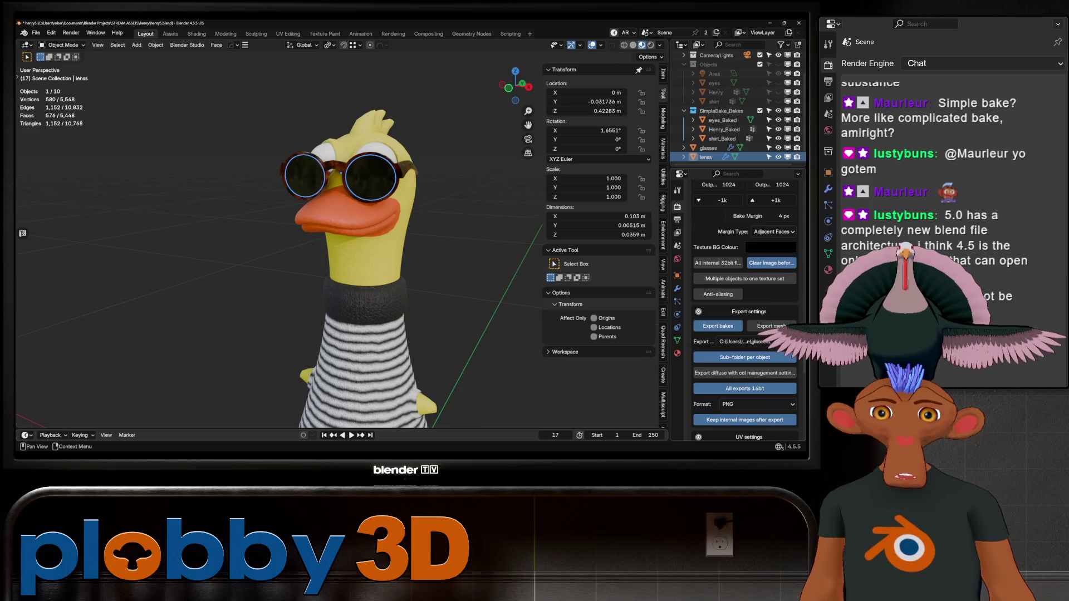
scroll(745, 306, down, 12)
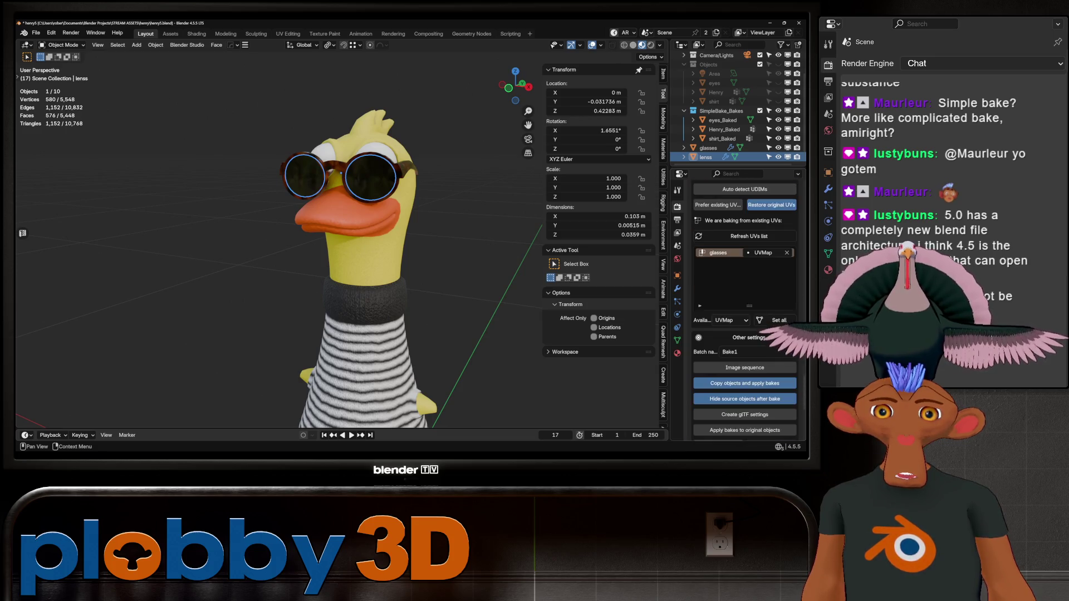
click(740, 333)
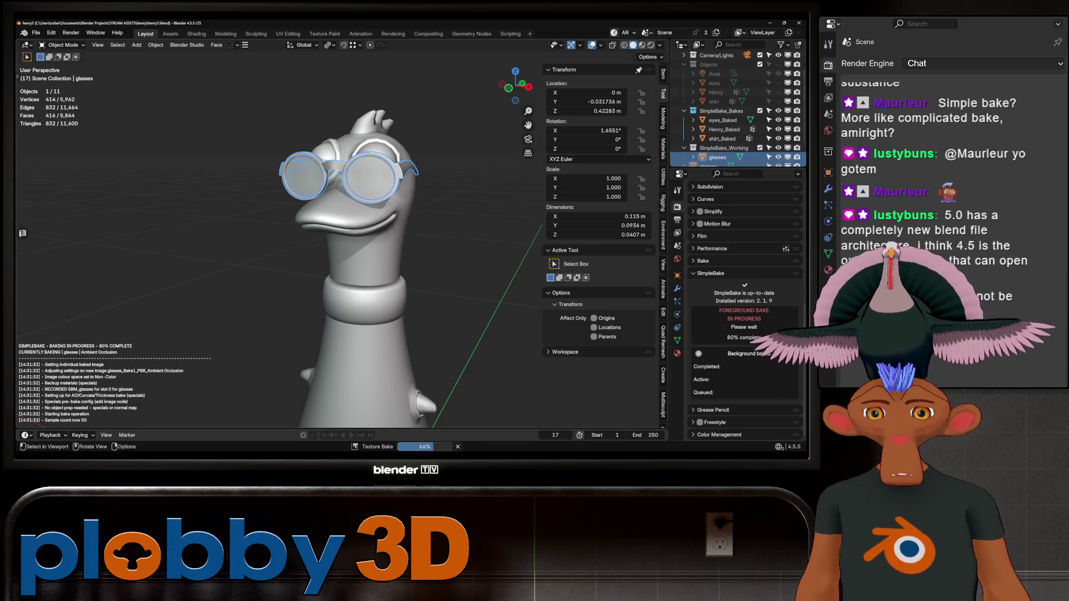
click(382, 254)
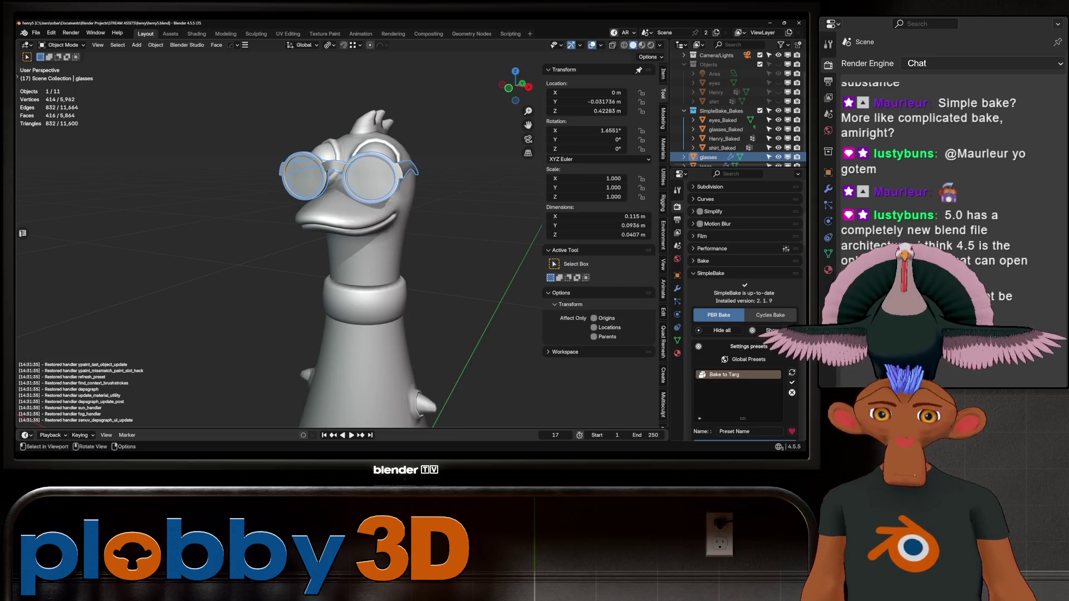
- Hide the original glasses, check the baked result in material colours, and save henry5.blend
scroll(723, 128, down, 1)
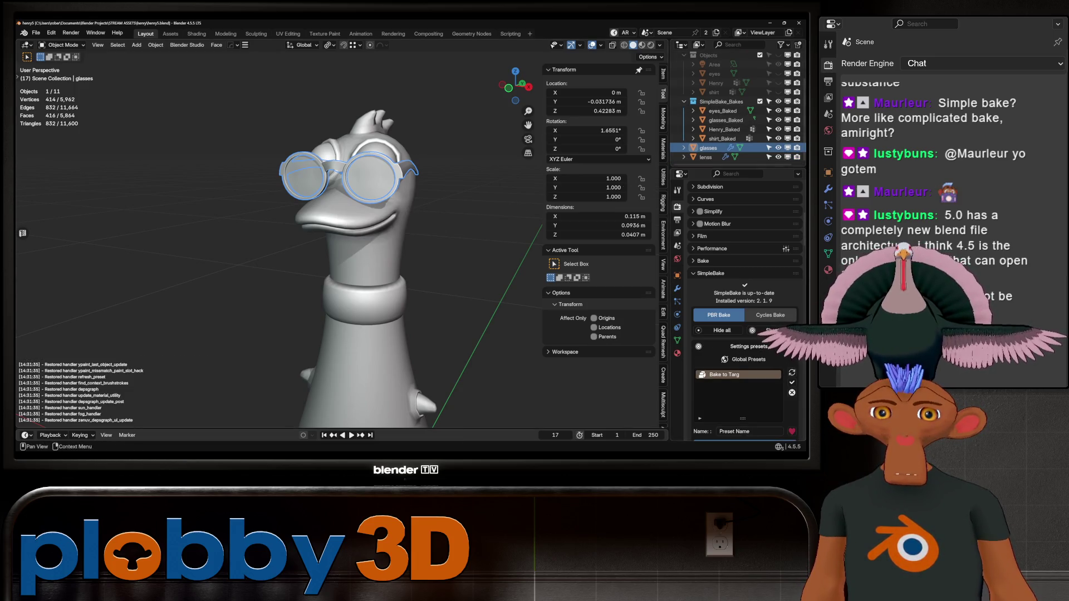
click(778, 148)
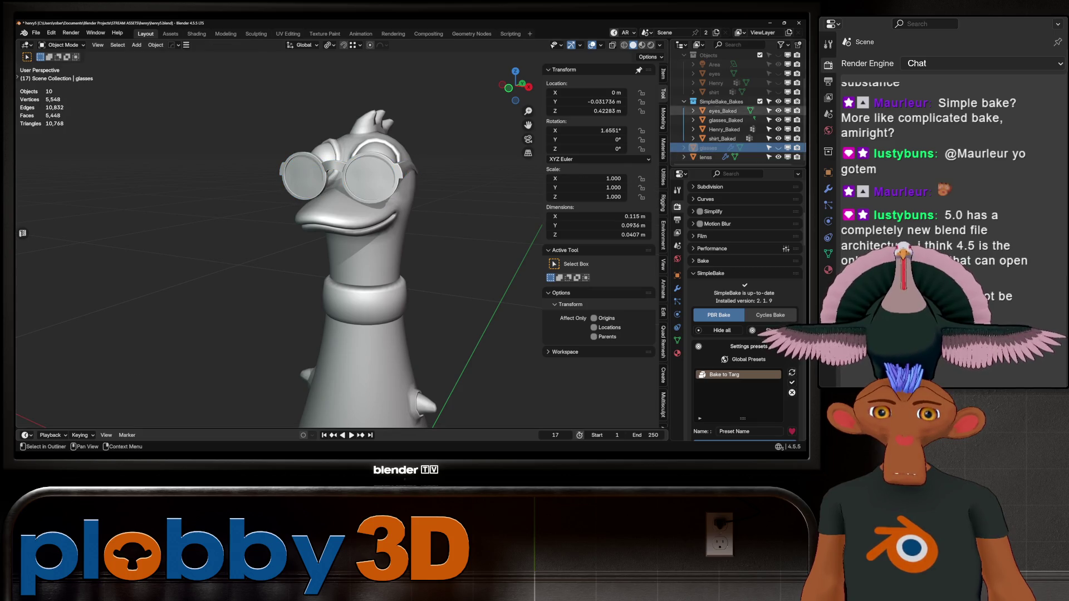
click(641, 44)
middle_drag(334, 223, 384, 211)
scroll(362, 217, up, 3)
scroll(361, 217, up, 2)
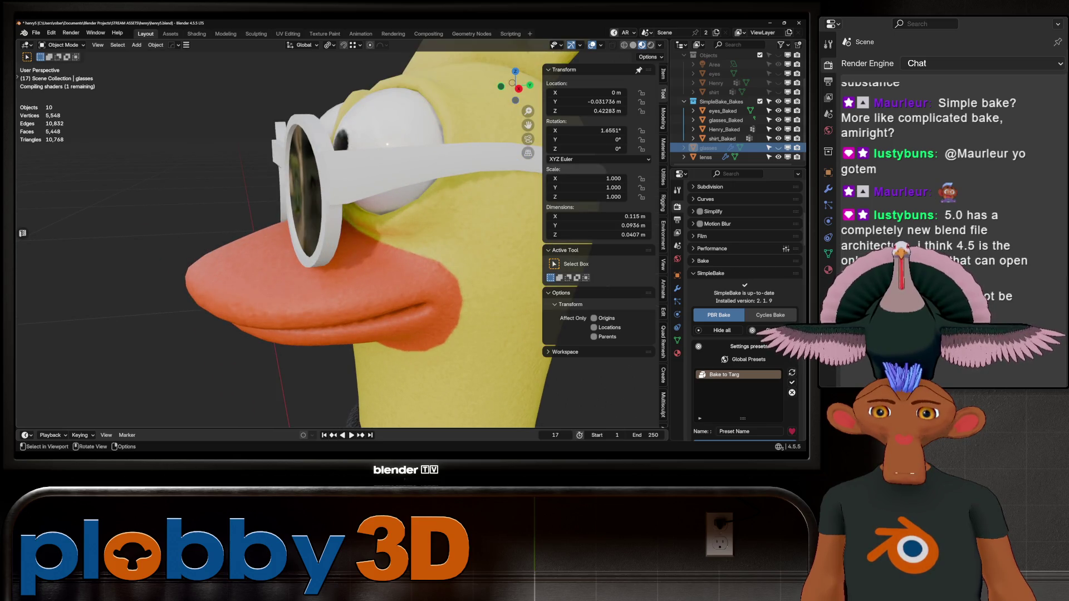
mouse_move(384, 212)
middle_down()
mouse_move(334, 222)
mouse_move(379, 217)
middle_up()
scroll(334, 223, up, 3)
scroll(345, 225, down, 6)
scroll(362, 234, down, 3)
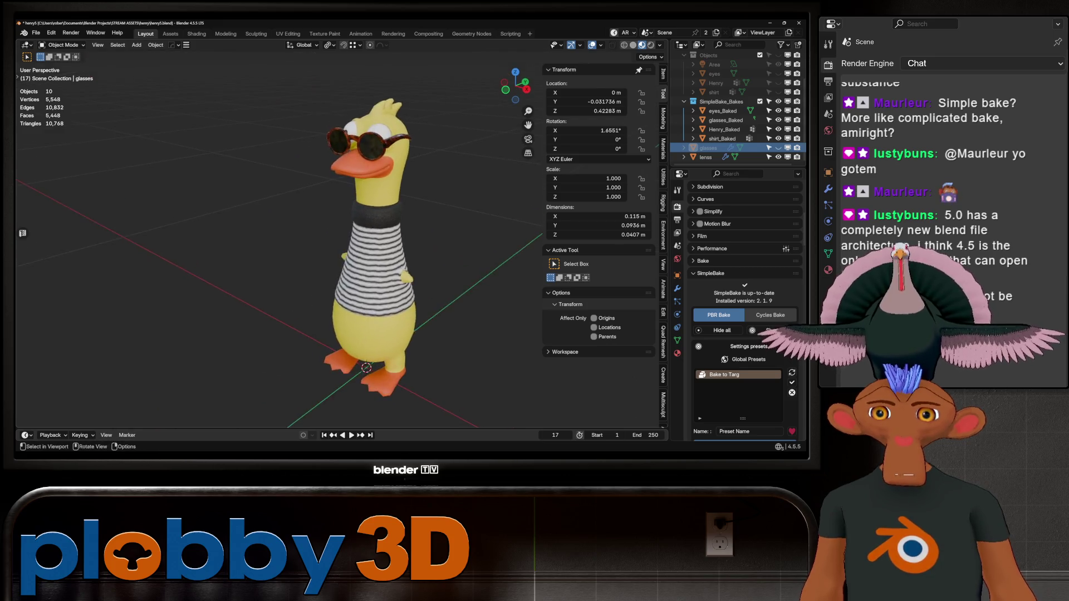
scroll(362, 251, down, 2)
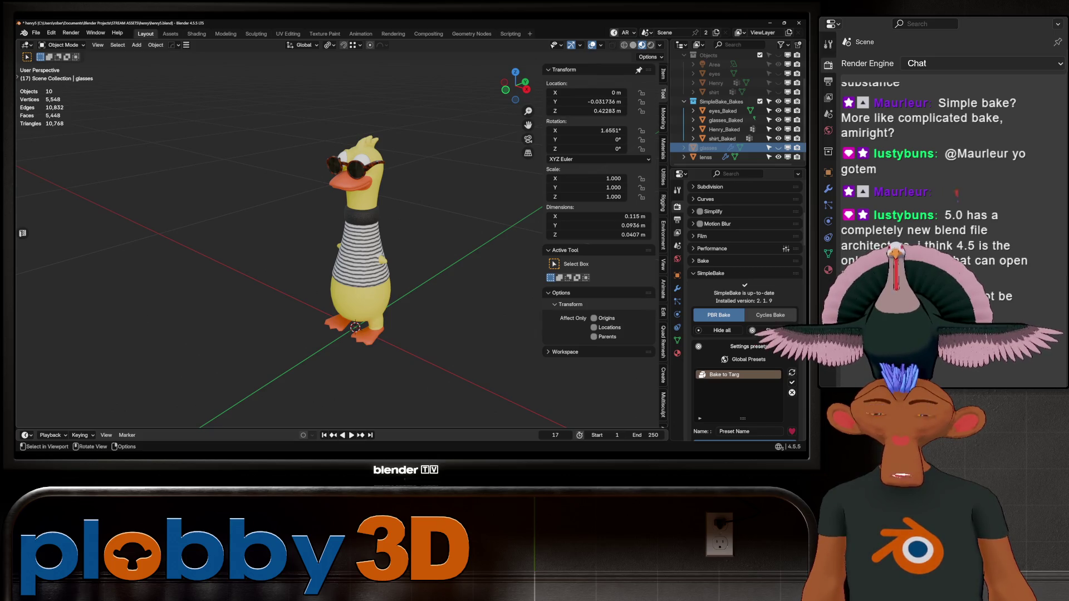
key(ctrl+s)
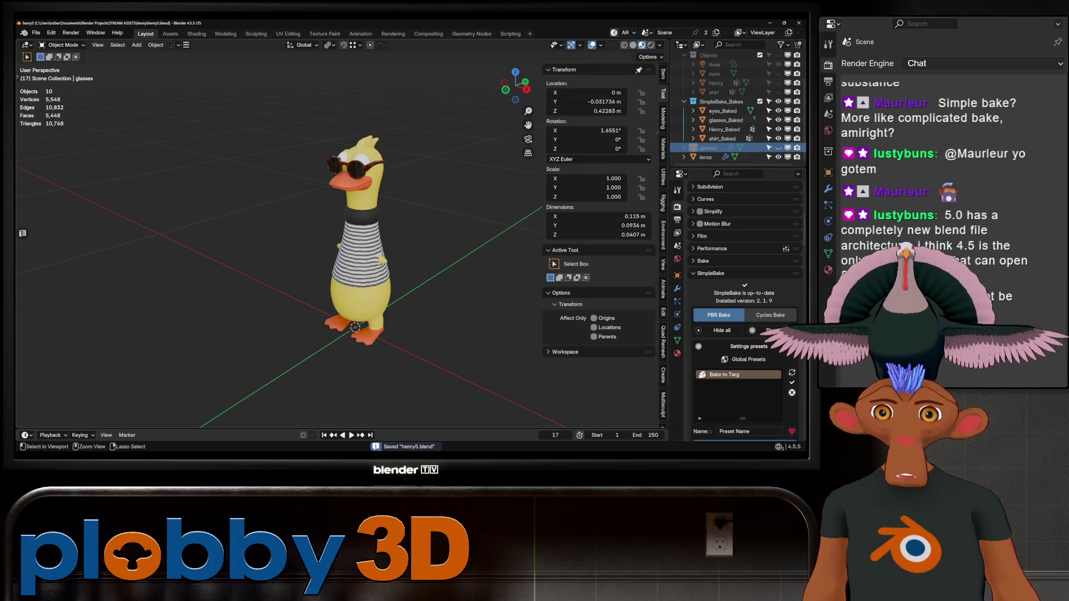
- Pack all 14 external files into henry5.blend with Pack Resources and save it
click(36, 32)
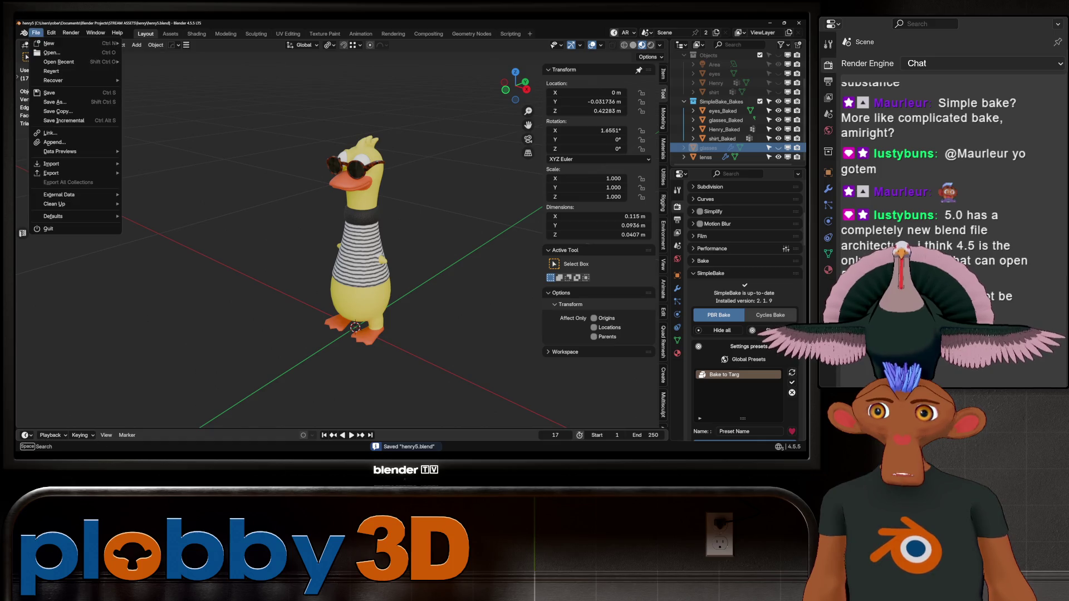
mouse_move(67, 194)
click(155, 203)
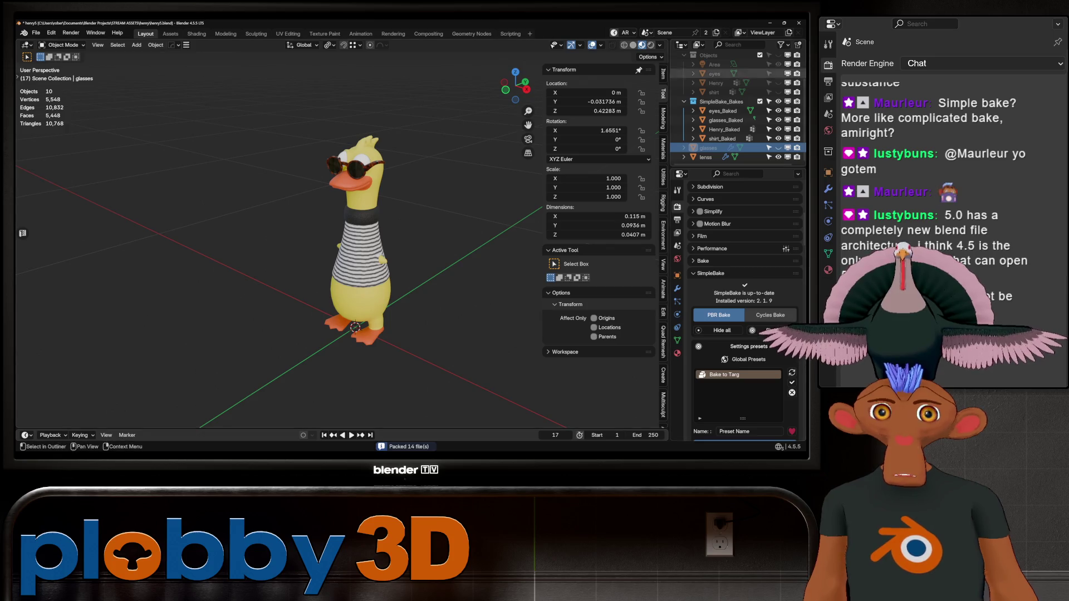
key(ctrl+s)
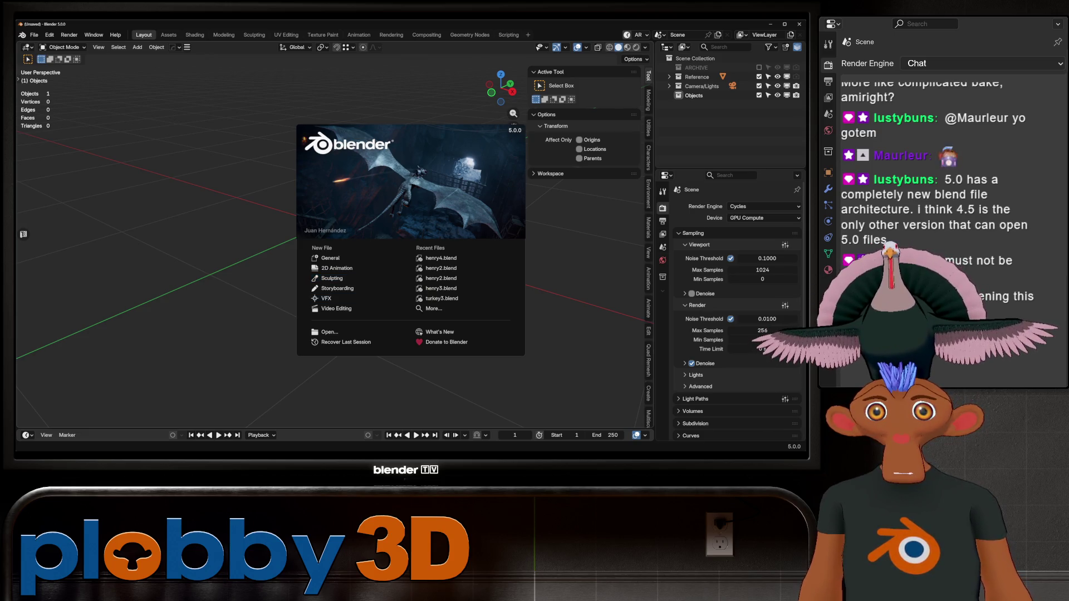
- Dismiss the welcome screen and open henry5.blend in Blender 5.0
key(Escape)
click(34, 35)
click(49, 54)
double_click(379, 133)
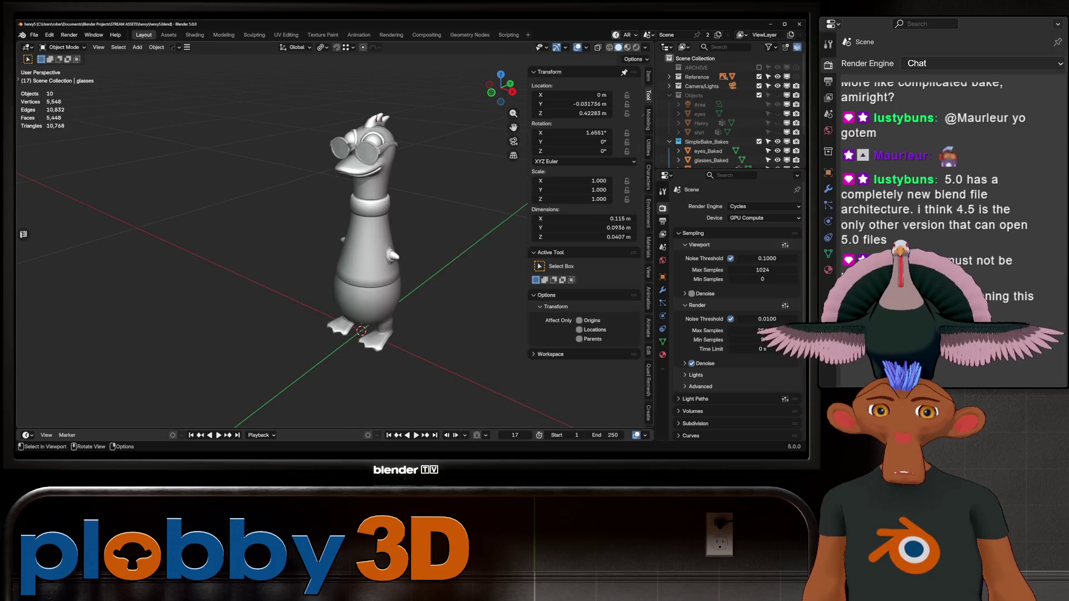
mouse_move(278, 251)
middle_down()
mouse_move(334, 251)
mouse_move(289, 250)
mouse_move(312, 251)
middle_up()
scroll(278, 250, up, 4)
scroll(724, 133, down, 3)
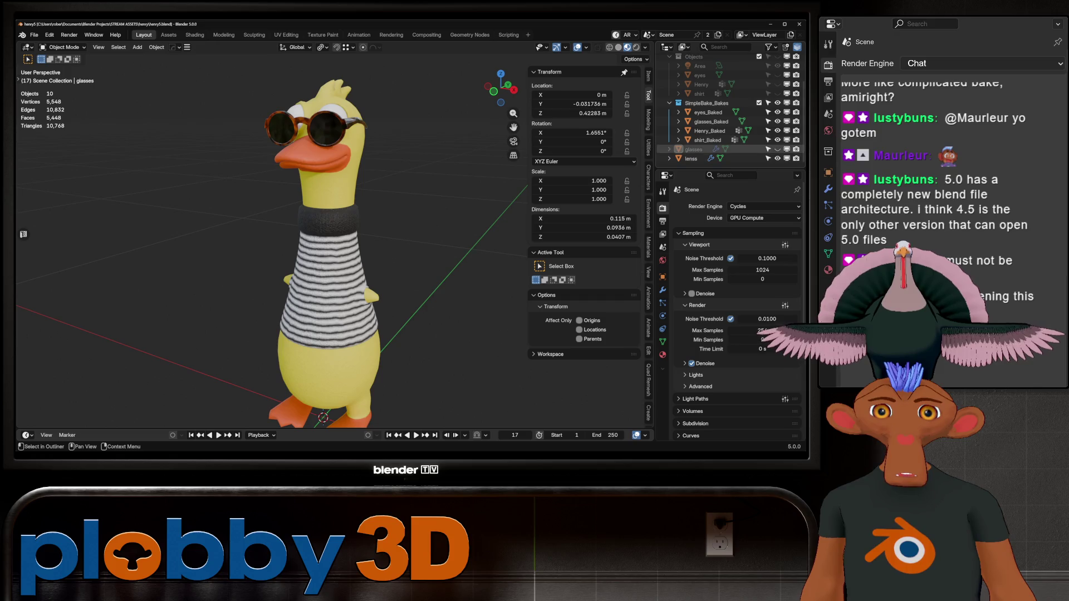
- Move glasses into the Objects collection, rename lenss to lens, and place it in SimpleBake_Bakes
drag(695, 149, 696, 56)
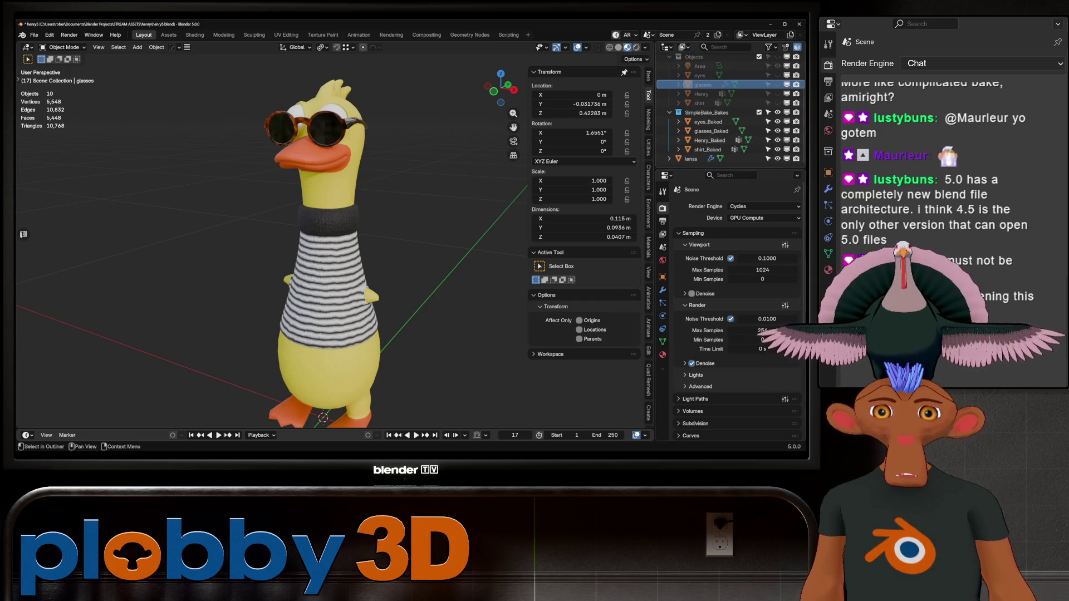
click(693, 159)
double_click(691, 159)
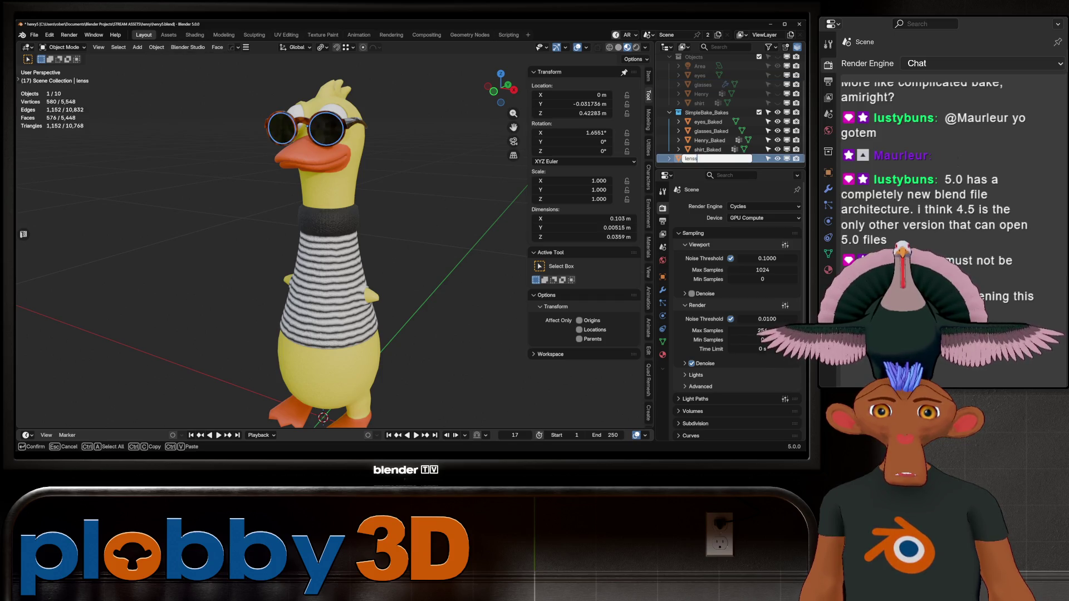
key(BackSpace)
key(Return)
drag(691, 114, 695, 105)
- Inspect the baked duck from side and front, then select all objects for applying transforms
key(period)
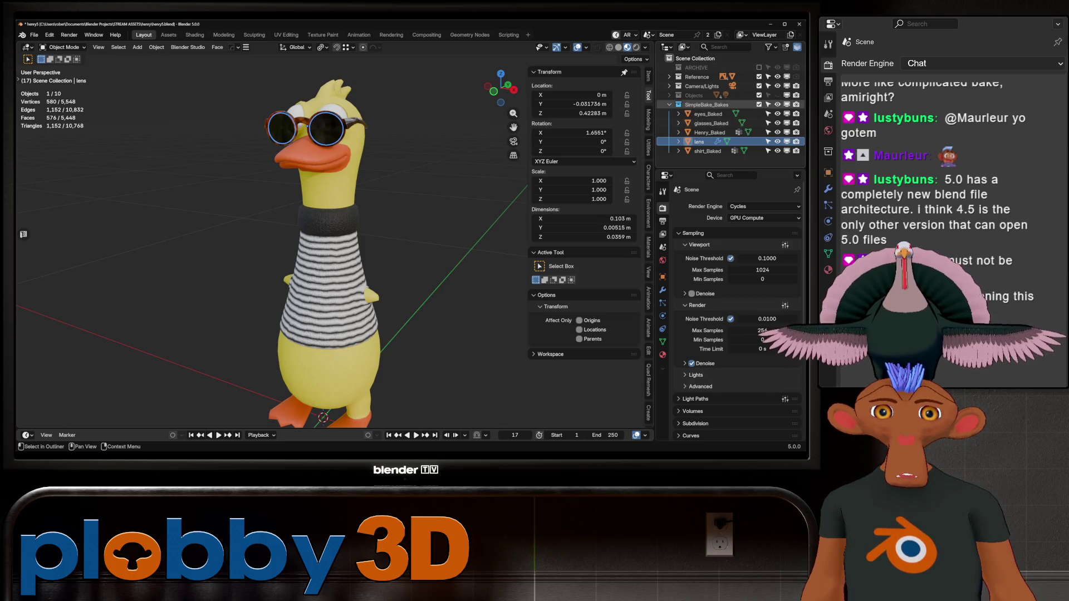
click(708, 114)
mouse_move(390, 250)
middle_down()
mouse_move(512, 253)
mouse_move(495, 253)
middle_up()
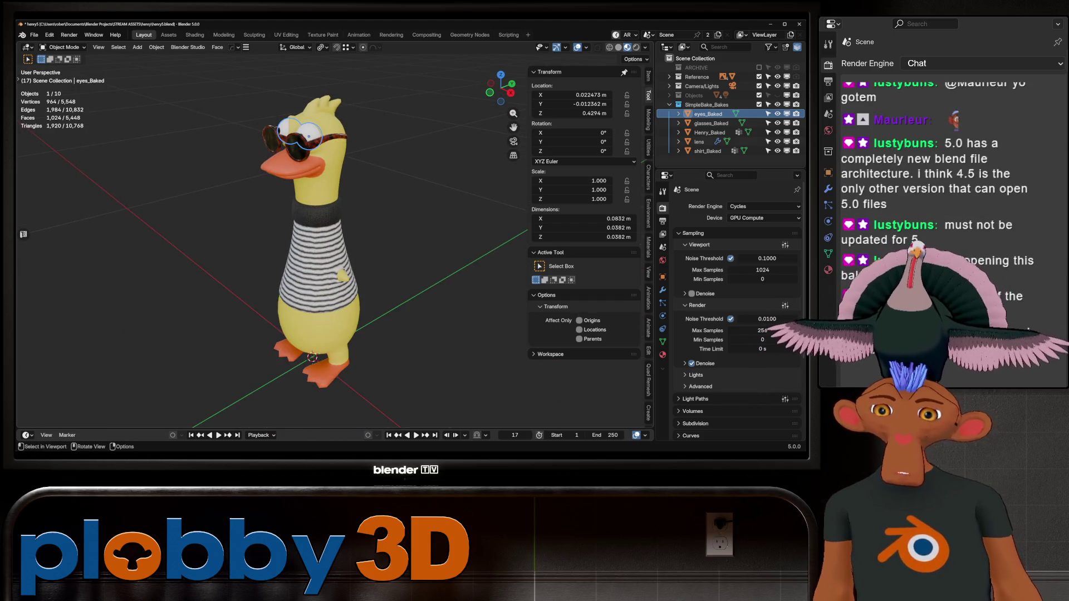
mouse_move(495, 254)
middle_down()
mouse_move(474, 254)
mouse_move(584, 218)
middle_up()
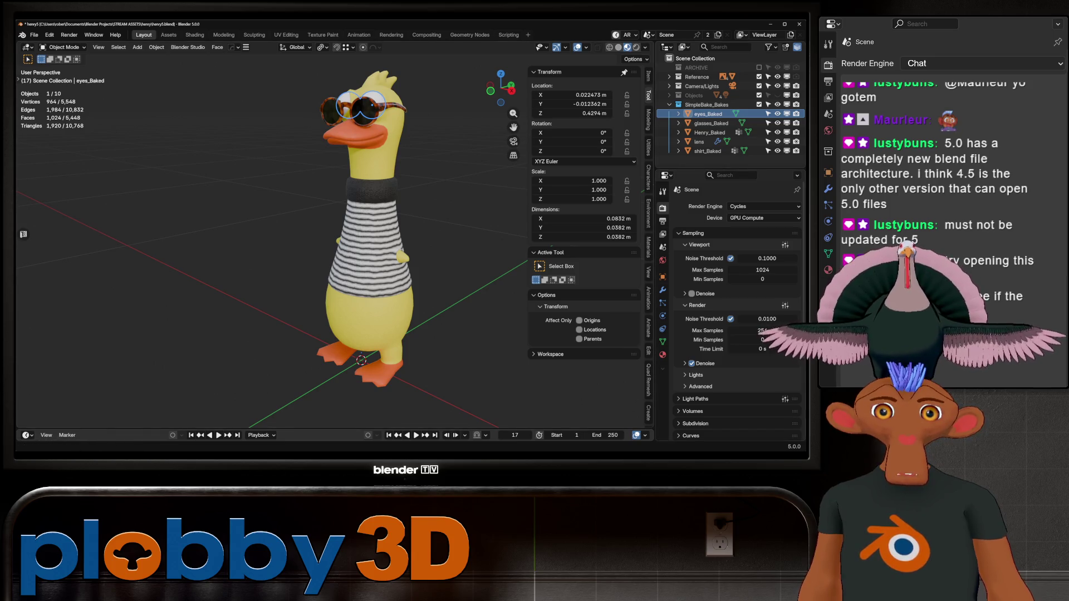
mouse_move(334, 250)
middle_down()
mouse_move(189, 258)
mouse_move(351, 258)
middle_up()
key(alt+a)
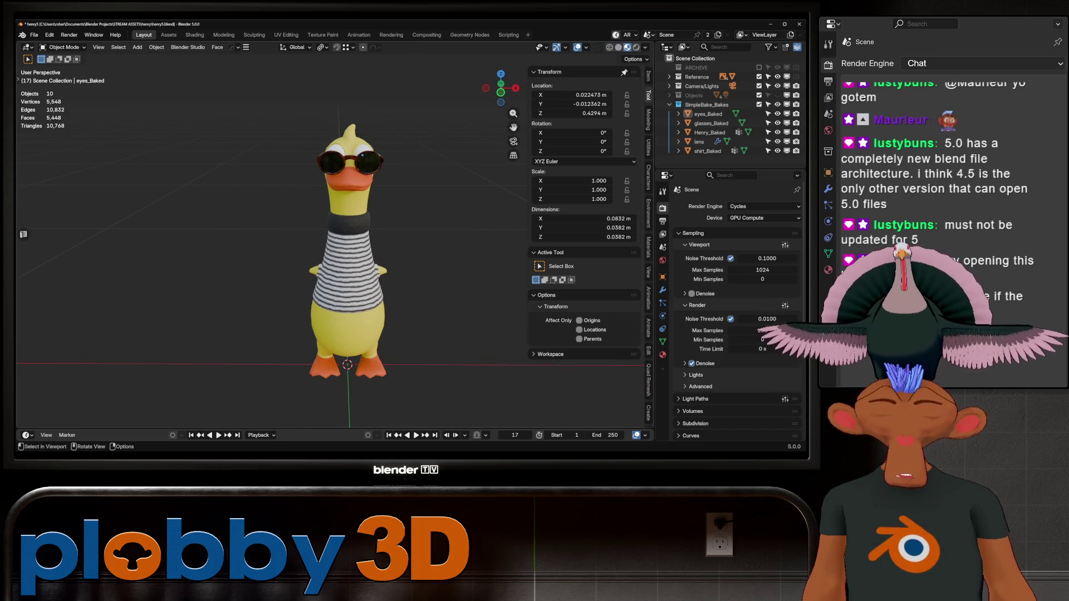
key(a)
key(ctrl+a)
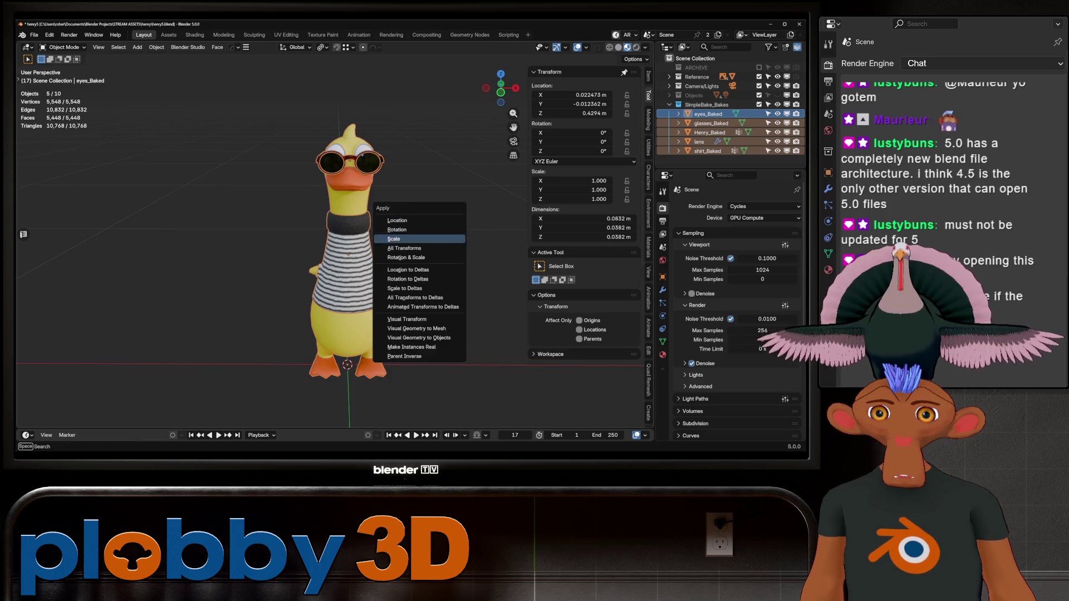
- Apply the transforms to every object and view the duck in front orthographic
click(406, 257)
middle_drag(406, 257, 390, 239)
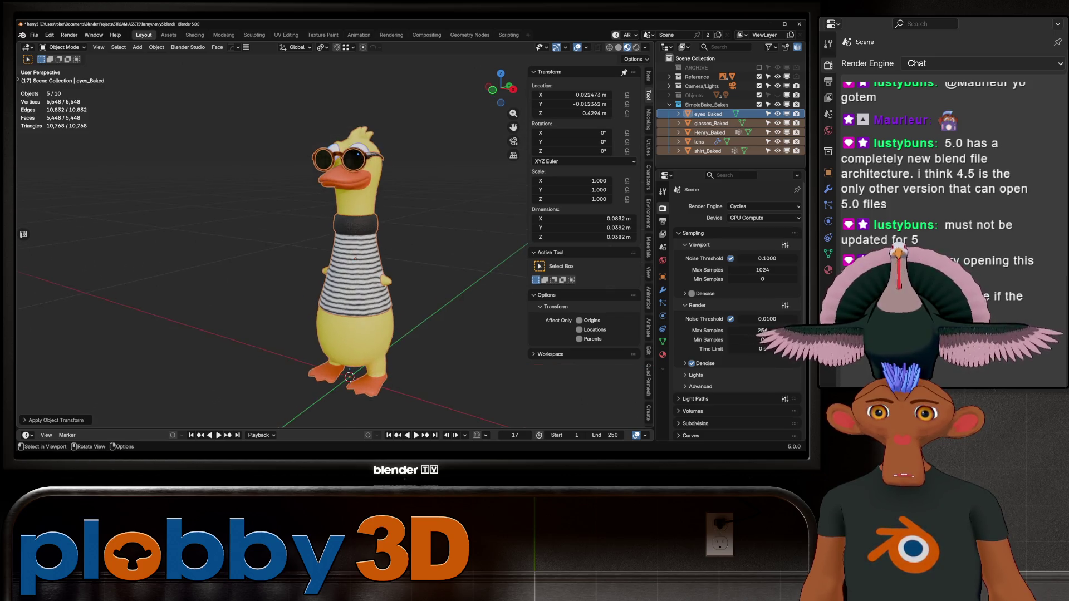
key(KP_1)
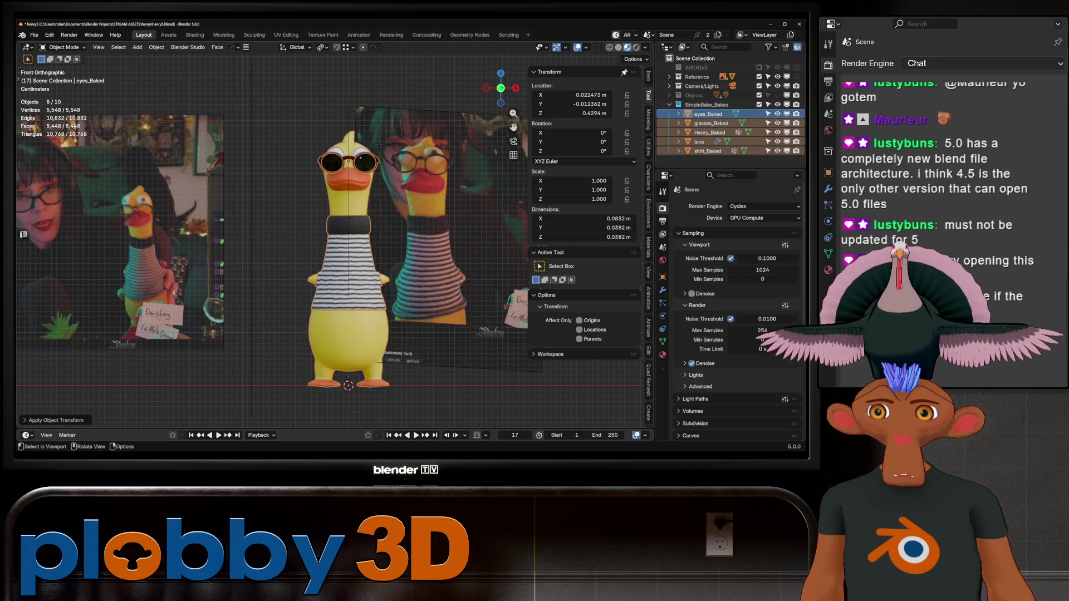
scroll(328, 240, up, 5)
scroll(328, 239, down, 5)
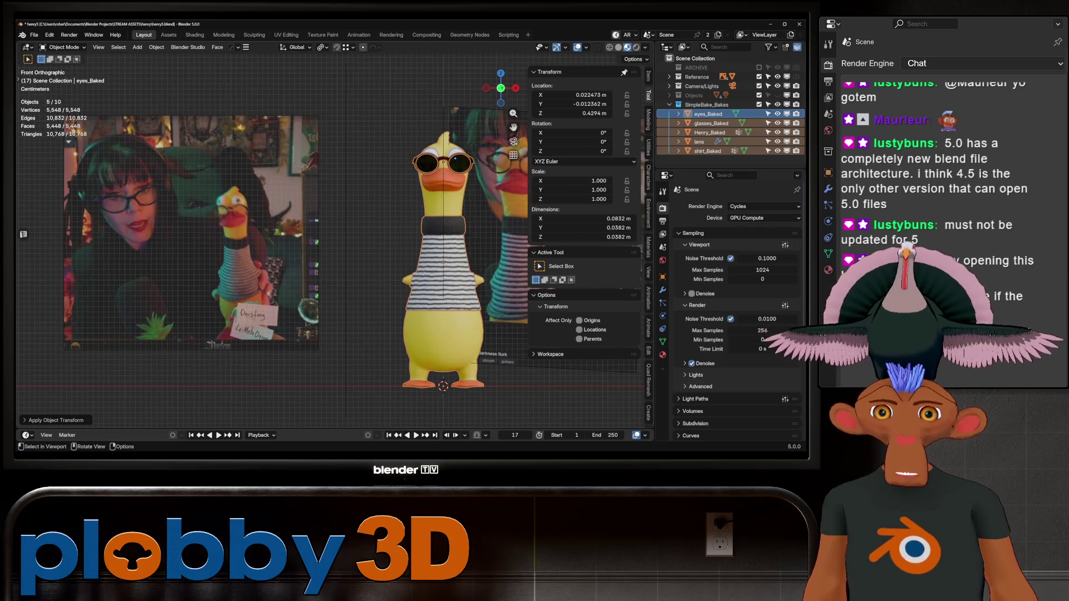
shift+middle_drag(390, 239, 254, 269)
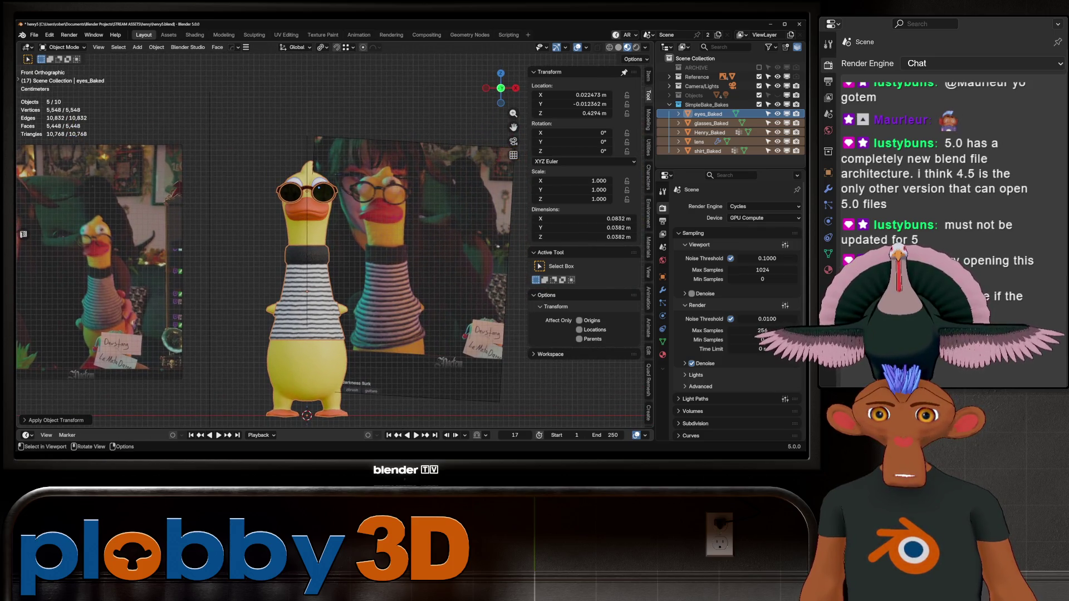
scroll(306, 223, up, 3)
scroll(306, 223, down, 4)
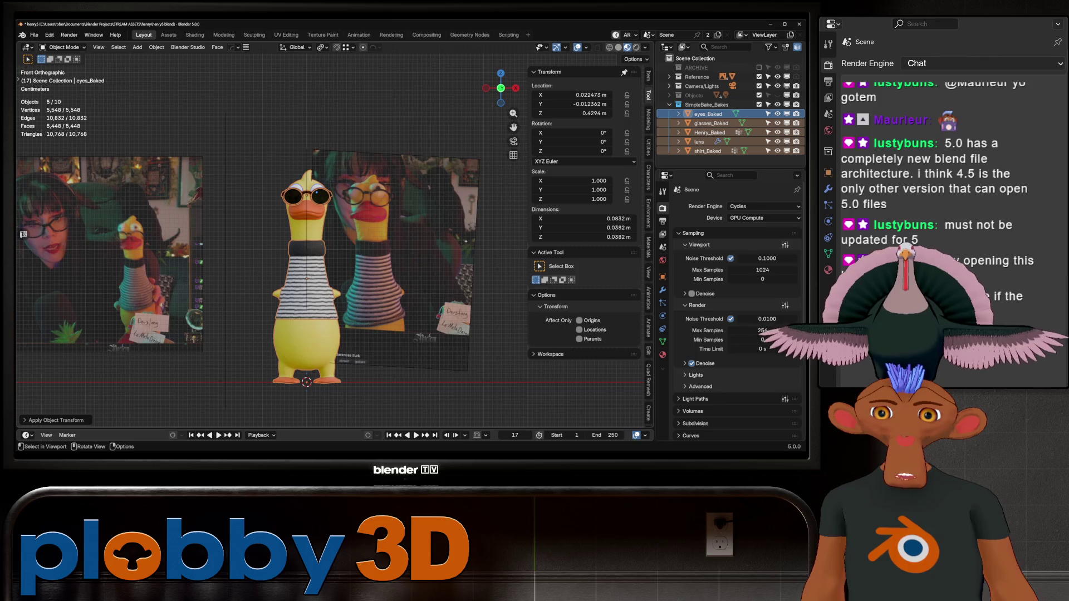
scroll(317, 286, up, 2)
scroll(327, 212, down, 3)
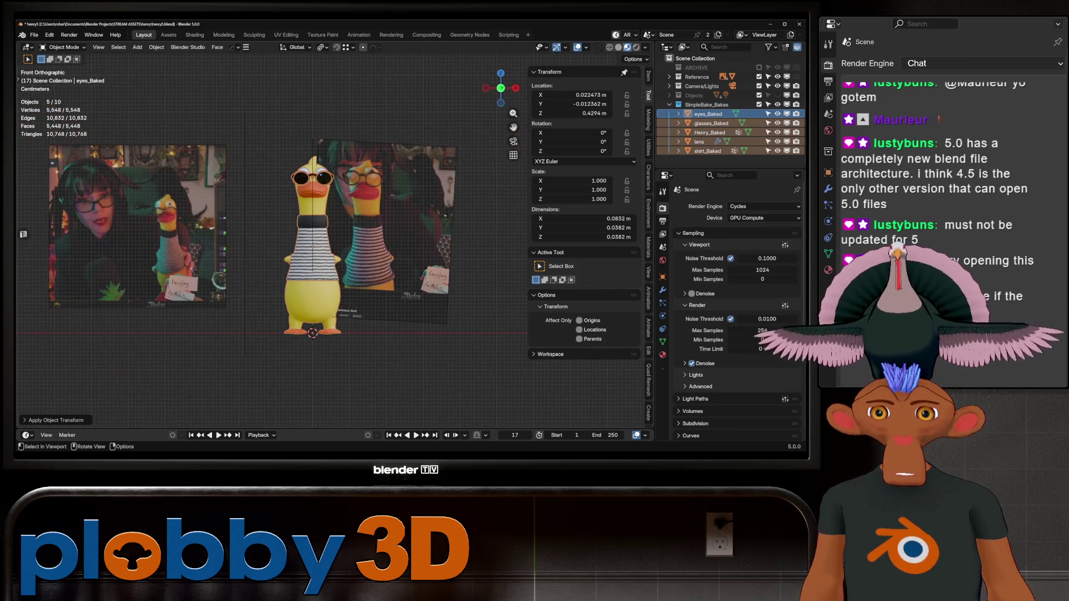
scroll(306, 183, up, 1)
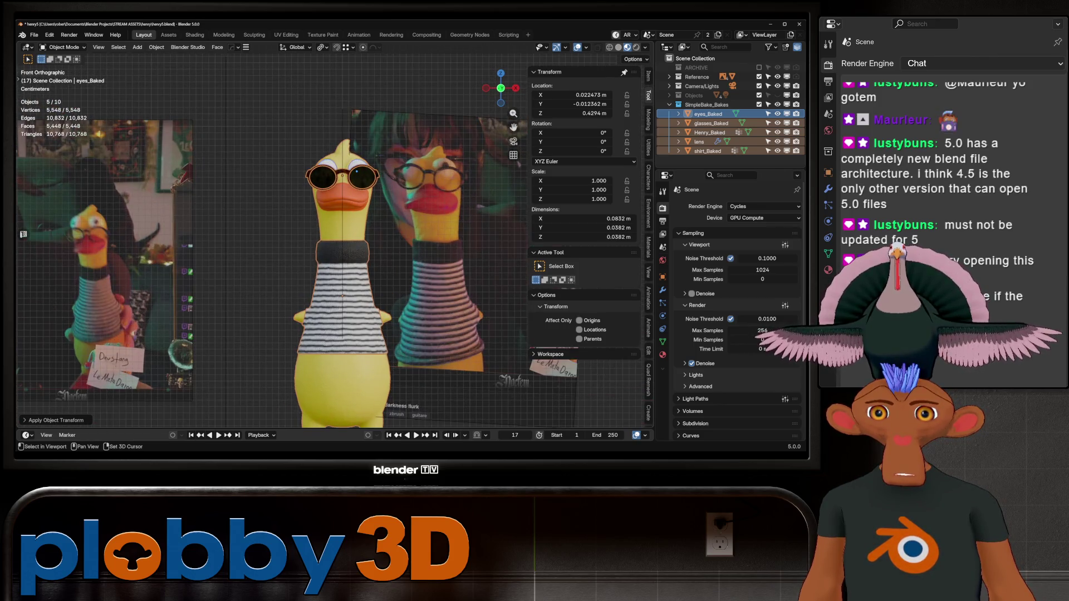
scroll(306, 184, up, 2)
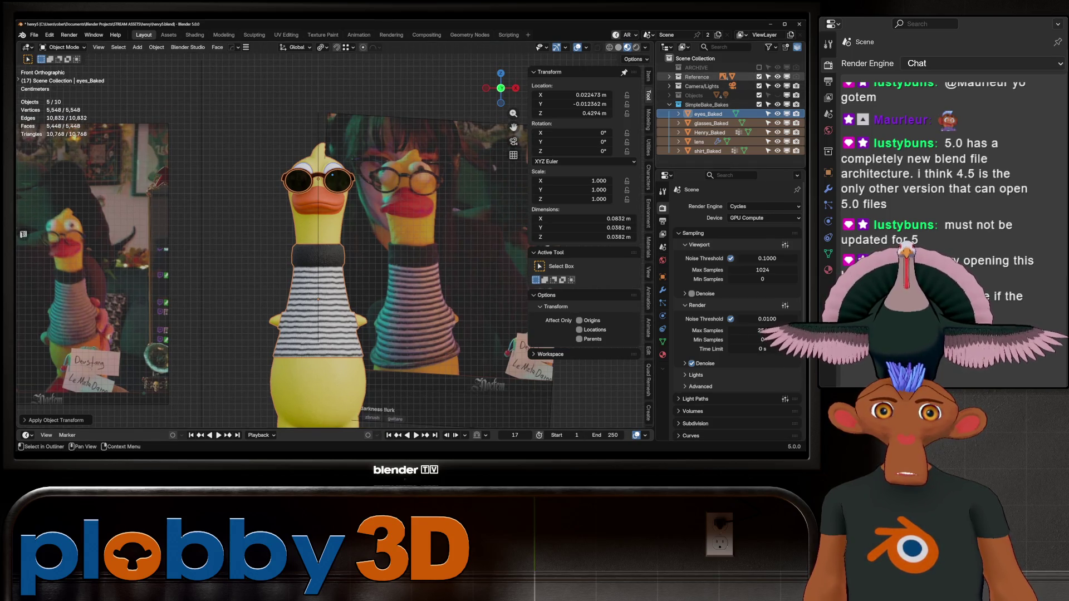
- Hide the Reference collection so the reference legs and images disappear, leaving only the duck
click(777, 77)
scroll(423, 310, down, 2)
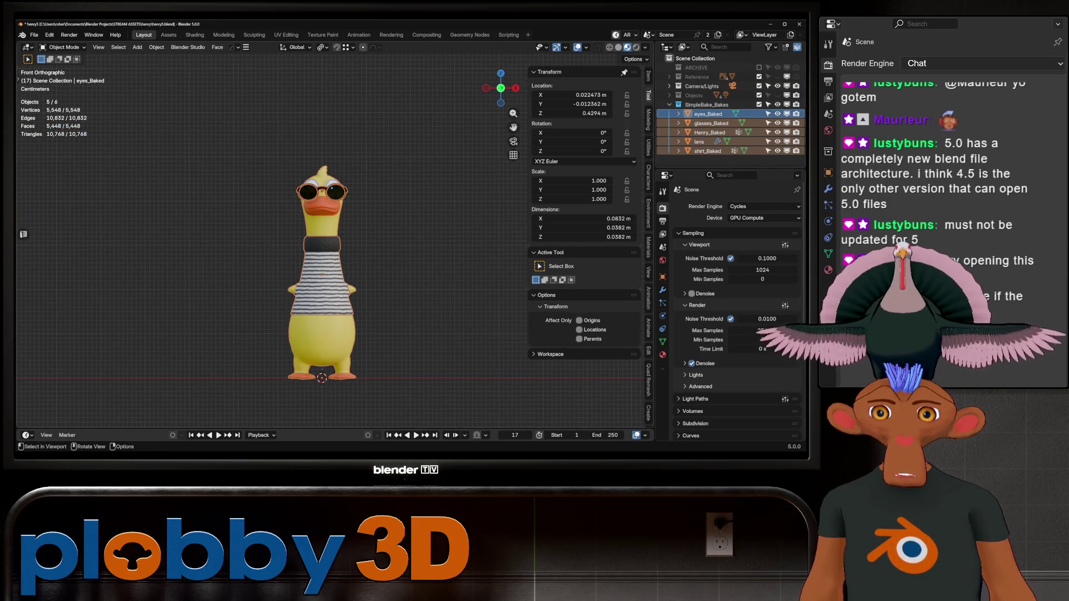
key(shift+a)
mouse_move(423, 331)
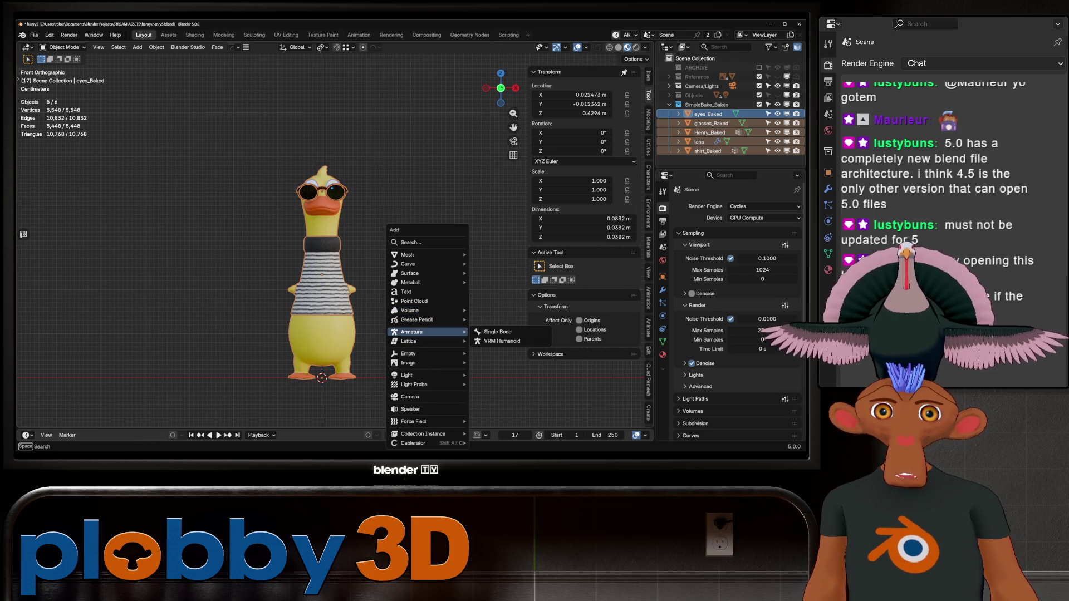
click(777, 77)
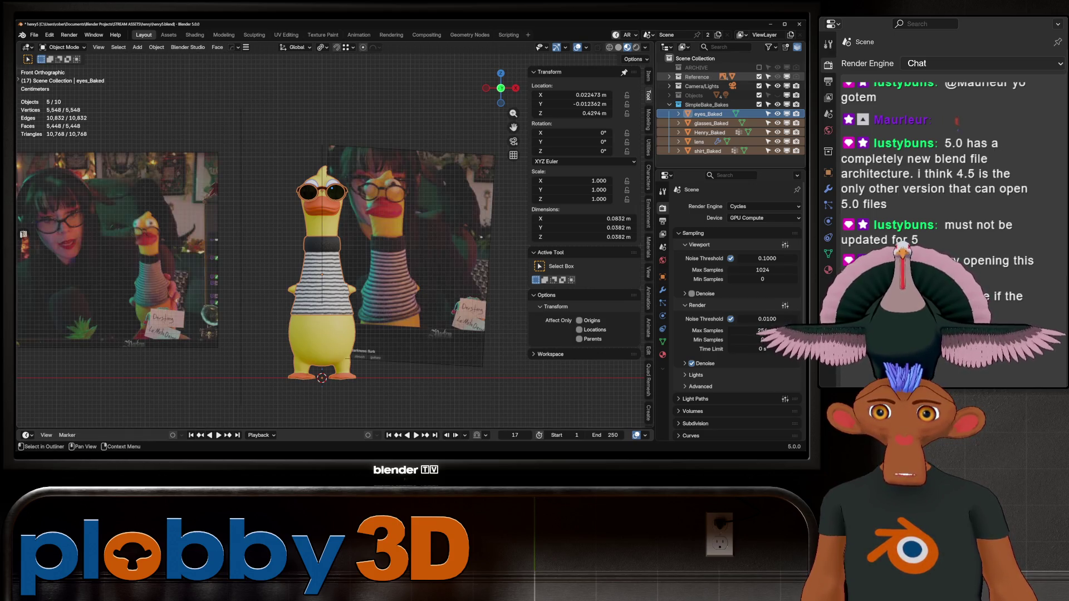
click(777, 77)
click(777, 76)
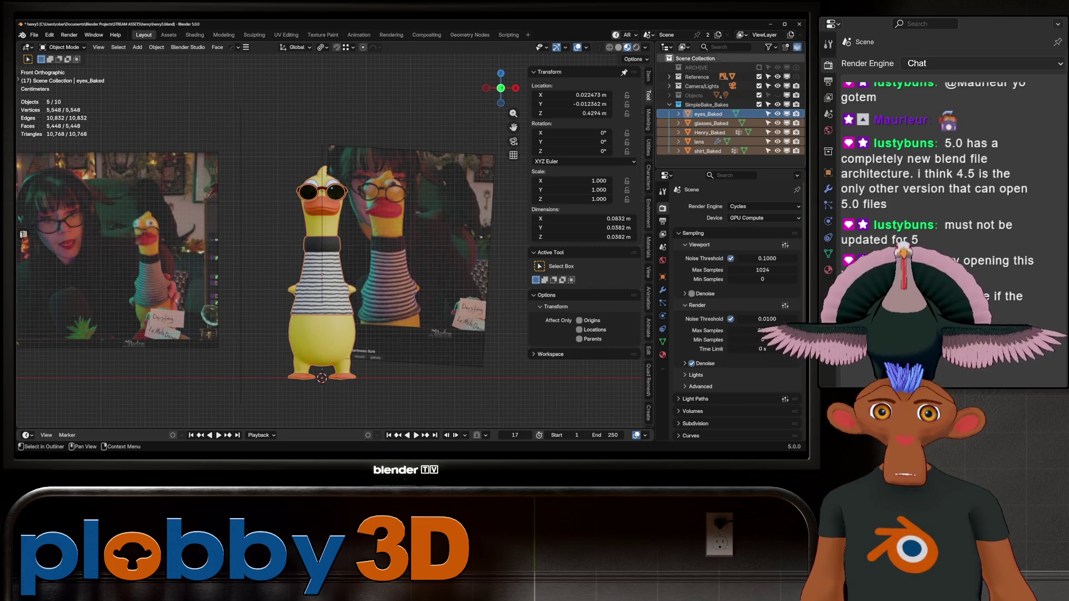
click(669, 77)
click(777, 114)
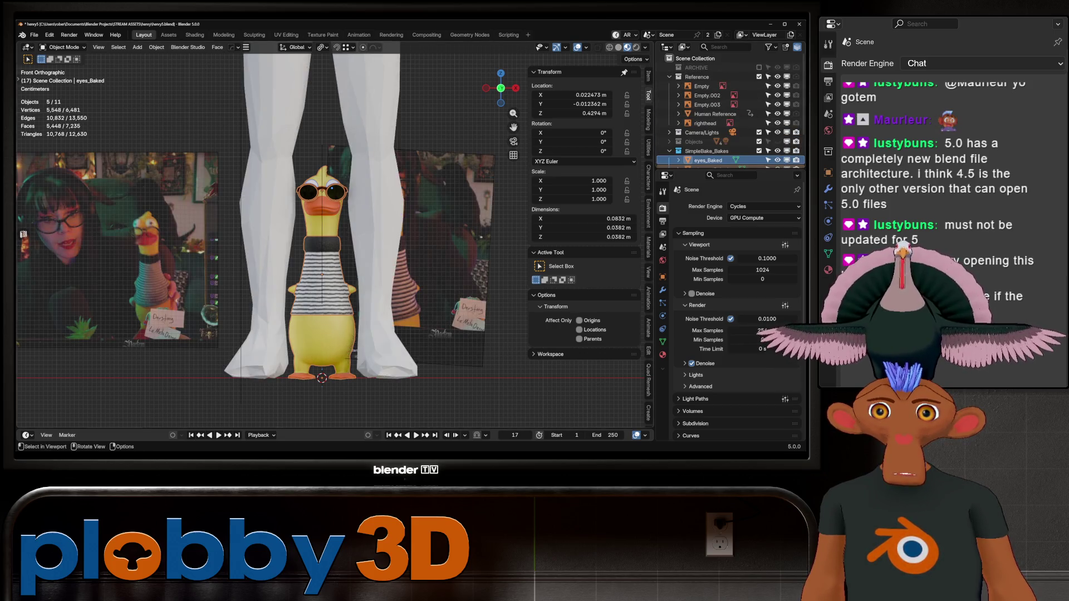
scroll(385, 223, down, 8)
scroll(378, 210, up, 8)
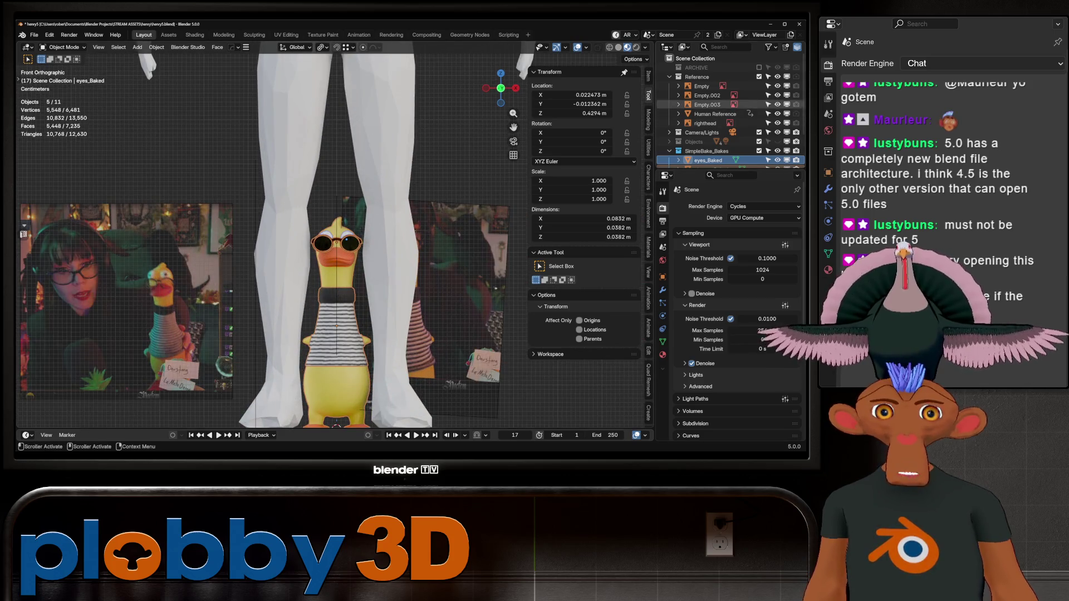
click(777, 77)
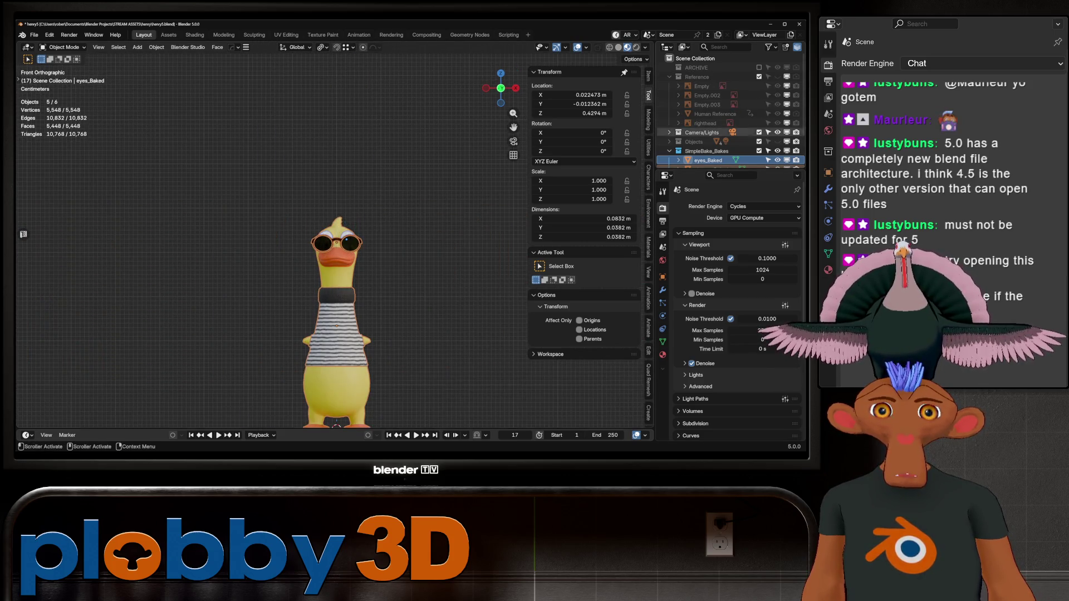
scroll(356, 223, down, 5)
- Add a single-bone armature at the world origin
key(shift+a)
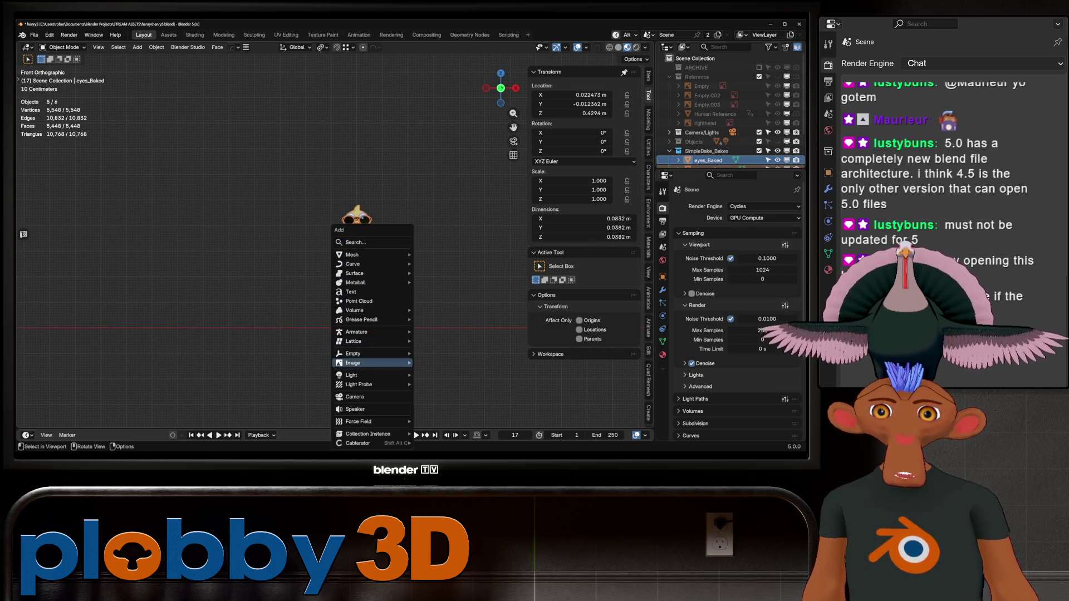
mouse_move(356, 332)
click(442, 332)
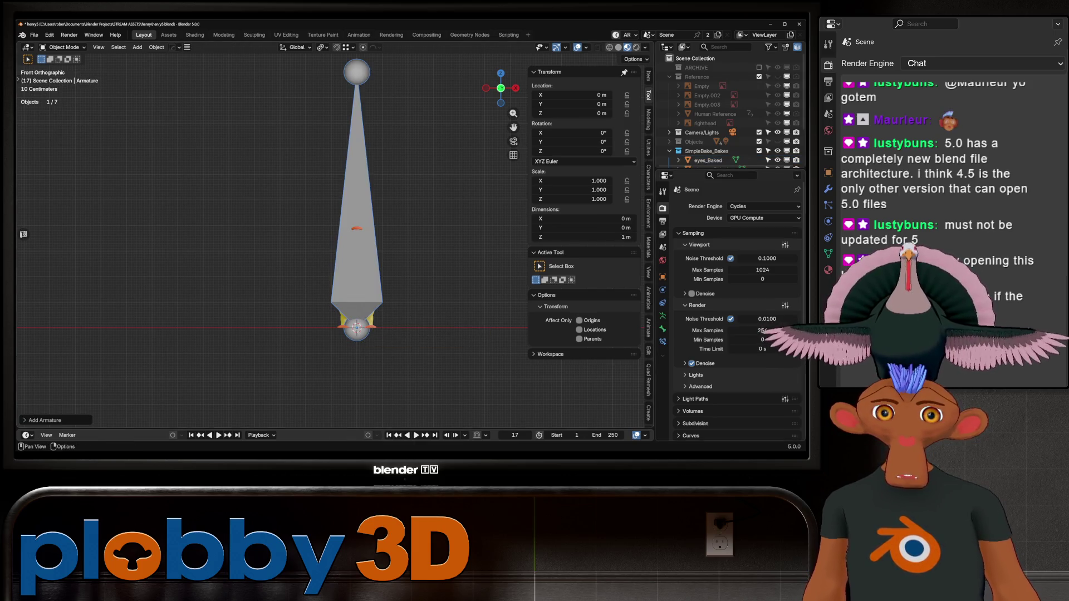
- Set the pivot to Active Element and give the armature Wire display with In Front enabled
click(320, 47)
click(351, 110)
click(662, 277)
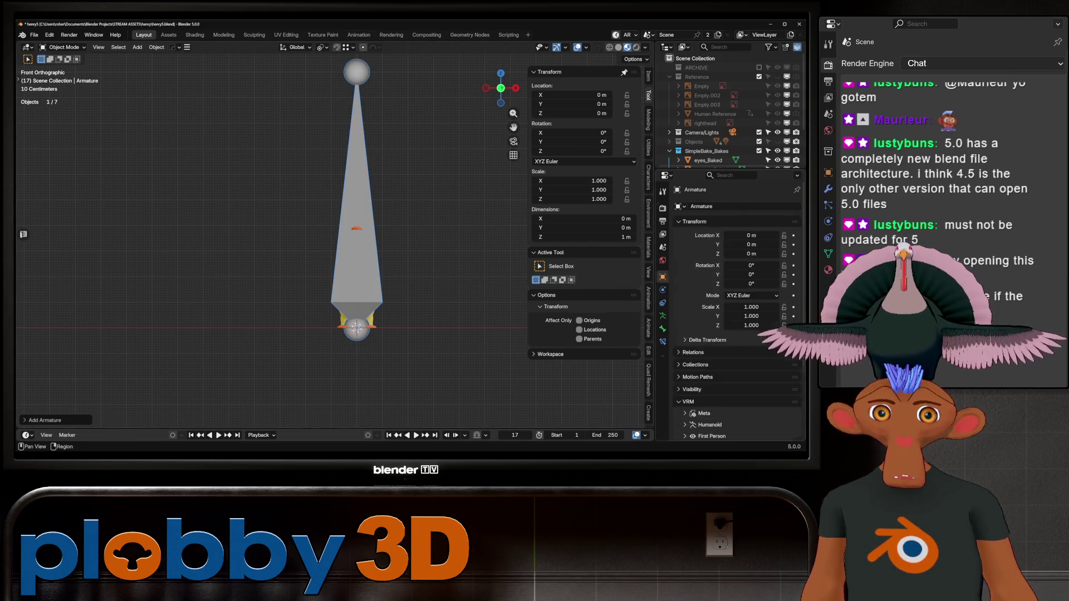
click(694, 217)
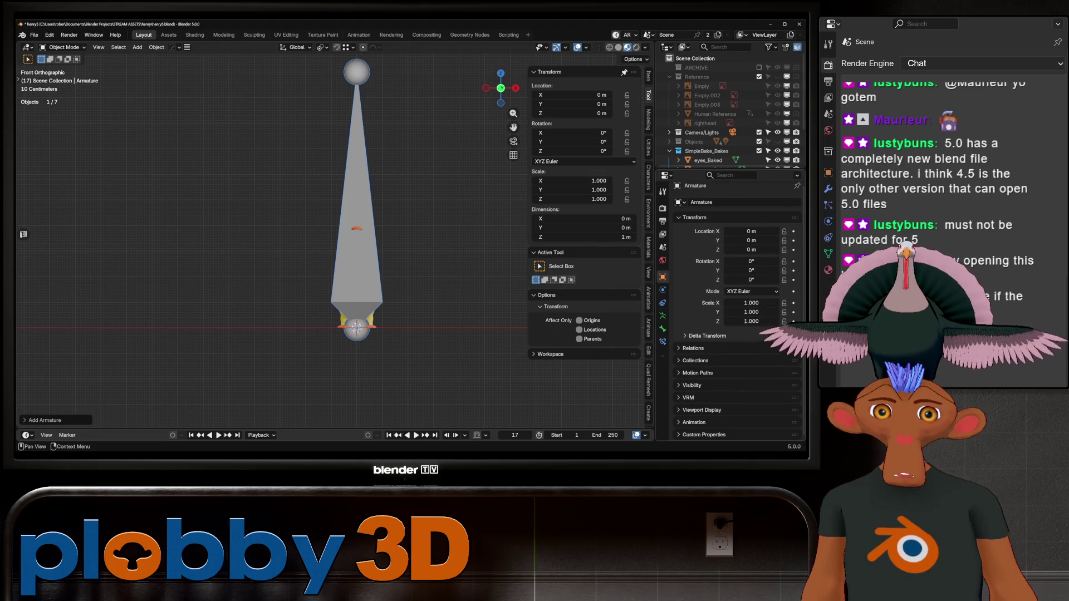
click(701, 409)
scroll(735, 401, down, 3)
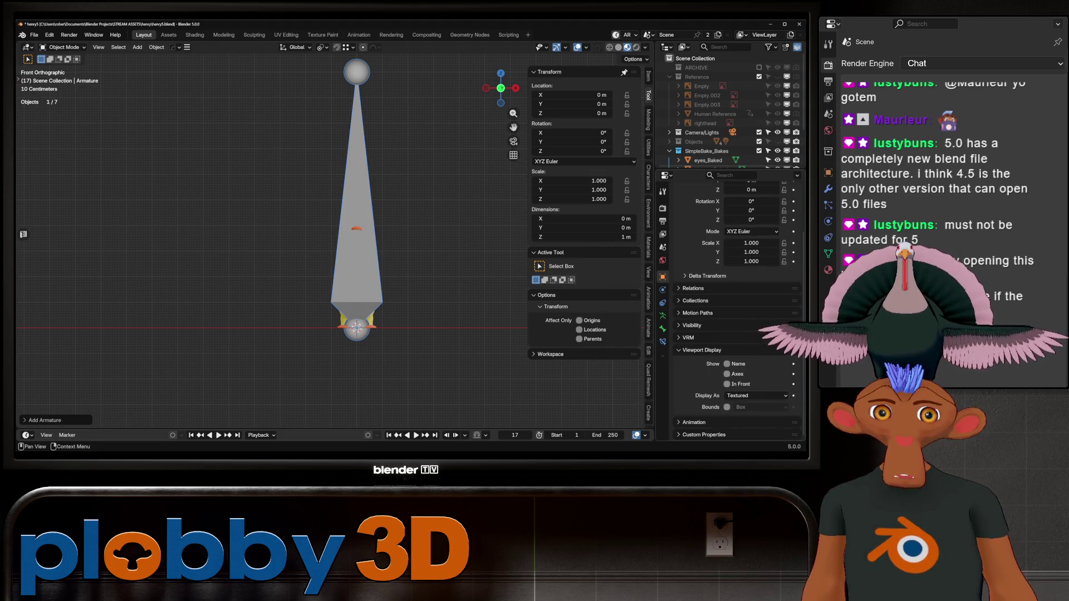
click(757, 395)
click(746, 412)
click(726, 384)
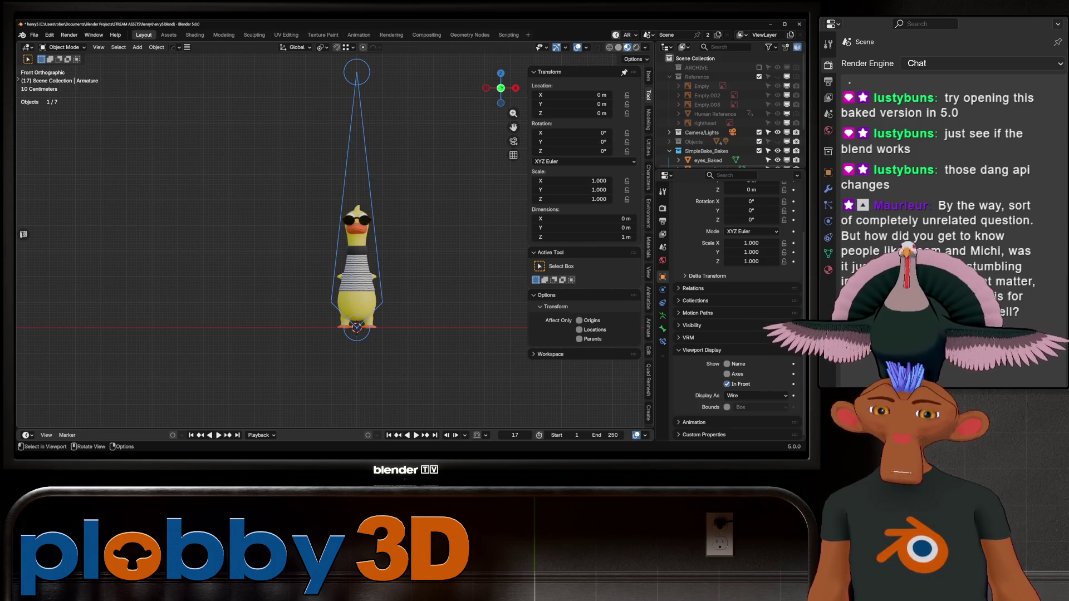
- In Edit Mode, scale the bone down to sit at the duck's feet, viewed from the front
key(Tab)
key(s)
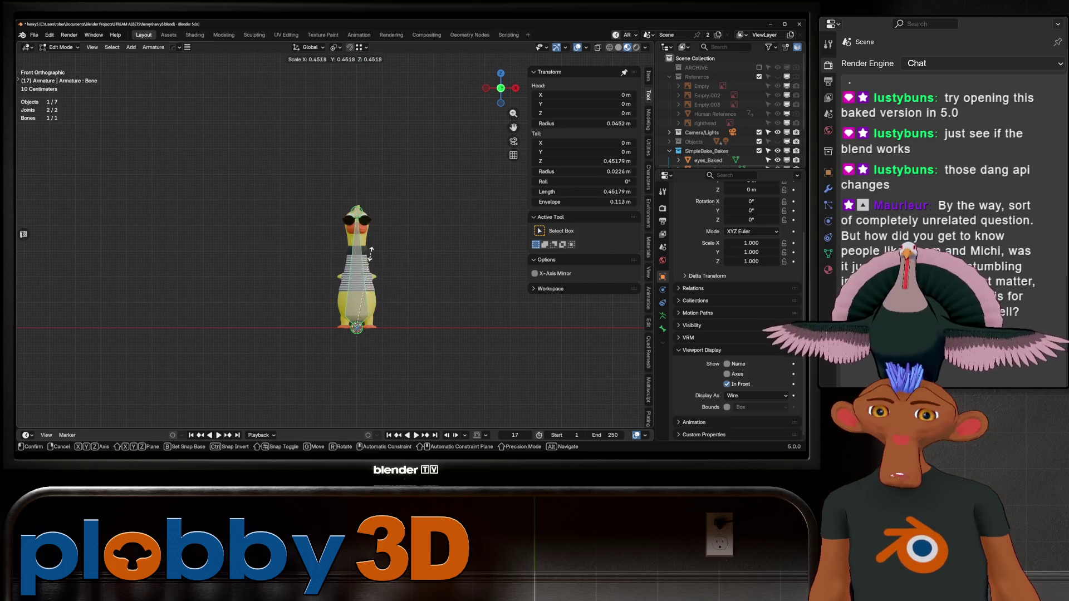
click(360, 313)
key(KP_Decimal)
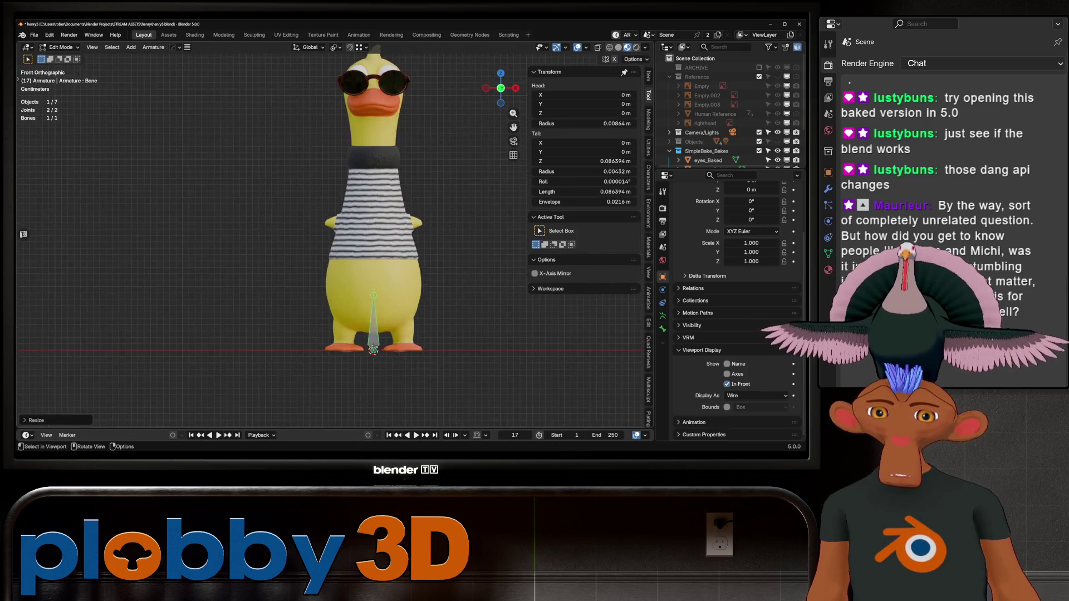
middle_drag(345, 311, 330, 294)
key(s)
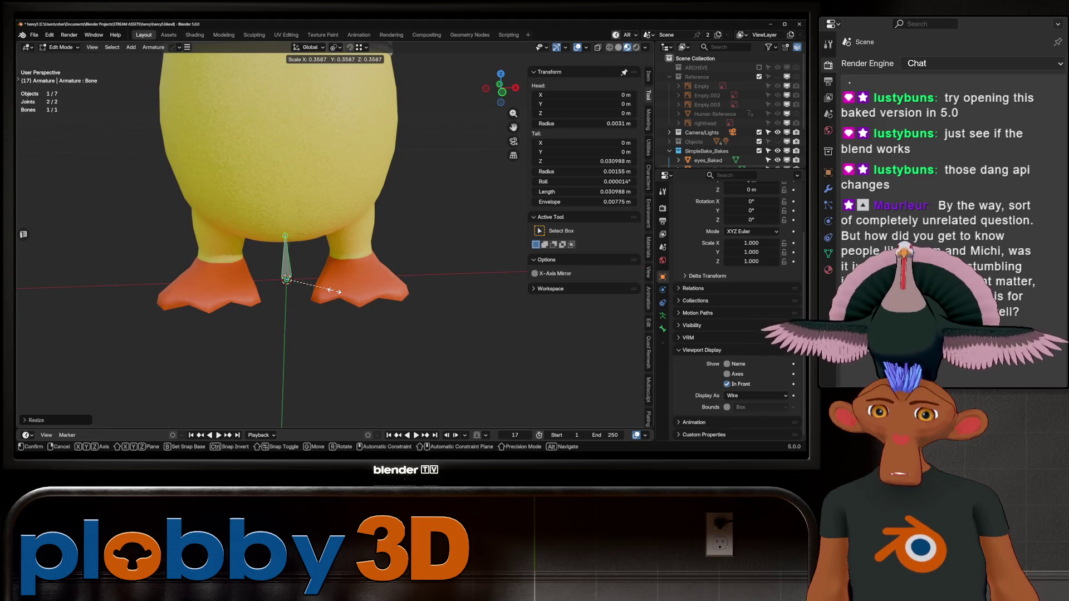
click(331, 295)
scroll(331, 295, down, 5)
mouse_move(331, 295)
middle_down()
mouse_move(318, 293)
mouse_move(334, 294)
middle_up()
scroll(319, 292, up, 5)
scroll(334, 294, down, 2)
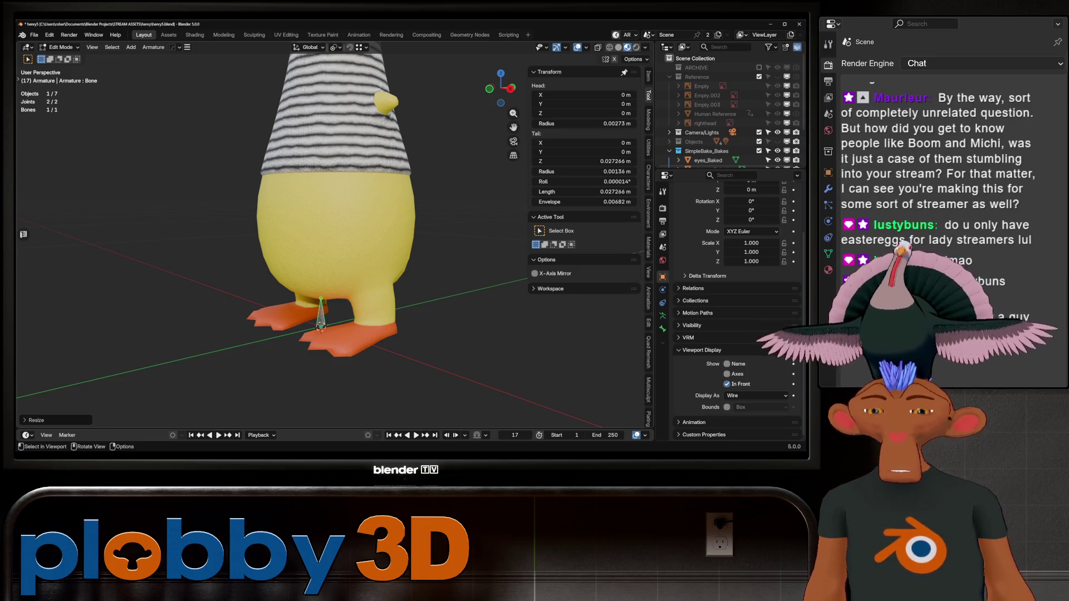
key(KP_1)
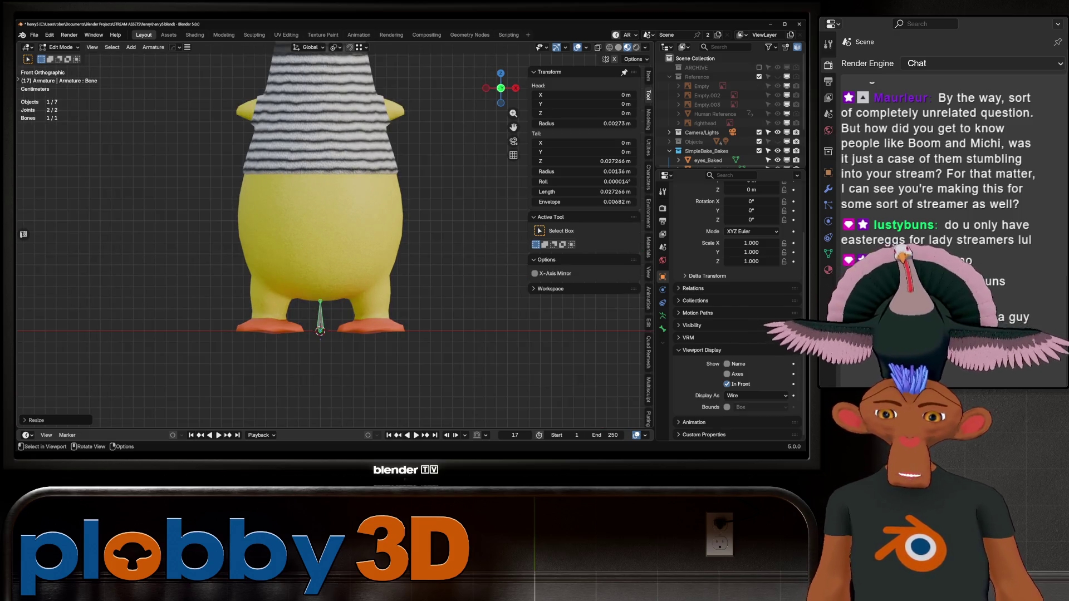
scroll(322, 291, up, 4)
scroll(324, 295, down, 3)
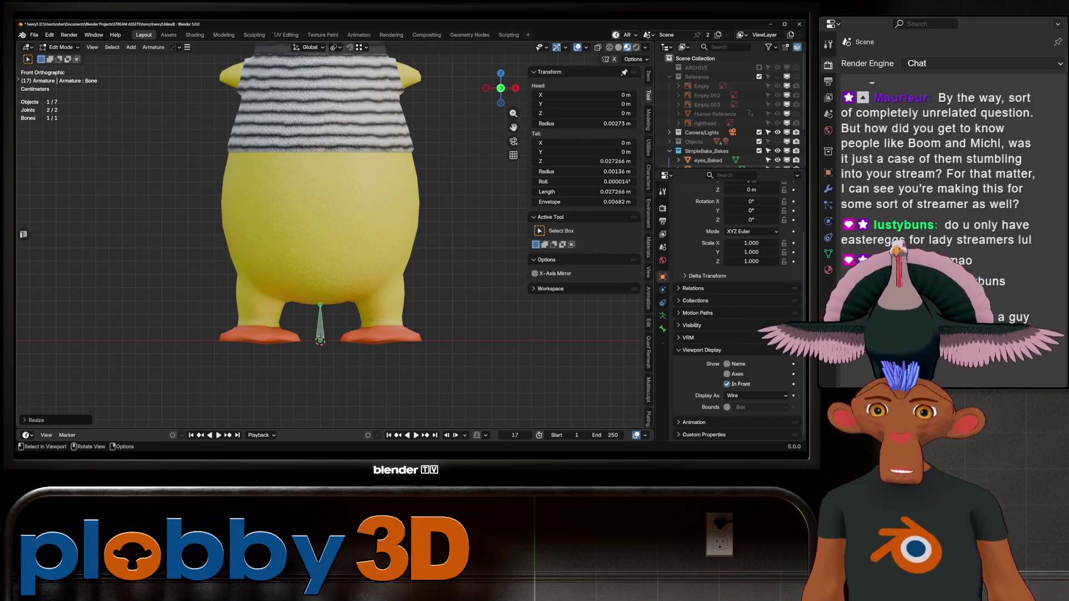
scroll(735, 312, up, 4)
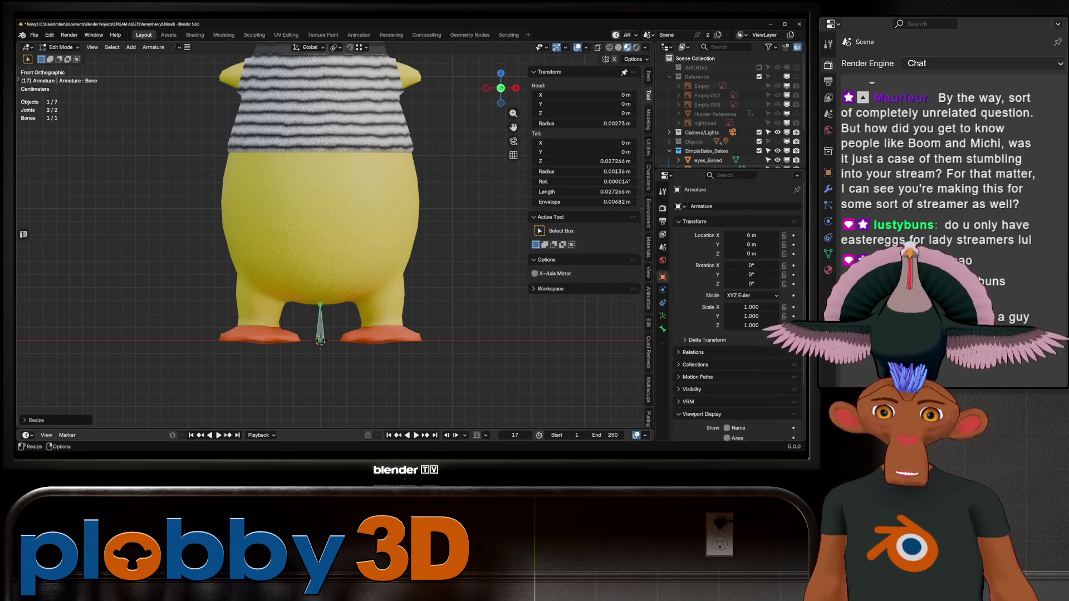
- Rename the bone 'root', halve its length, and extrude a new bone root.001 upward
click(662, 329)
click(741, 206)
text(root)
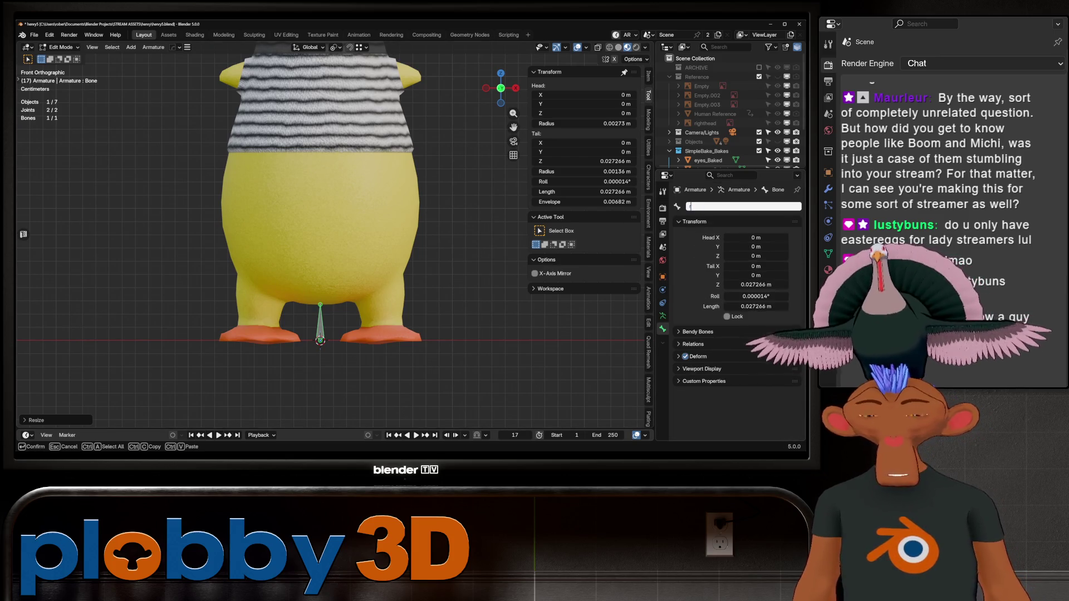
key(Return)
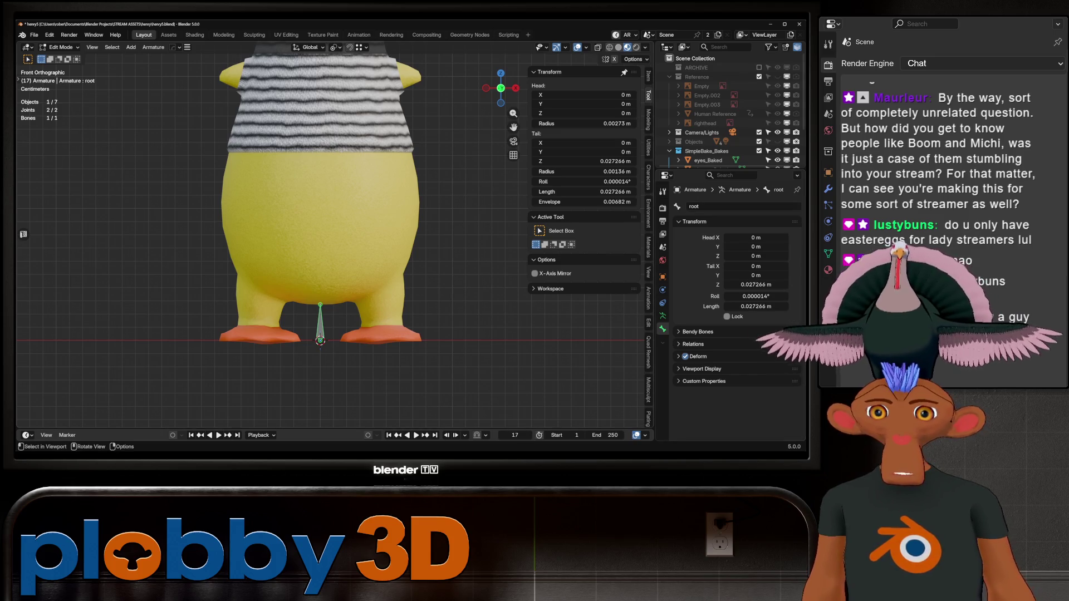
key(s)
click(359, 353)
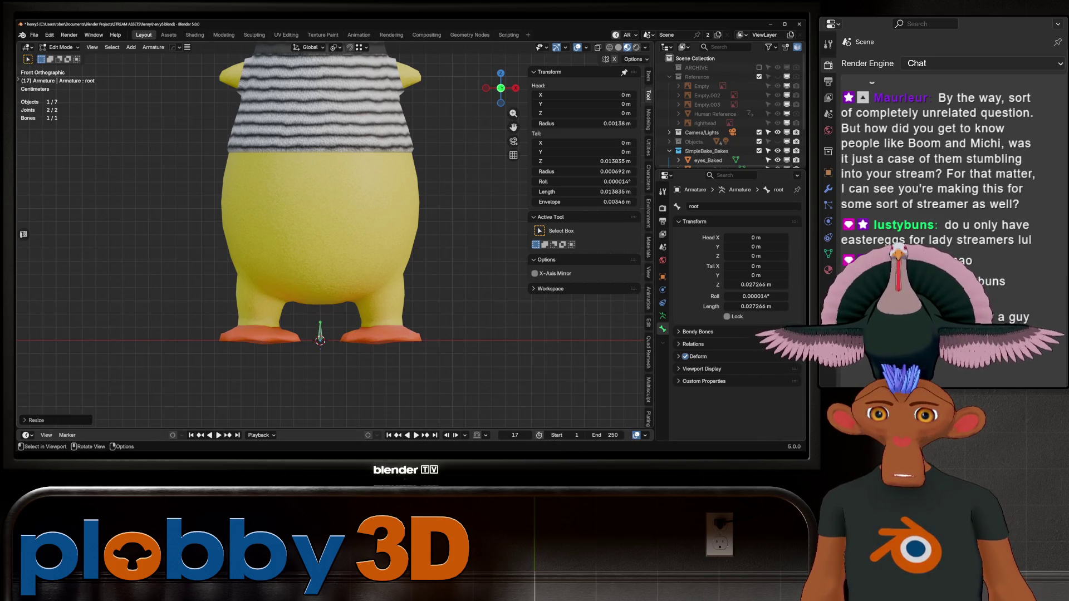
key(e)
click(320, 249)
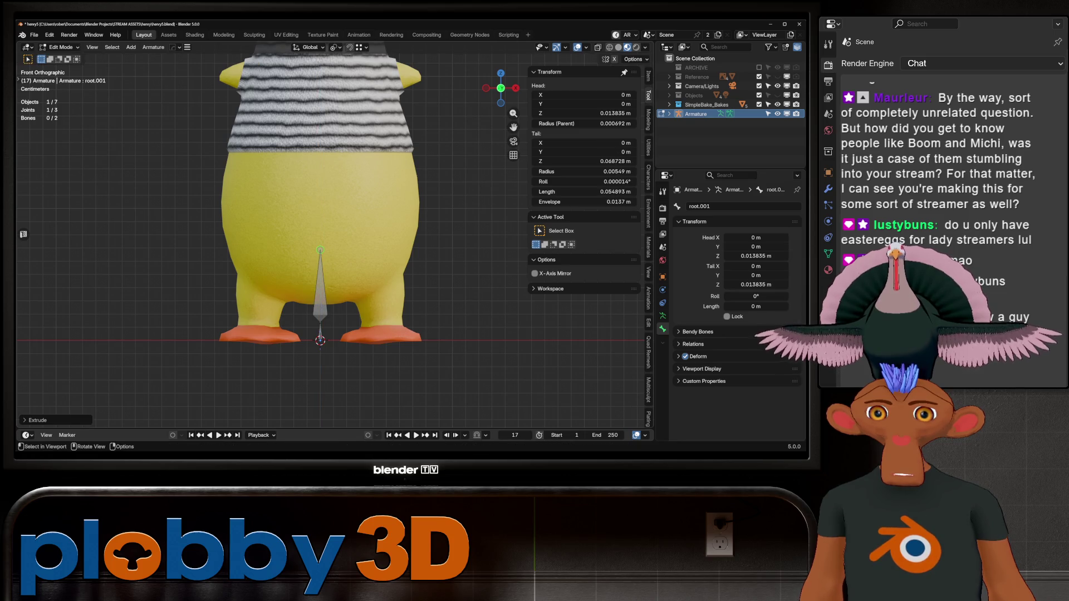
- Disconnect root.001 from root and raise it vertically into the duck's body
click(320, 284)
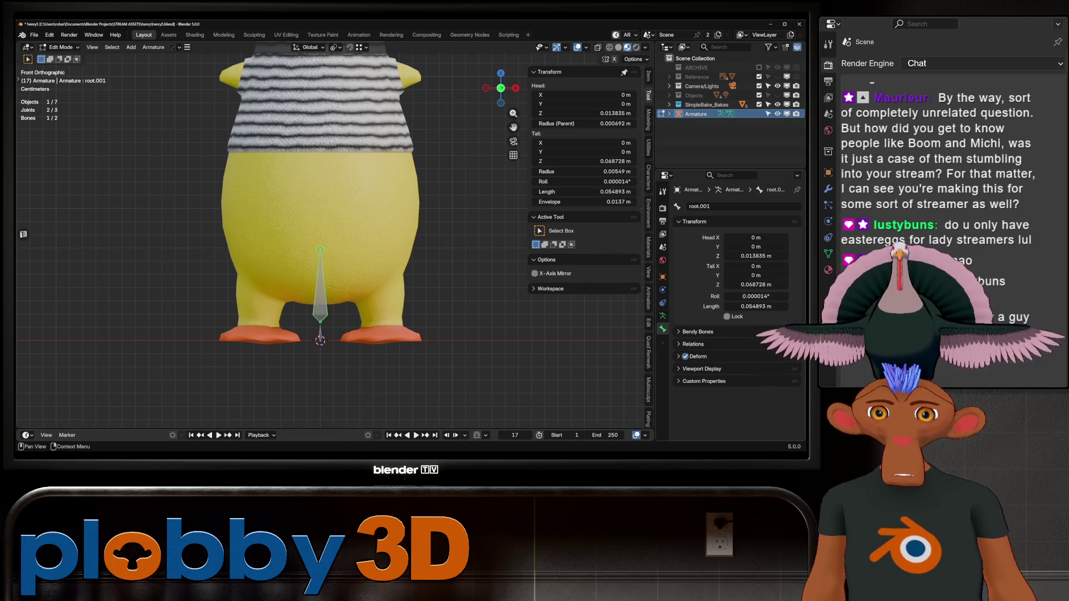
click(693, 344)
click(727, 368)
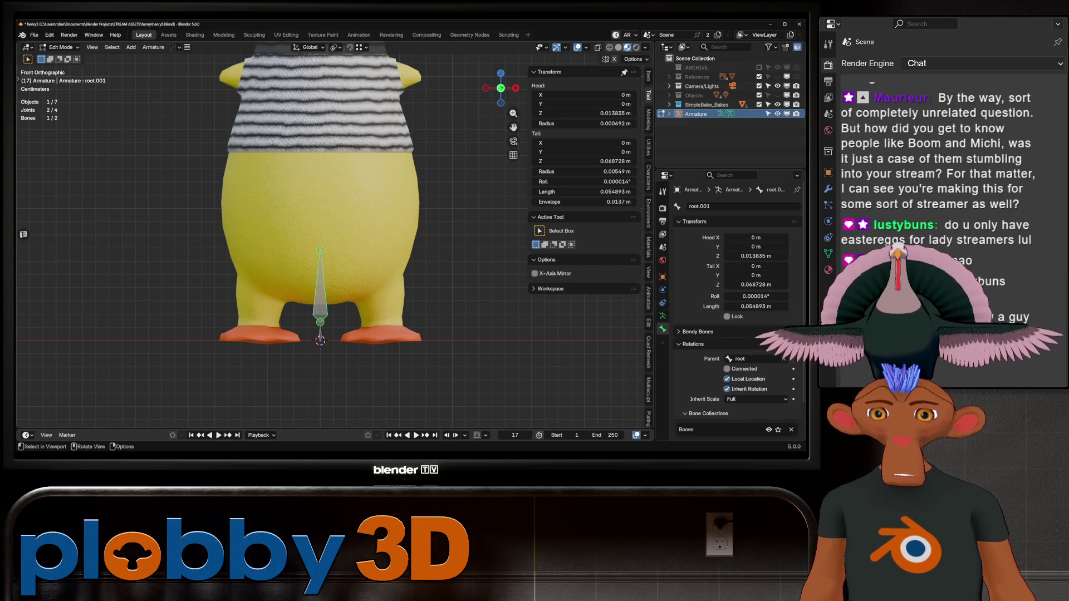
key(g)
key(z)
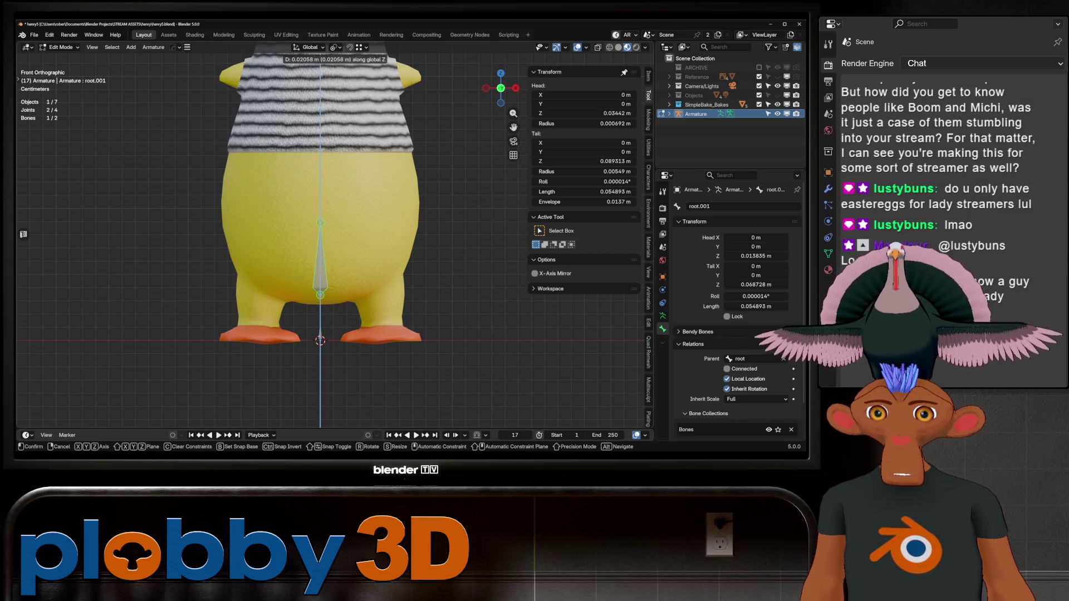
key(Return)
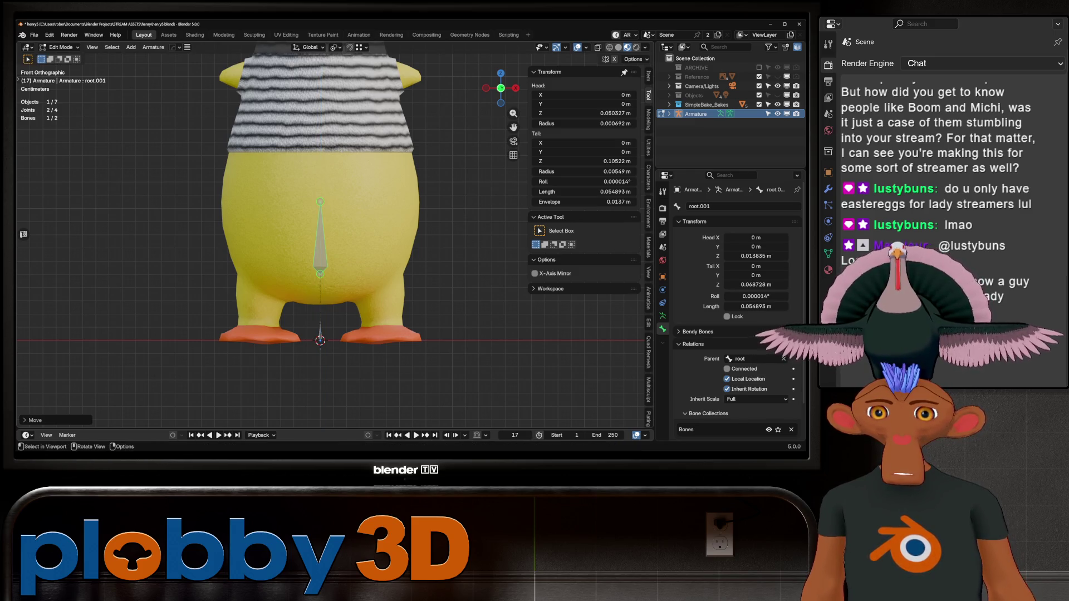
key(g)
key(z)
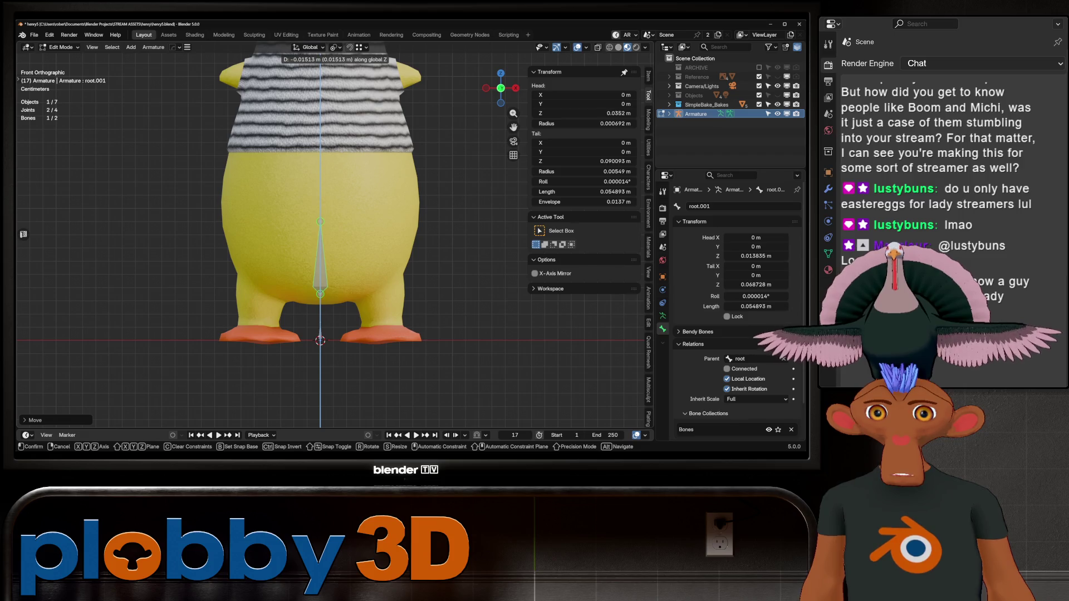
key(Return)
- Shorten root.001, adjust its height, and extrude root.002 sideways along X from its tip
key(s)
key(Return)
key(g)
key(z)
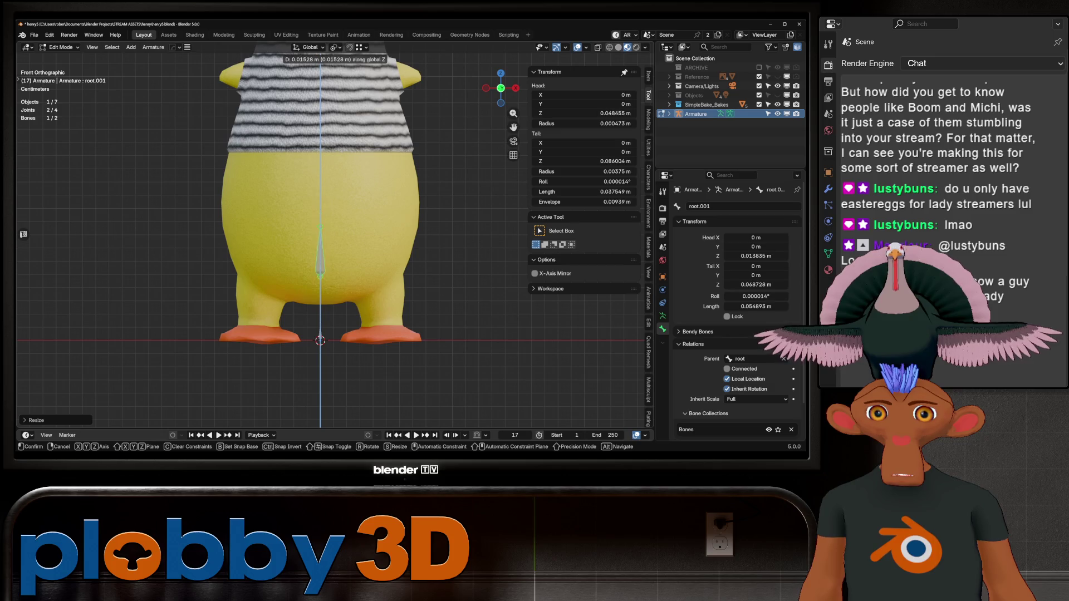
key(Return)
click(320, 212)
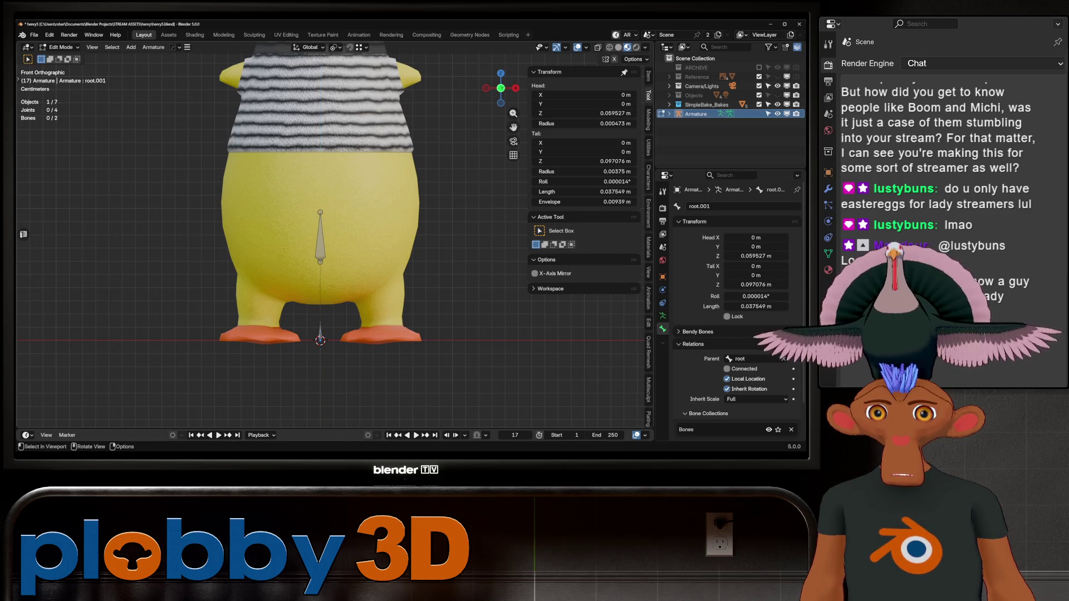
key(e)
key(x)
key(Return)
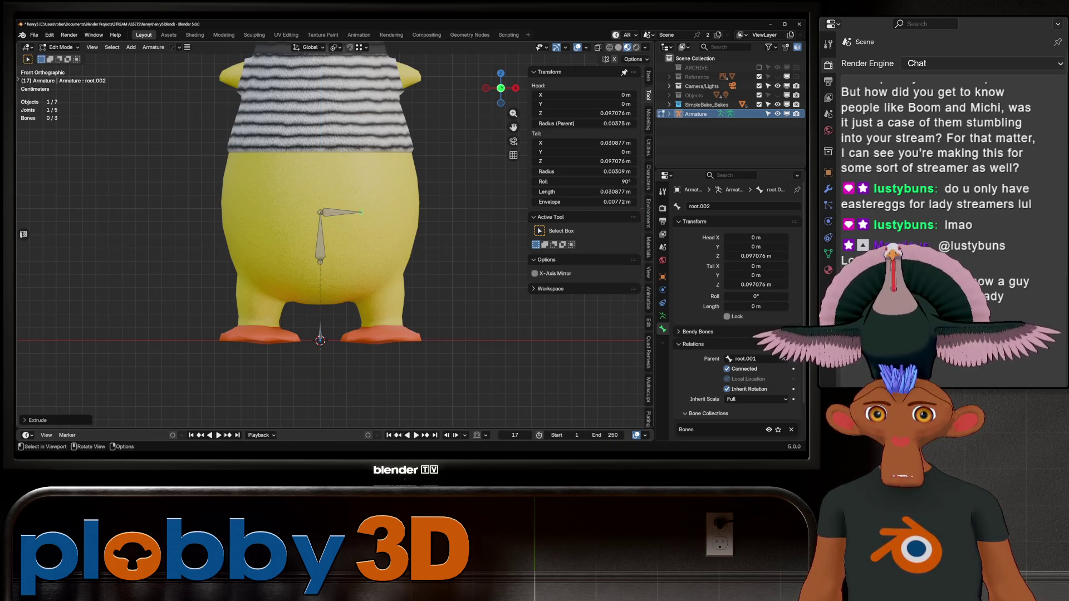
- Disconnect root.002, turn on its local location, and rename it leg_L
click(341, 212)
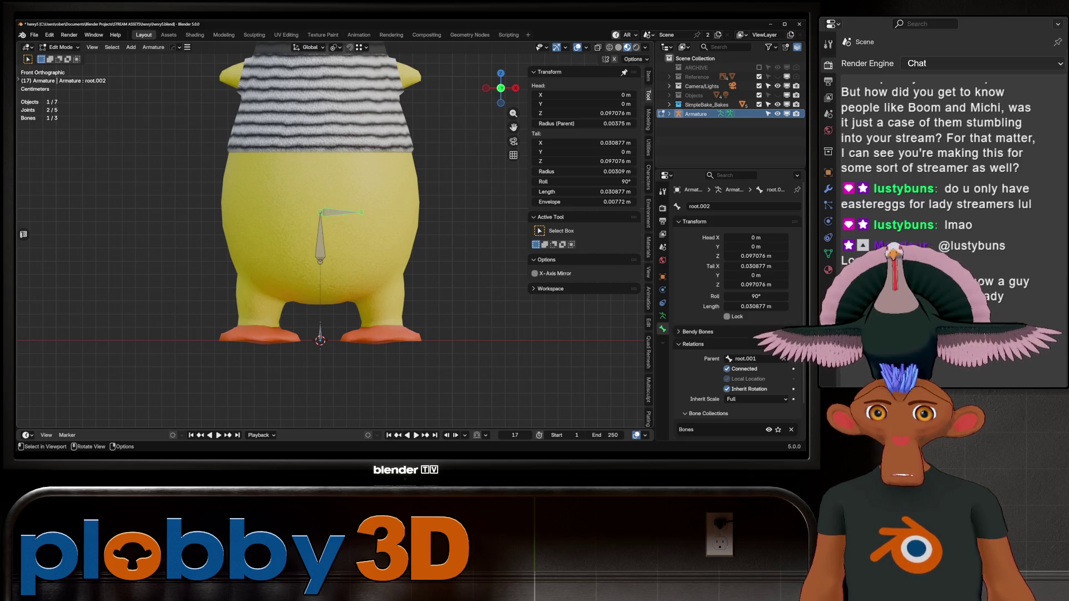
click(726, 368)
click(727, 378)
click(743, 206)
text(leg_L)
key(Return)
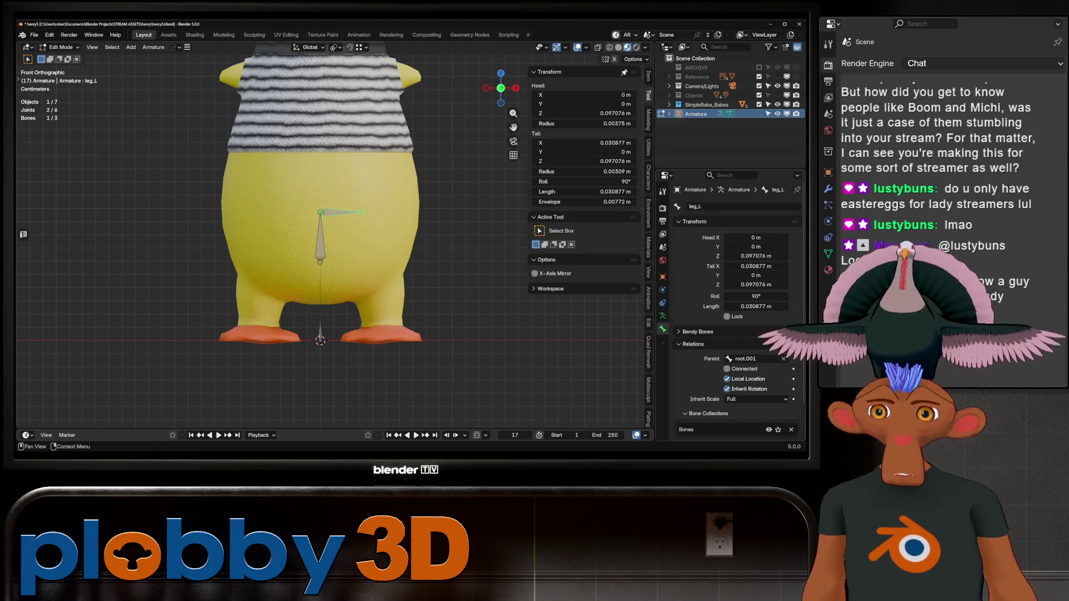
- Move, rotate and shorten leg_L so it angles down into the duck's left leg
key(g)
key(Return)
key(r)
key(Return)
key(g)
key(Escape)
key(s)
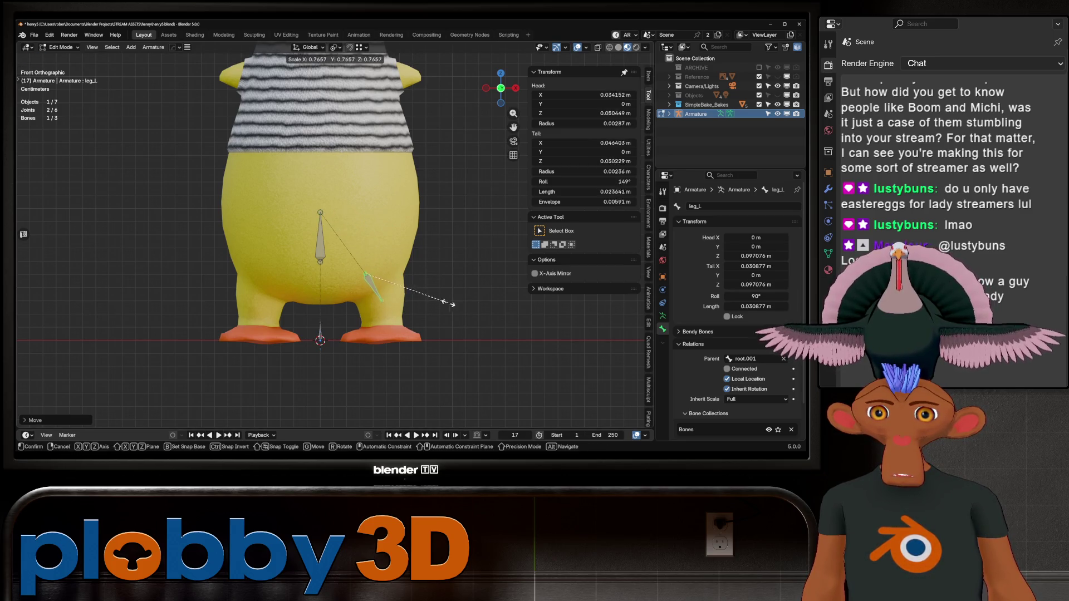
key(Return)
key(g)
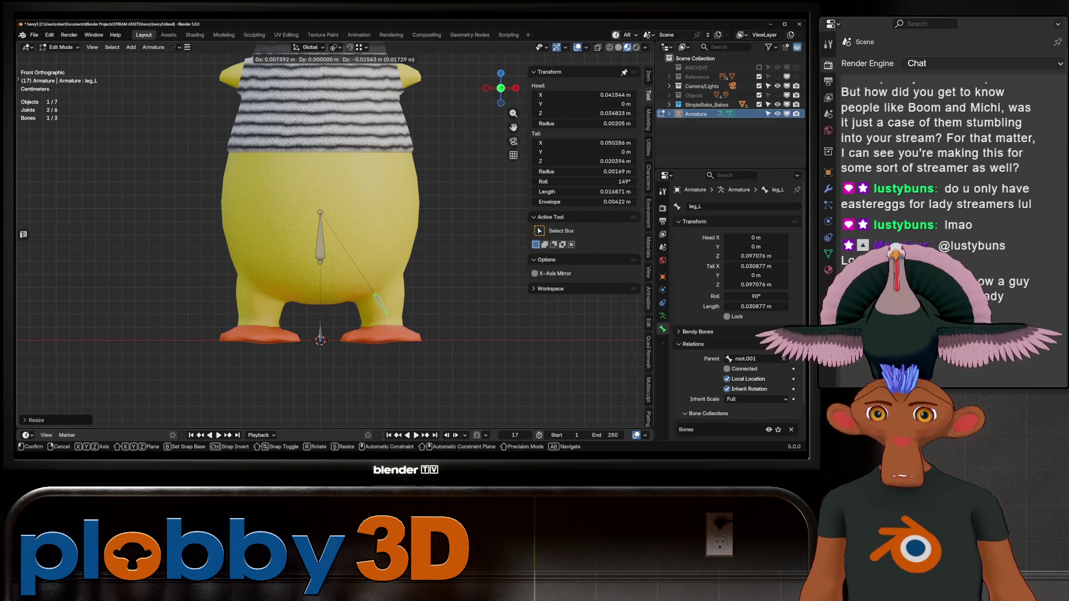
key(Return)
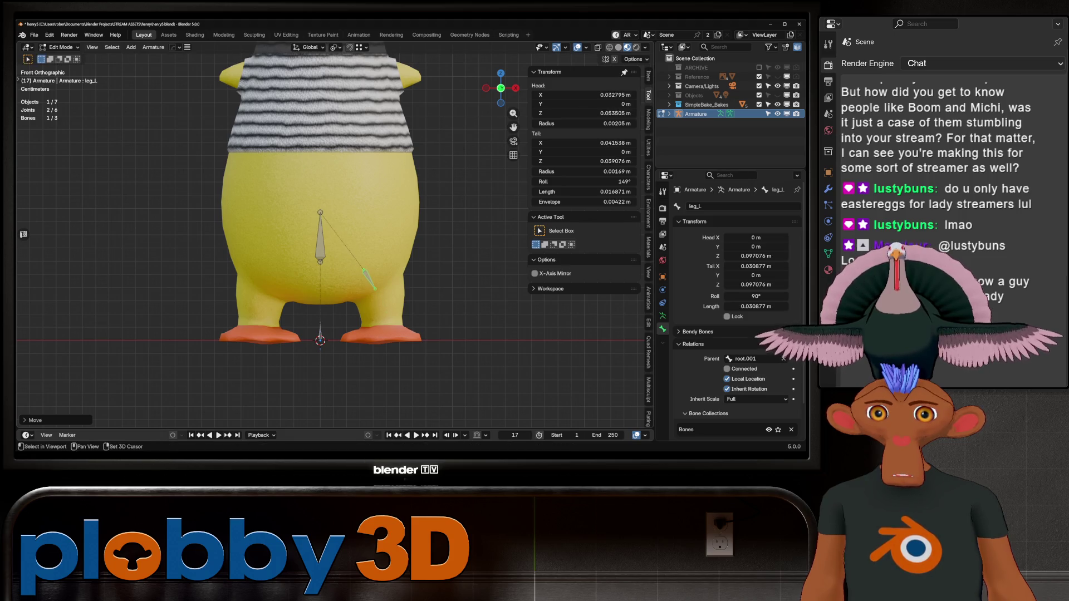
- Extrude leg_L.001 from leg_L's tail and view the duck from the side
key(e)
key(Return)
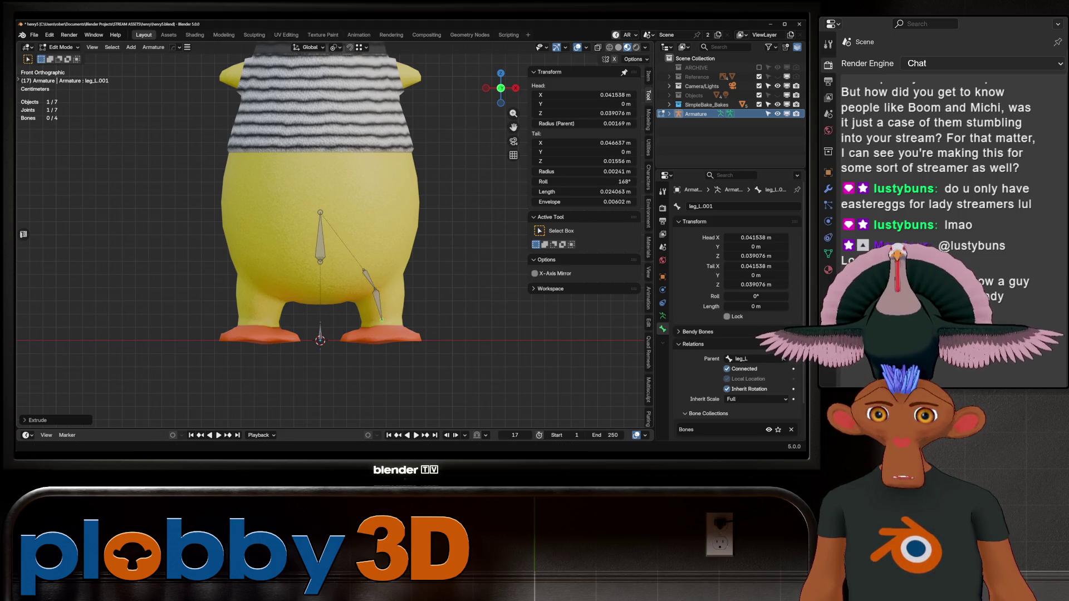
key(KP_3)
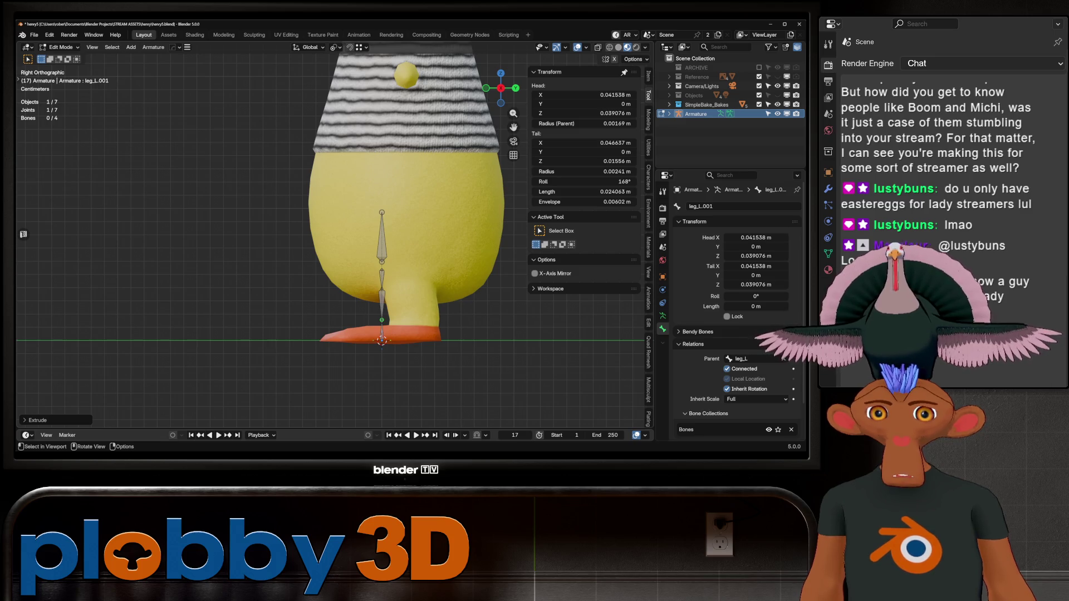
- Slide the knee joint and leg_L's head along Y into the duck's leg
click(381, 295)
key(g)
key(y)
key(Return)
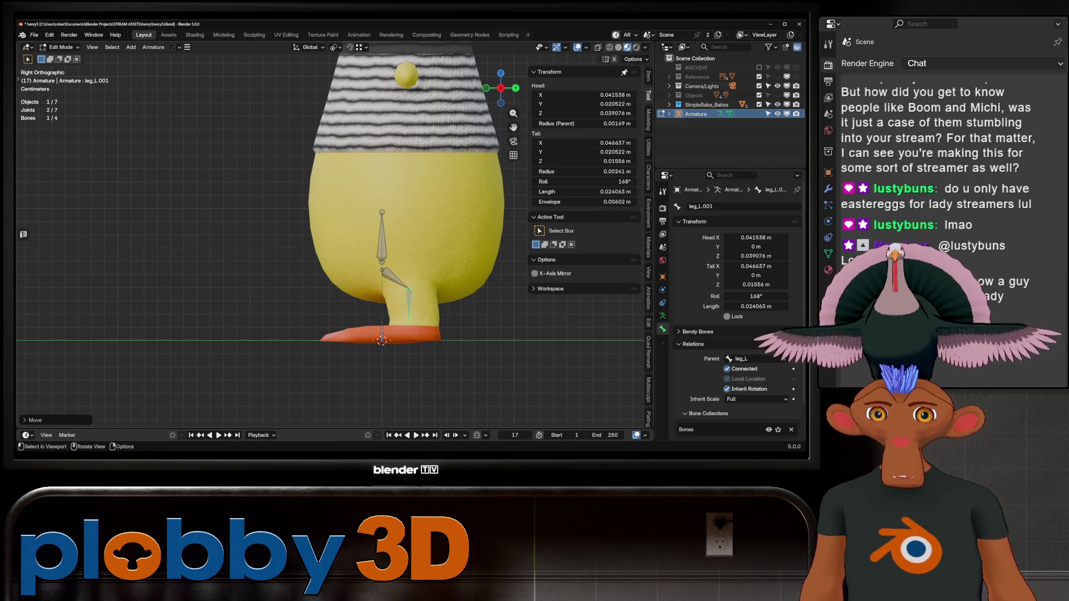
click(382, 271)
key(g)
key(y)
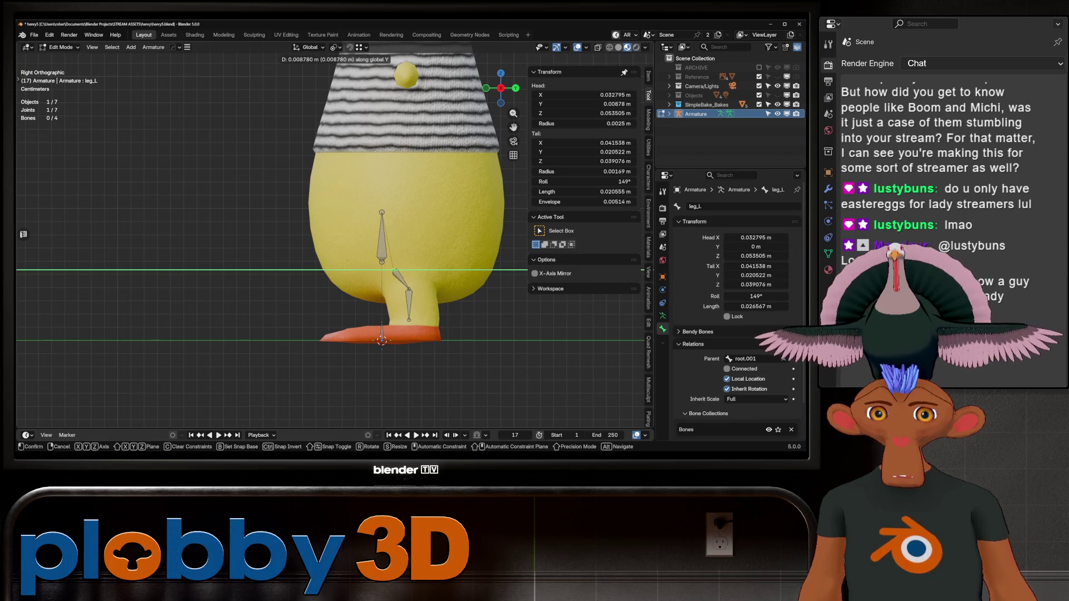
key(Return)
mouse_move(396, 278)
middle_down()
mouse_move(362, 267)
mouse_move(379, 279)
middle_up()
- Shift leg_L.001's tail along Y, lower the ankle, and extrude foot bone leg_L.002 along the foot
click(405, 310)
key(g)
key(y)
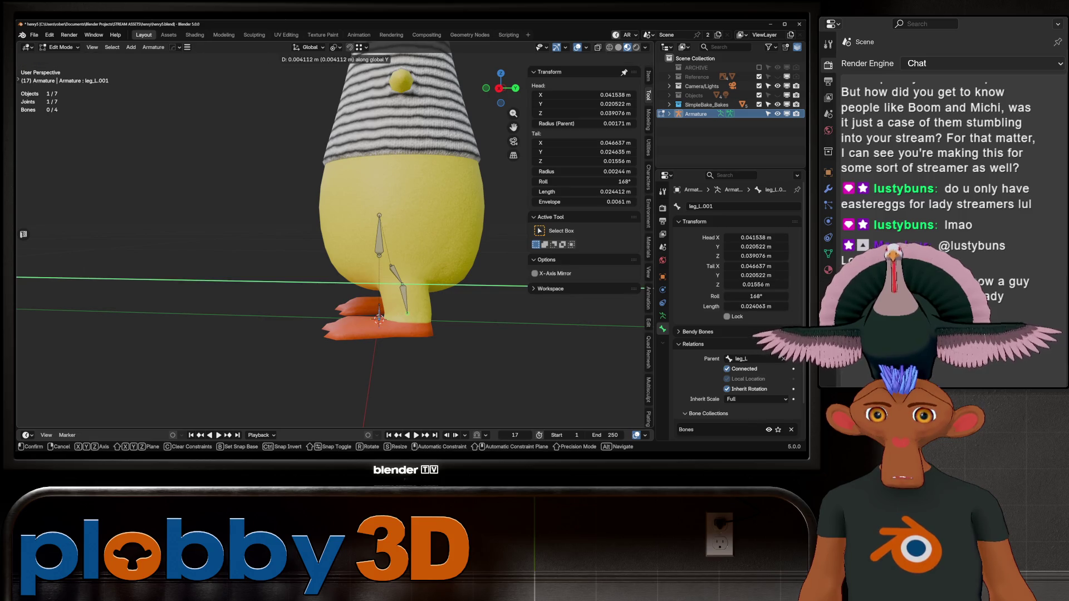
key(Return)
key(KP_3)
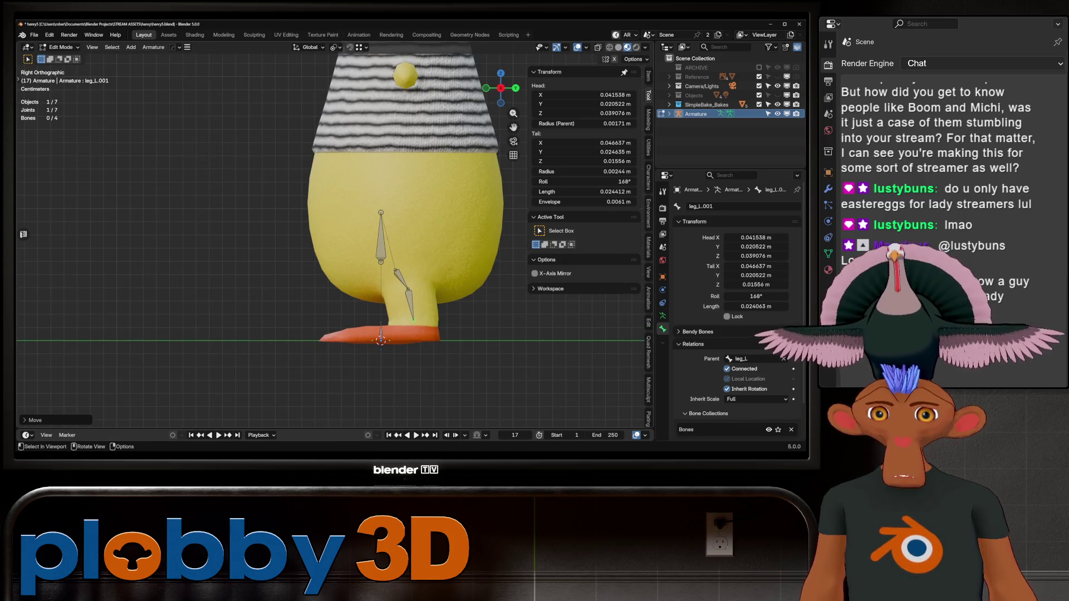
key(g)
key(z)
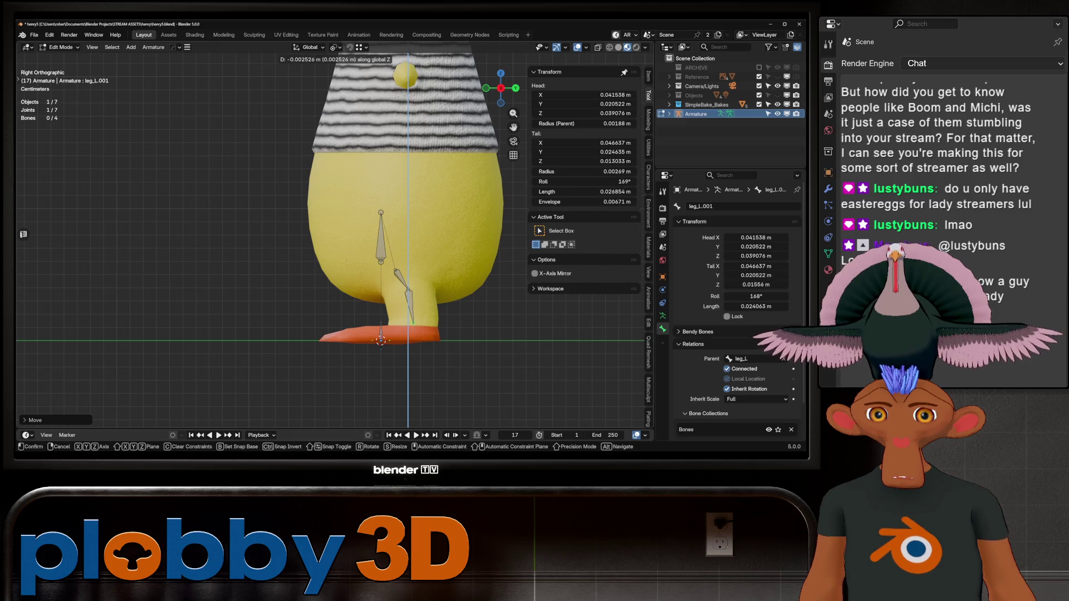
key(Return)
key(e)
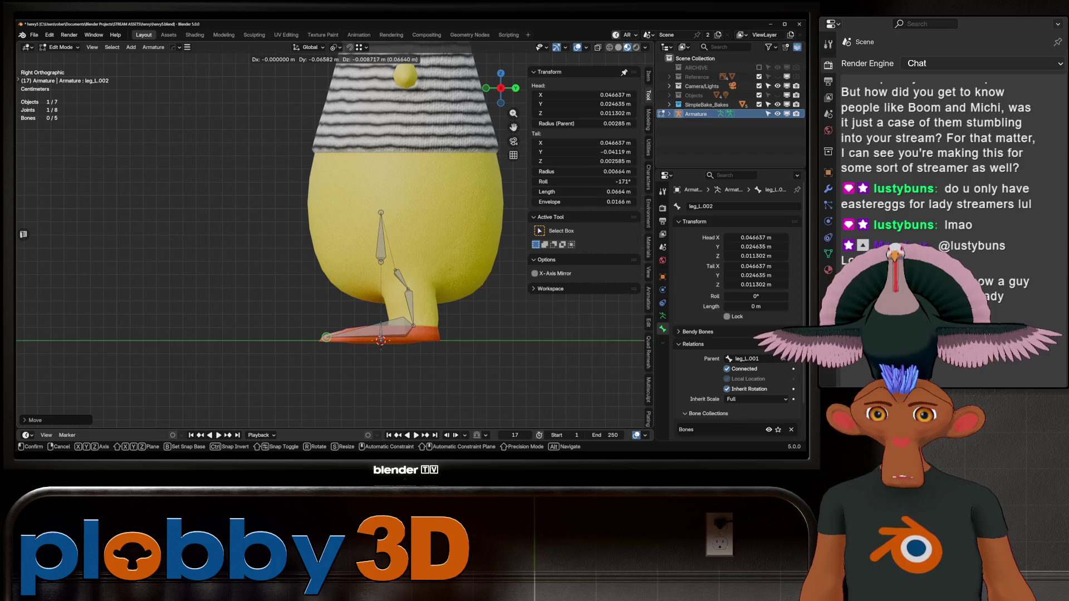
key(Return)
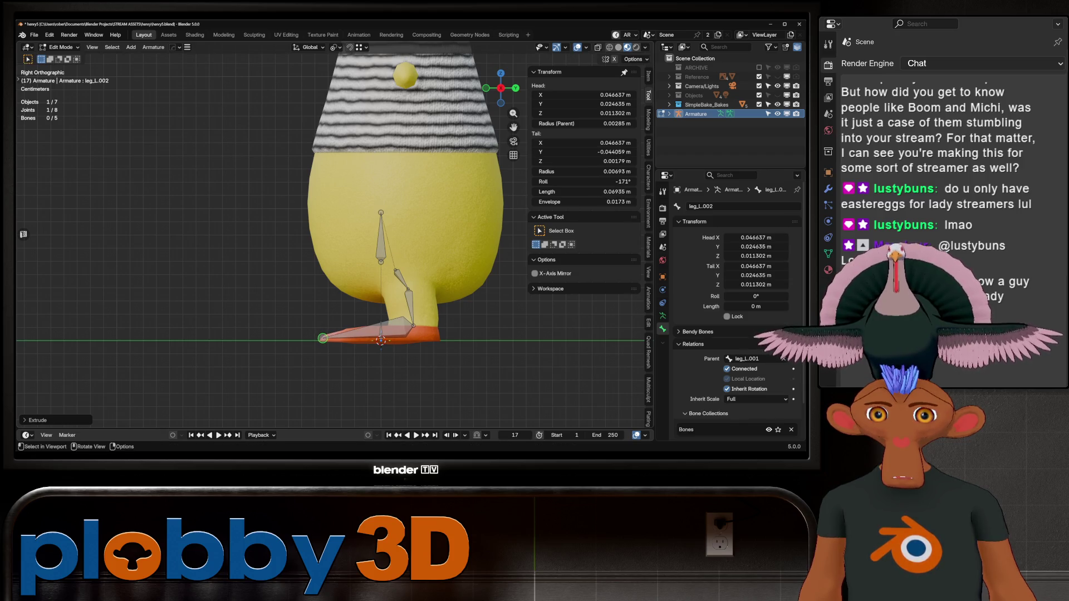
- Readjust the ankle joint's height vertically and check the feet from the front
click(412, 325)
key(g)
key(z)
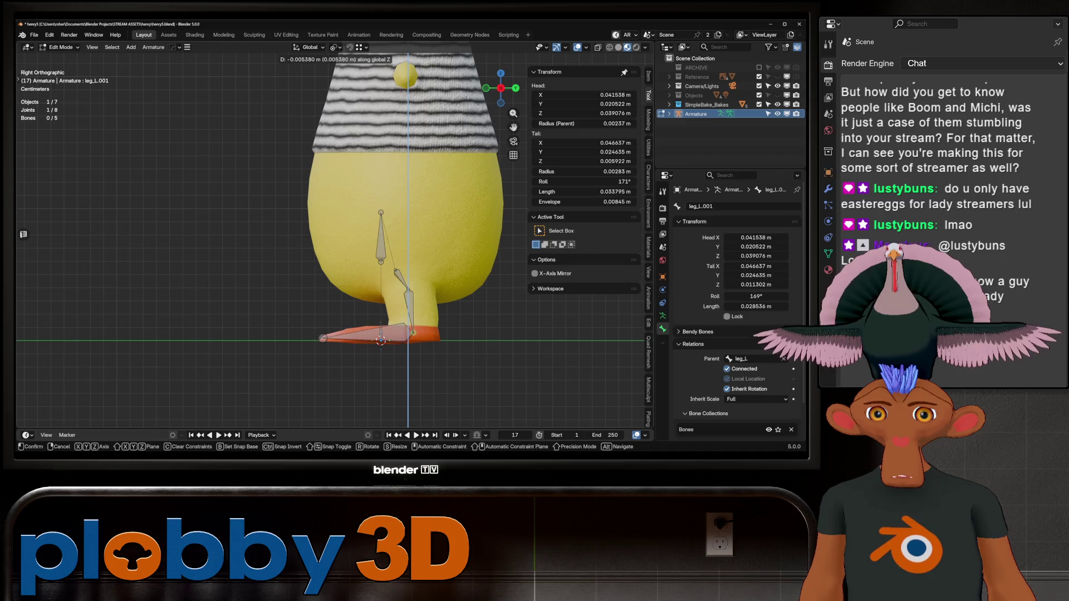
key(Return)
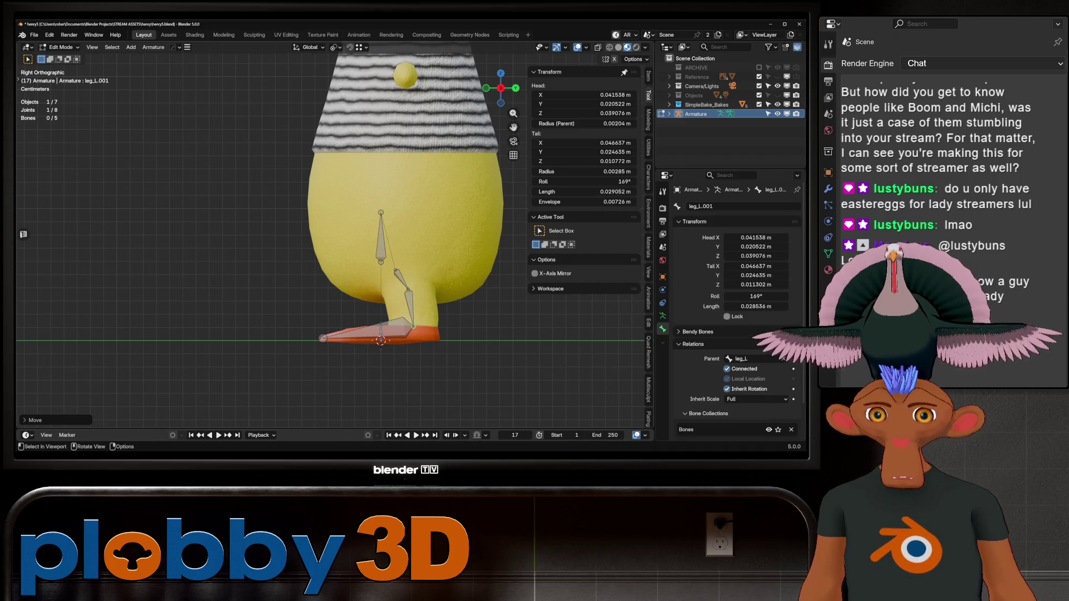
mouse_move(334, 223)
middle_down()
mouse_move(501, 222)
mouse_move(479, 220)
middle_up()
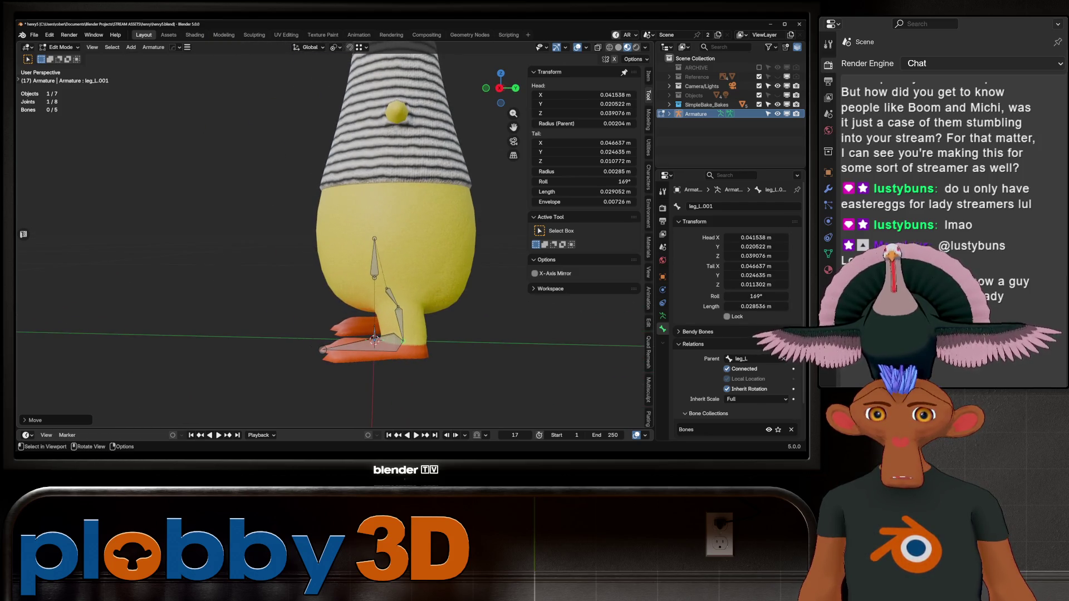
- Move leg_L along Y and inspect the leg chain from the front view
click(374, 256)
middle_drag(374, 256, 384, 245)
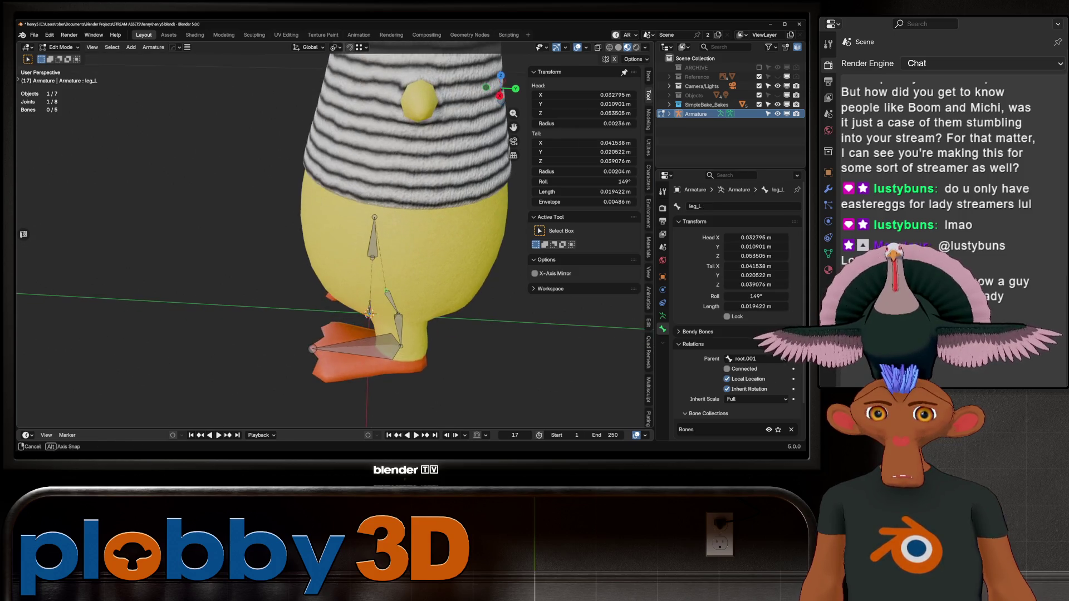
key(g)
key(y)
key(Return)
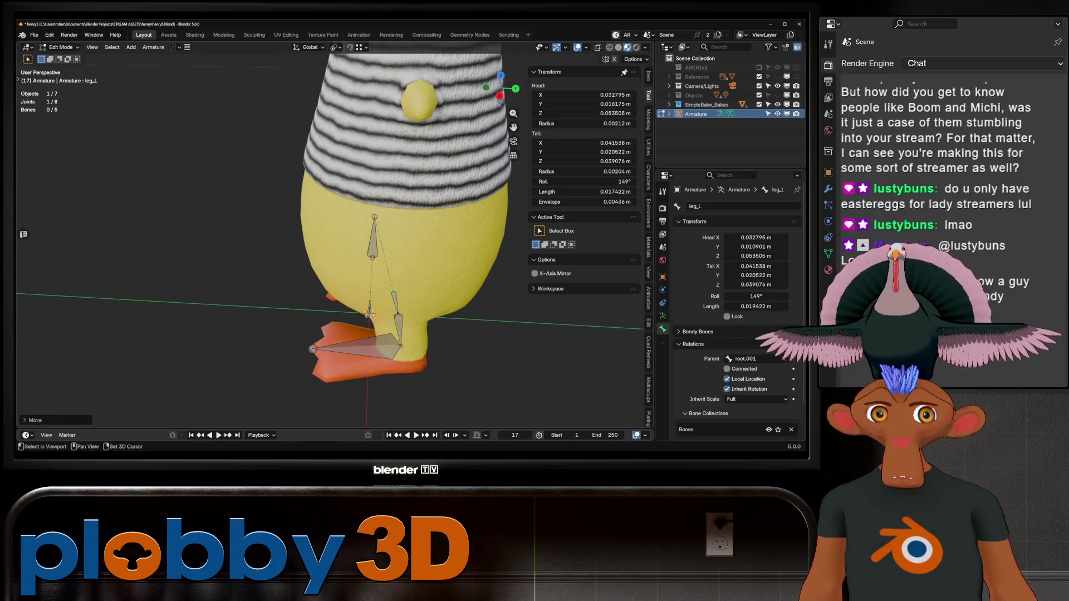
key(KP_1)
mouse_move(334, 234)
middle_down()
mouse_move(315, 234)
mouse_move(334, 245)
middle_up()
key(Escape)
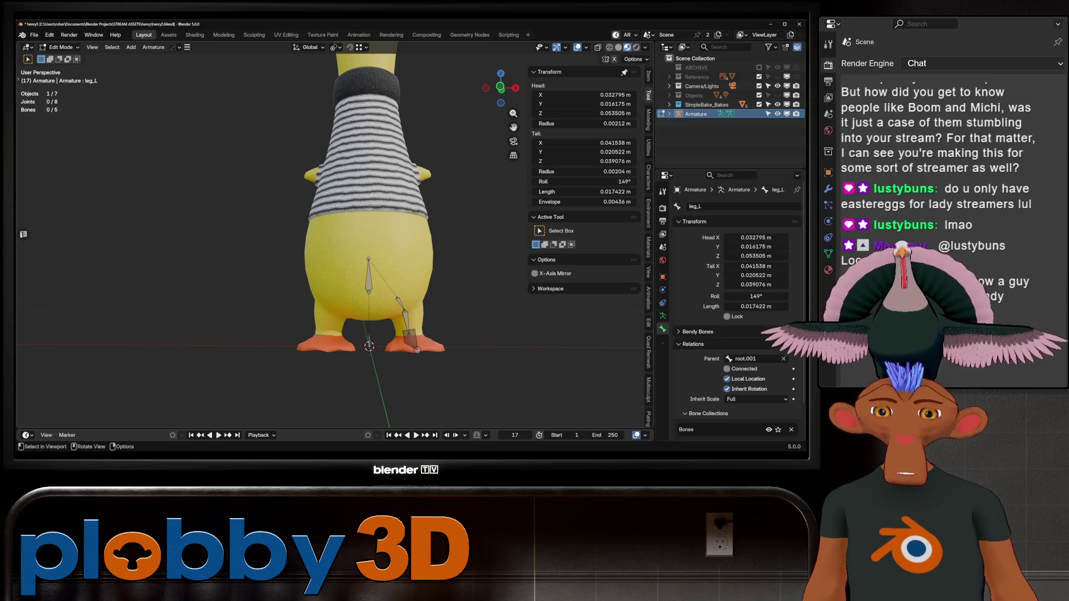
- Extrude a new root.002 bone upward from root.001's tail and zoom in the front view
click(368, 259)
key(e)
click(369, 214)
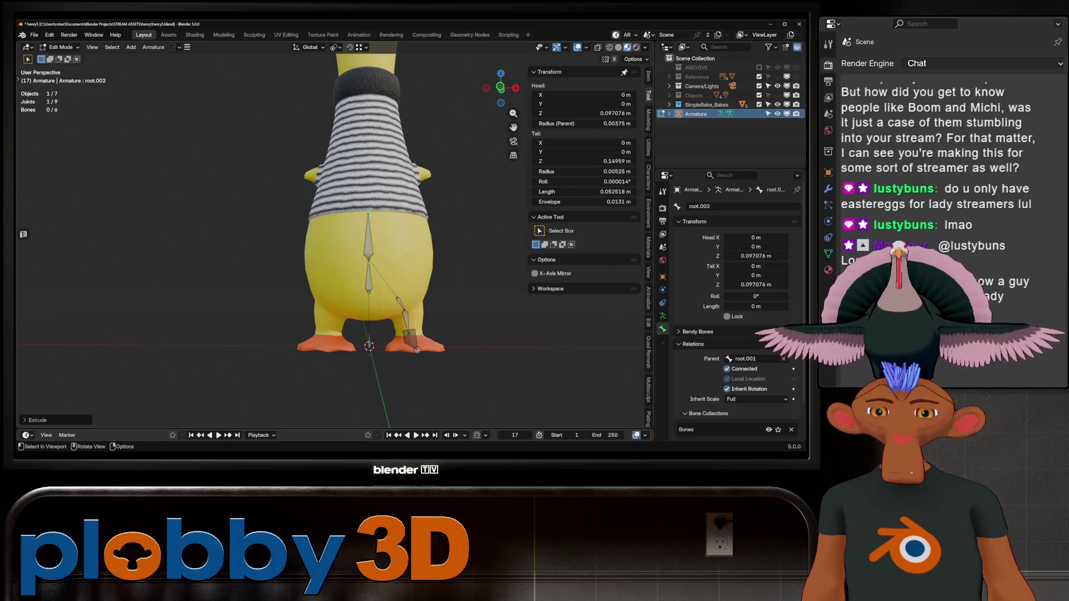
key(KP_1)
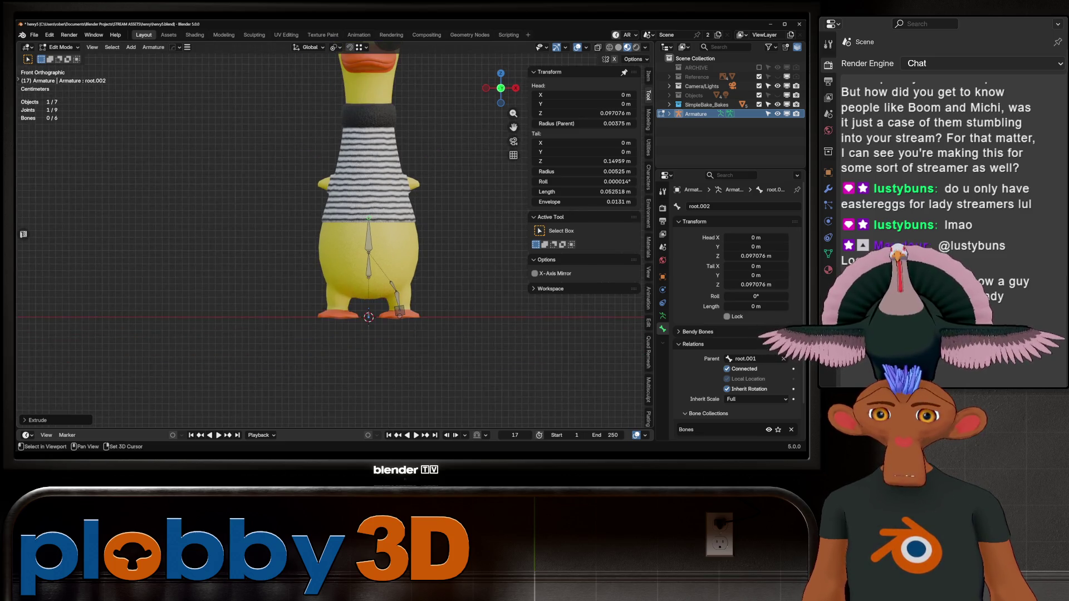
shift+scroll(344, 223, up, 2)
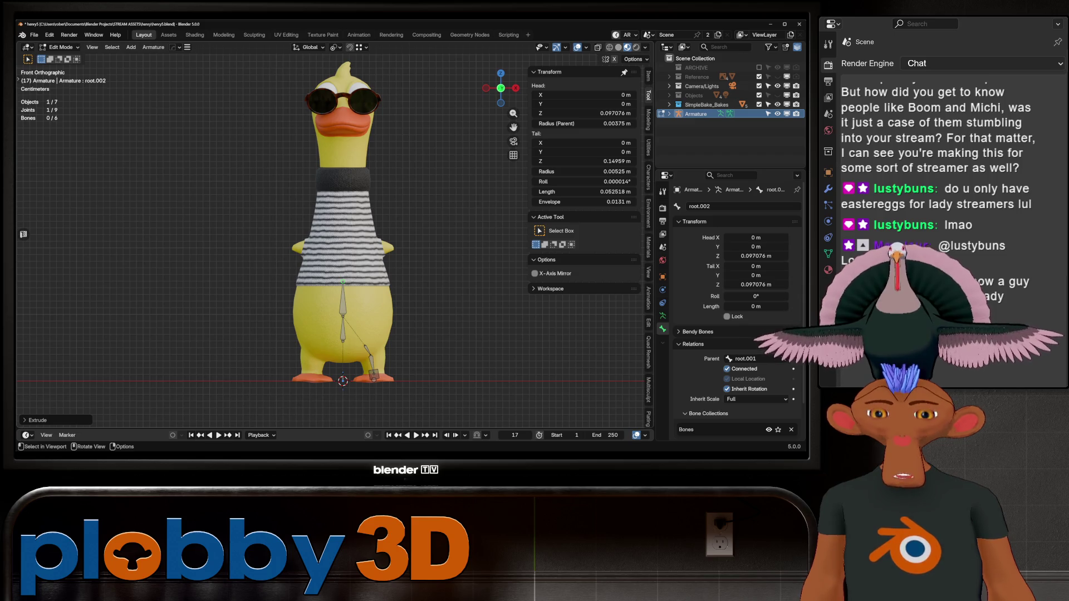
- Delete the root.002 bone and select root.001
key(ctrl+p)
key(Escape)
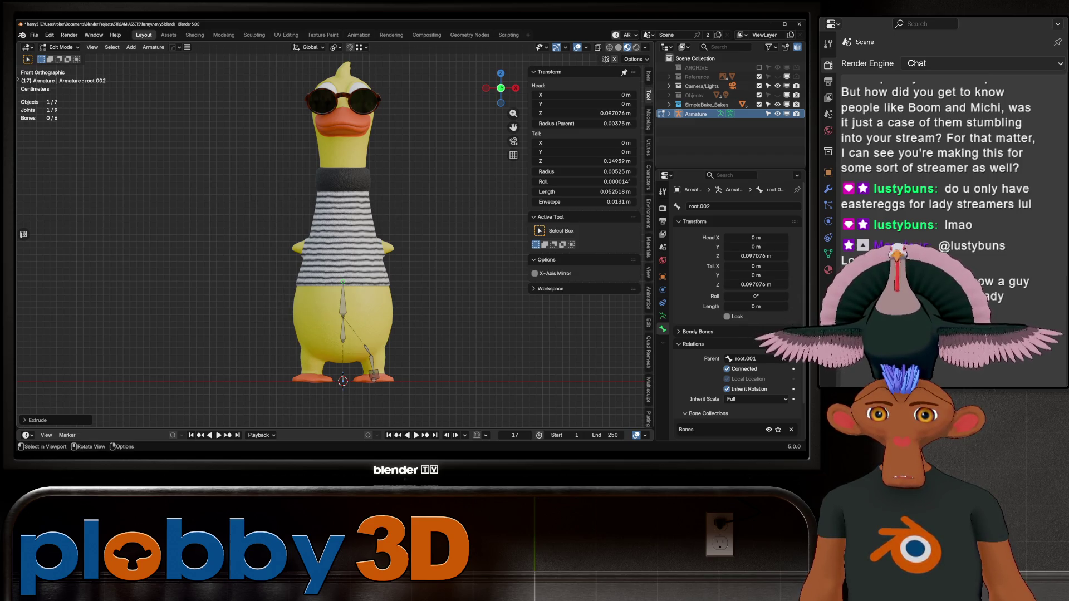
click(343, 301)
key(x)
click(323, 309)
click(343, 329)
- Rotate root.001 by 180 degrees to point down and raise it vertically
text(r)
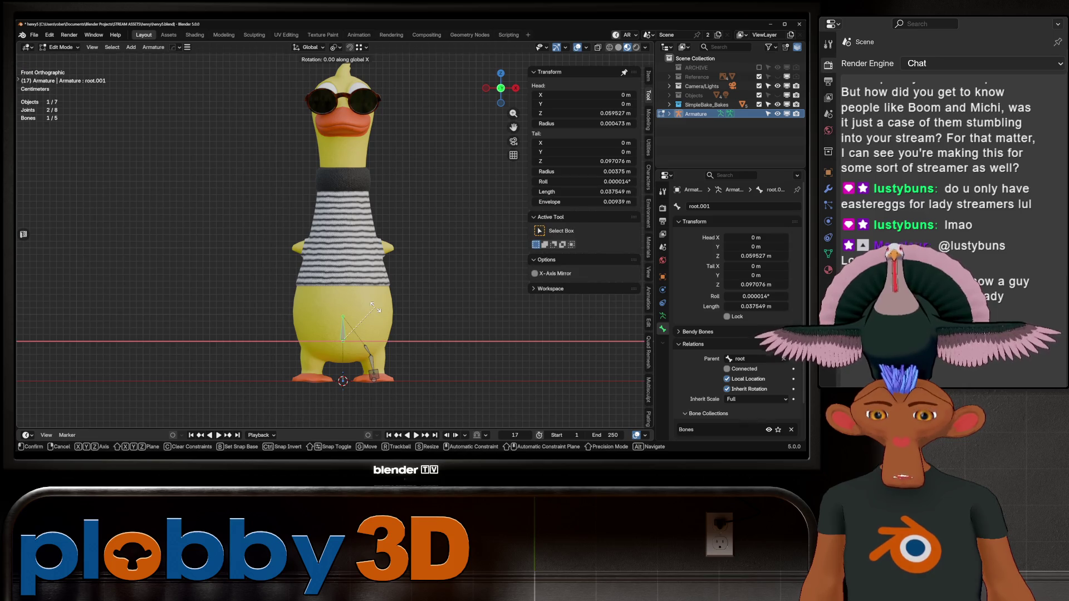
text(180)
key(Return)
key(g)
key(z)
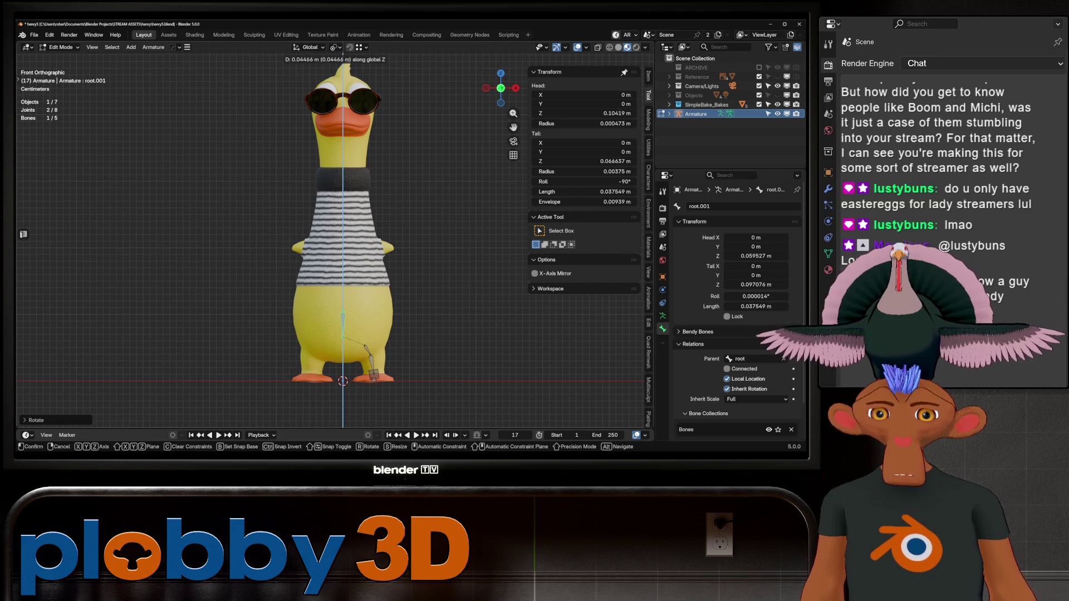
key(Return)
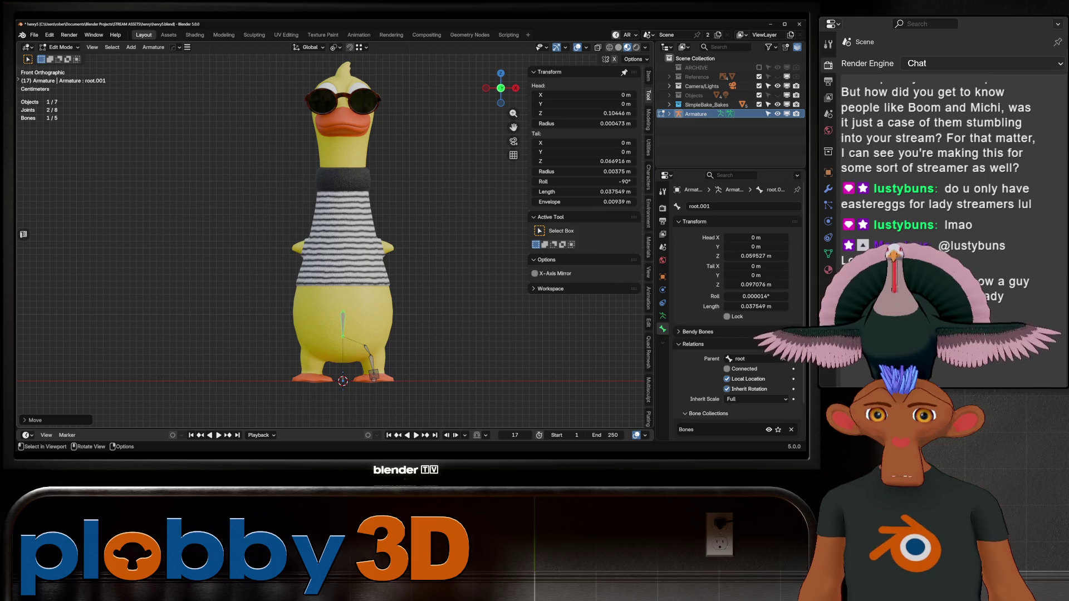
key(alt+a)
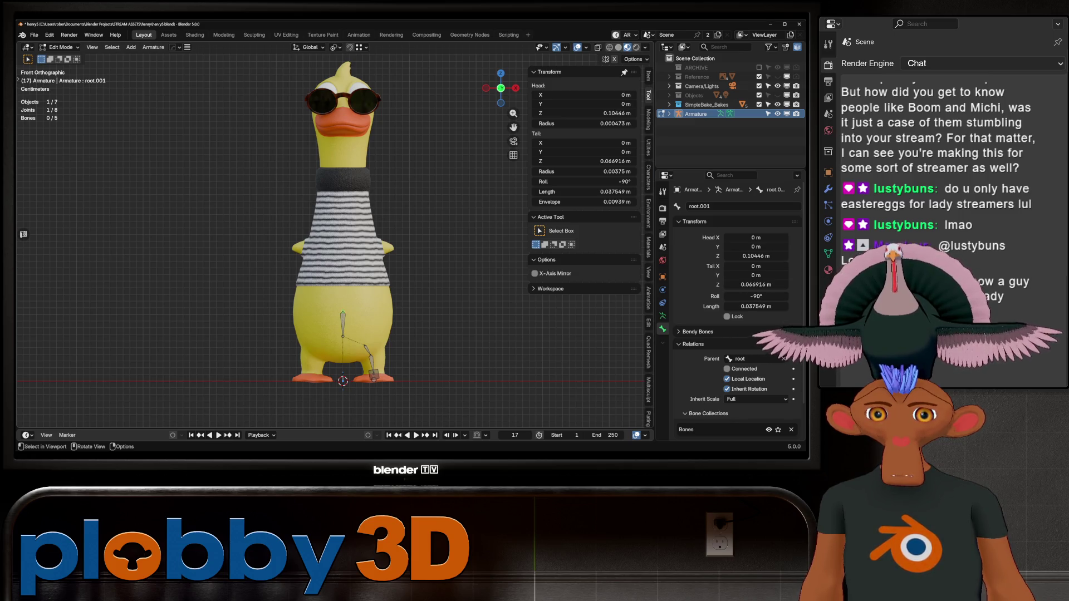
- Extrude root.002 straight up along Z and lengthen it into the duck's body
key(e)
key(z)
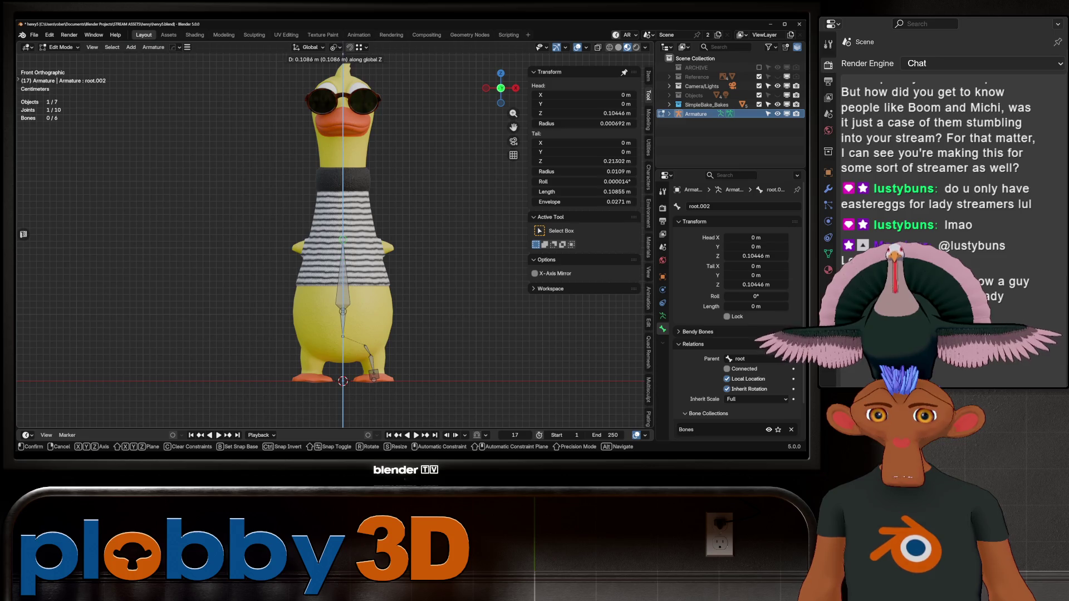
key(Return)
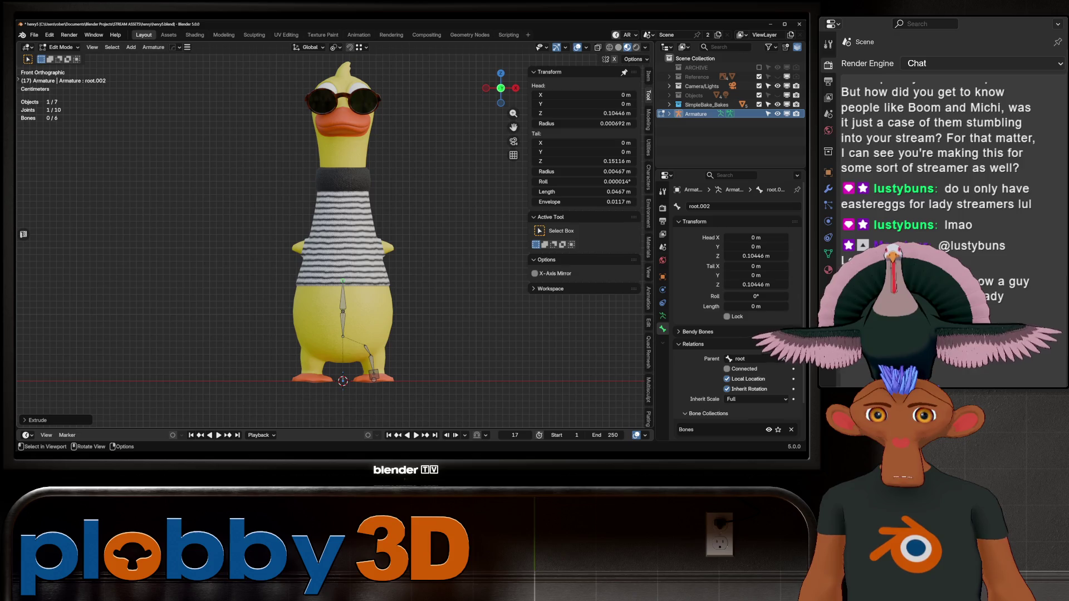
key(g)
key(z)
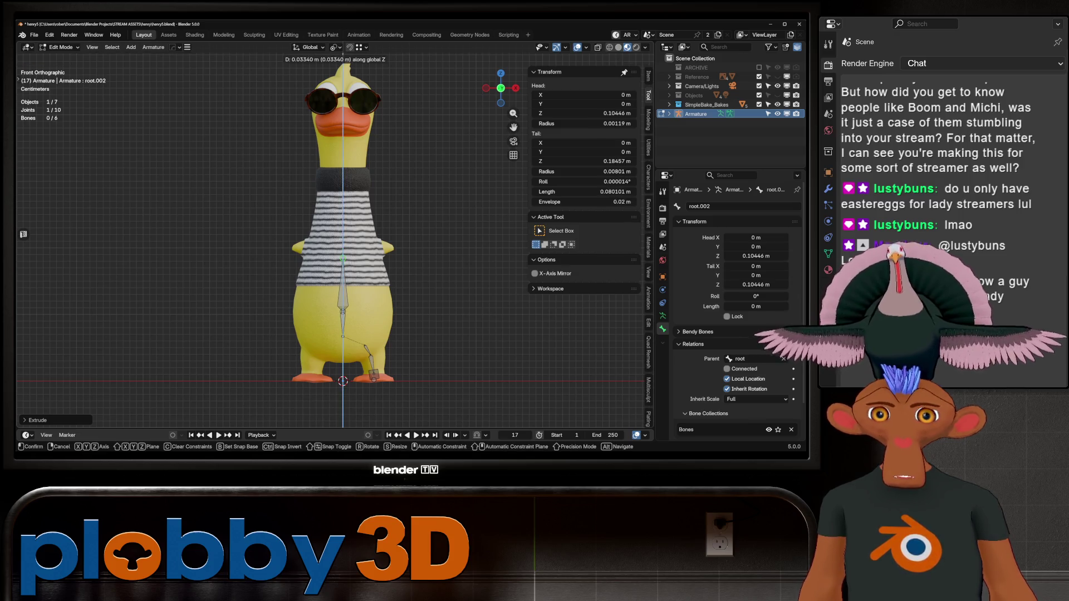
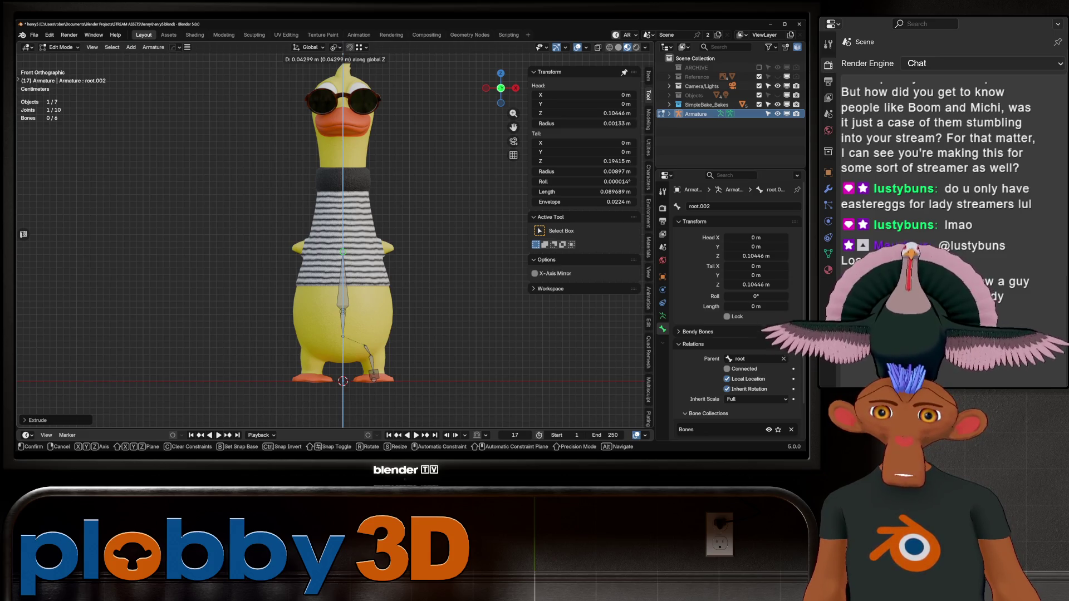
- Extrude three bones straight up along Z through the chest, neck and head, then view from the right
key(Return)
key(e)
key(z)
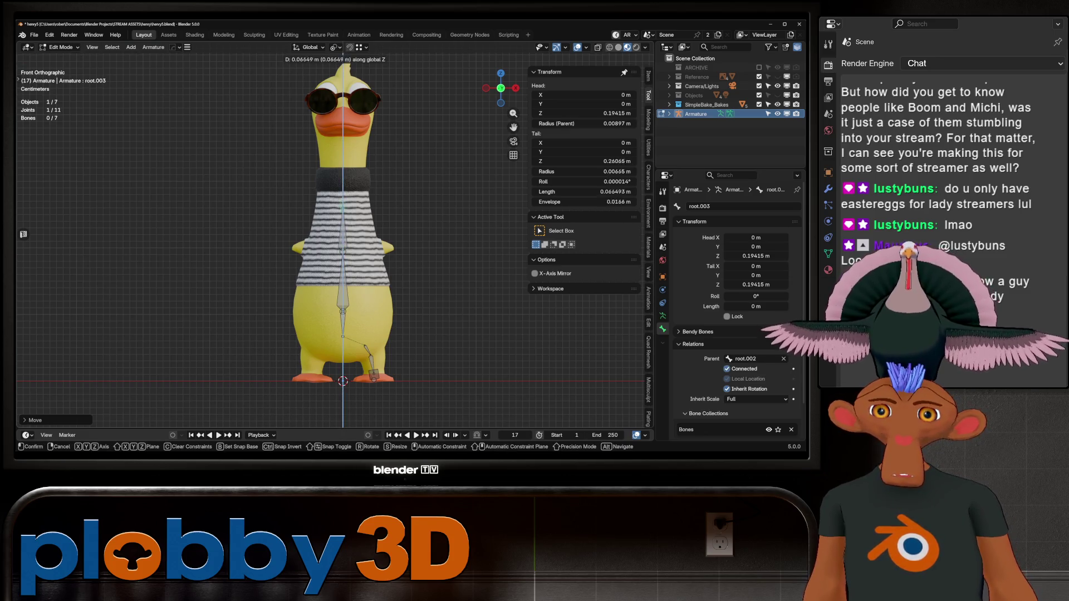
key(Return)
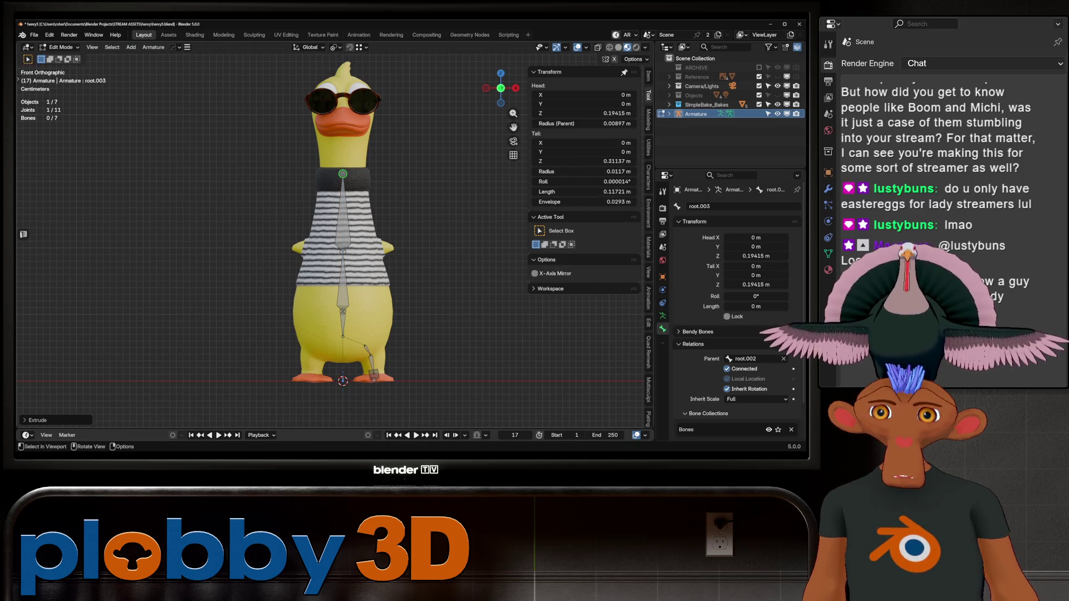
key(e)
key(z)
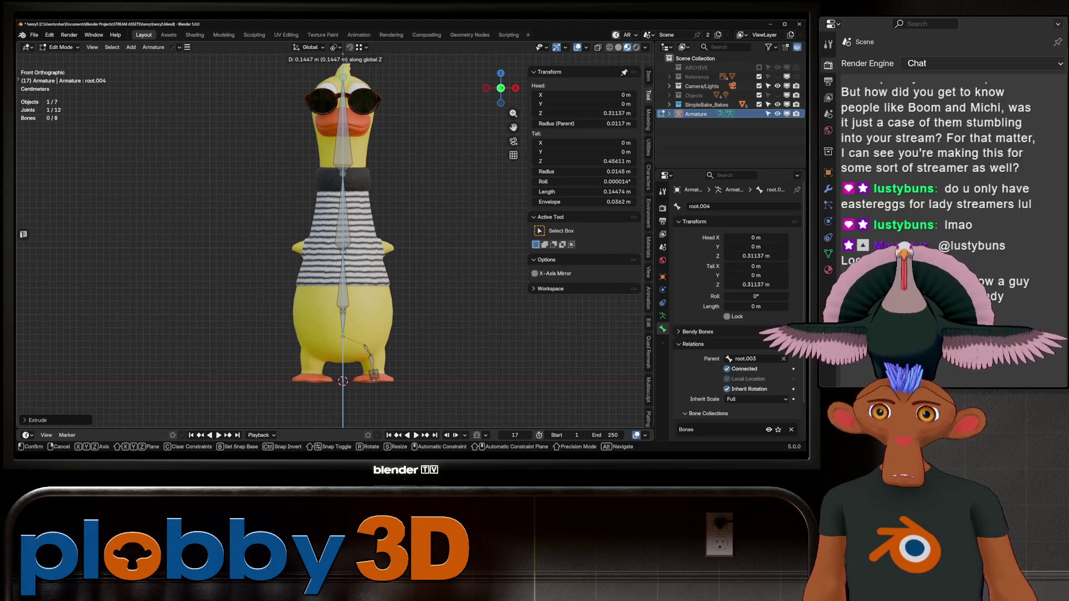
key(Return)
key(e)
key(z)
key(Return)
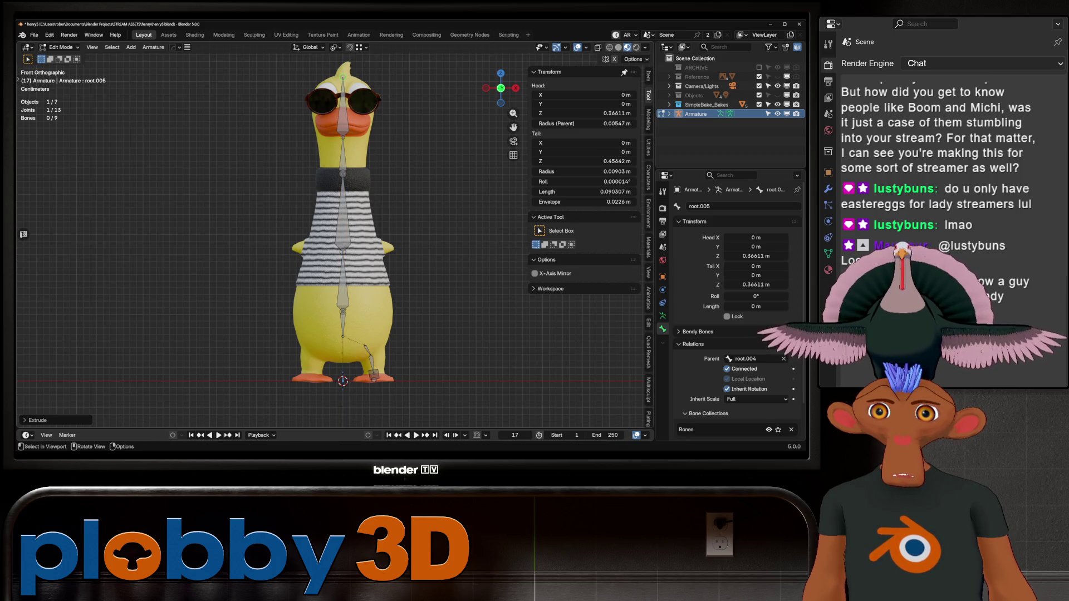
middle_drag(390, 250, 328, 245)
key(KP_3)
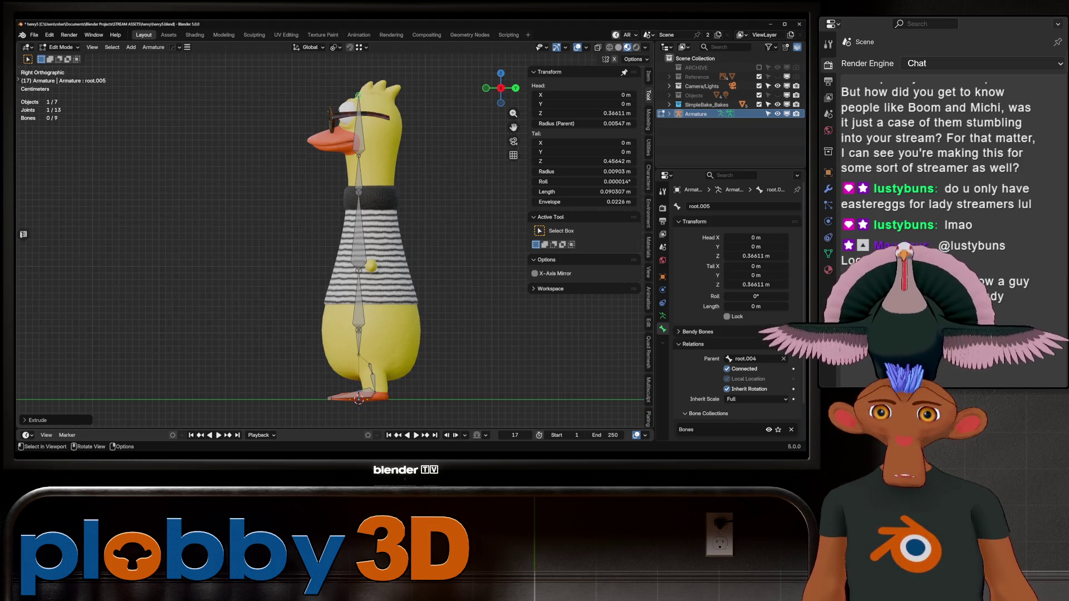
- Move the hip bone root.001 front-to-back along Y into the body
drag(365, 354, 365, 354)
key(e)
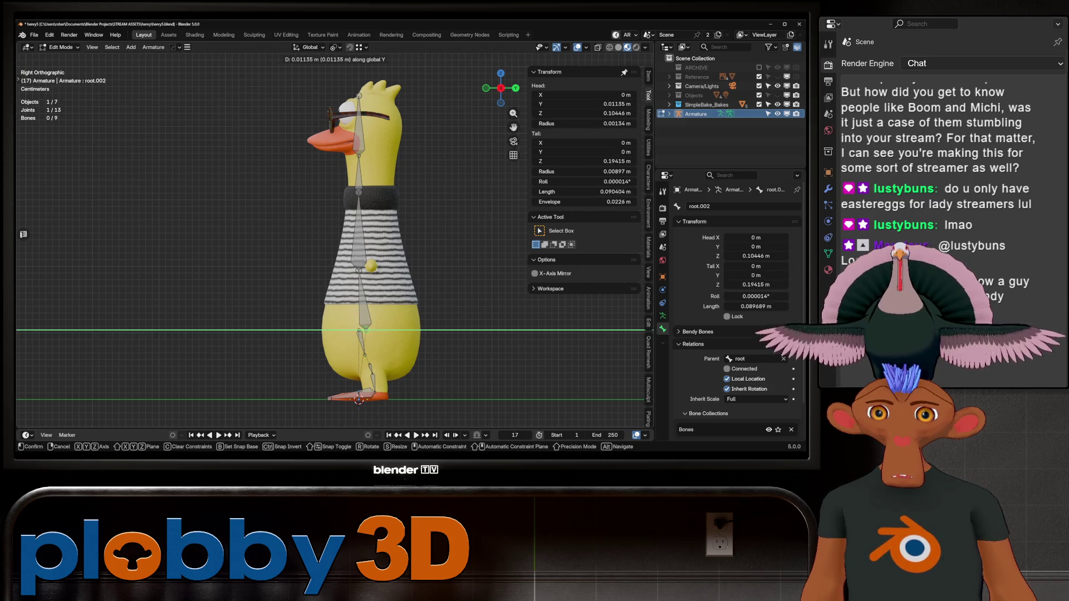
click(360, 276)
click(362, 341)
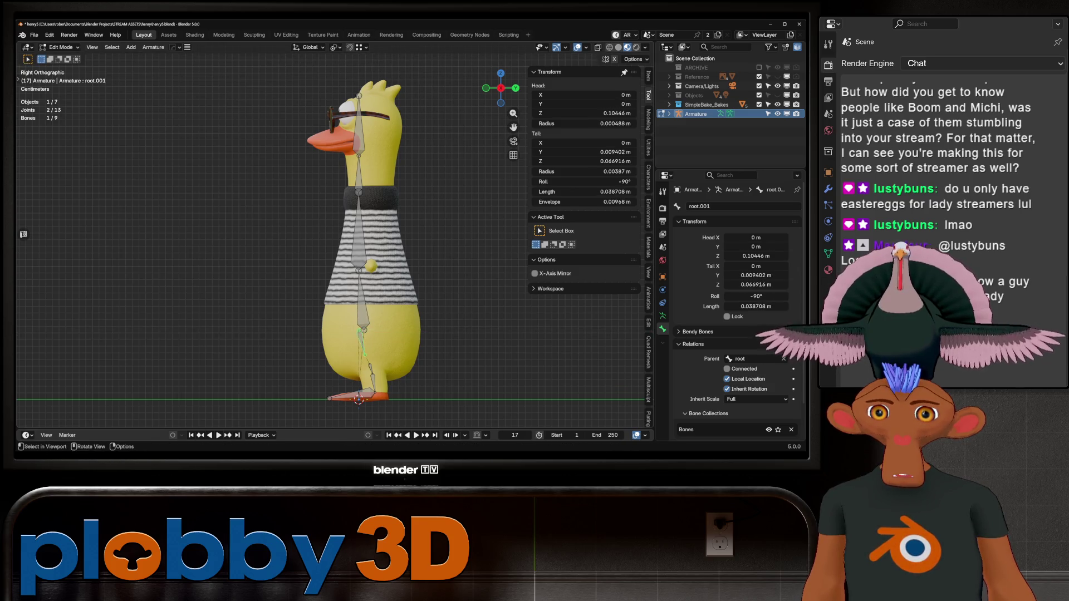
key(g)
key(y)
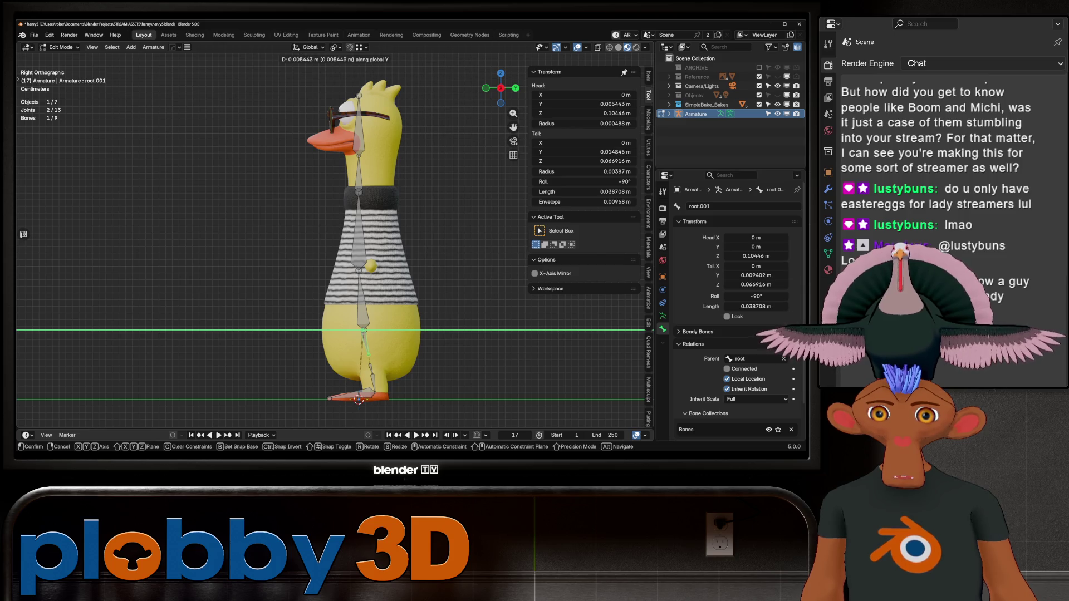
key(Return)
key(alt+a)
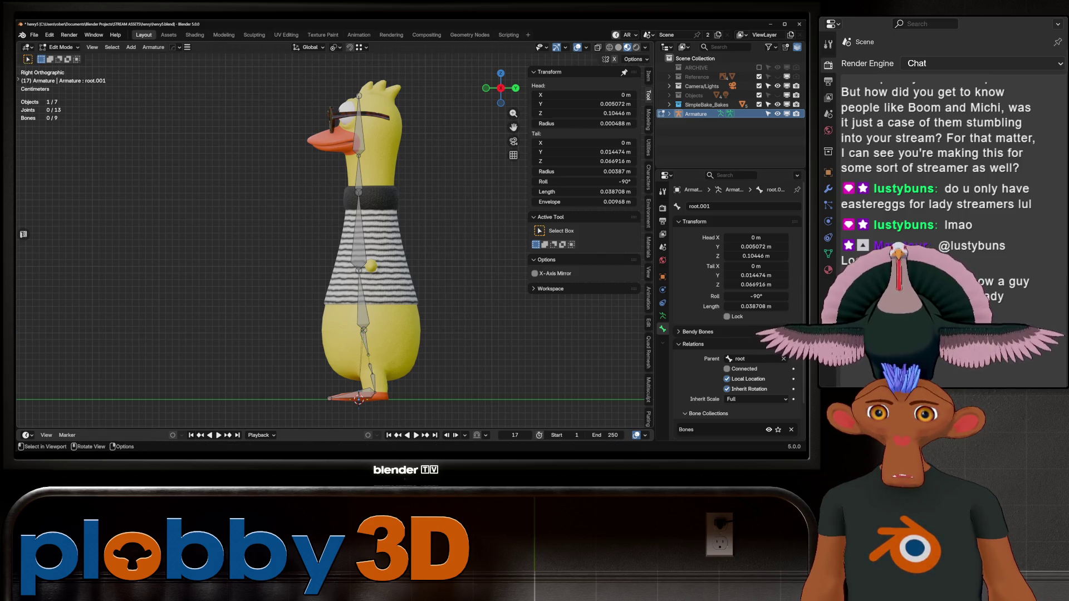
- Shift the spine bones together along Y to sit inside the body
click(359, 231)
shift+click(359, 173)
key(g)
key(y)
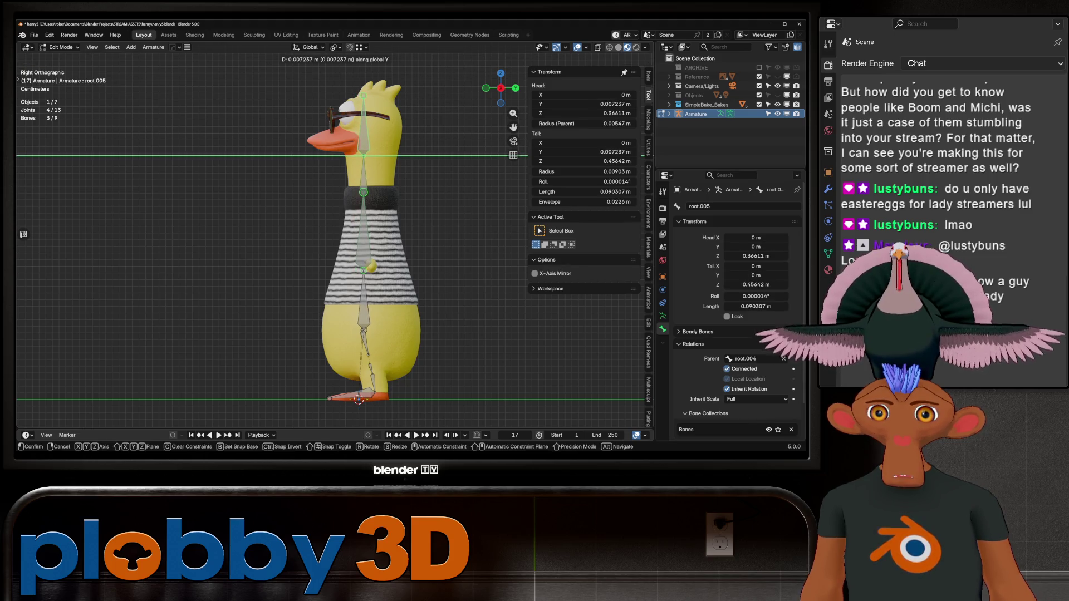
key(Return)
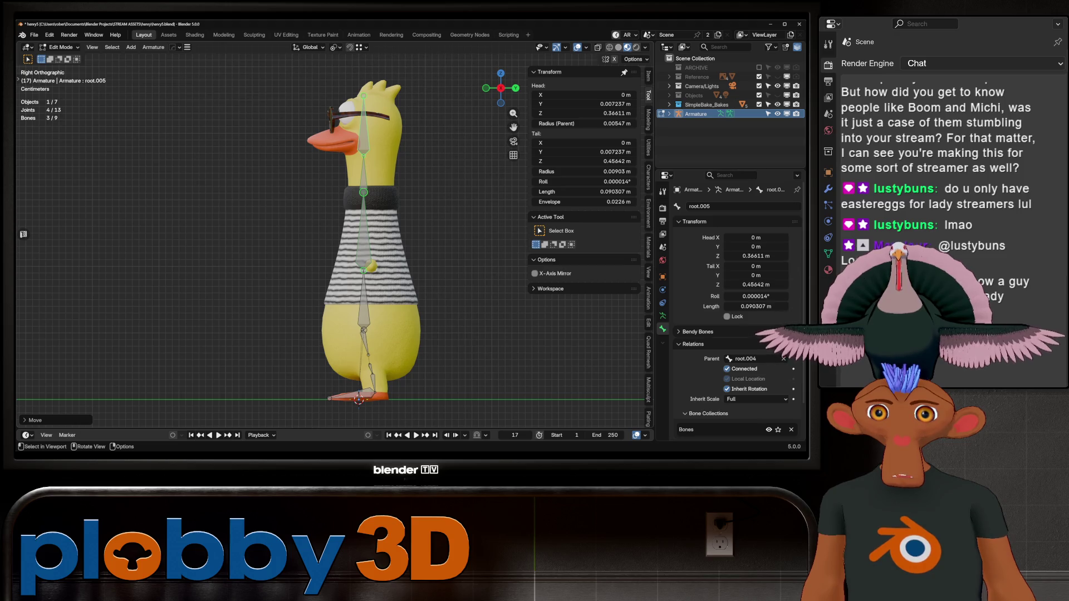
- Realign root.002's lower joint and the joints up to the neck along Y
click(364, 270)
key(g)
key(y)
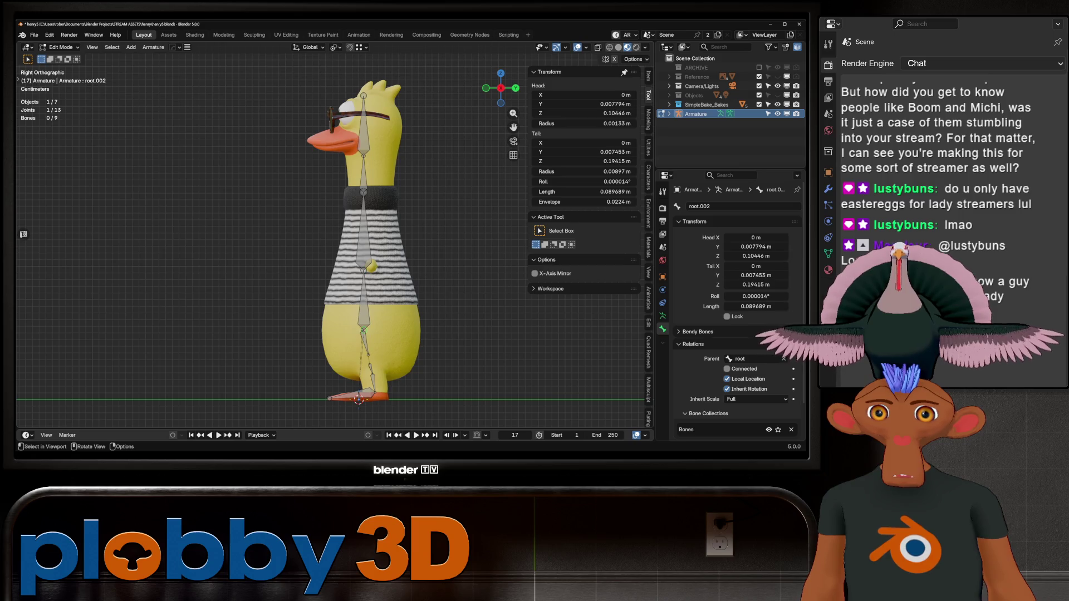
key(Return)
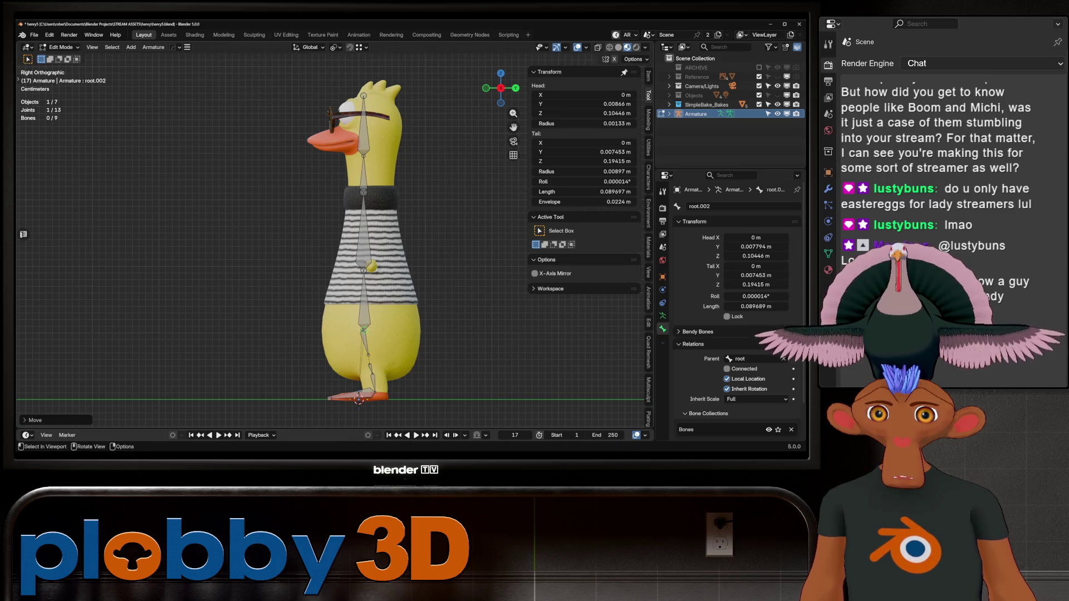
key(e)
key(Return)
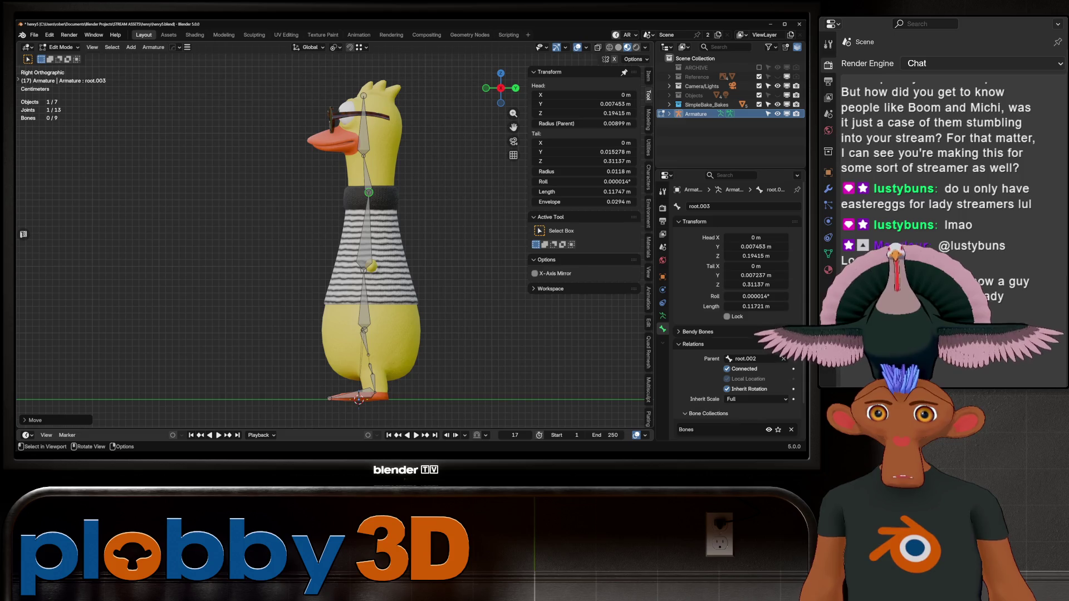
key(e)
key(Return)
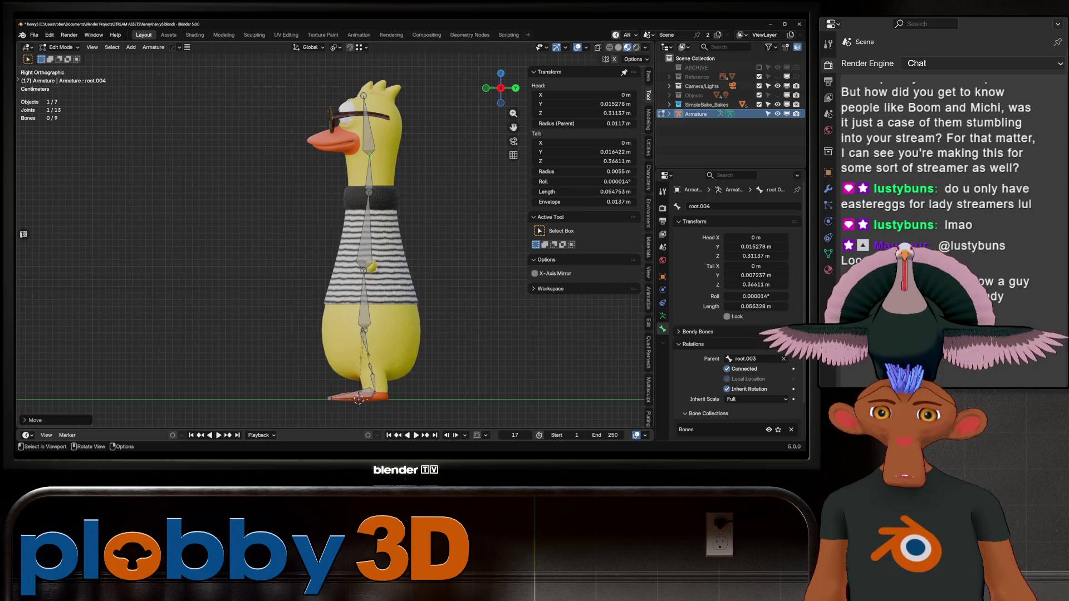
mouse_move(334, 251)
middle_down()
mouse_move(356, 258)
mouse_move(365, 278)
middle_up()
click(364, 279)
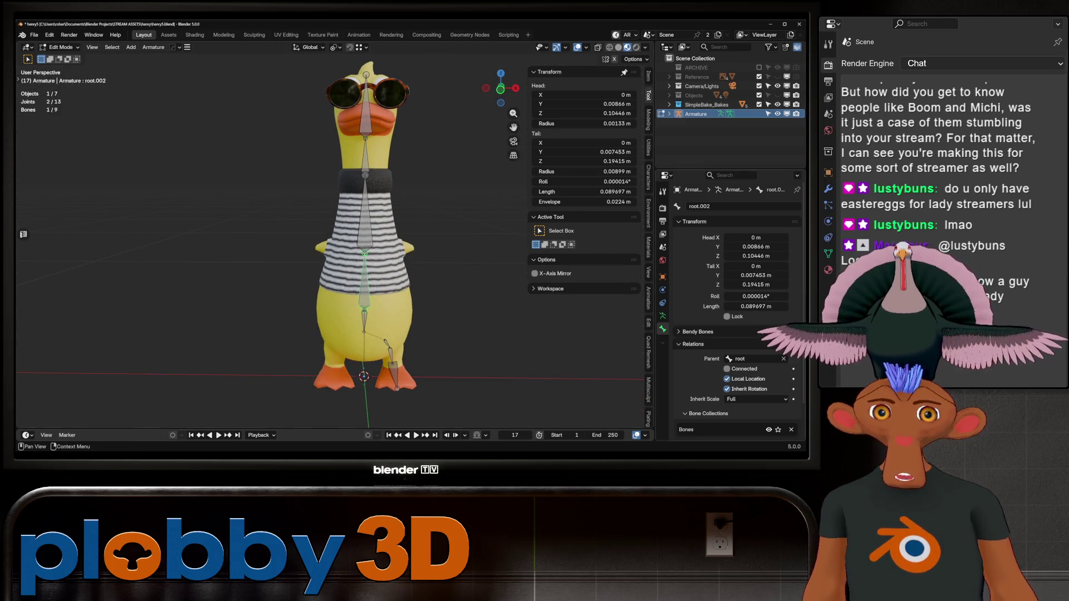
- Rename the lower body bone to spine
click(723, 206)
text(spliner)
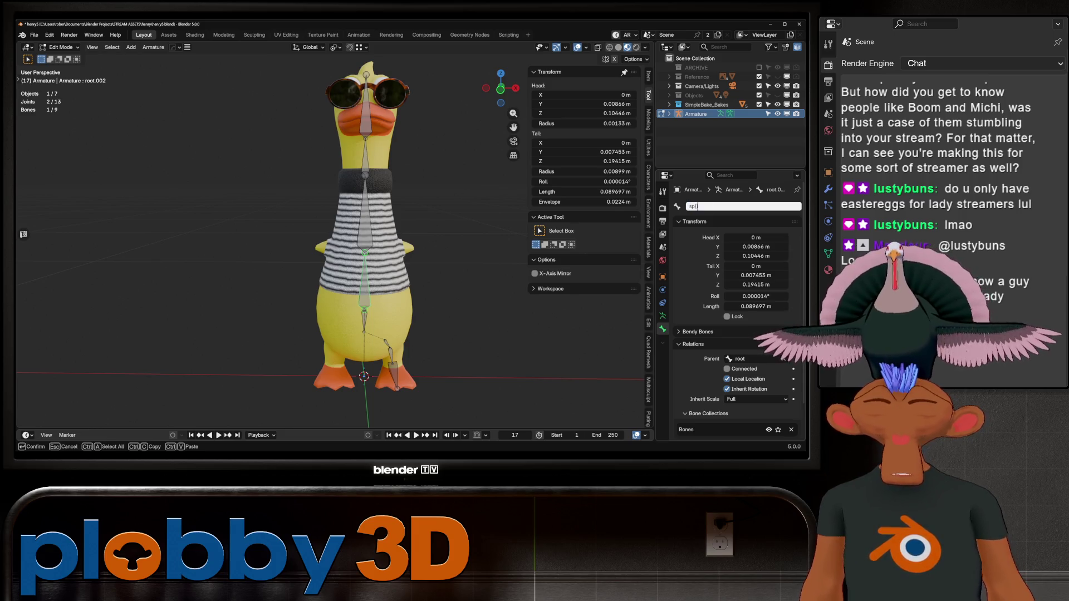
text(ne)
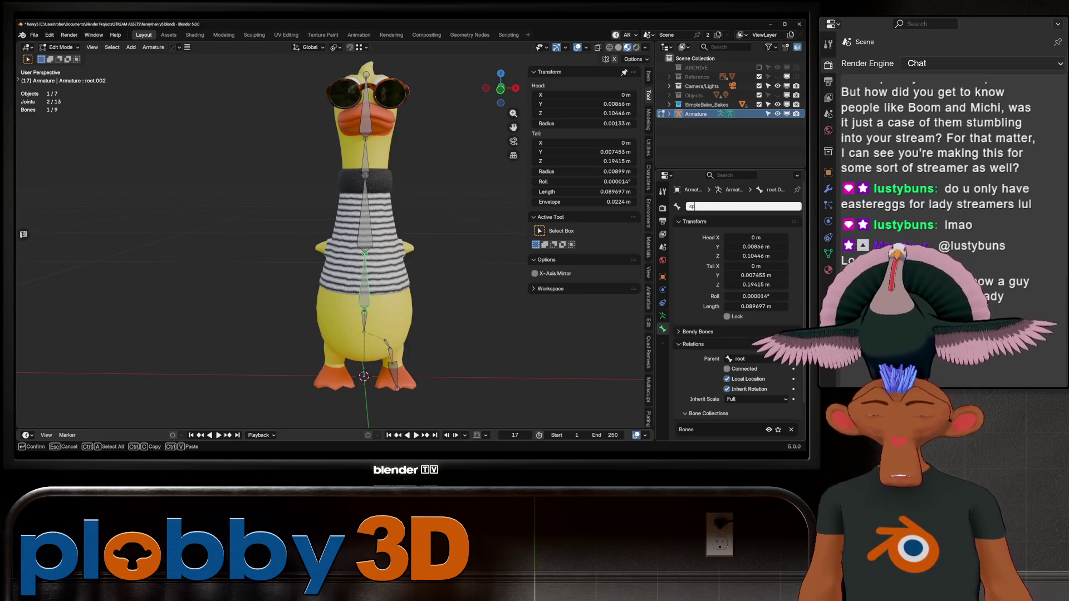
key(ctrl+a)
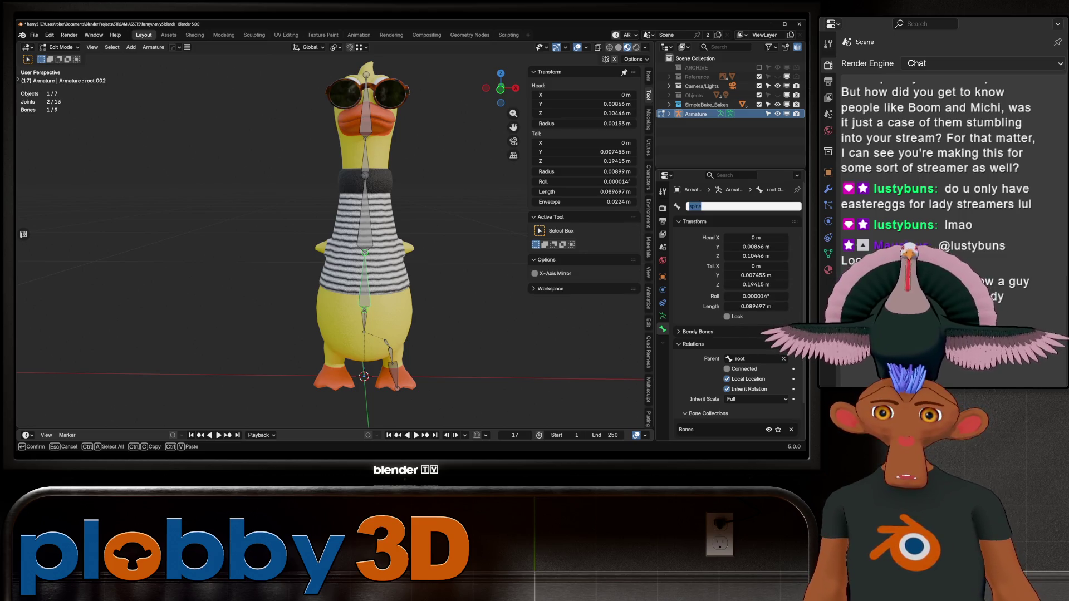
key(ctrl+c)
key(Return)
- Name the bone above it spine.001 and the top bone root.004 neck
click(365, 215)
double_click(724, 206)
key(ctrl+v)
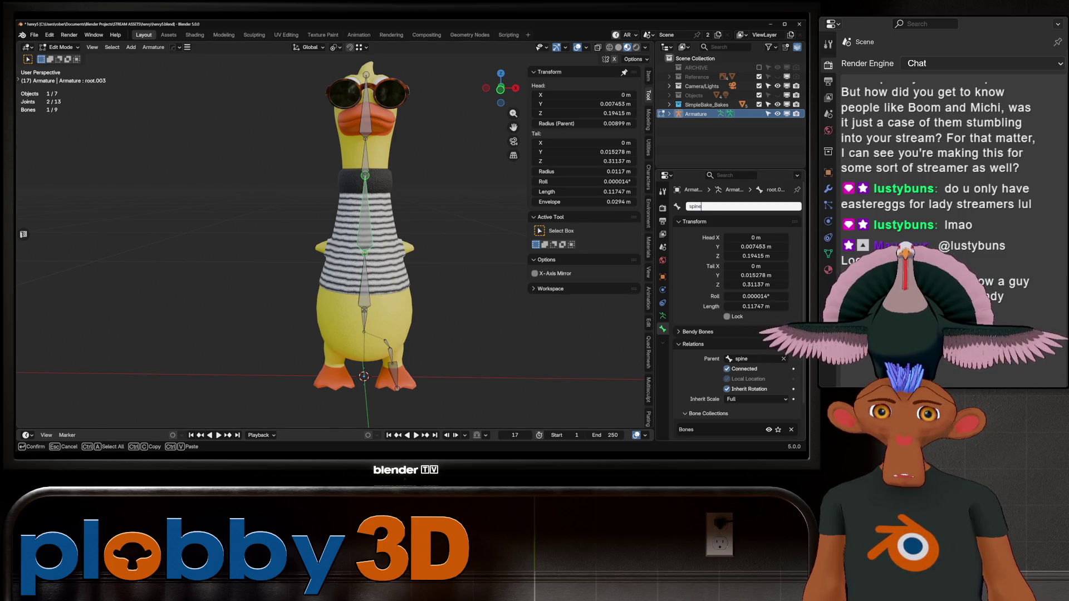
key(Return)
click(364, 155)
double_click(724, 206)
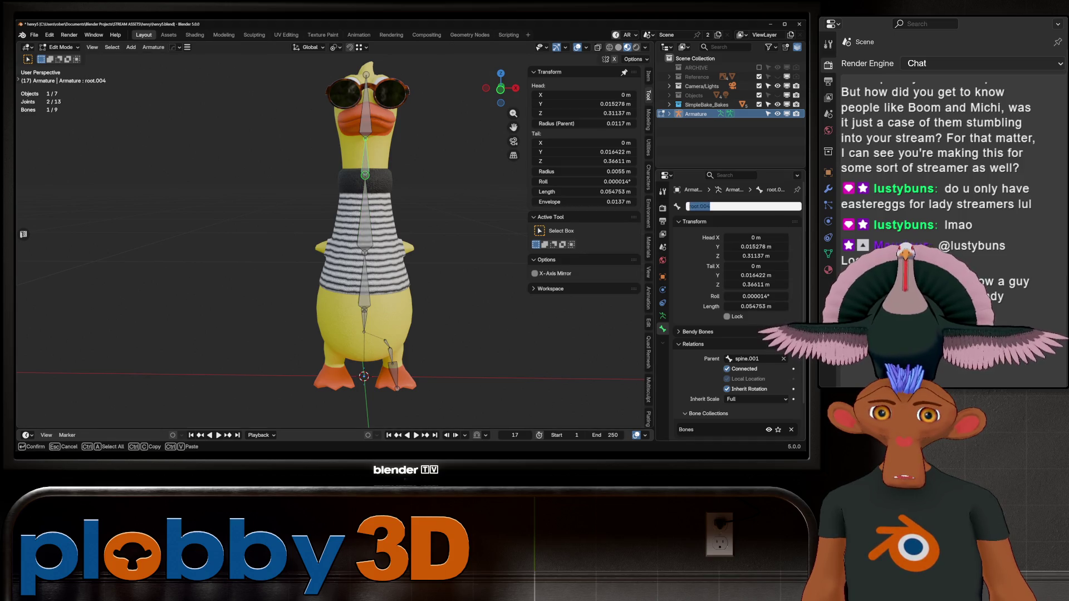
text(neck)
key(Return)
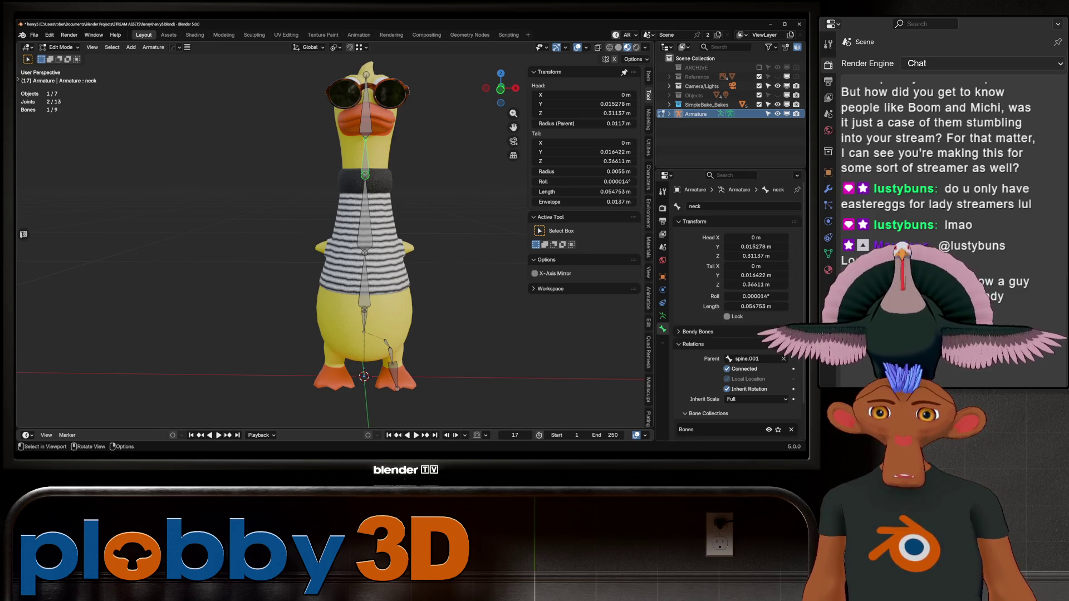
middle_drag(334, 251, 390, 248)
- Delete the spine bone
scroll(389, 247, up, 3)
click(376, 281)
key(x)
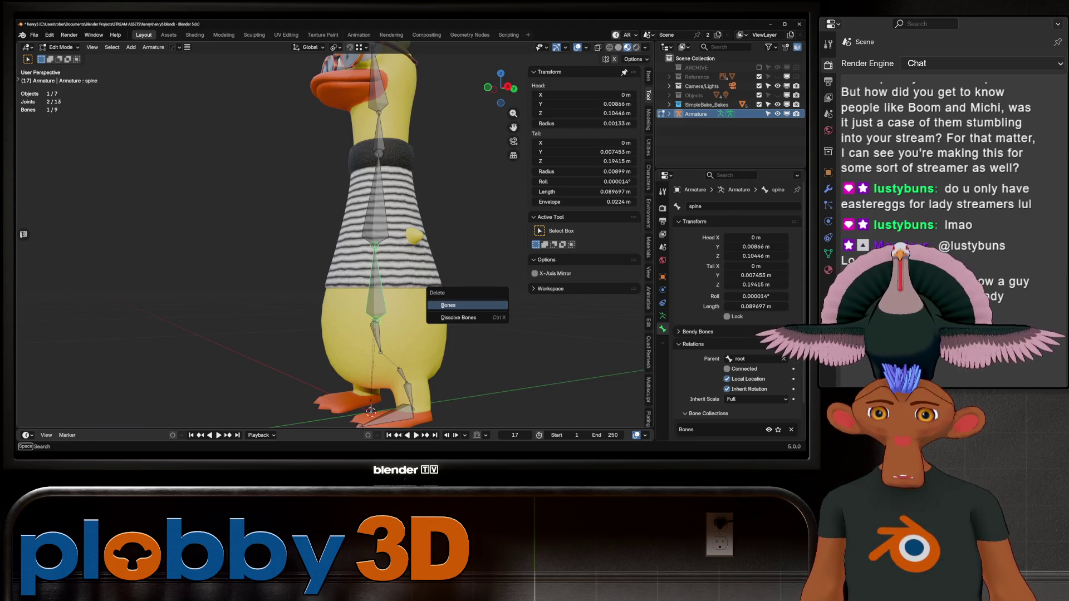
click(451, 303)
- In front view, scale the root.001 bone and raise it vertically
click(375, 322)
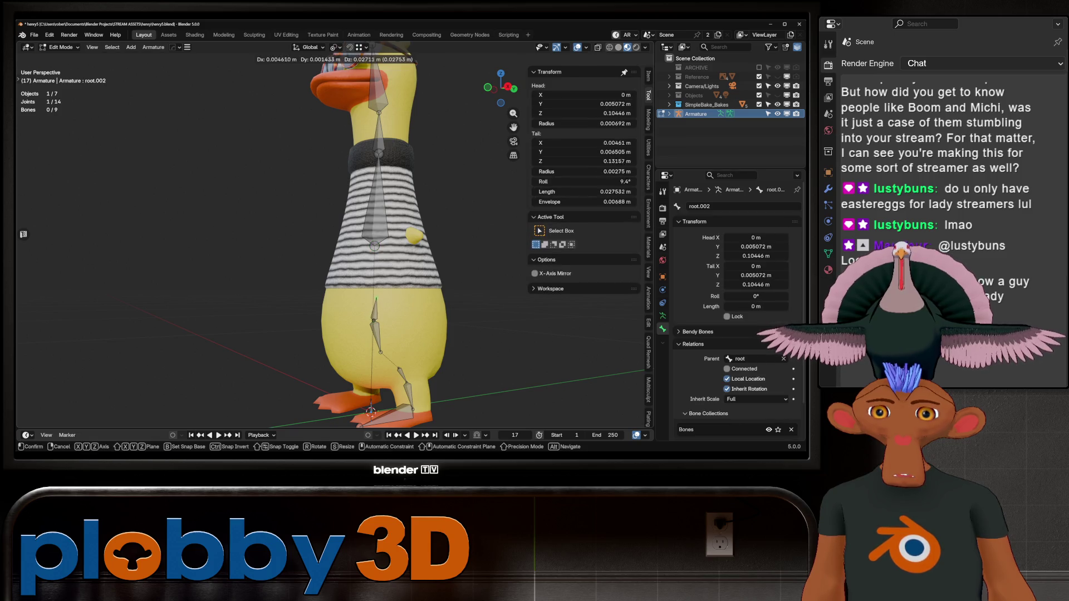
click(377, 336)
key(KP_1)
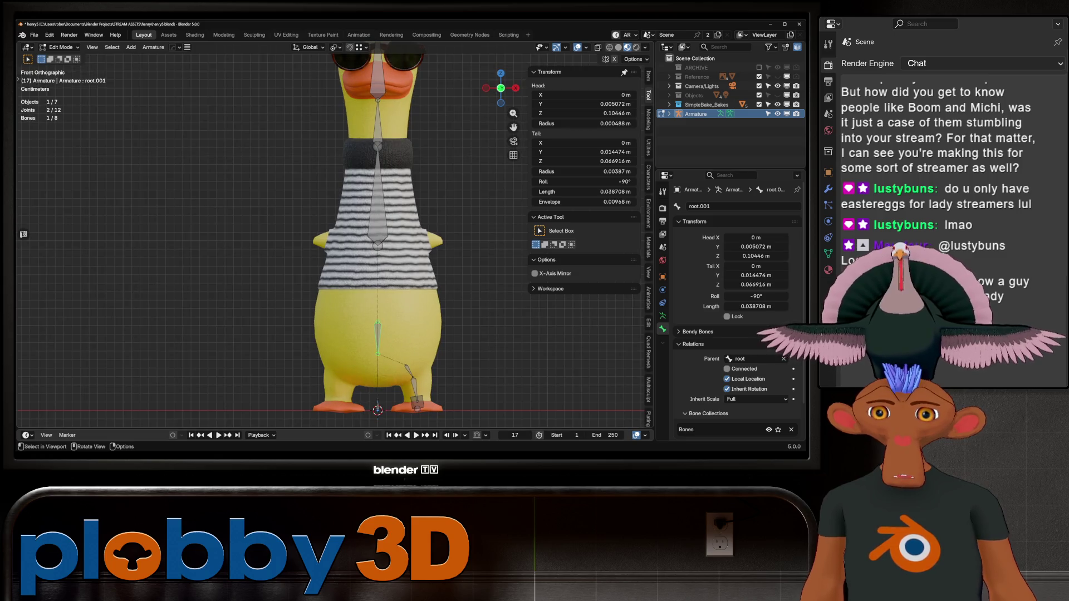
key(s)
key(Return)
key(g)
key(z)
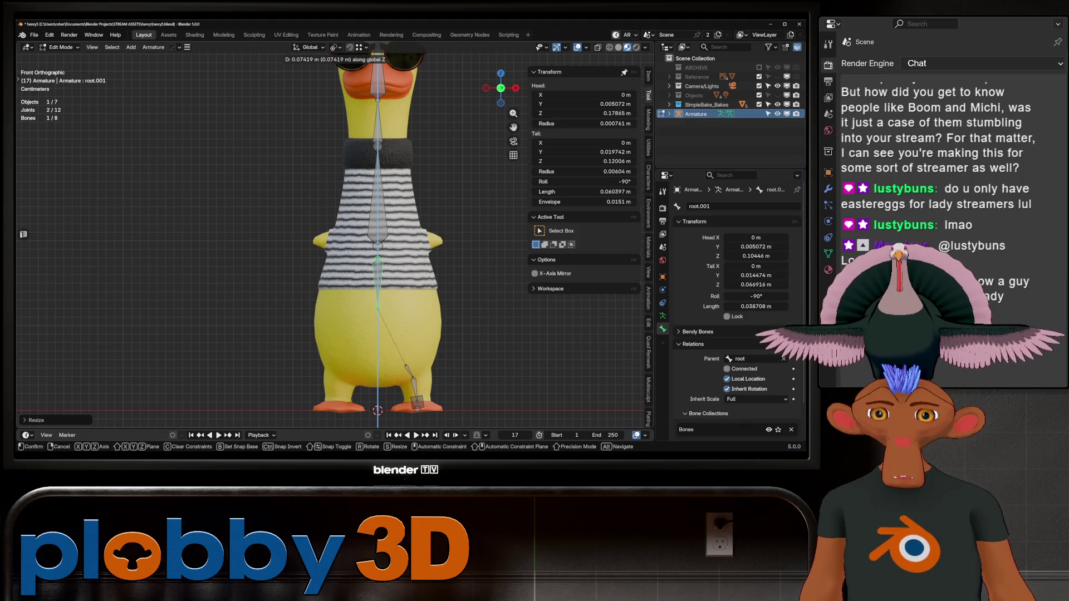
key(Return)
key(alt+a)
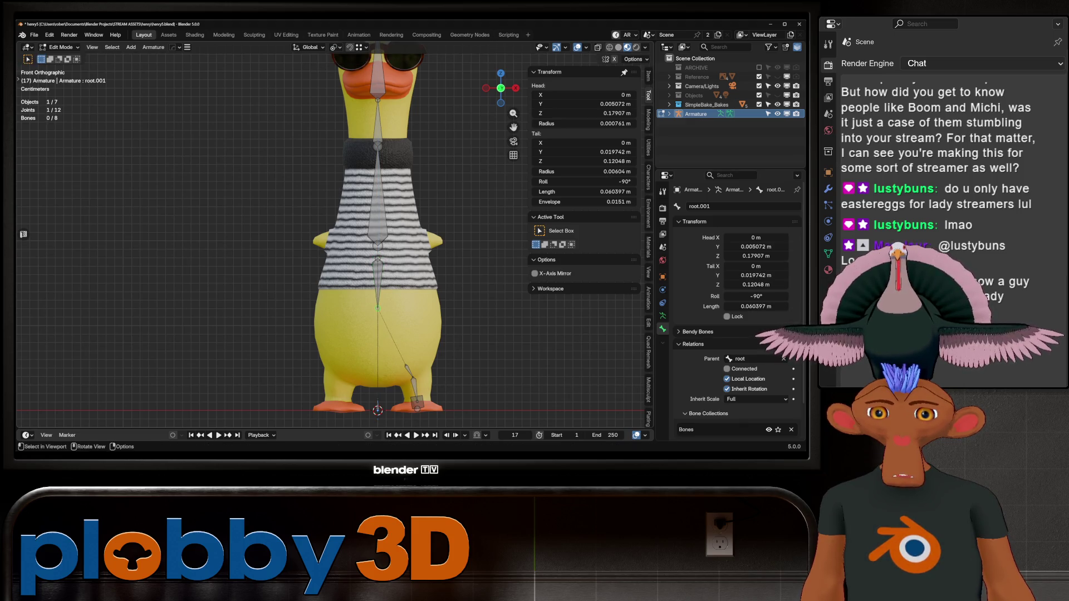
- Extrude a new bone root.002 downward and make it leg_L's parent, then select root.001
key(e)
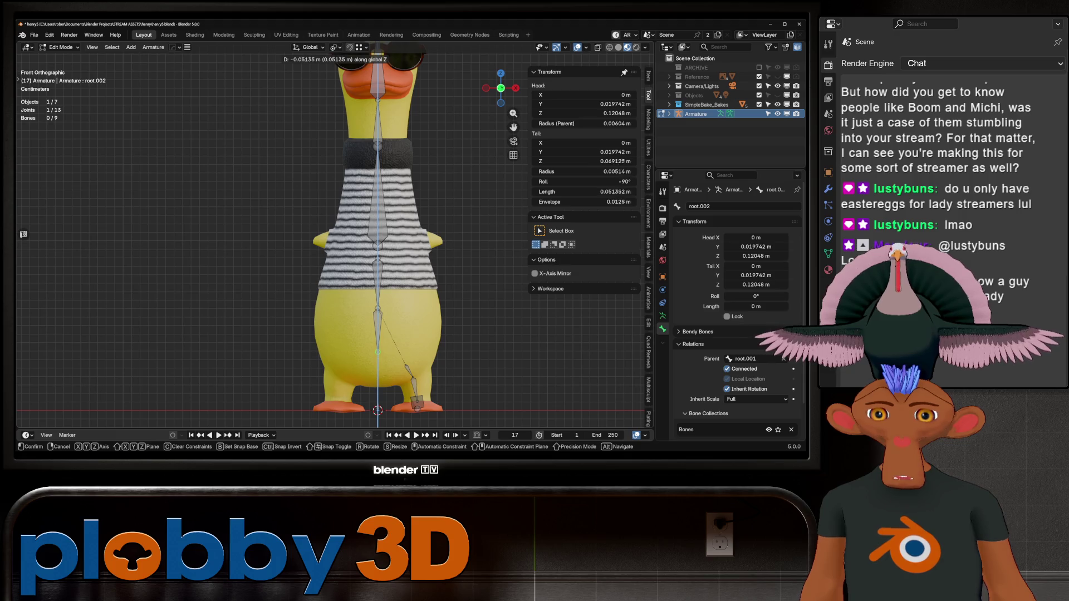
key(Return)
click(409, 370)
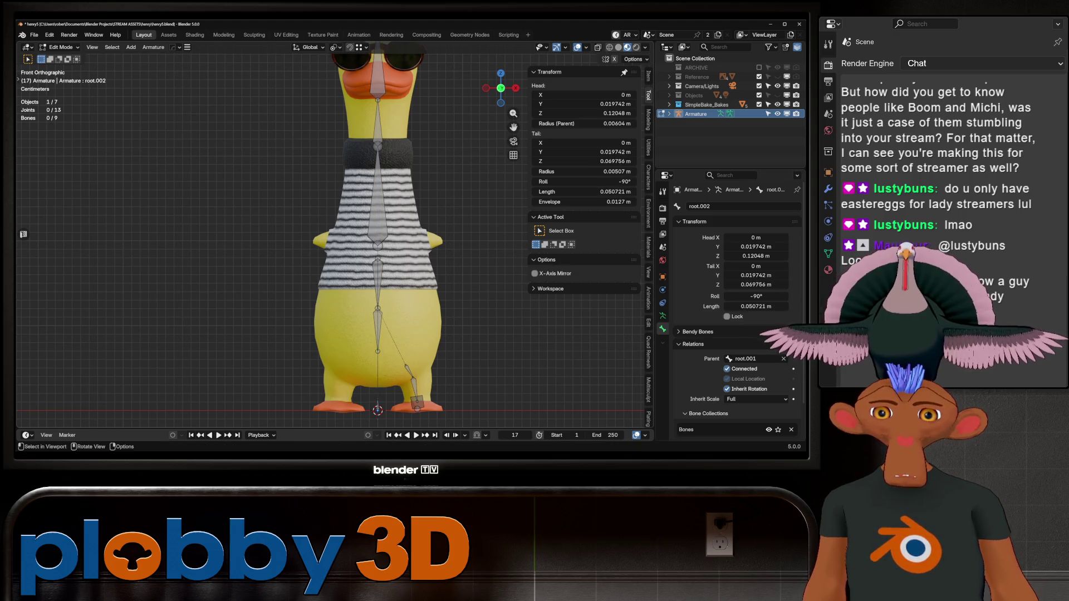
click(783, 359)
click(784, 358)
click(379, 315)
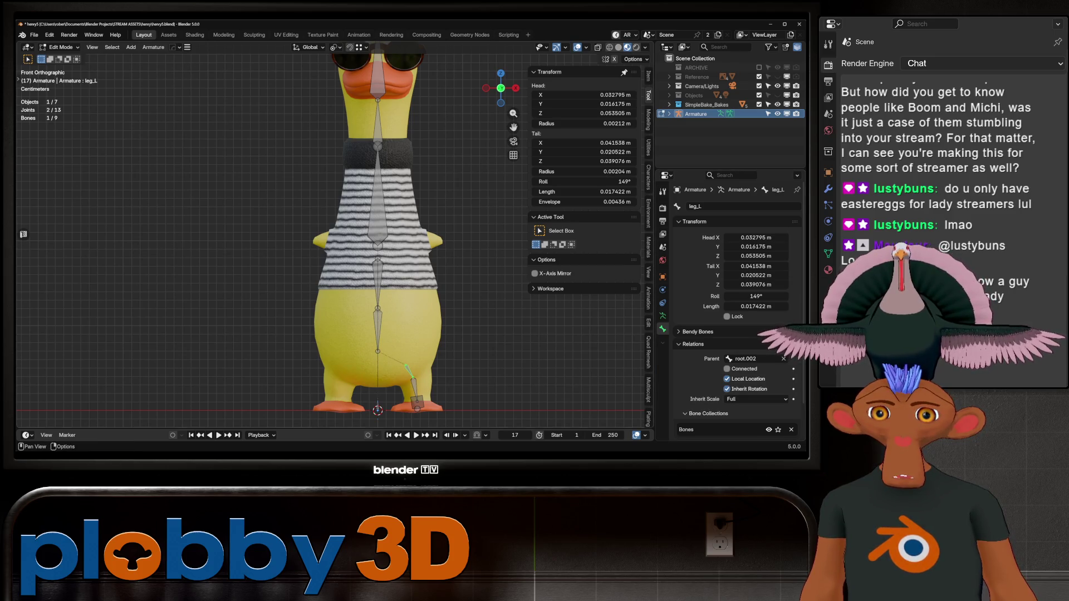
click(378, 284)
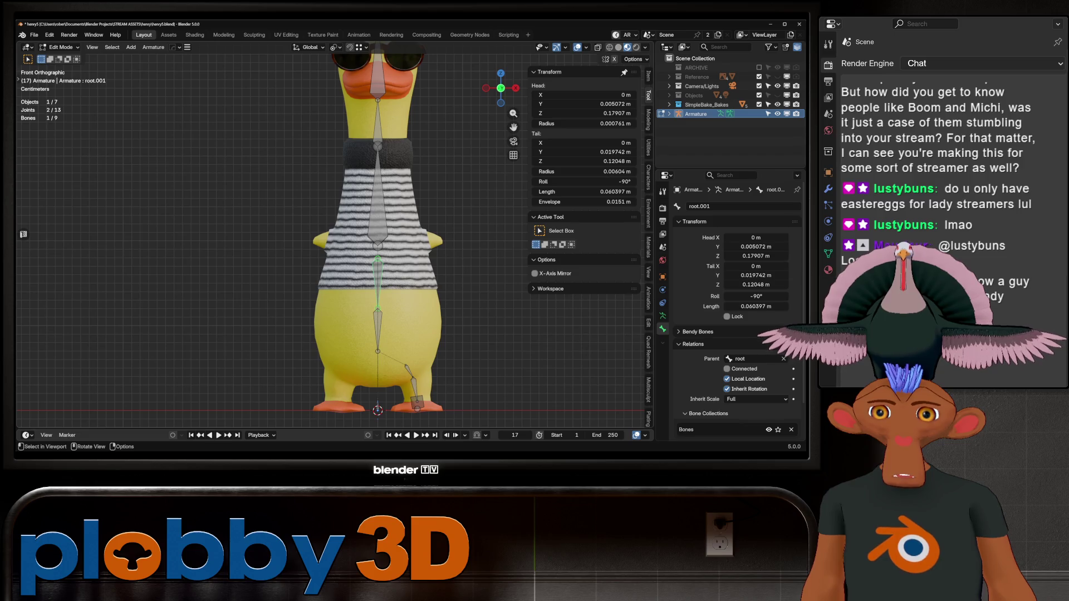
click(723, 207)
- Rename root.001 to hip and check the hip.001, leg_L and foot bones below
text(hip)
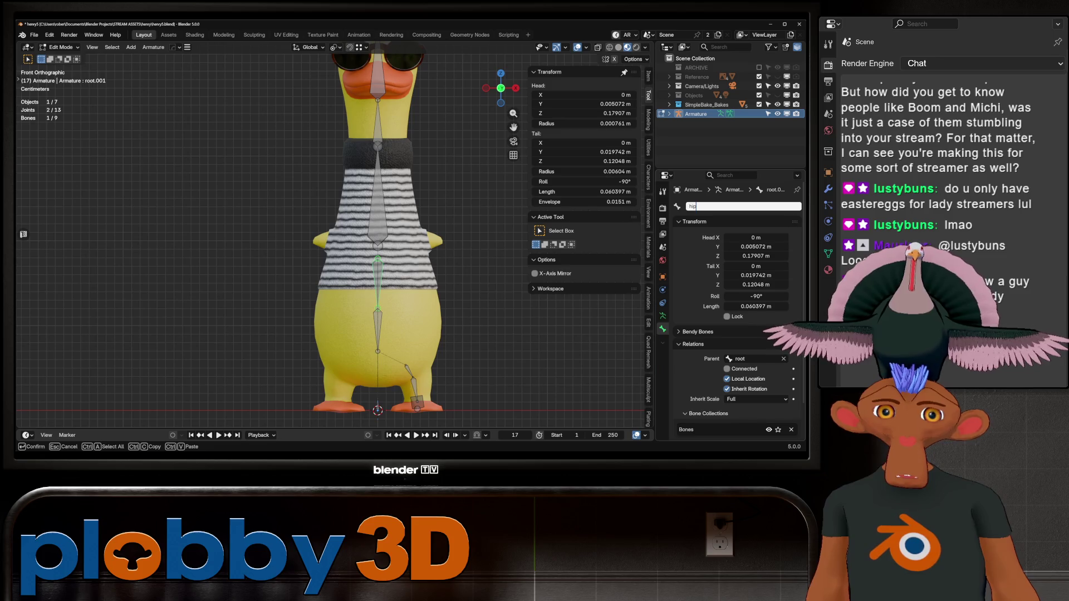
key(Return)
click(377, 331)
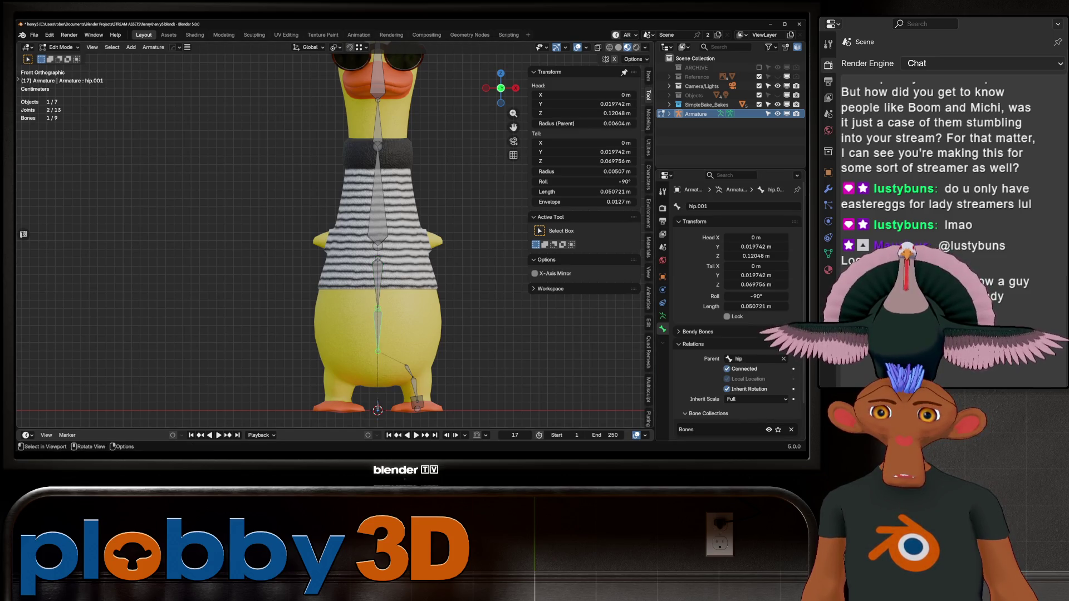
click(410, 371)
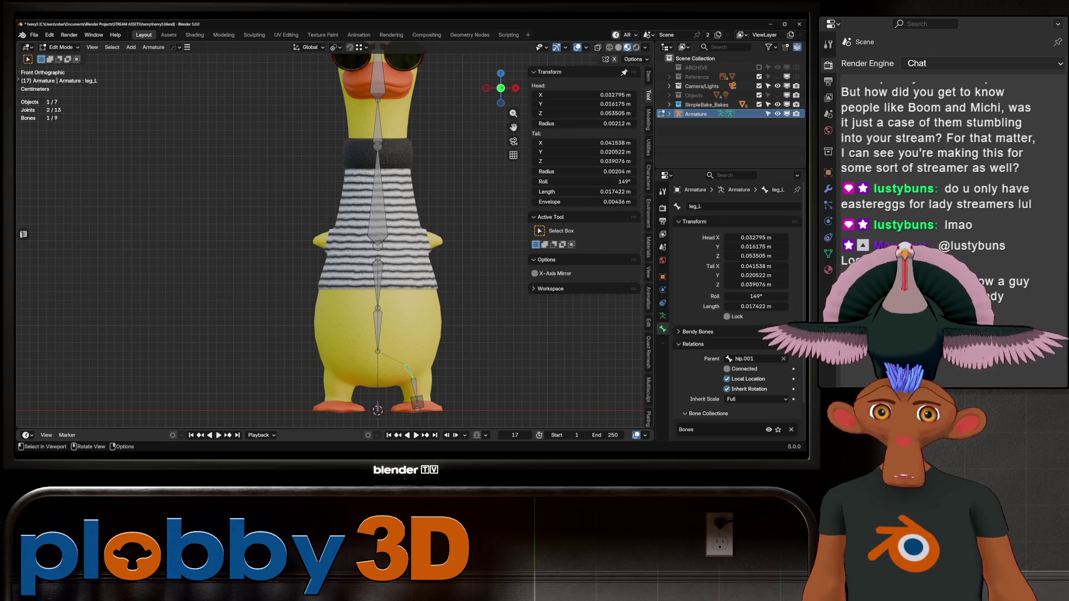
click(417, 409)
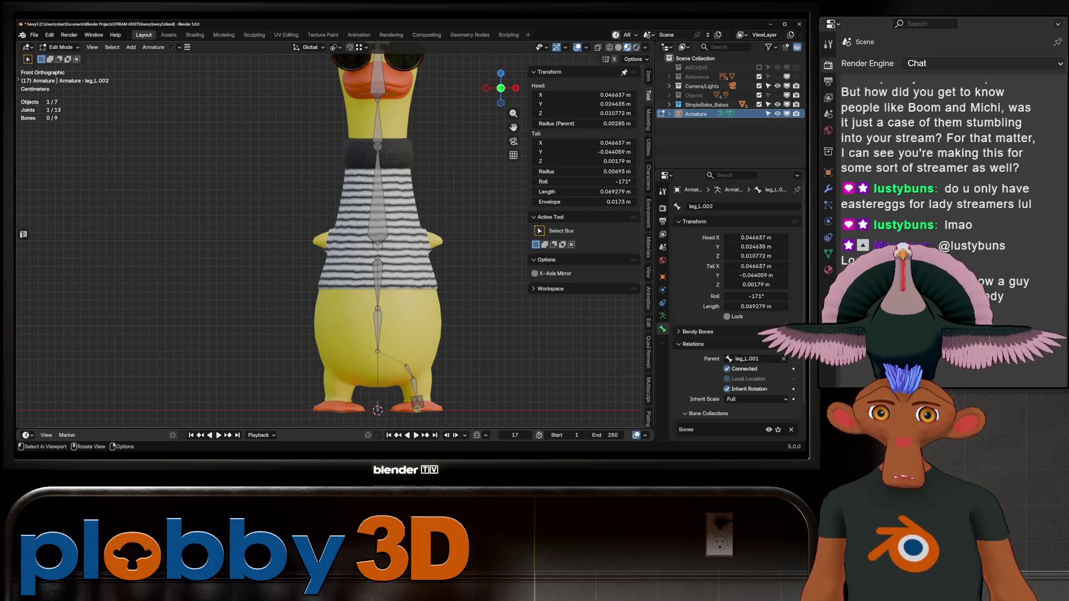
- Lower the bottom joint of spine.001 slightly along Z
click(378, 195)
click(377, 245)
key(b)
key(Escape)
key(g)
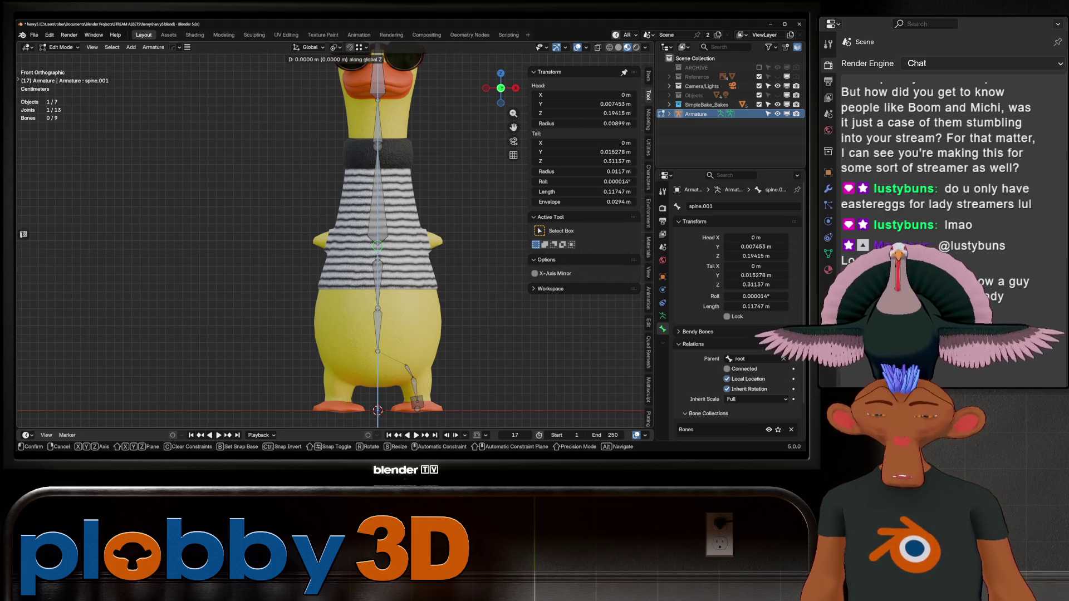
click(378, 257)
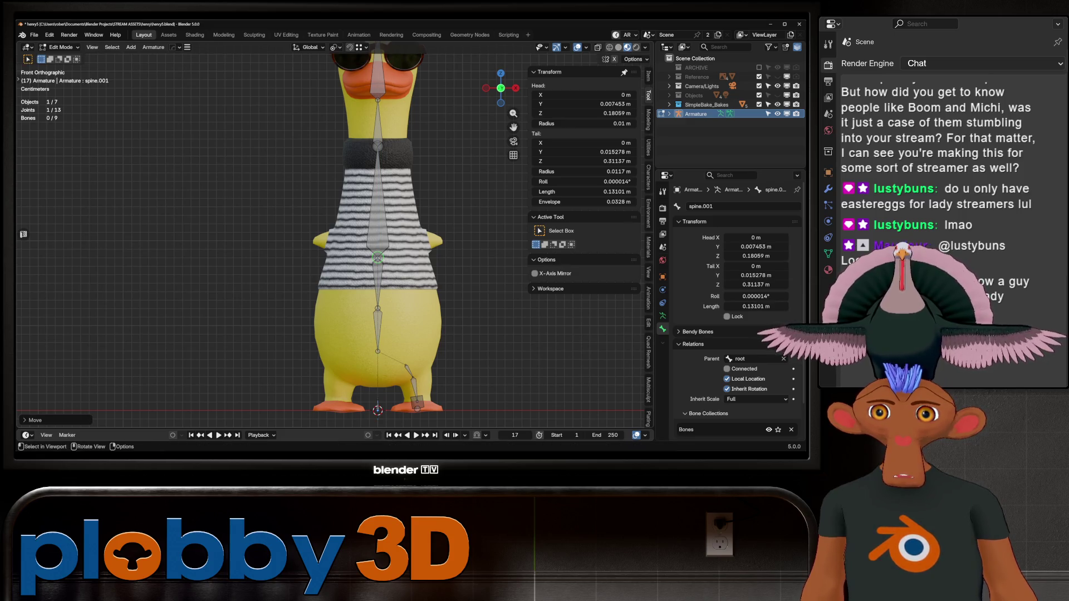
- Rename the spine.001 bone to spine
shift+click(378, 147)
click(377, 284)
click(377, 223)
click(700, 206)
text(spine)
key(Return)
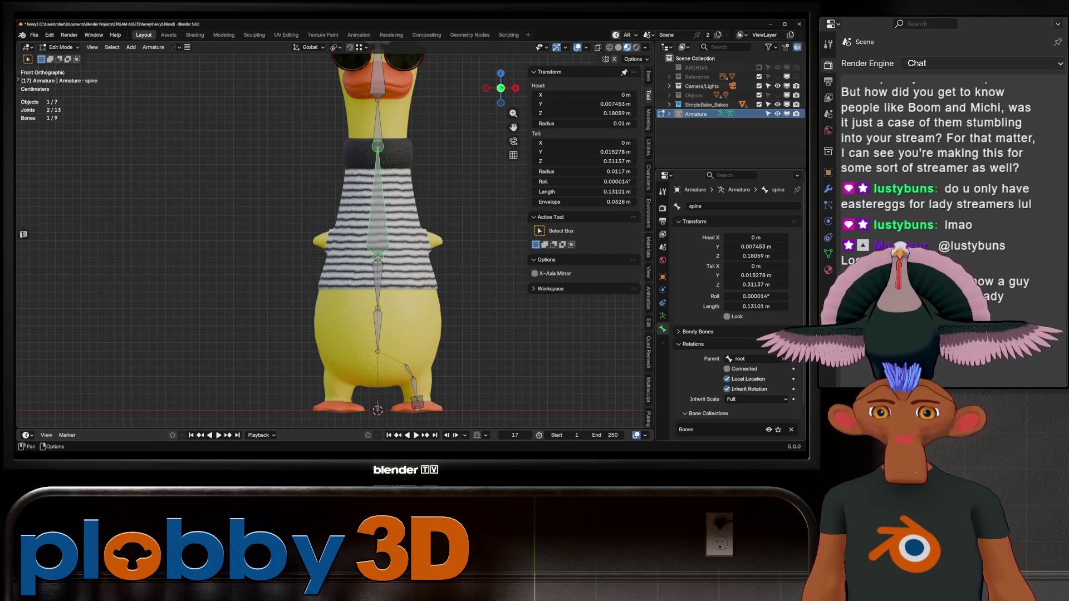
click(377, 124)
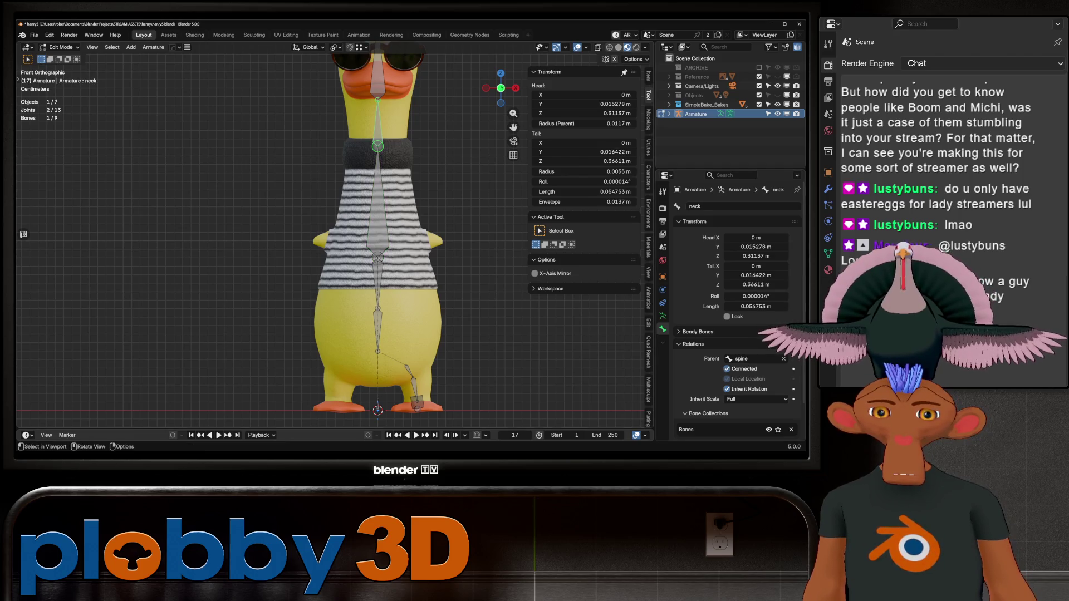
shift+middle_drag(390, 250, 385, 265)
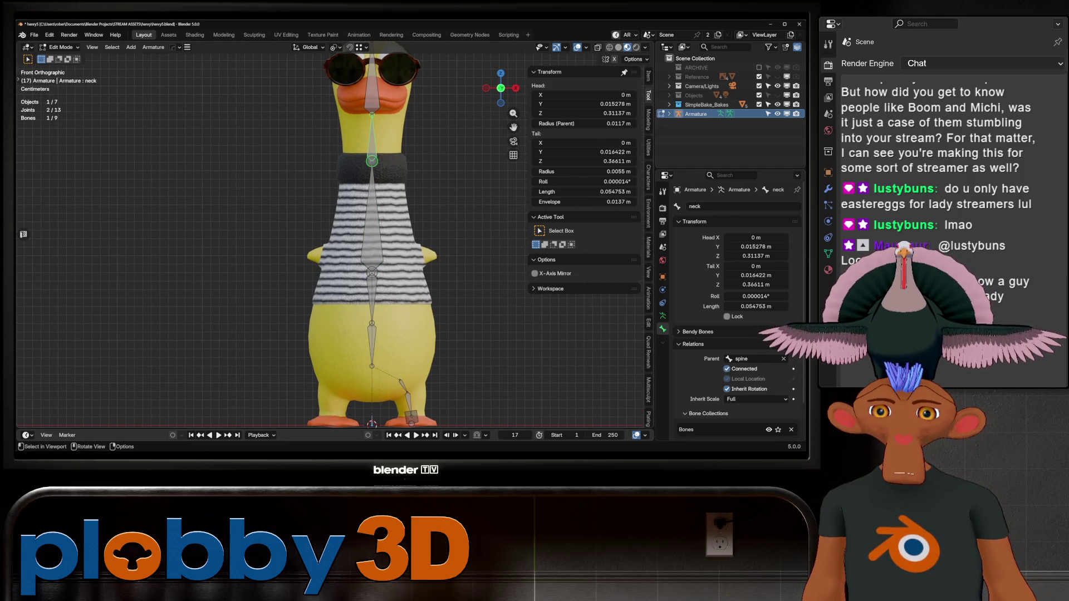
click(372, 223)
right_click(357, 223)
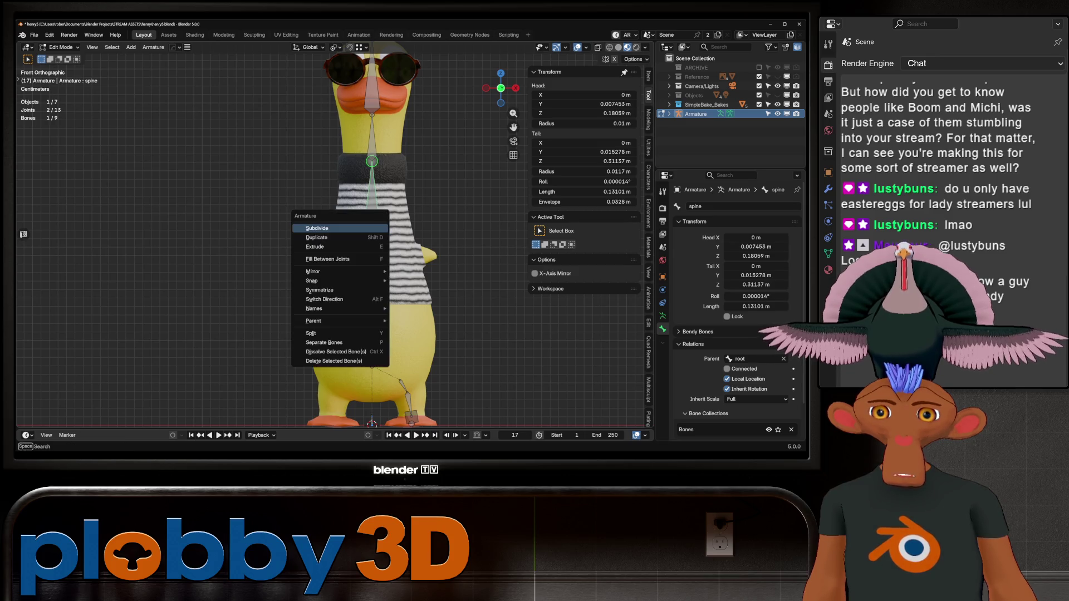
- Subdivide the spine bone in two and uncheck Connected on the neck bone
click(340, 225)
click(372, 189)
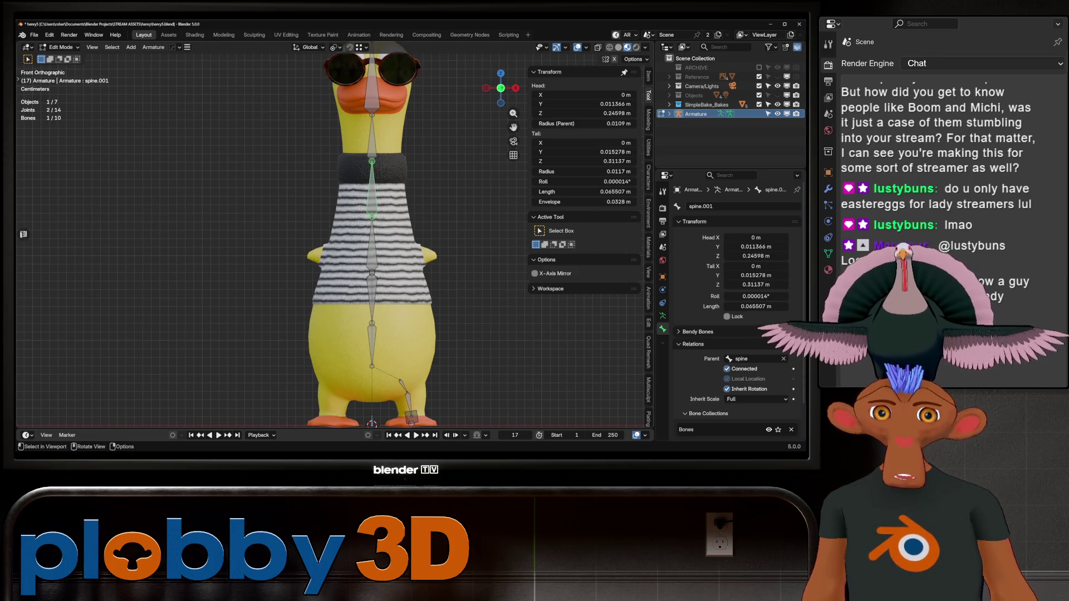
click(372, 137)
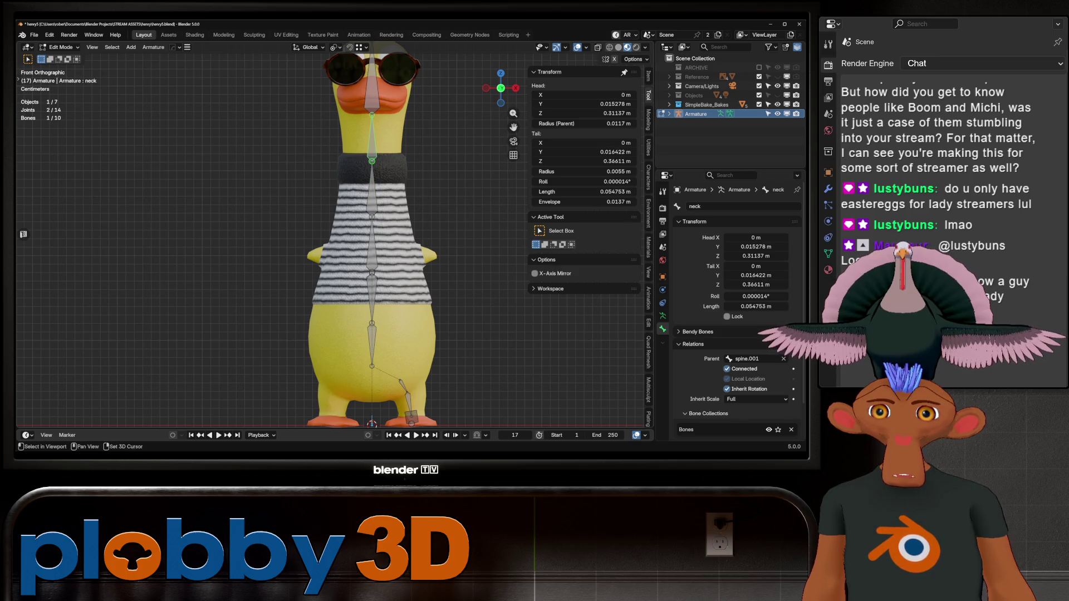
shift+middle_drag(385, 223, 381, 281)
key(shift)
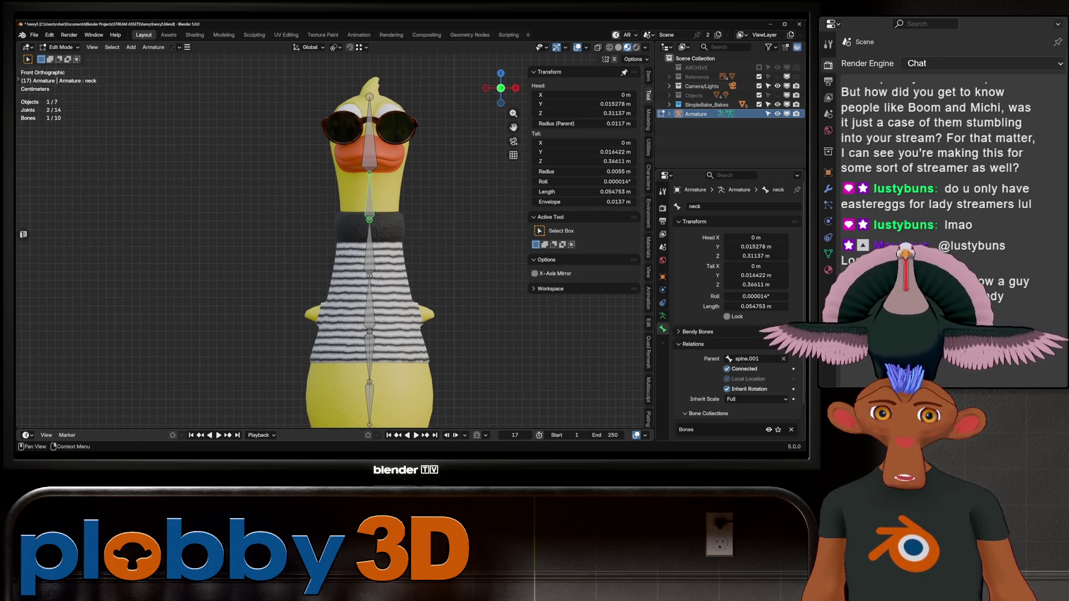
click(726, 369)
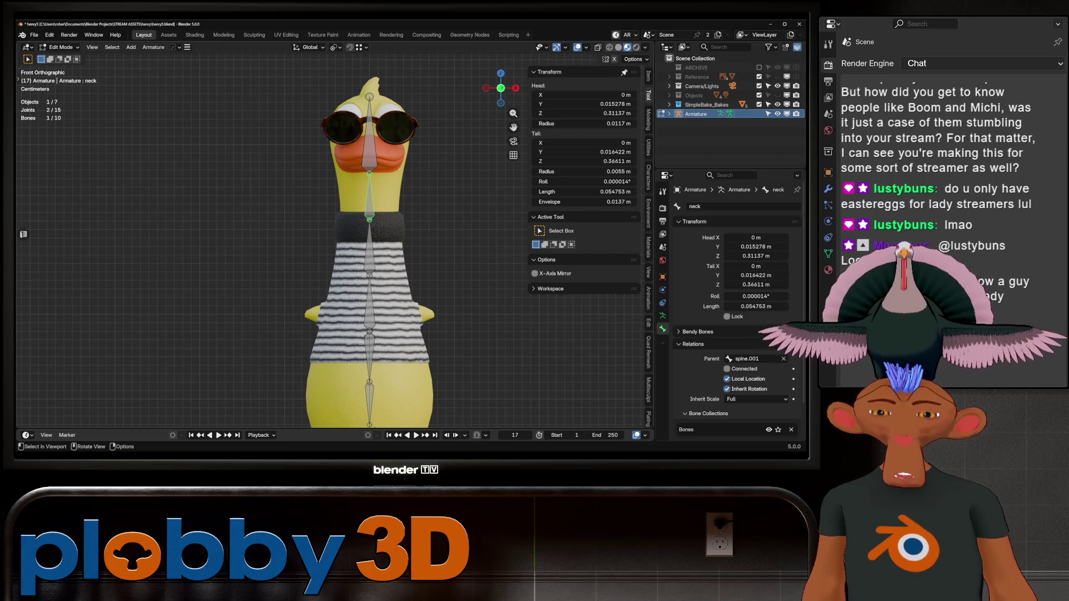
- Rename the top bone root.005 to head
click(369, 134)
click(723, 206)
text(head)
key(Return)
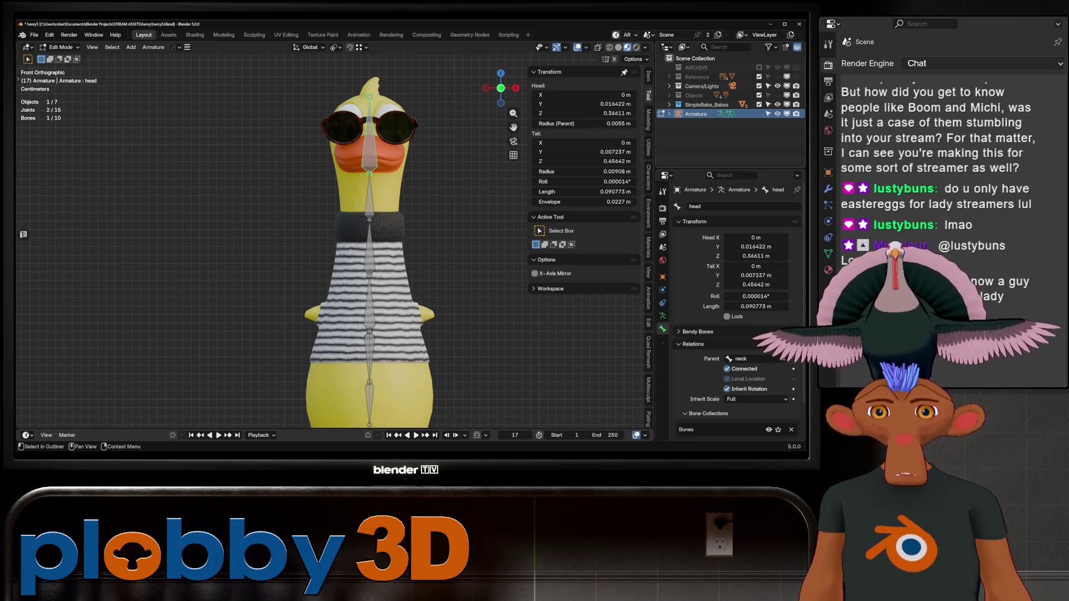
- Slide the hip bone's head at the spine's base along Y
scroll(329, 176, down, 3)
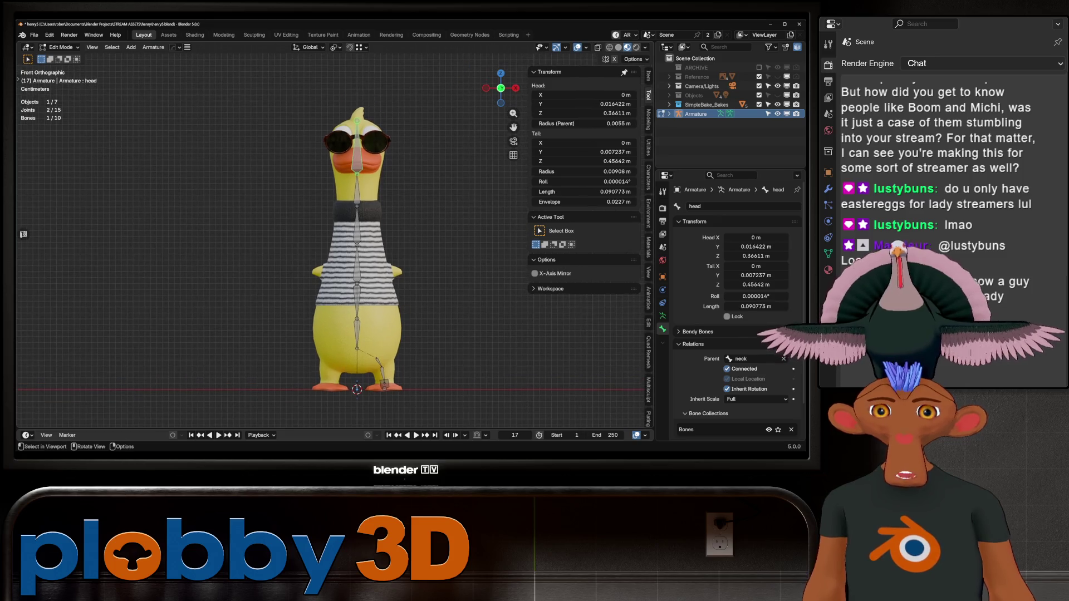
middle_drag(389, 251, 253, 253)
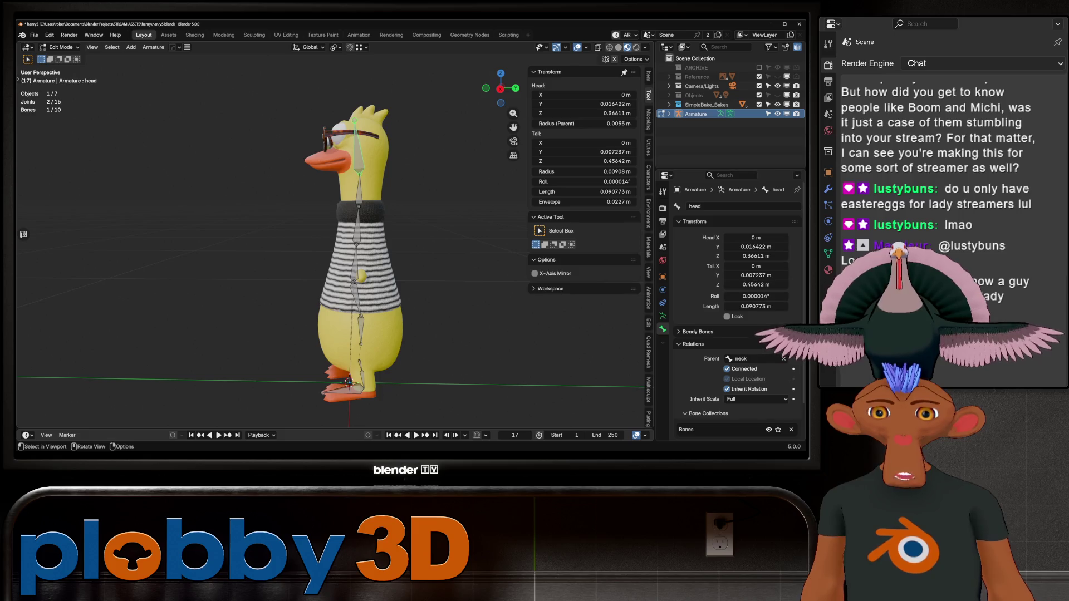
click(353, 282)
scroll(353, 282, up, 5)
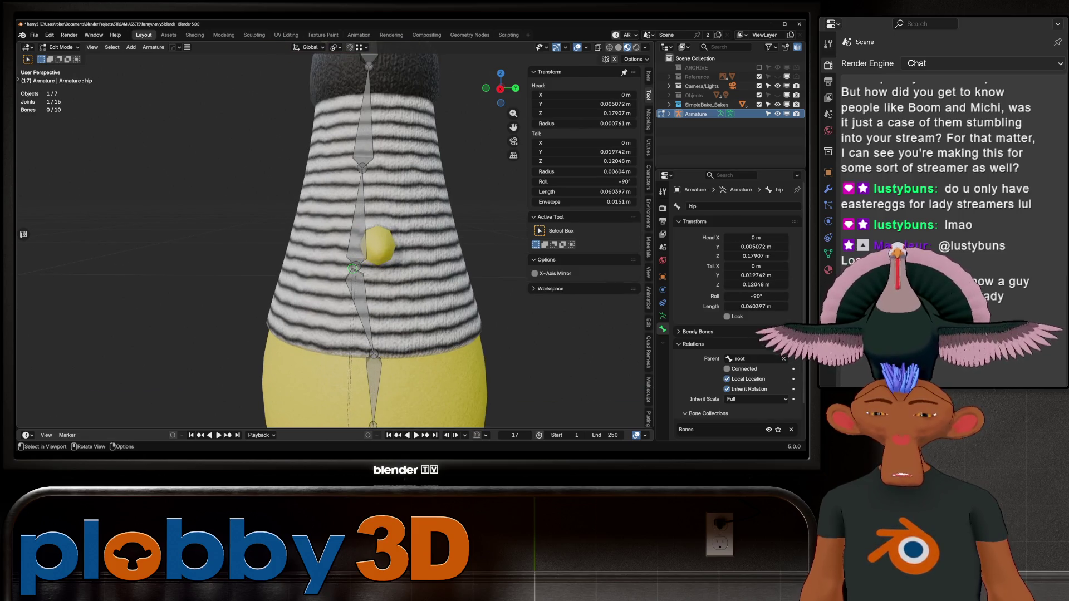
key(g)
key(y)
key(Return)
- Move the hip bone's tail along Y to 0.012936 m, then briefly inspect the model
scroll(328, 240, down, 5)
mouse_move(328, 239)
middle_down()
mouse_move(356, 239)
mouse_move(312, 239)
middle_up()
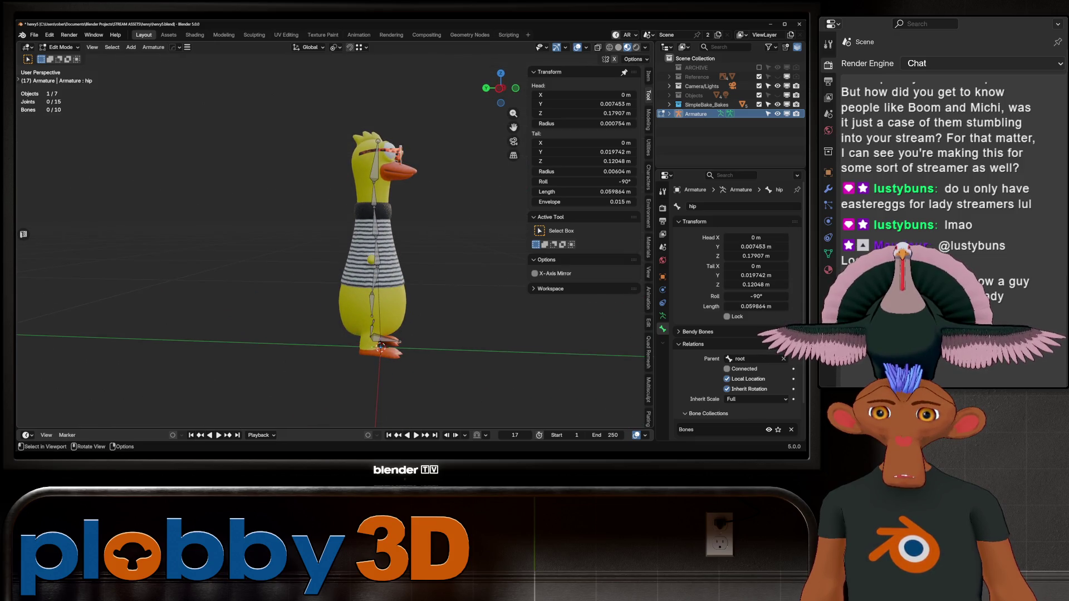
click(374, 337)
key(g)
key(y)
key(Return)
mouse_move(356, 240)
middle_down()
mouse_move(390, 239)
mouse_move(312, 240)
mouse_move(373, 240)
mouse_move(367, 222)
mouse_move(434, 222)
mouse_move(467, 239)
middle_up()
key(Tab)
scroll(357, 239, up, 2)
scroll(356, 239, down, 2)
key(Tab)
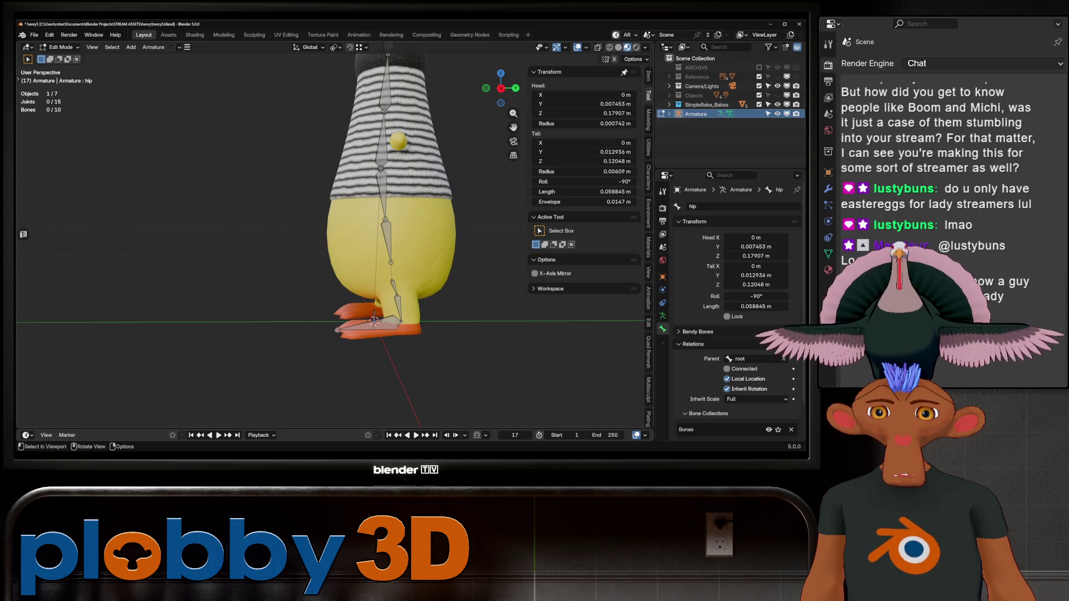
click(367, 326)
- In right side view, reposition the left ankle joint of leg_L.001
key(KP_3)
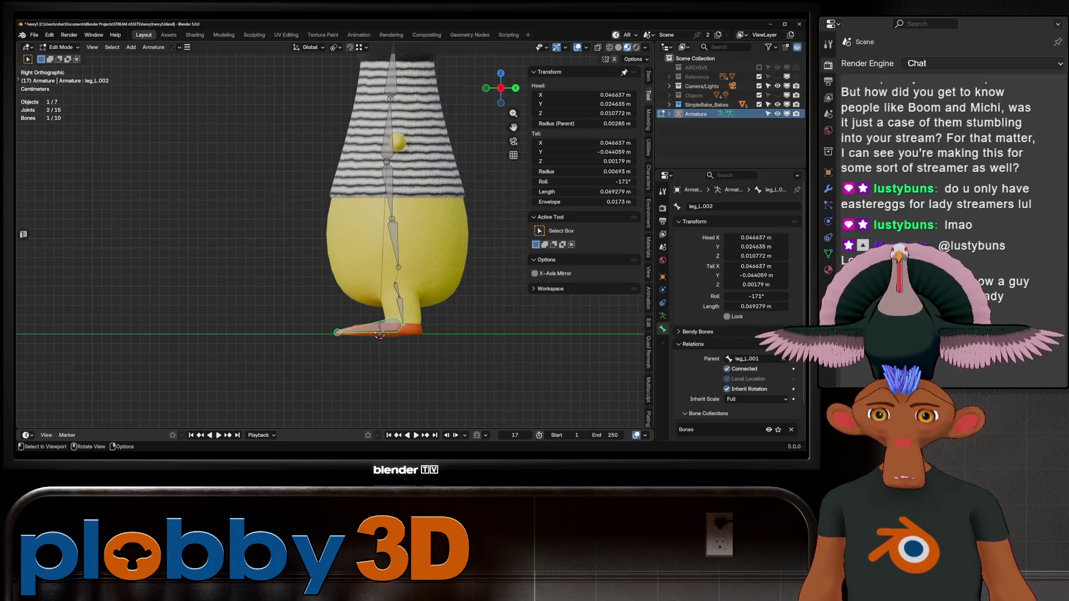
key(alt+a)
click(403, 322)
key(g)
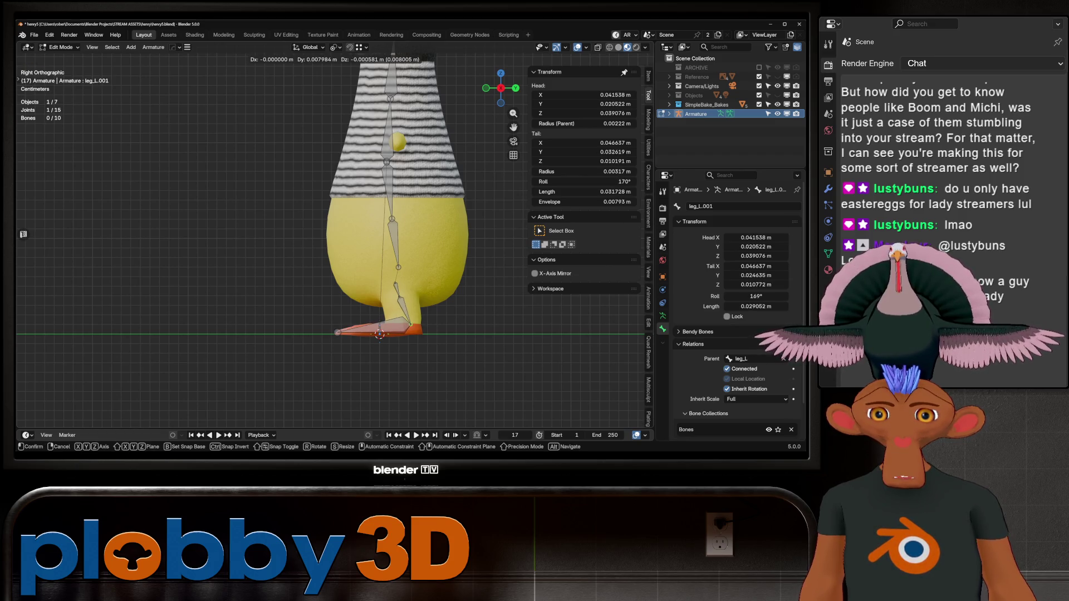
click(409, 327)
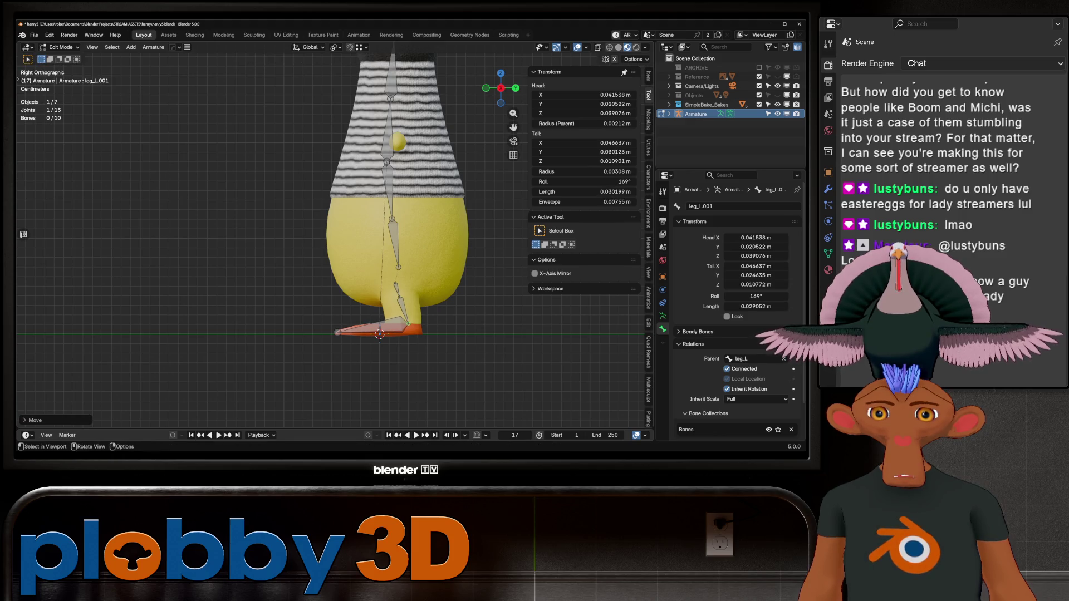
- Symmetrize the linked left leg bones to create matching right leg bones like leg_R.001
middle_drag(410, 328, 423, 312)
scroll(356, 234, down, 3)
middle_drag(356, 234, 328, 234)
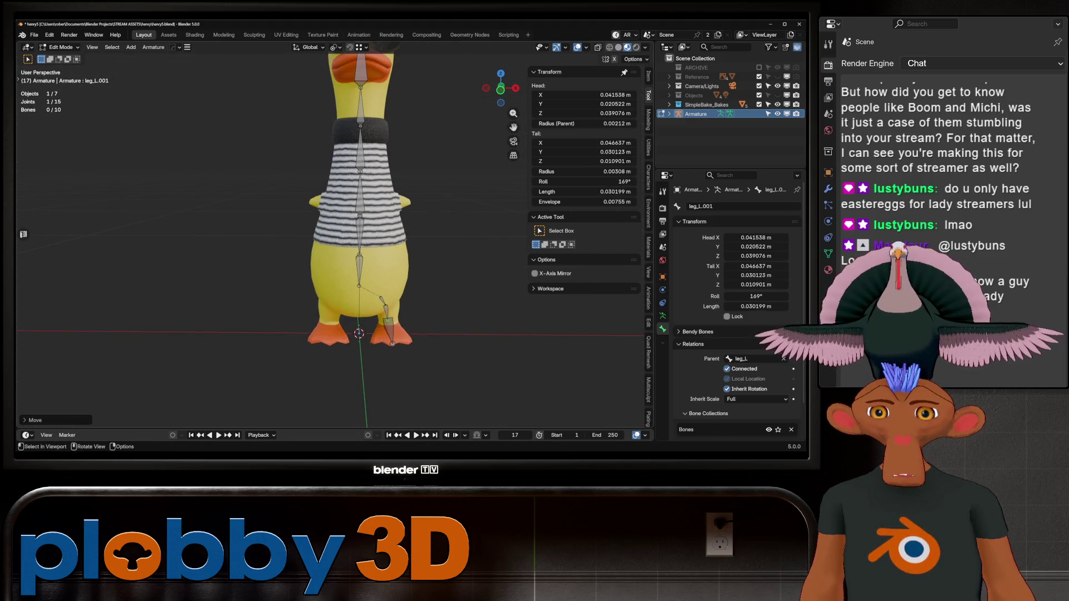
key(ctrl+l)
right_click(437, 301)
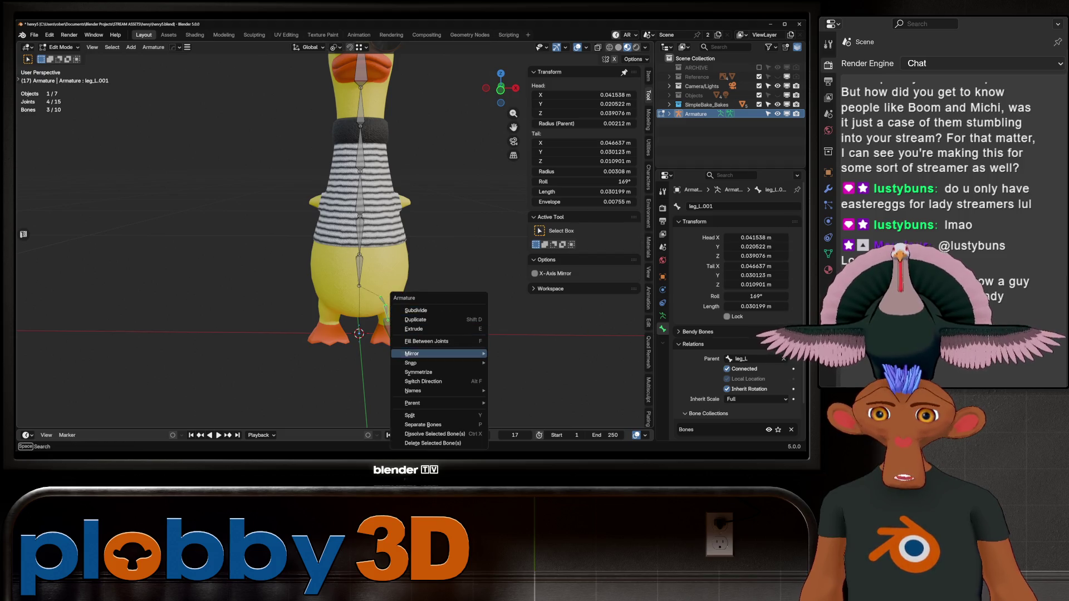
click(437, 370)
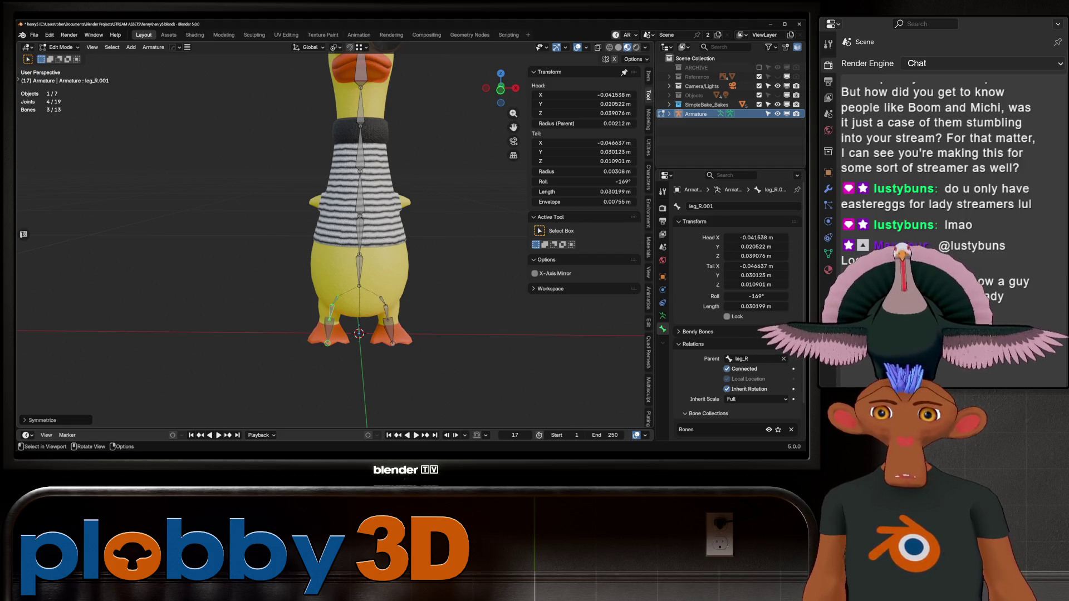
- Return to Object Mode and select the shirt_Baked object
scroll(361, 234, down, 2)
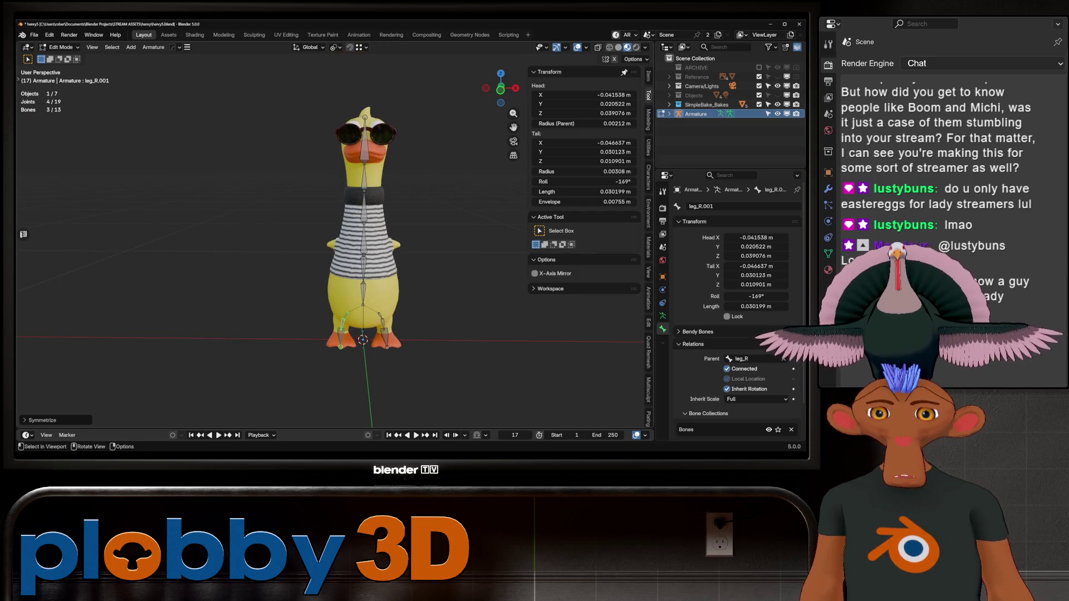
key(Tab)
mouse_move(360, 234)
middle_down()
mouse_move(390, 228)
mouse_move(347, 229)
middle_up()
scroll(361, 234, up, 2)
click(347, 221)
- Join shirt_Baked into the Henry_Baked duck body with Ctrl+J
scroll(347, 222, up, 2)
scroll(368, 233, down, 3)
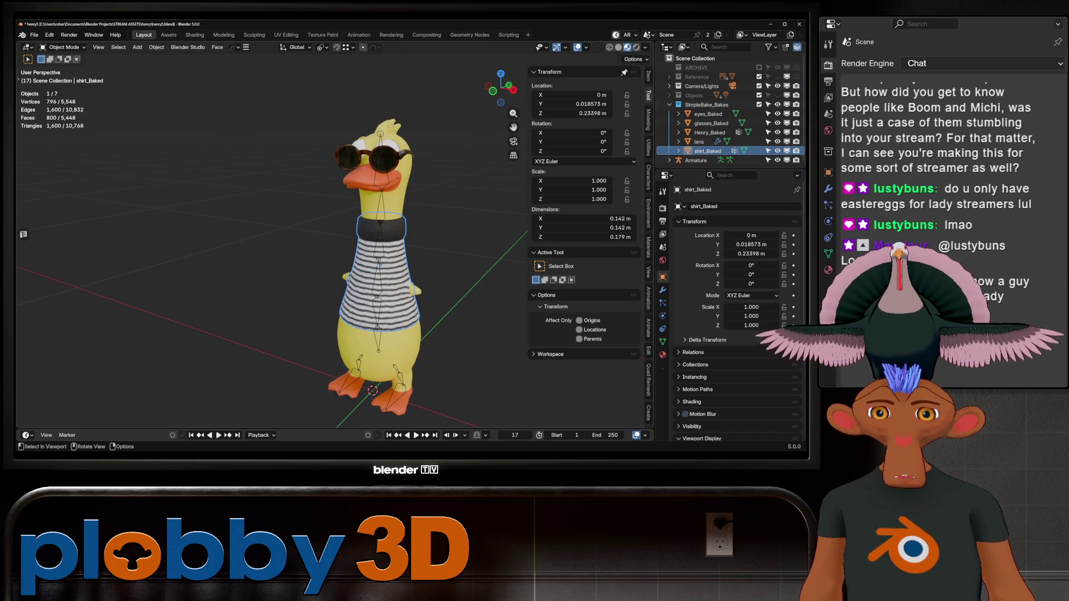
scroll(384, 251, up, 1)
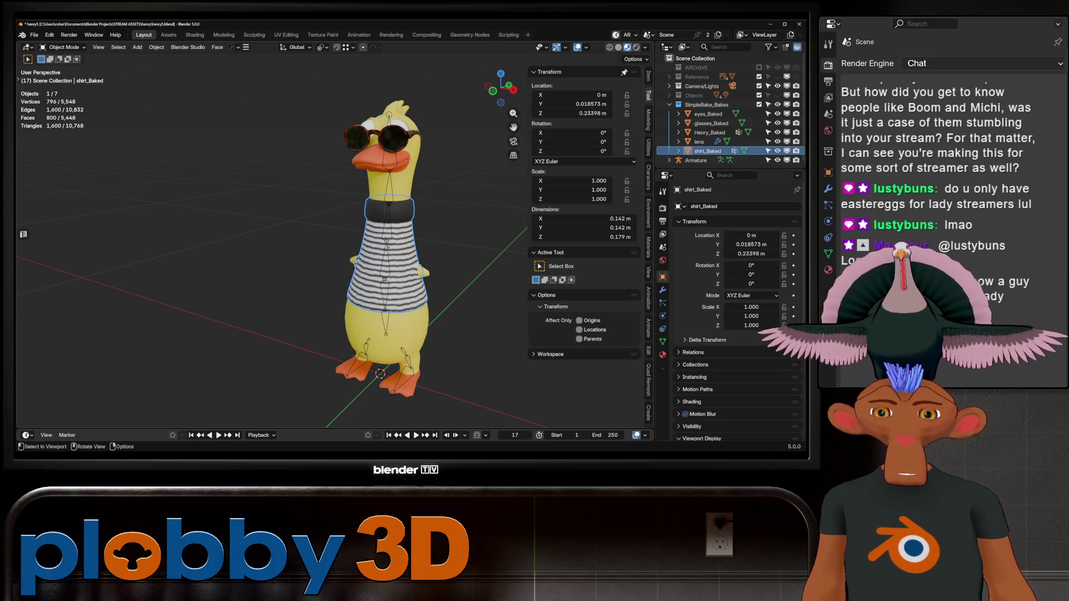
click(389, 326)
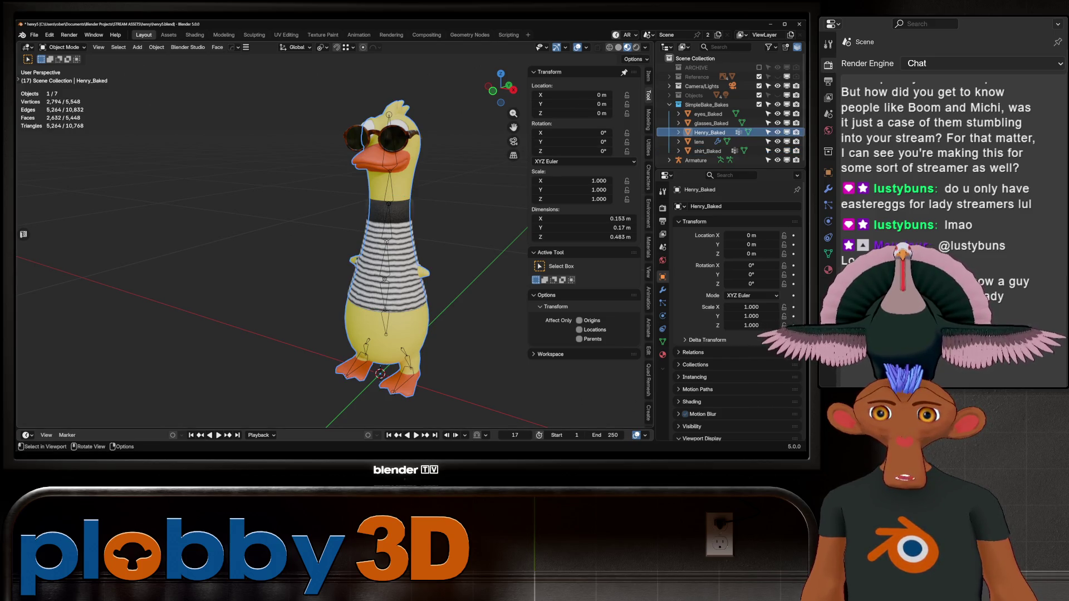
click(388, 262)
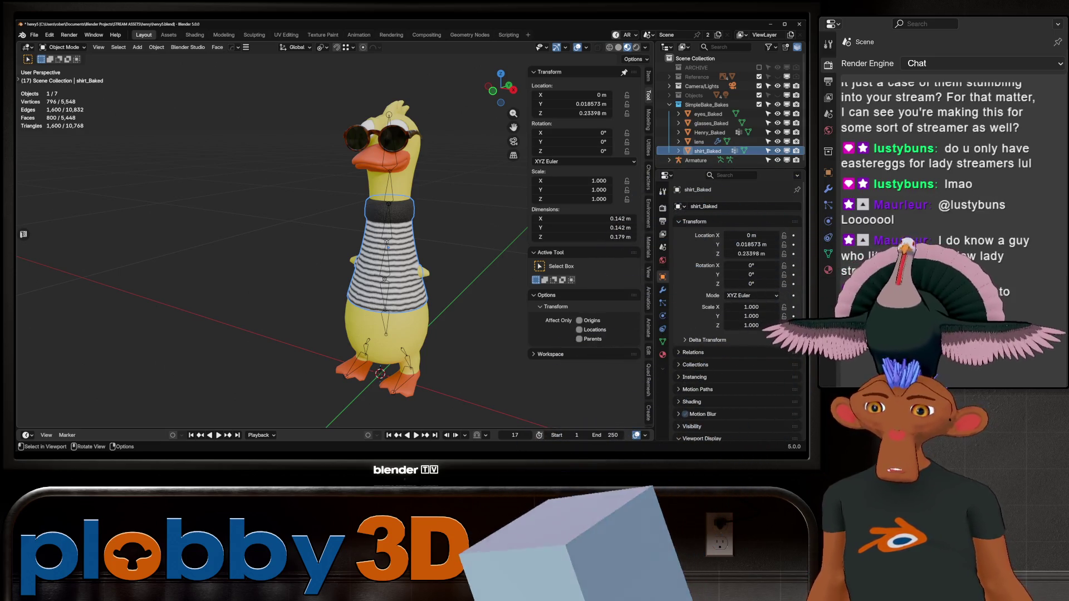
shift+click(390, 326)
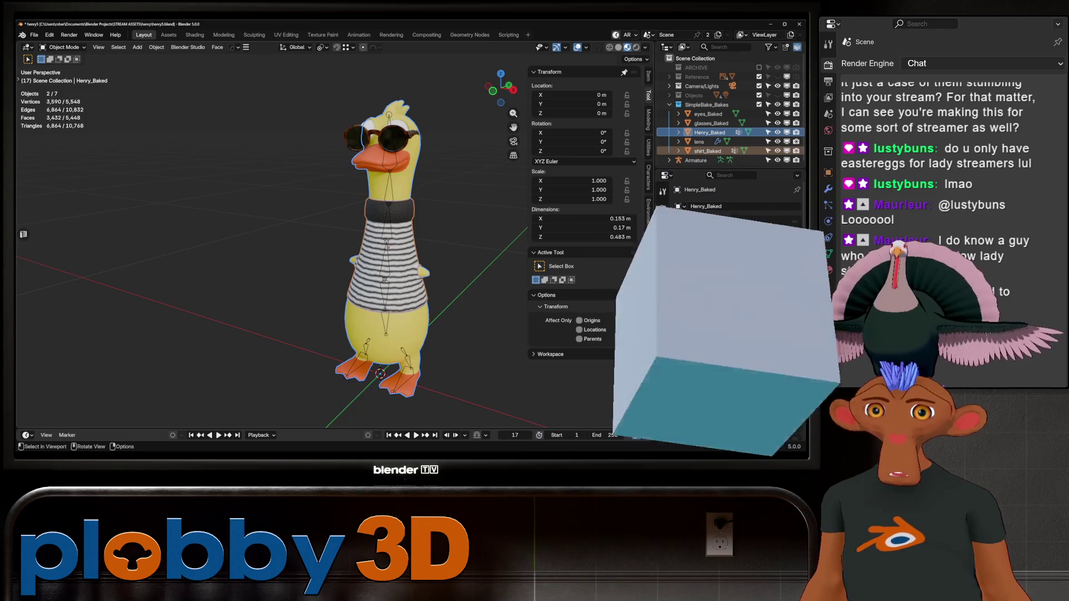
mouse_move(278, 251)
middle_down()
mouse_move(368, 251)
mouse_move(240, 254)
mouse_move(303, 254)
middle_up()
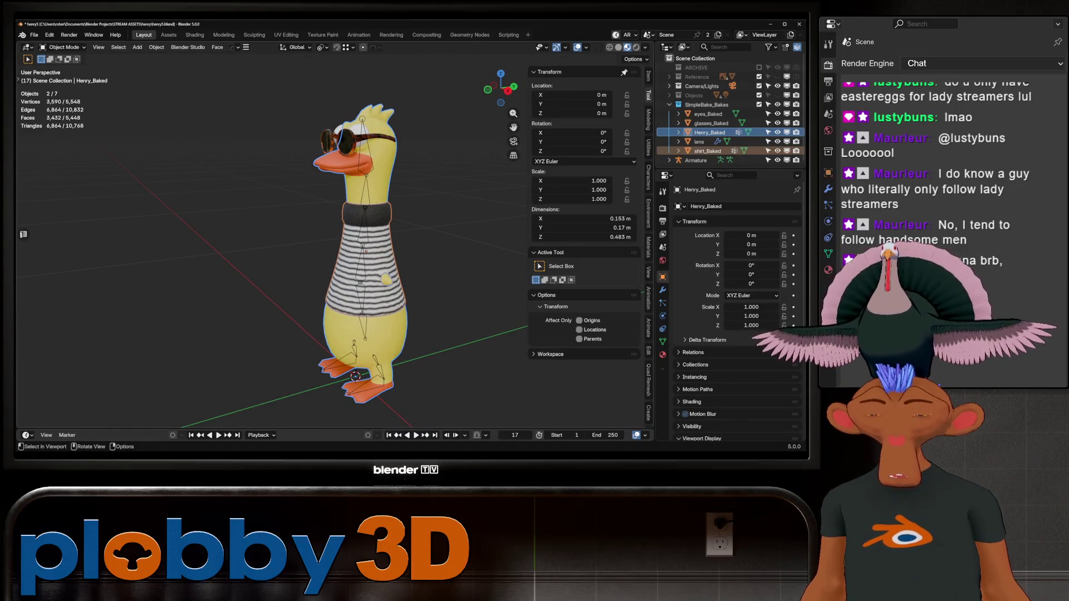
key(ctrl+j)
- Parent the combined mesh to the Armature with automatic weights and enter Pose Mode
mouse_move(303, 254)
middle_down()
mouse_move(312, 247)
mouse_move(301, 223)
middle_up()
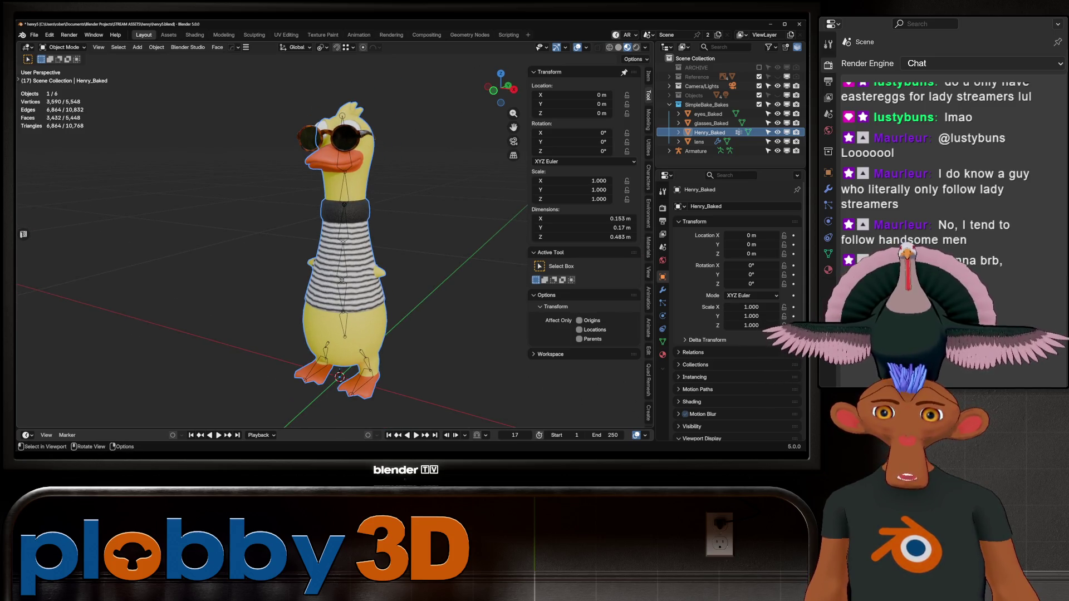
shift+click(310, 370)
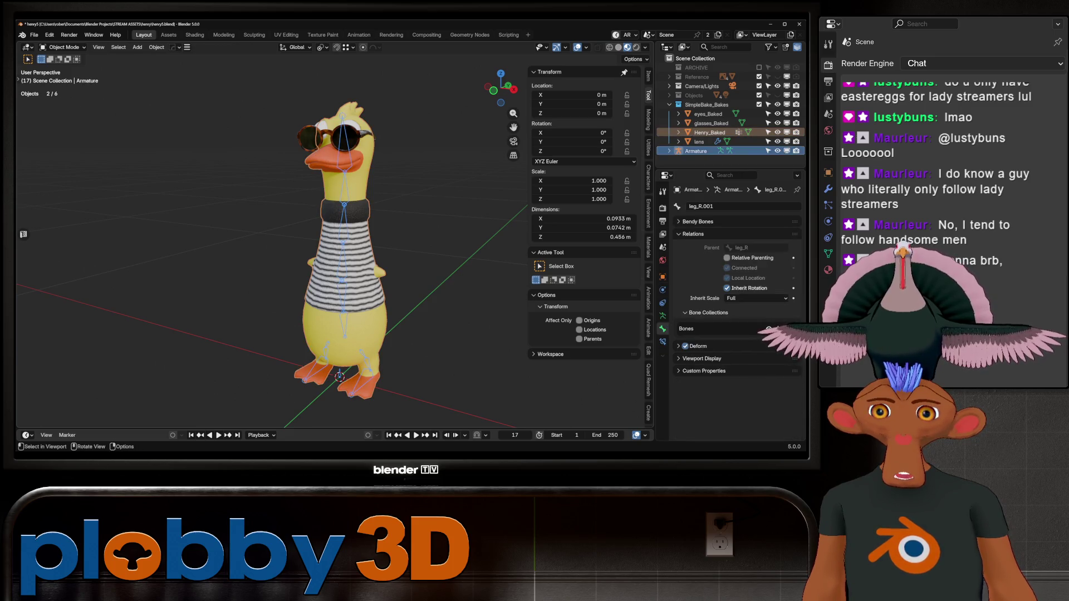
middle_drag(309, 370, 300, 370)
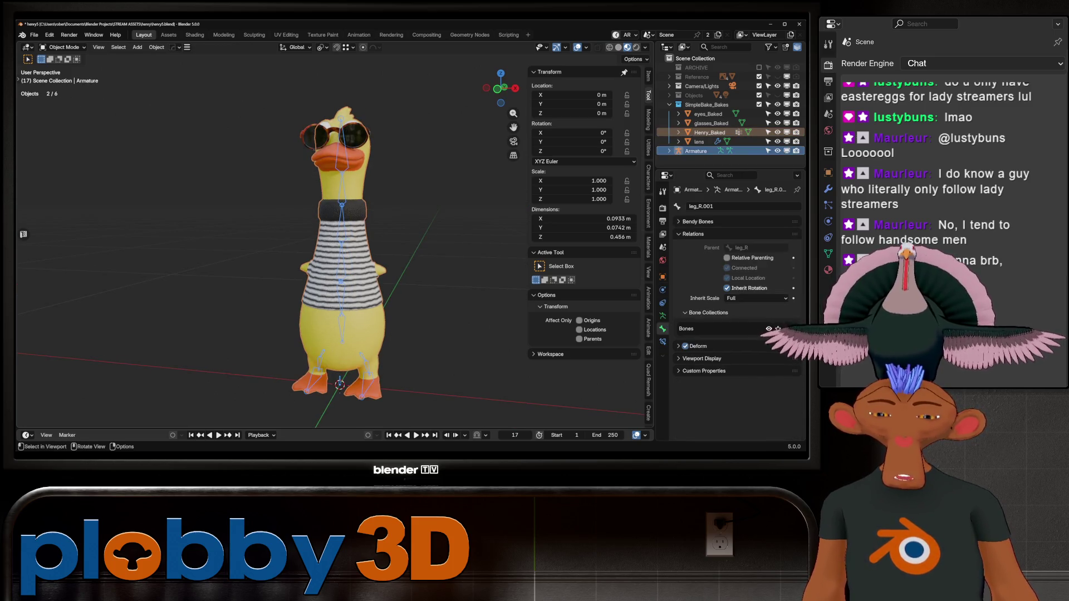
key(ctrl+p)
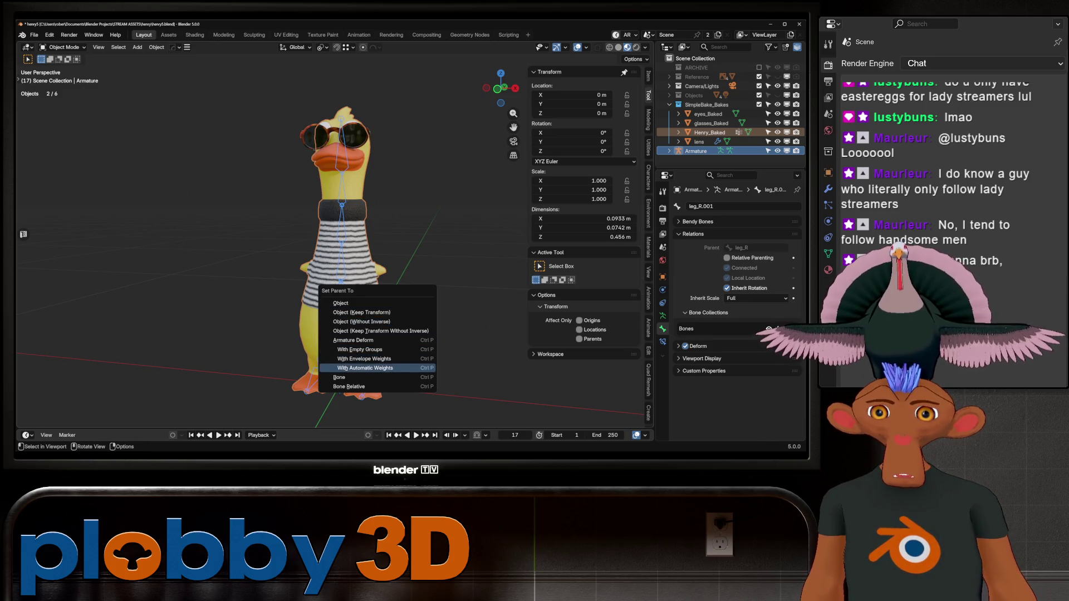
click(362, 368)
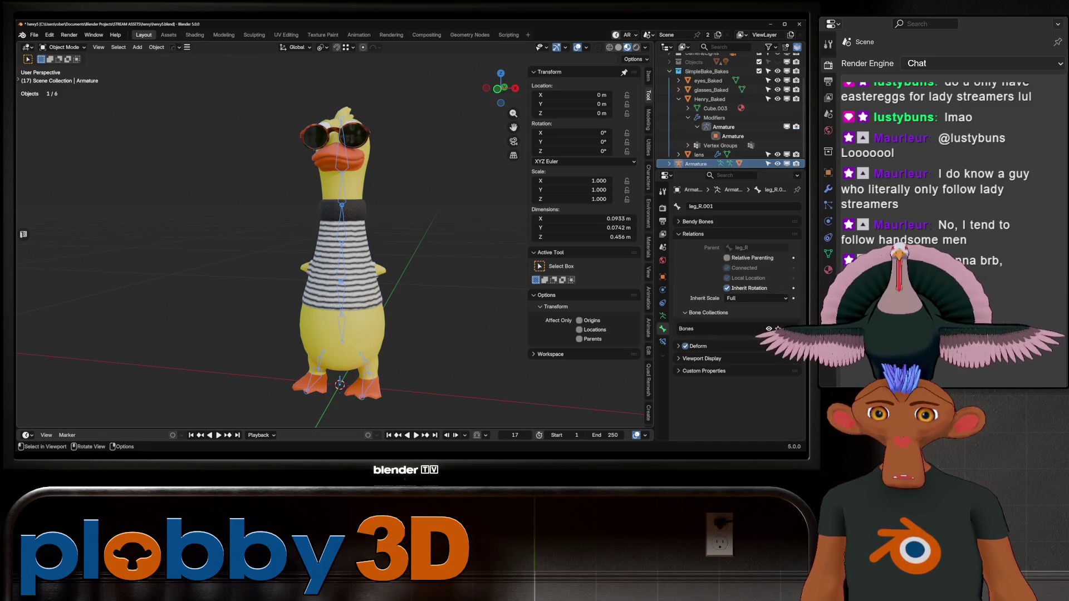
key(ctrl+Tab)
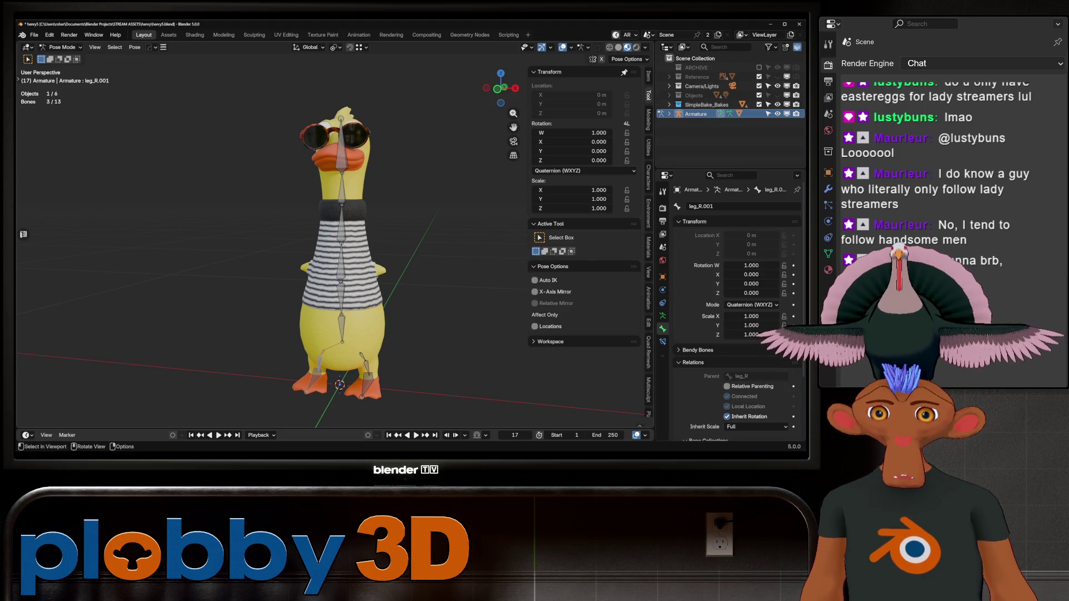
click(365, 370)
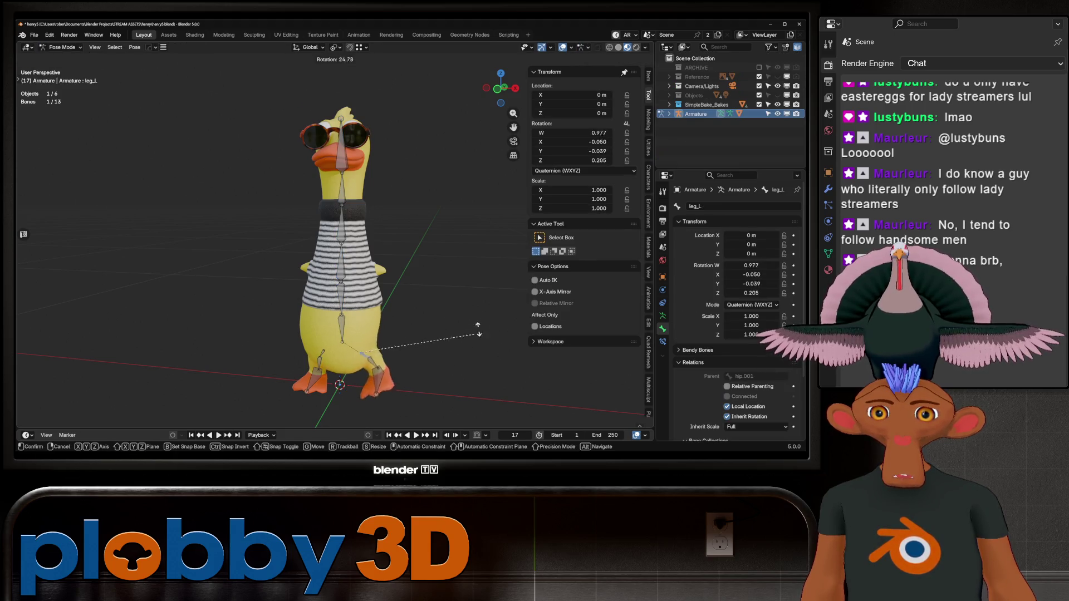
click(364, 367)
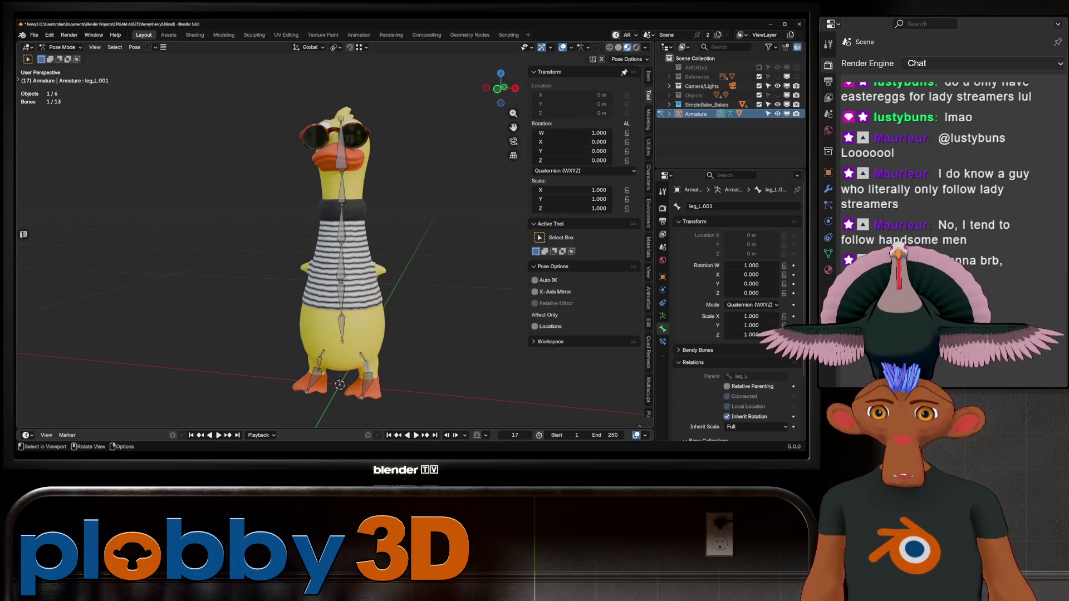
key(r)
key(x)
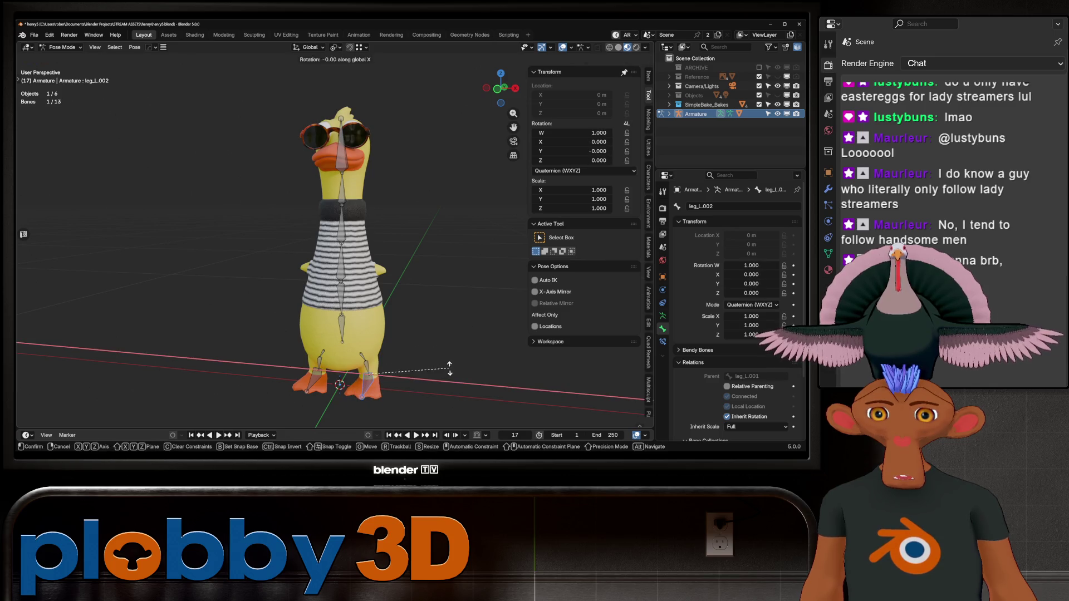
key(Escape)
click(339, 317)
key(r)
key(x)
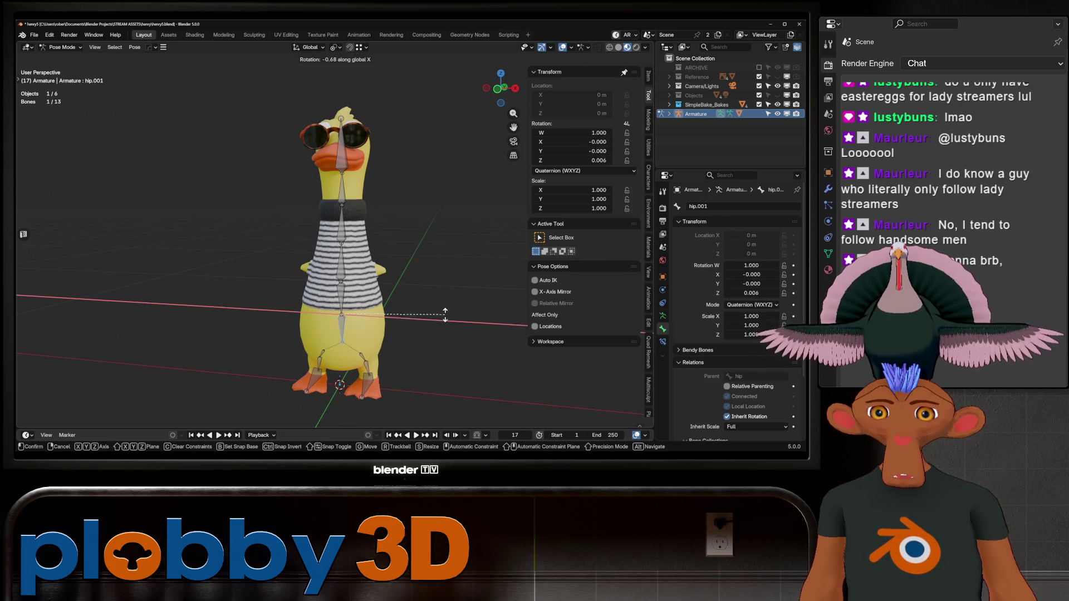
key(Escape)
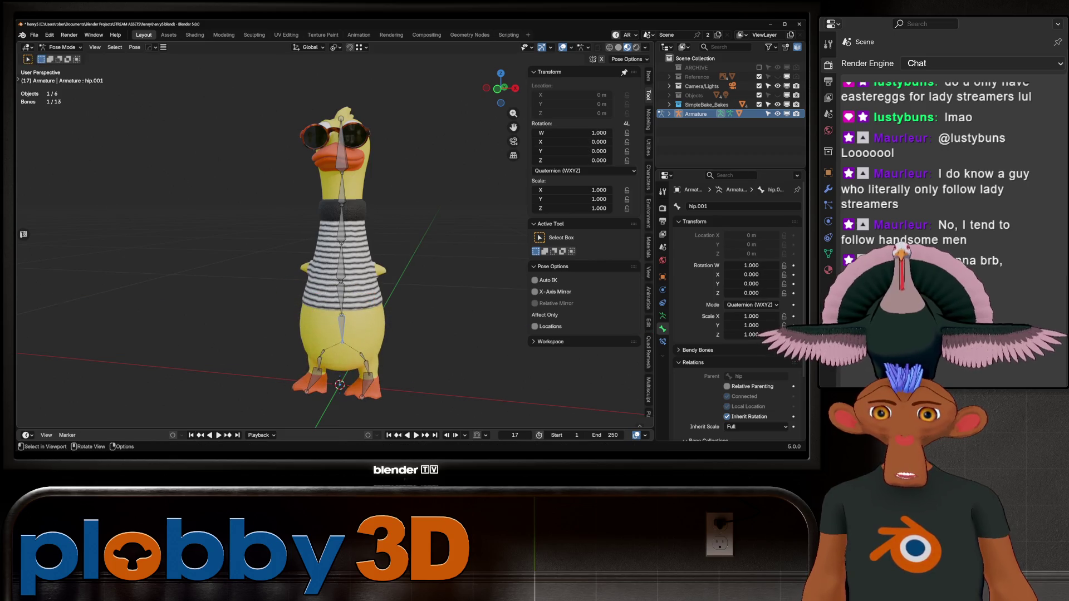
click(342, 295)
key(r)
key(x)
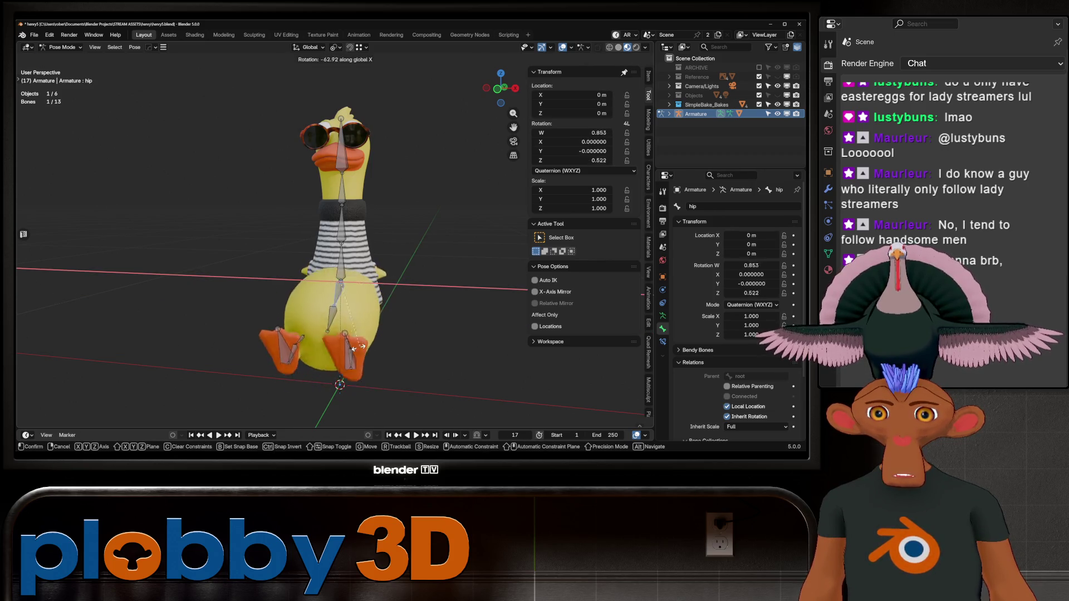
key(Escape)
click(341, 261)
key(r)
key(x)
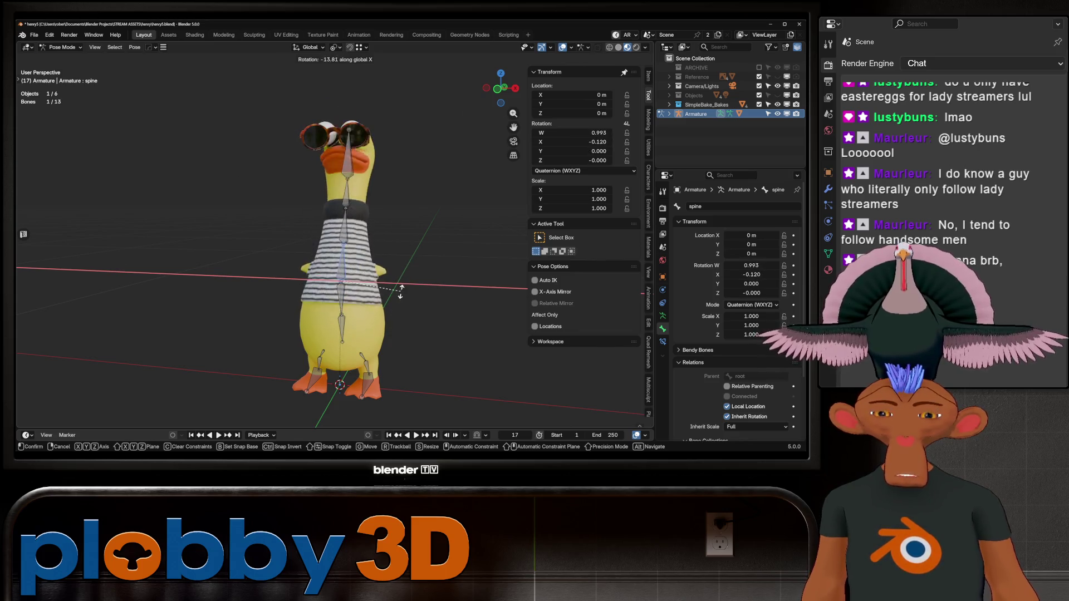
key(Escape)
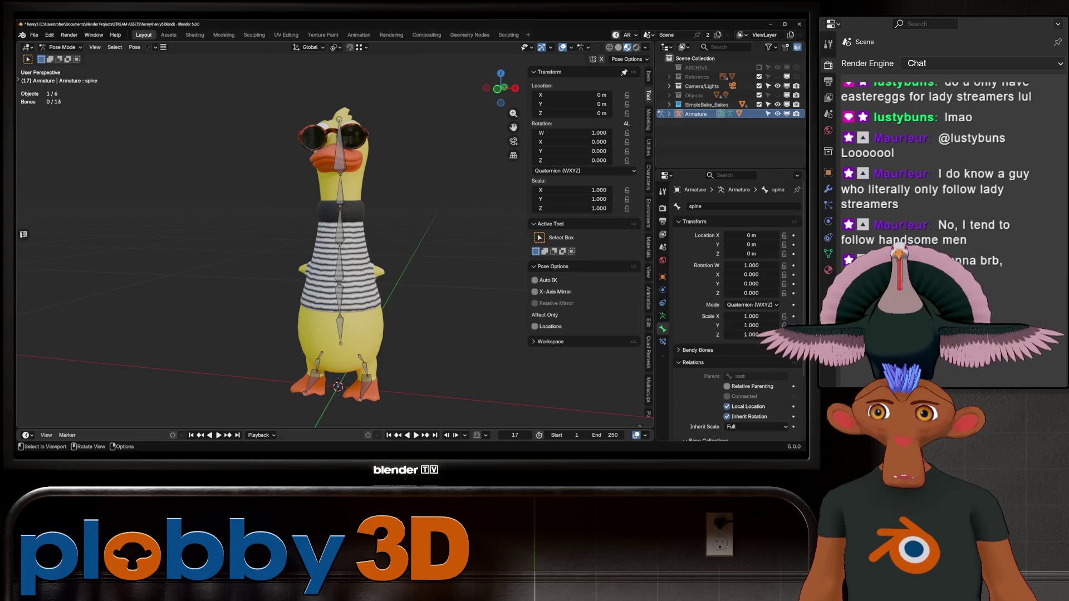
key(ctrl+Tab)
- Separate the sweater faces into their own object and rename it shirt_baked
click(340, 267)
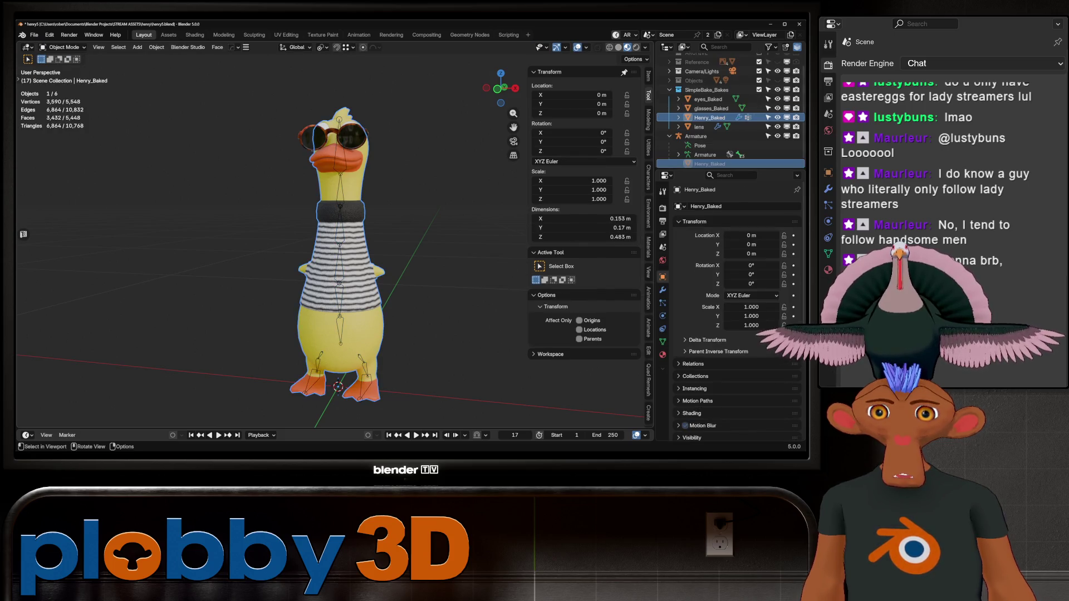
key(Tab)
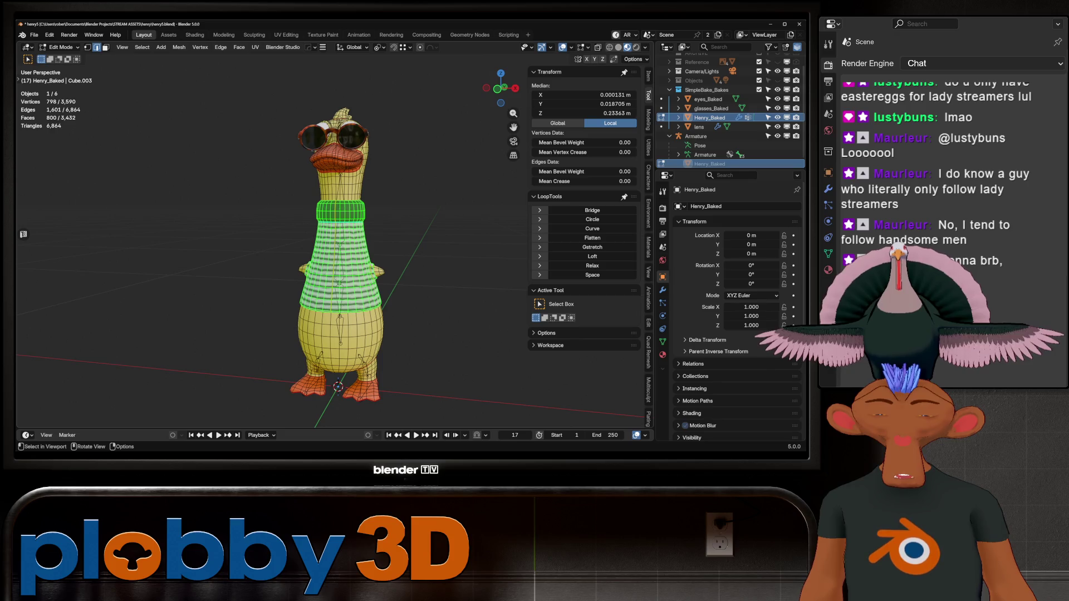
key(p)
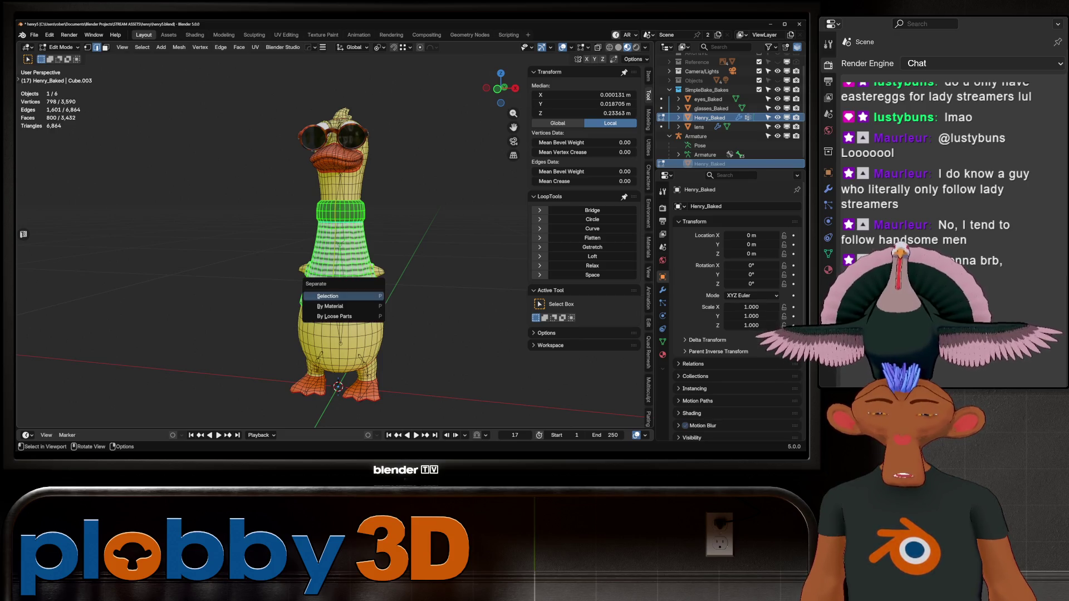
click(359, 334)
key(Tab)
click(339, 267)
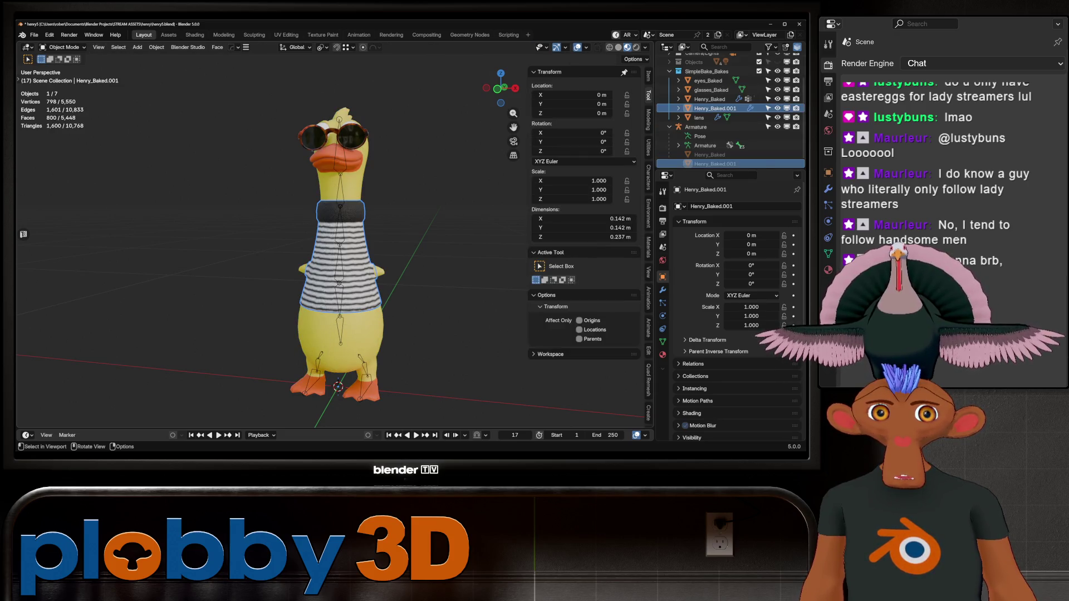
double_click(714, 107)
text(shirt_bake)
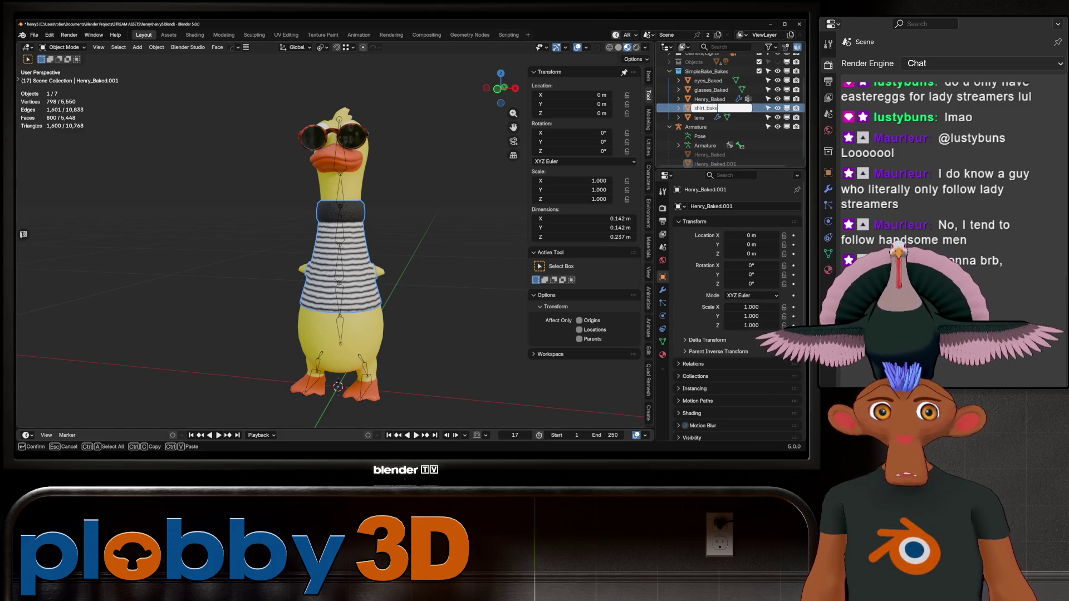
text(d)
key(Return)
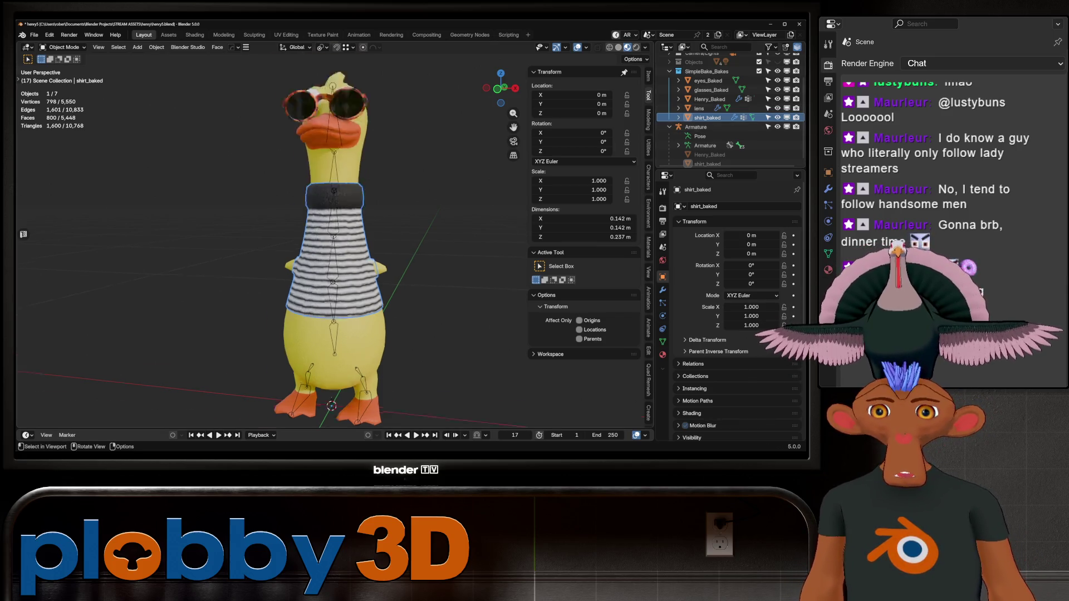
- Clear shirt_baked's parent while keeping its transformation, then reselect it
scroll(320, 233, up, 3)
key(alt+p)
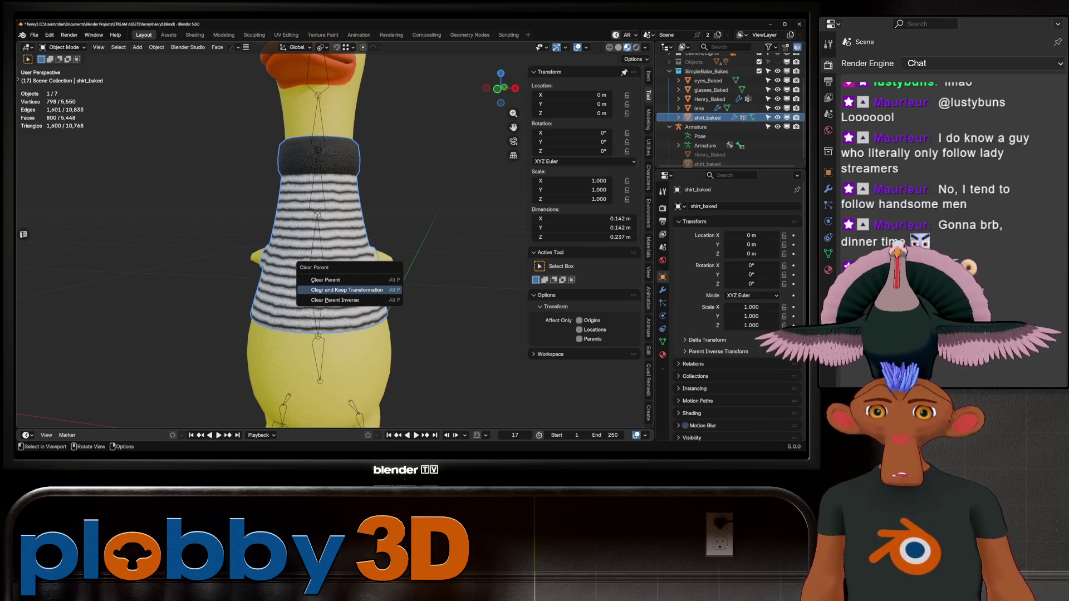
click(346, 290)
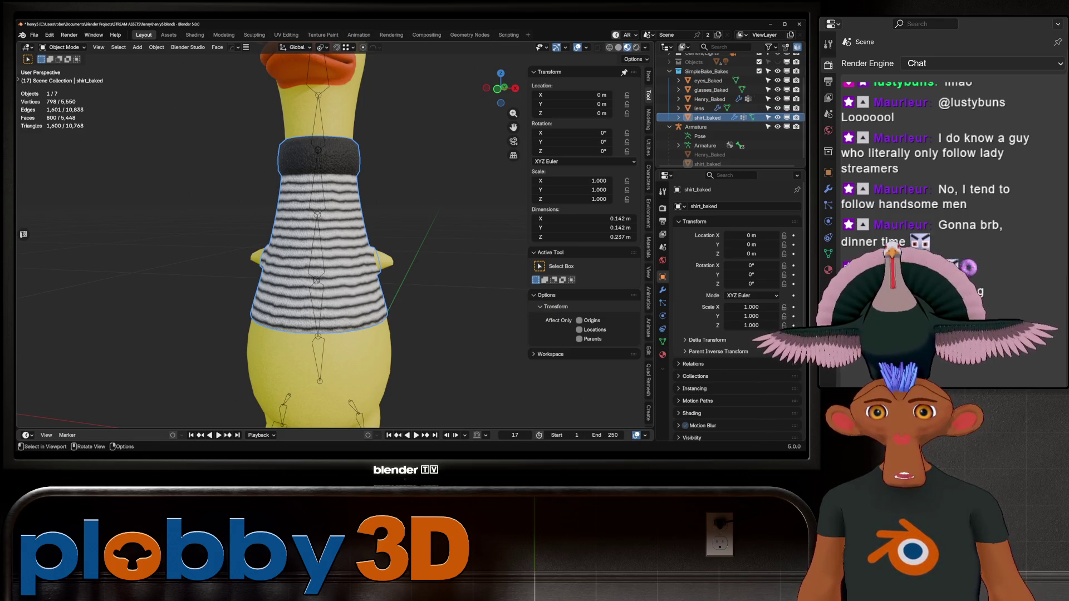
click(708, 155)
key(KP_Decimal)
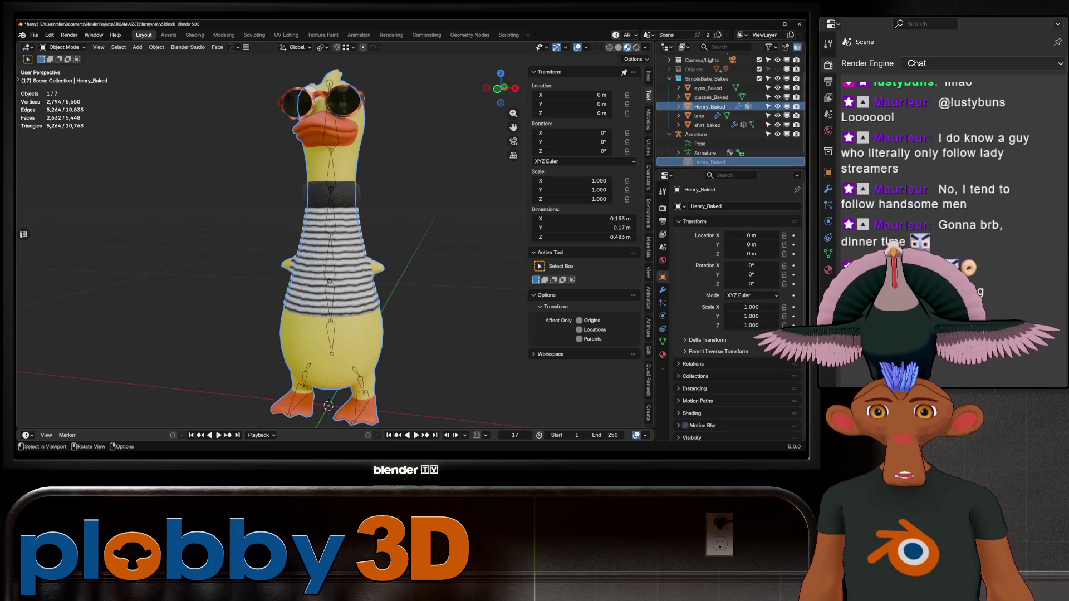
click(707, 125)
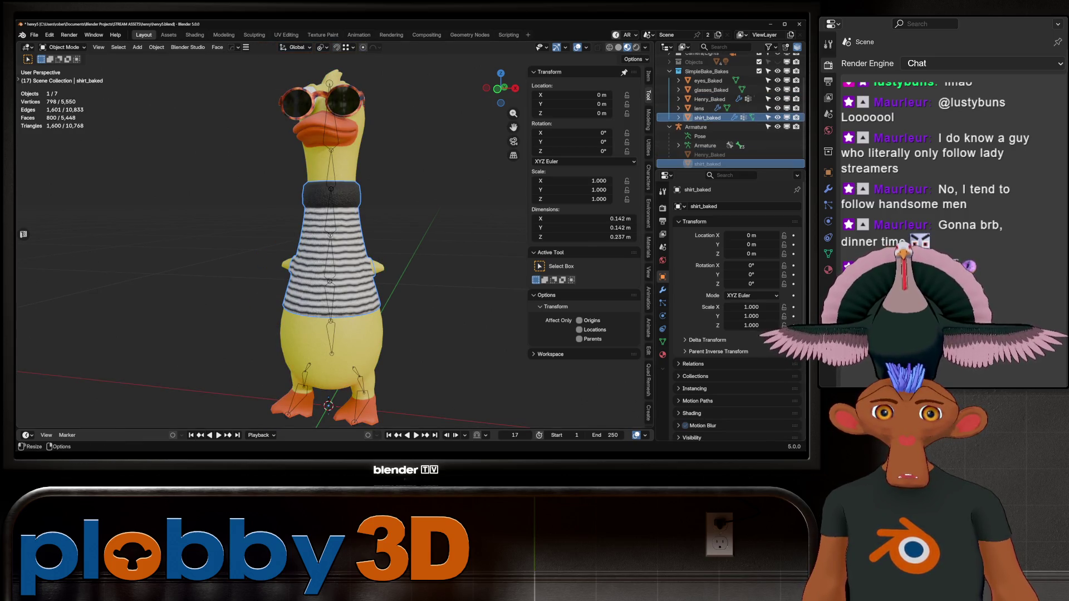
- Add a Data Transfer modifier to the shirt and move it above the Armature modifier
click(662, 290)
click(696, 227)
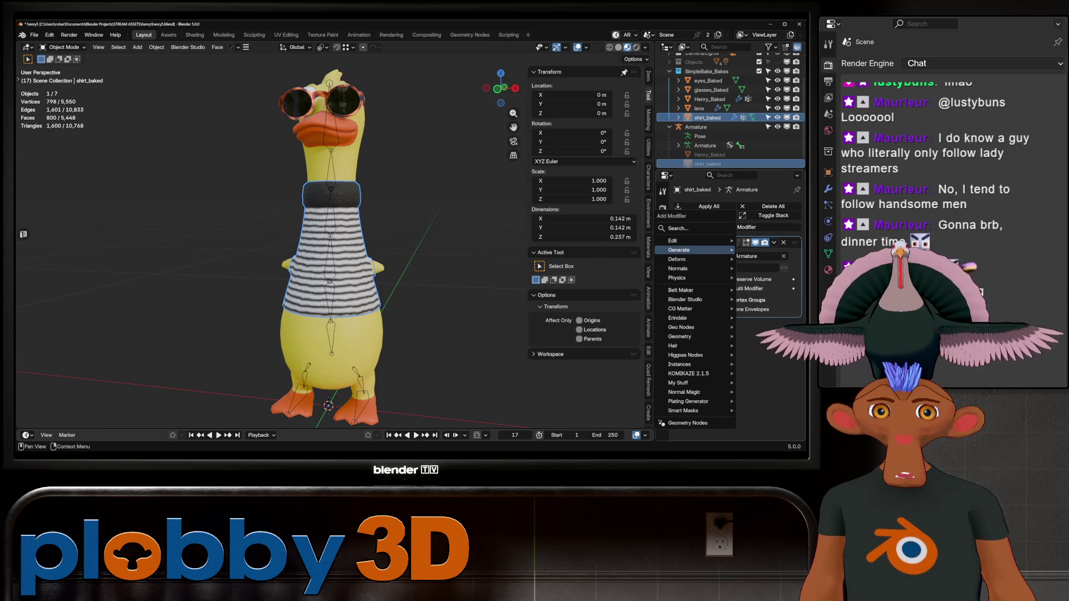
mouse_move(690, 250)
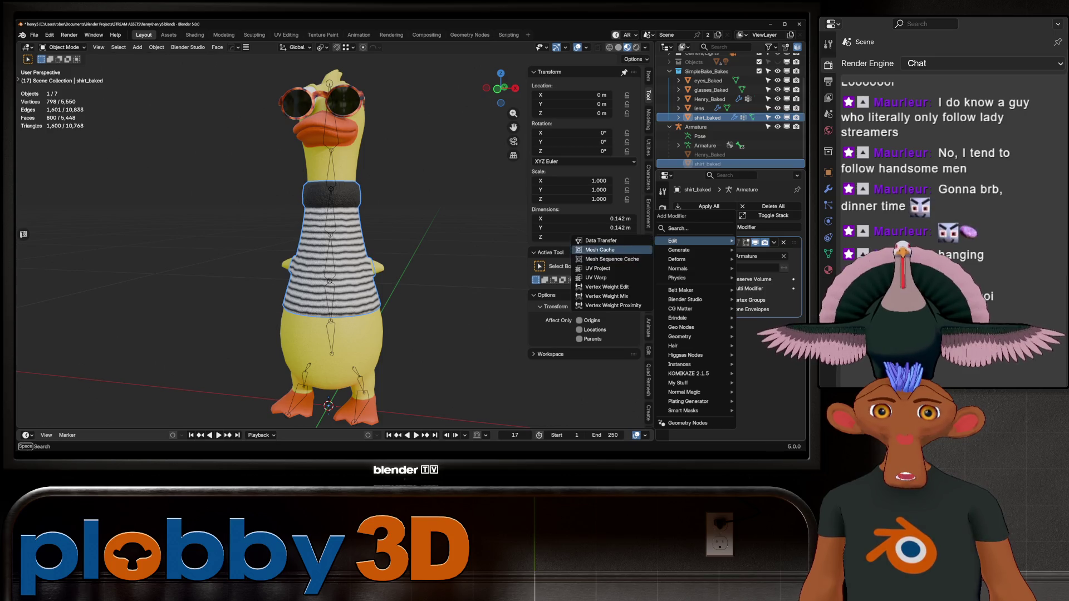
click(606, 240)
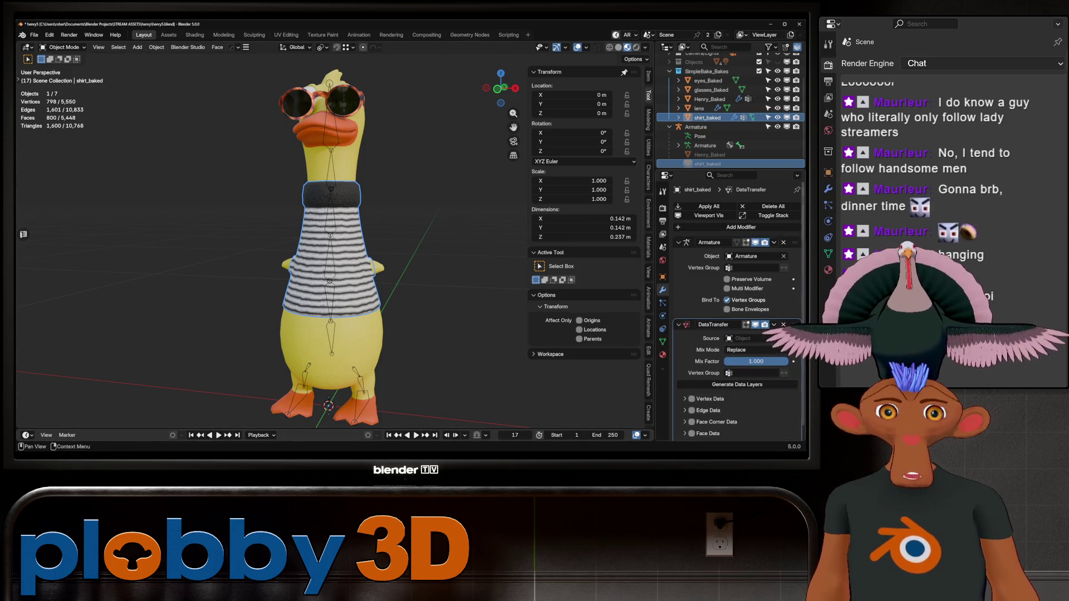
drag(796, 324, 795, 242)
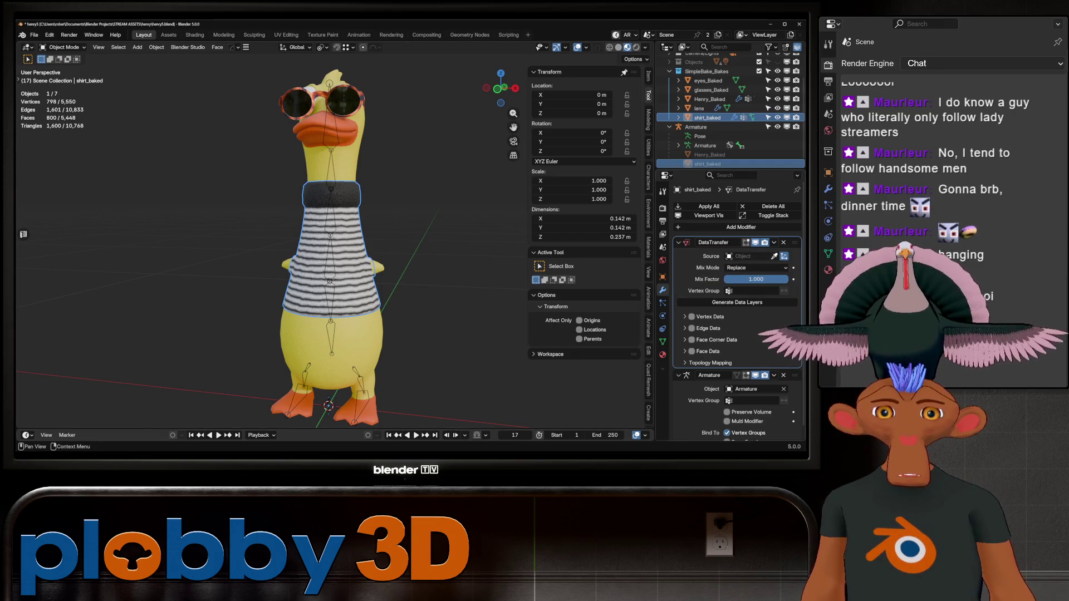
- Set Henry_Baked as source, enable Vertex Data with Nearest Face Interpolated mapping, and apply
click(773, 256)
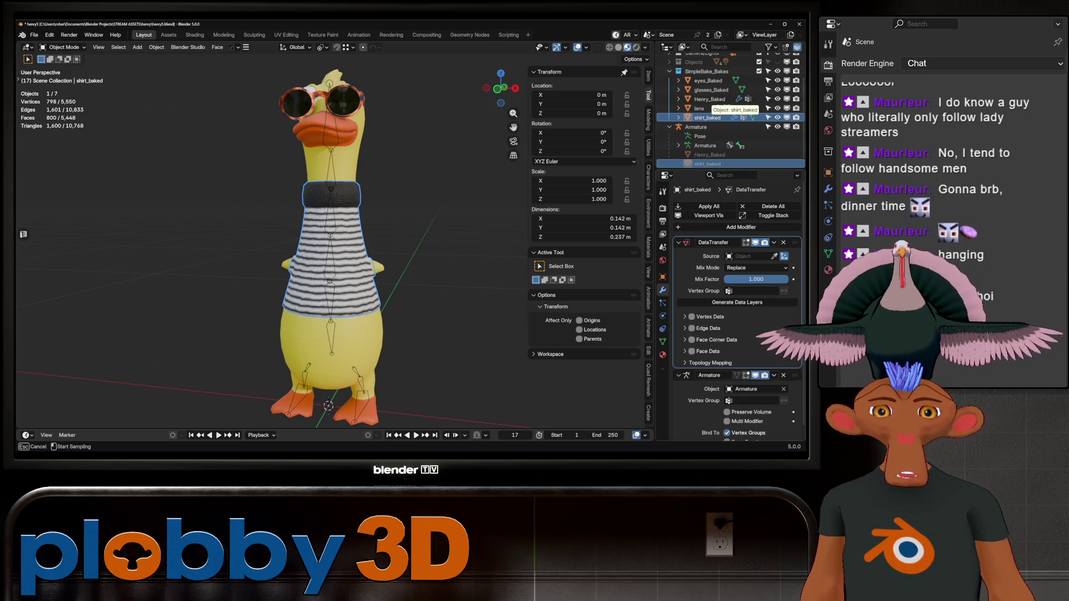
click(729, 99)
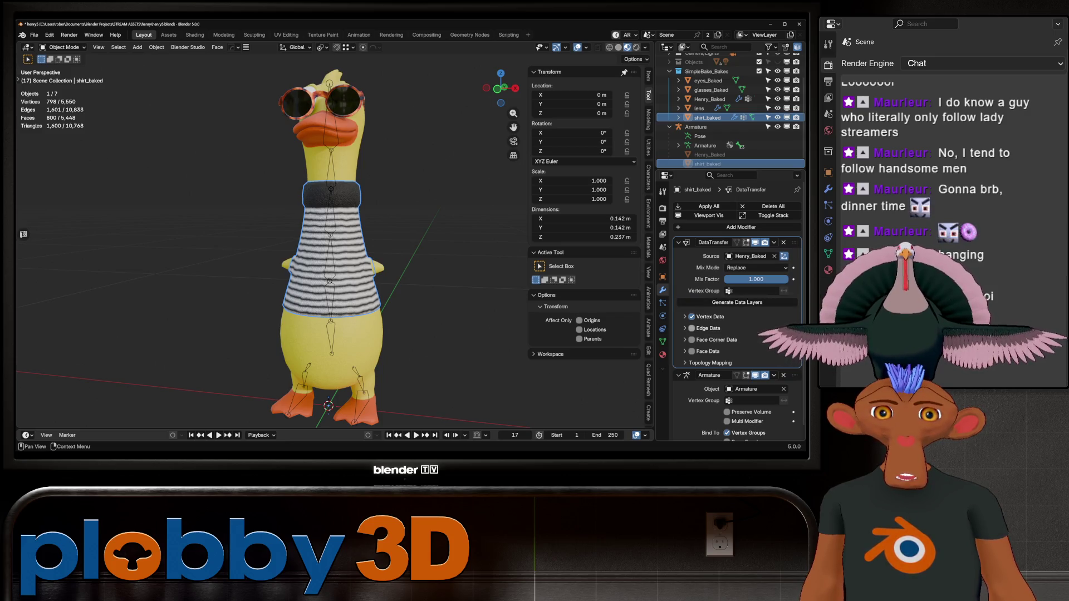
click(706, 316)
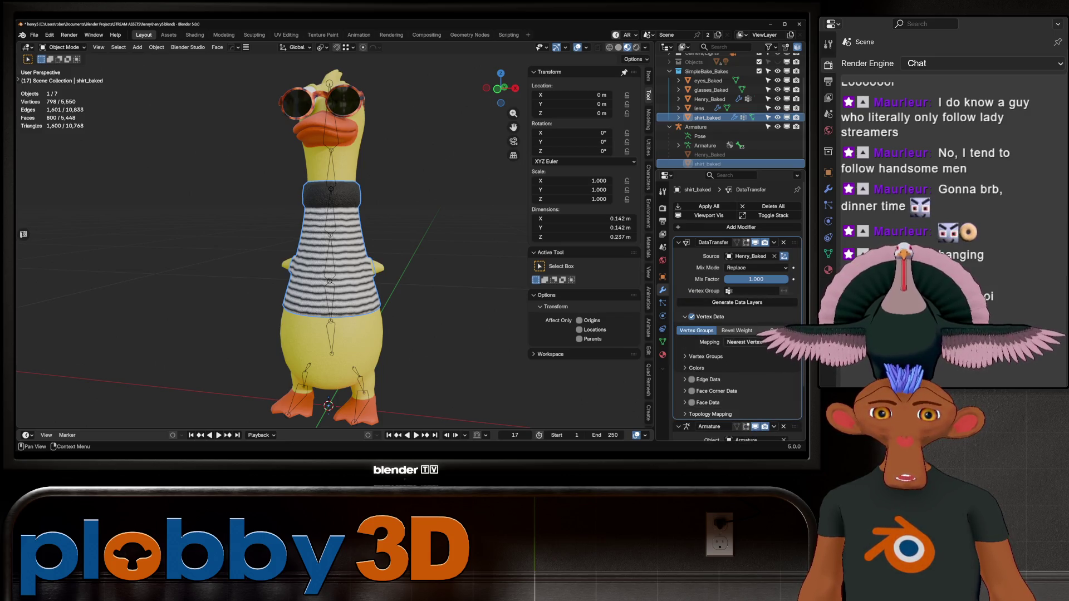
click(744, 342)
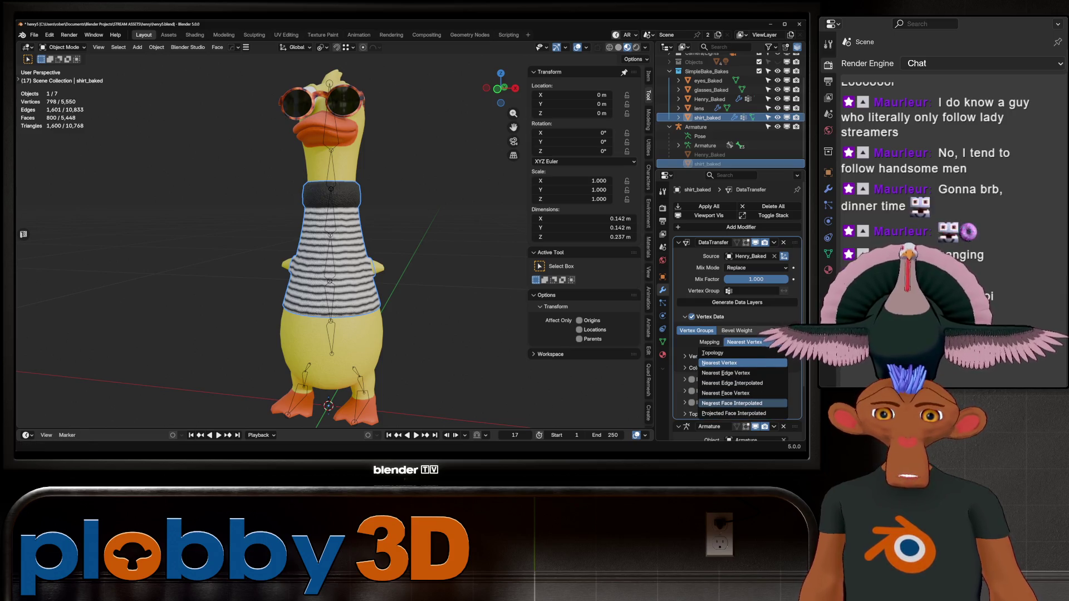
click(731, 403)
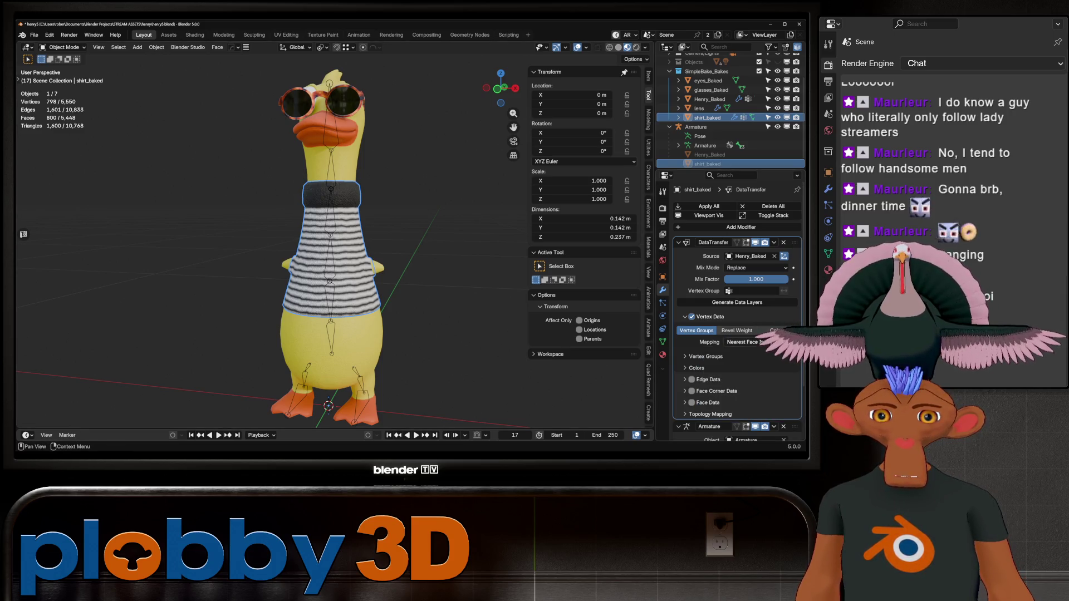
key(ctrl+a)
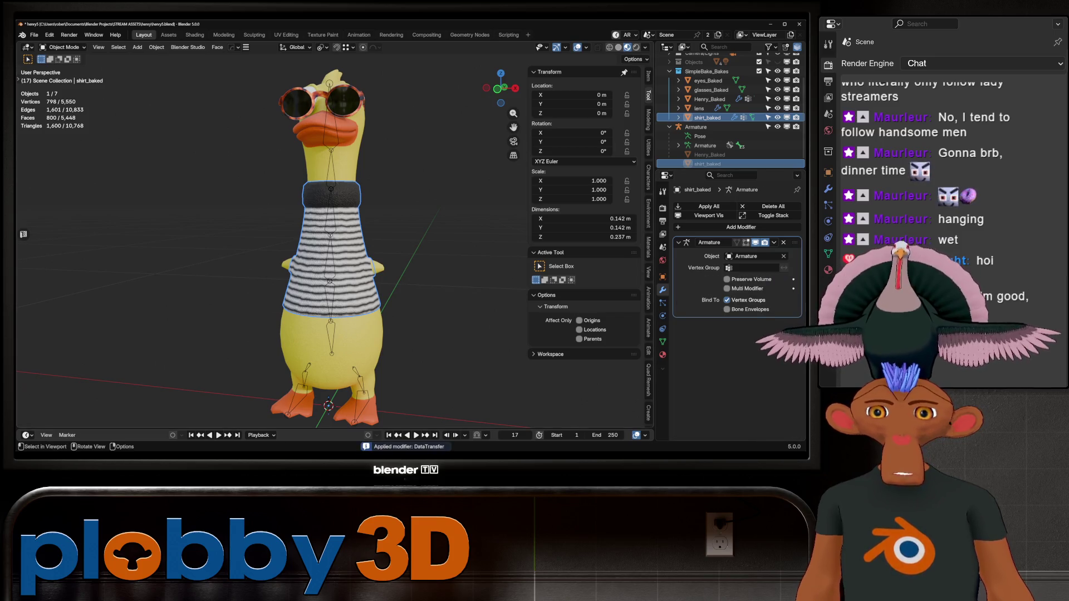
click(696, 164)
- In Pose Mode, test-rotate the spine bone on X twice and cancel each time
click(62, 47)
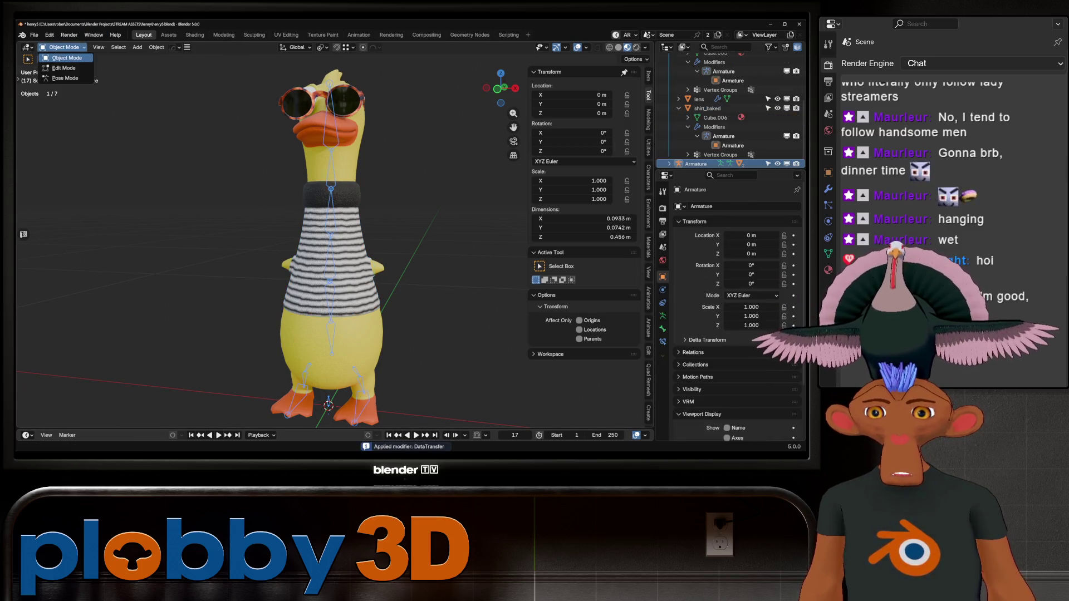
click(65, 78)
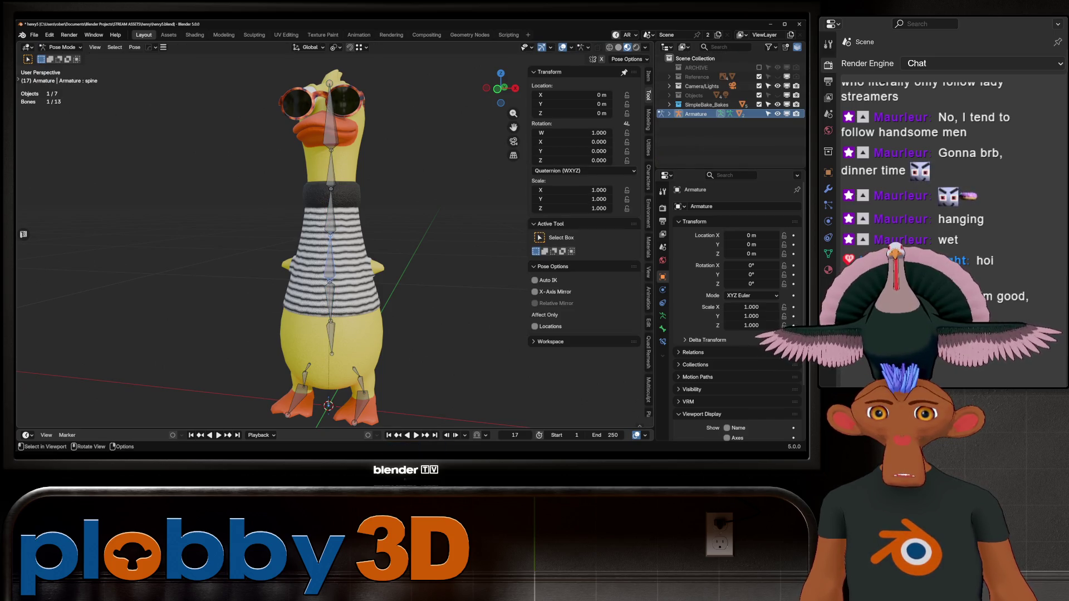
key(r)
key(x)
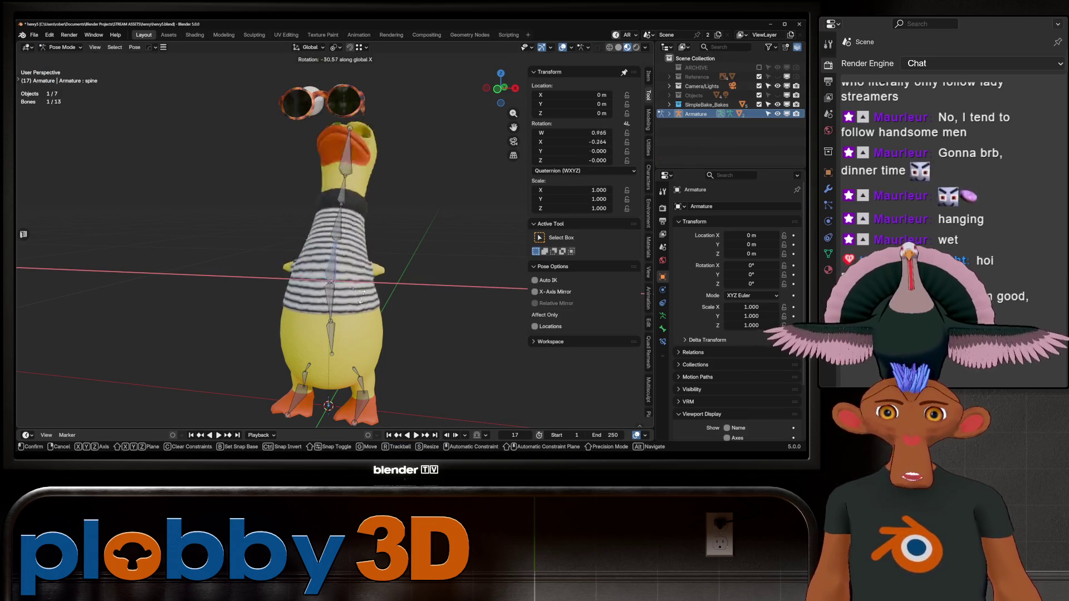
key(Escape)
middle_drag(311, 167, 356, 139)
key(r)
key(x)
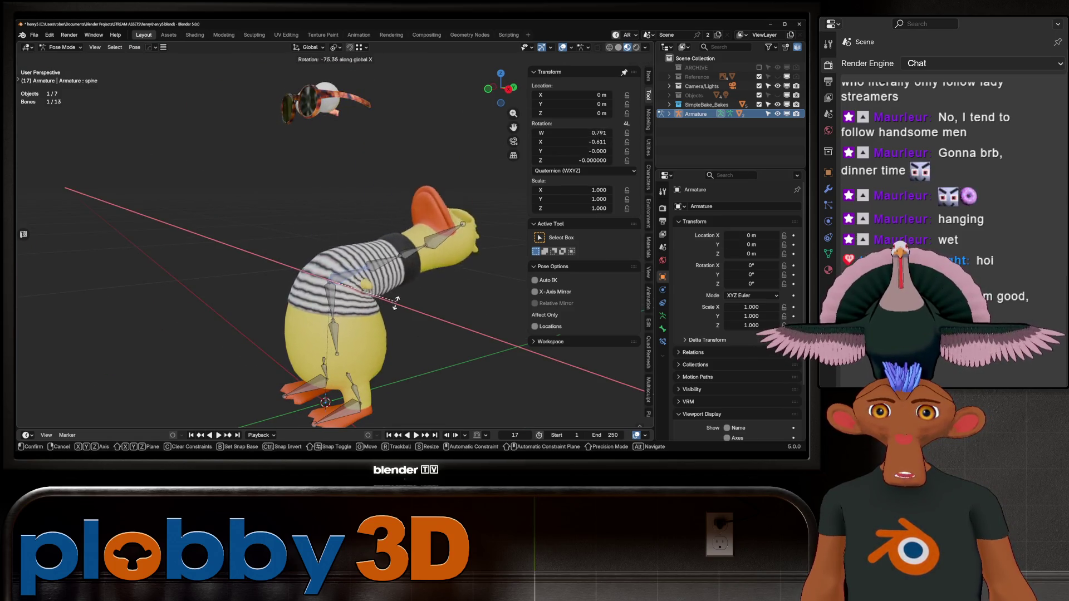
key(Escape)
middle_drag(349, 89, 323, 100)
- Test-rotate the spine.001, neck and head bones on X, cancelling each rotation
click(333, 212)
key(r)
key(x)
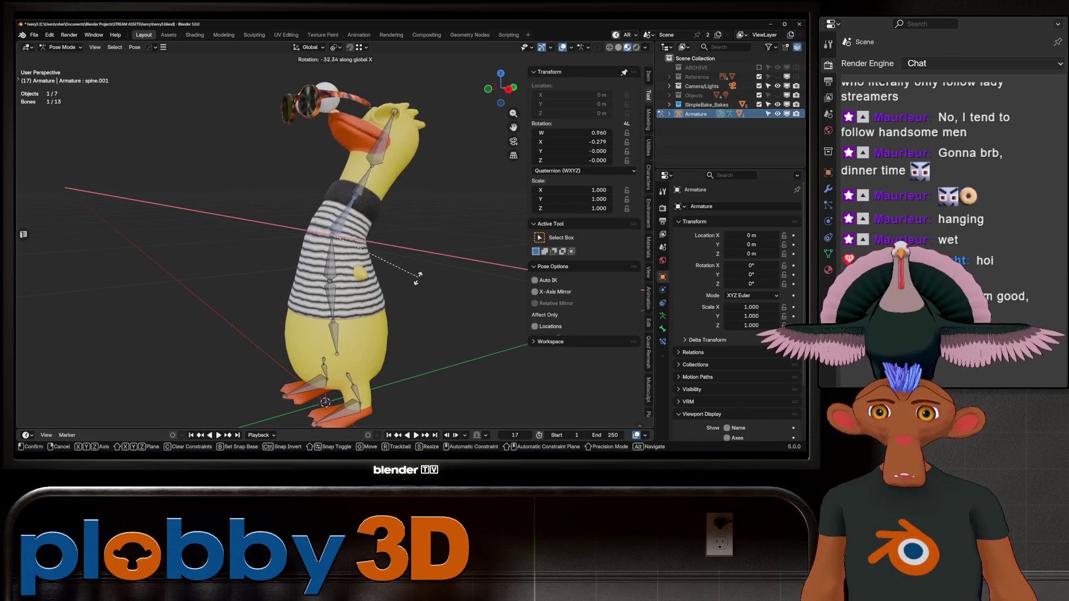
key(Escape)
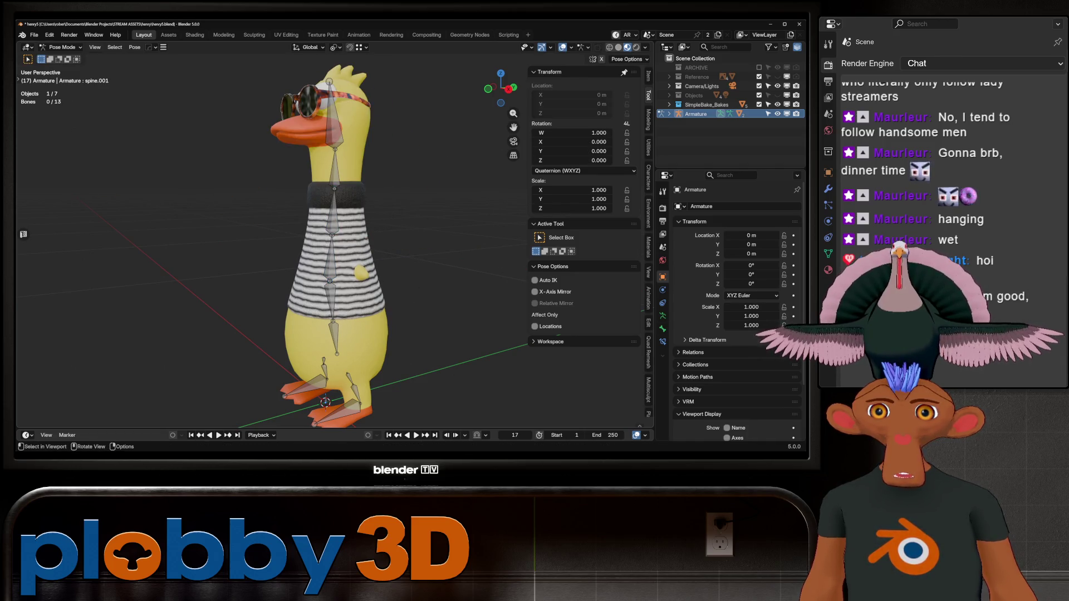
click(334, 167)
key(r)
key(x)
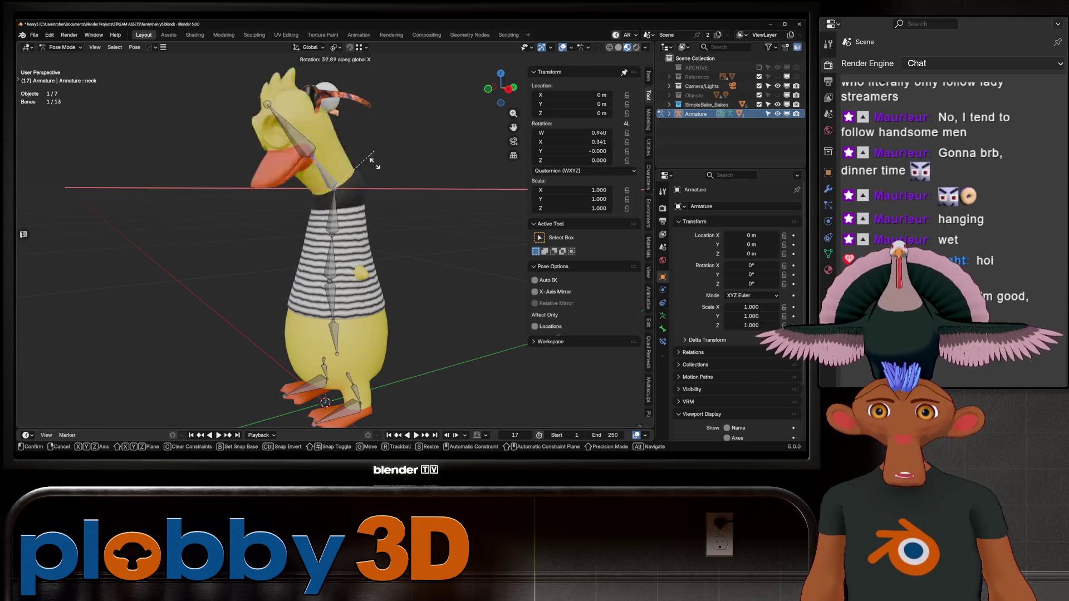
key(Escape)
click(334, 128)
key(r)
key(x)
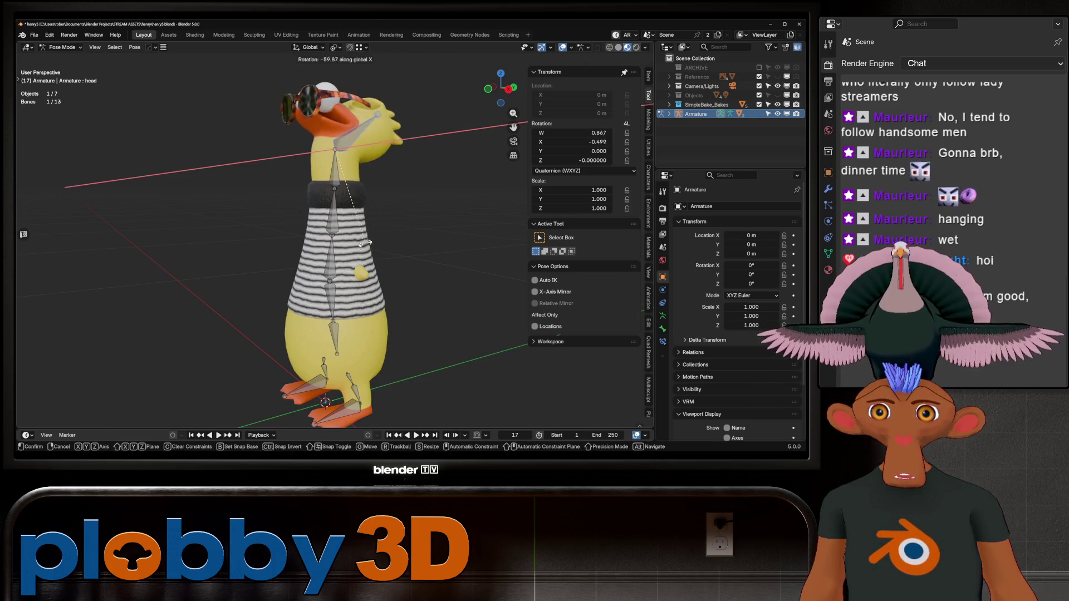
alt+middle_drag(213, 200, 476, 98)
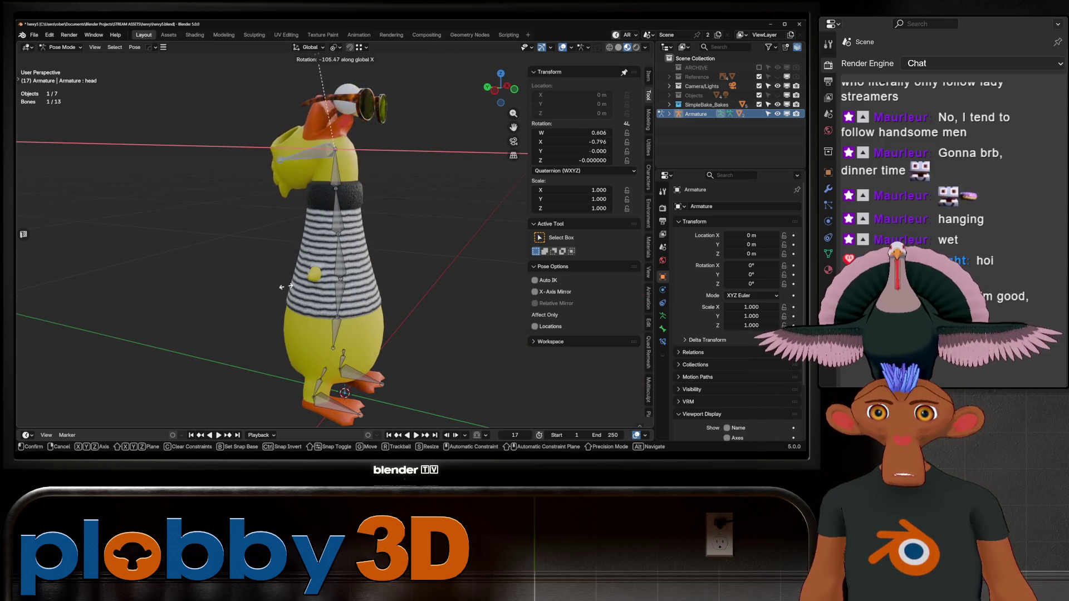
key(Escape)
- Return the armature to Object Mode with the duck facing front
mouse_move(397, 257)
middle_down()
mouse_move(312, 261)
mouse_move(312, 239)
middle_up()
scroll(334, 239, up, 3)
scroll(334, 239, down, 4)
scroll(334, 240, up, 4)
click(61, 46)
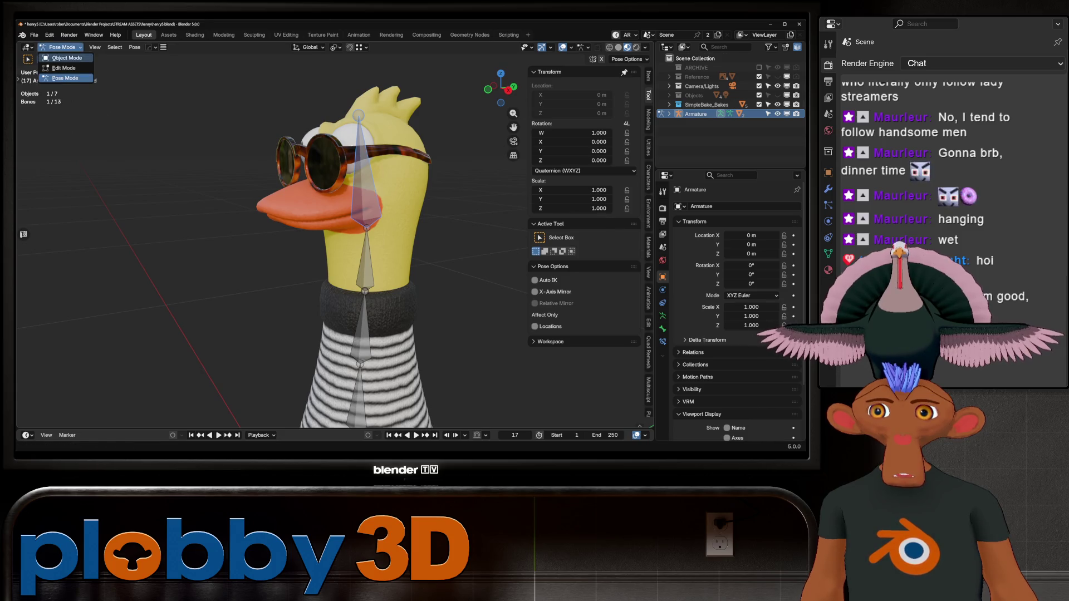
click(59, 58)
click(325, 150)
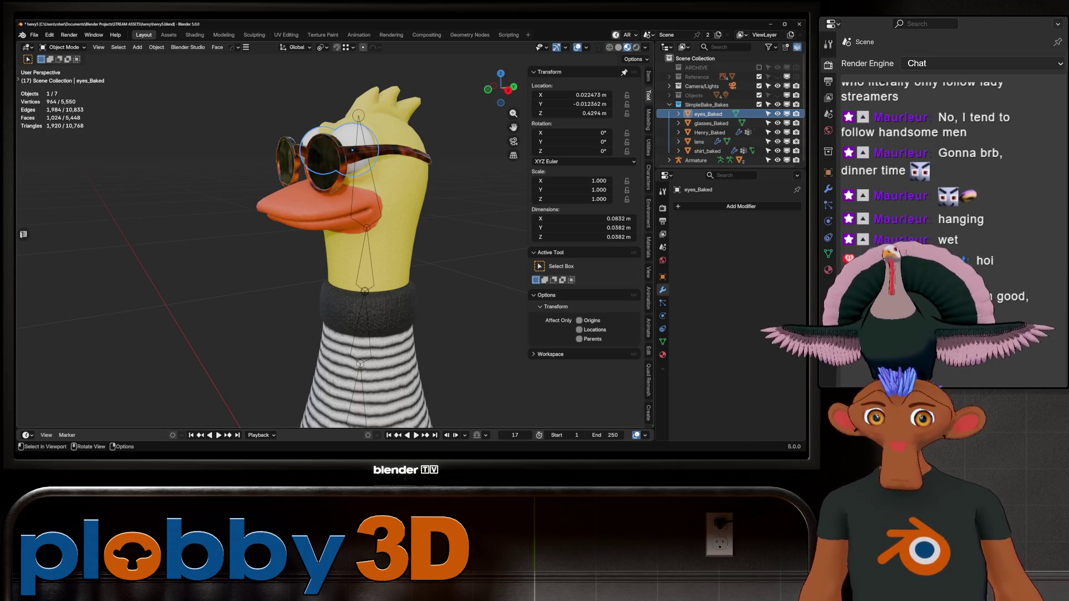
- Add a vertex group named head to eyes_Baked
scroll(345, 184, up, 1)
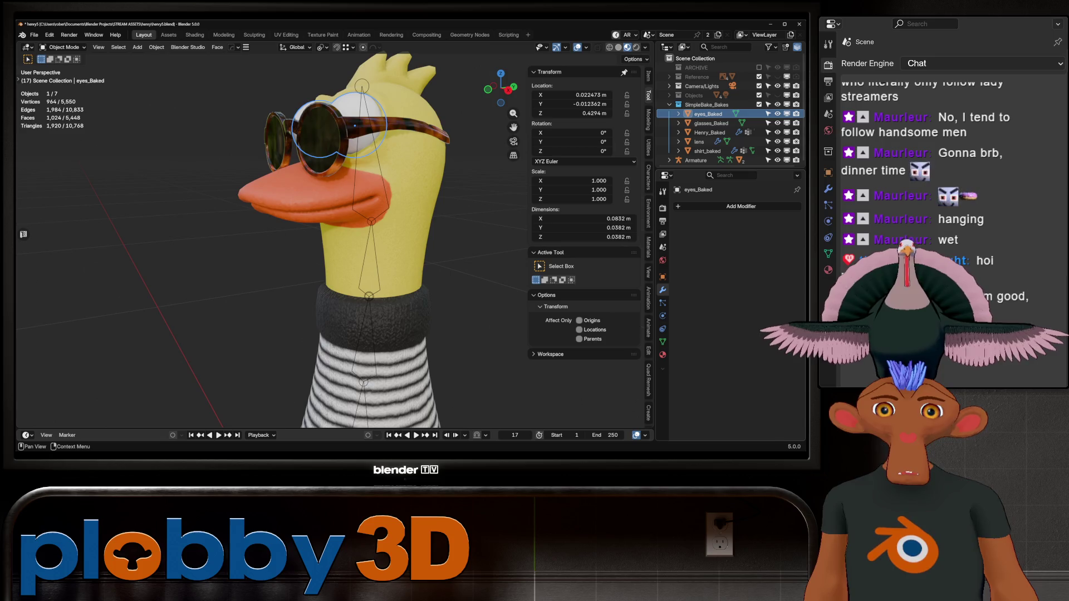
click(662, 342)
click(793, 235)
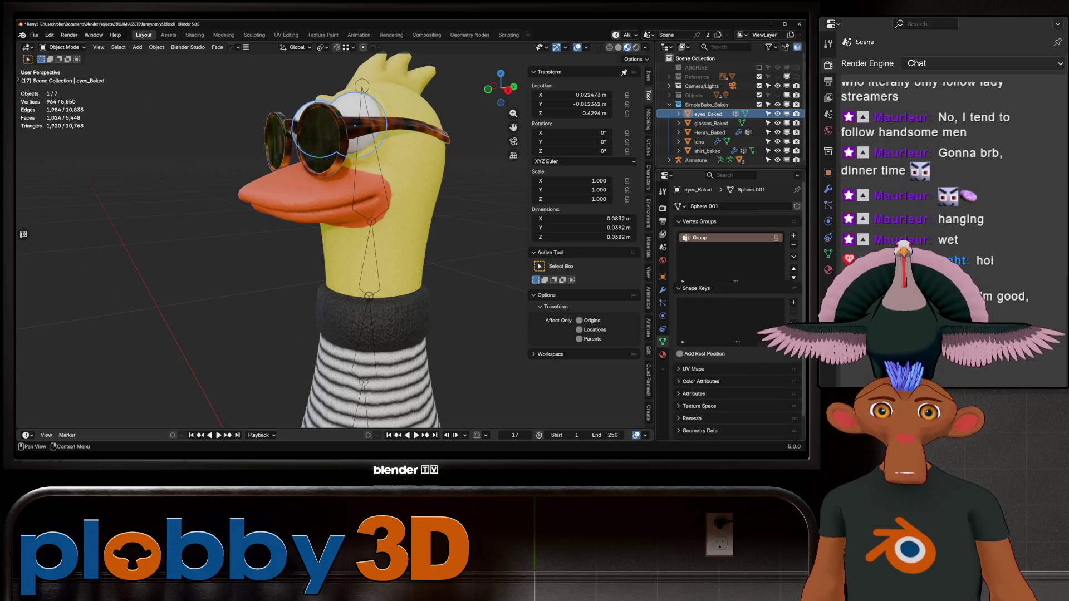
double_click(700, 238)
text(head)
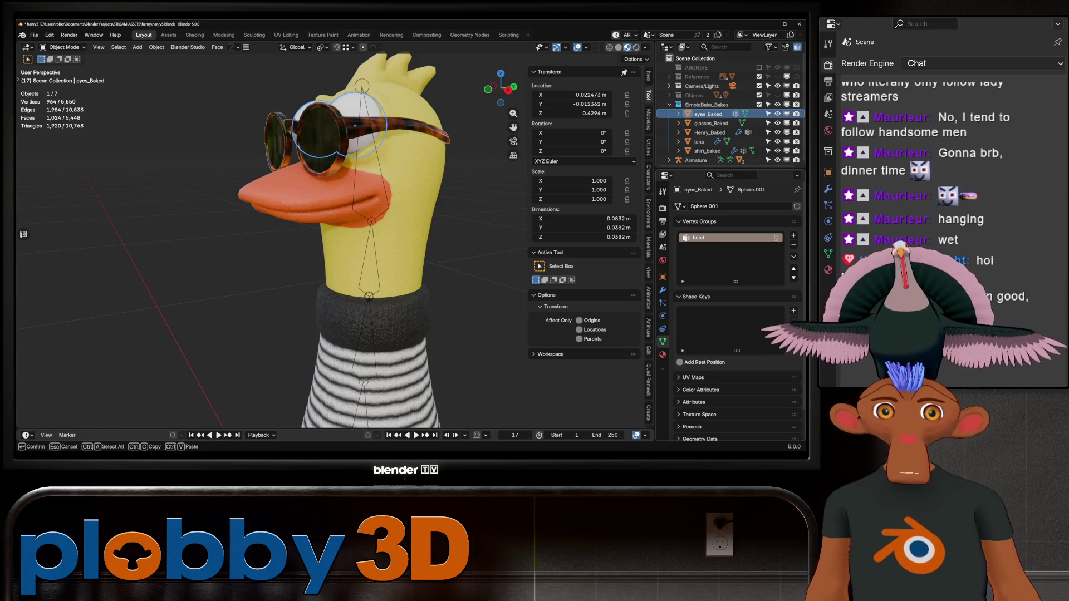
key(Return)
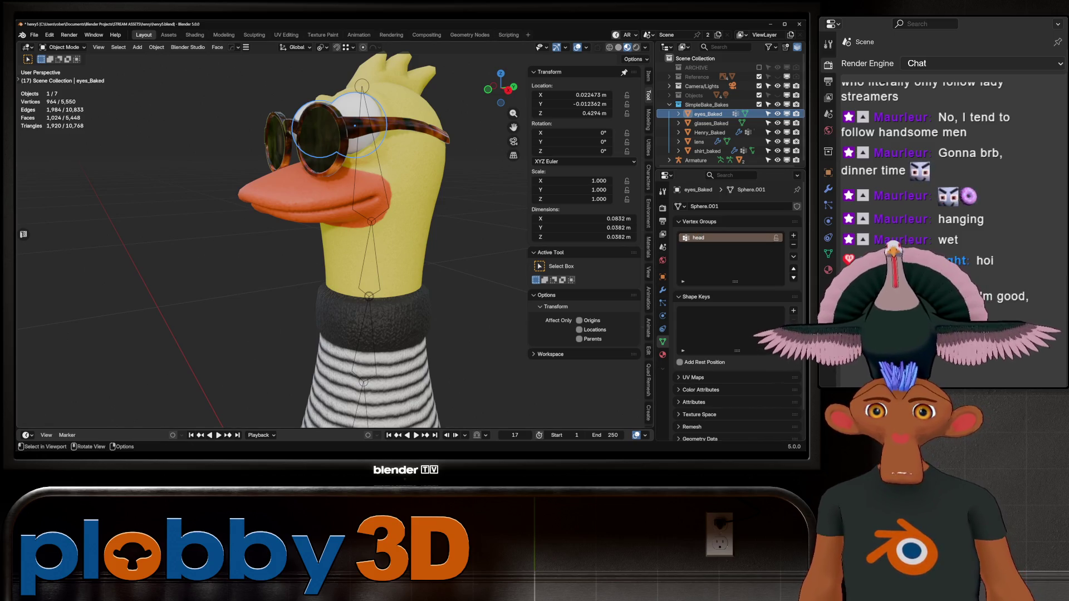
- Join glasses_Baked into the lens object and view its materials
click(711, 123)
click(699, 141)
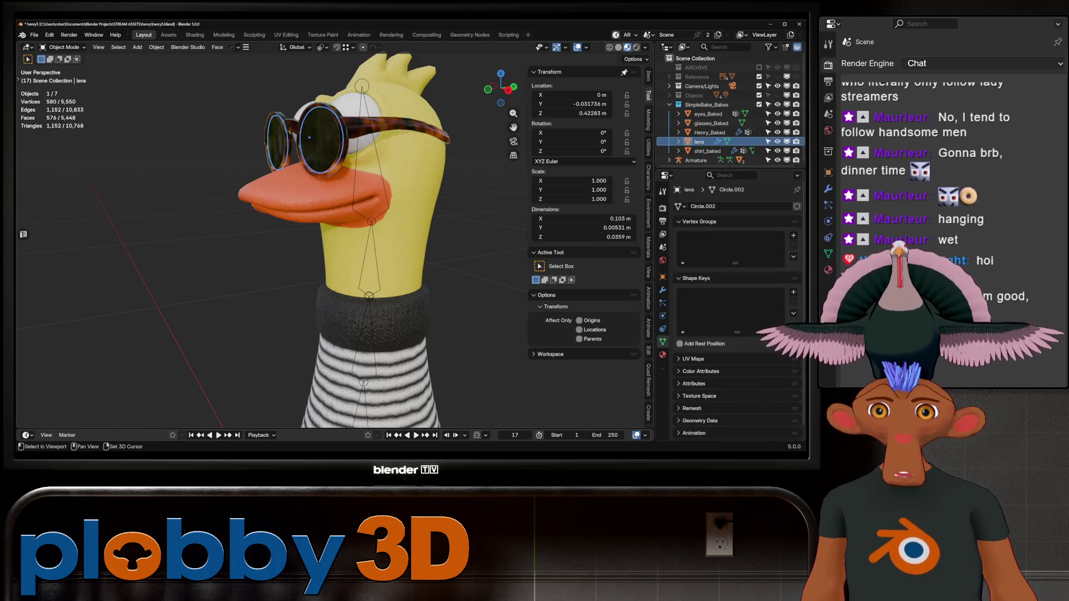
ctrl+click(710, 123)
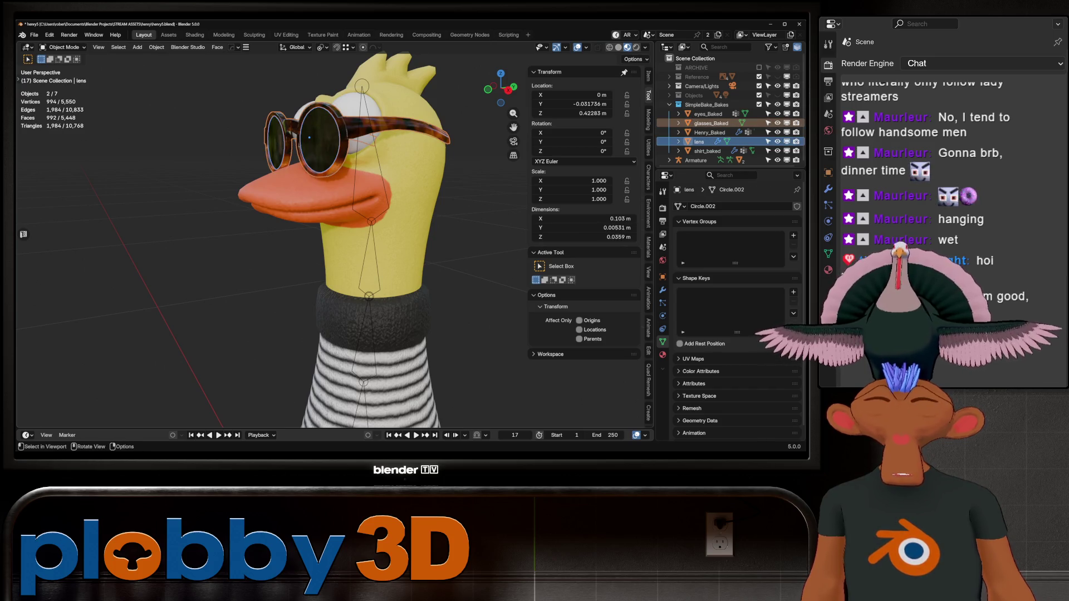
key(ctrl+j)
middle_drag(333, 223, 501, 227)
click(662, 355)
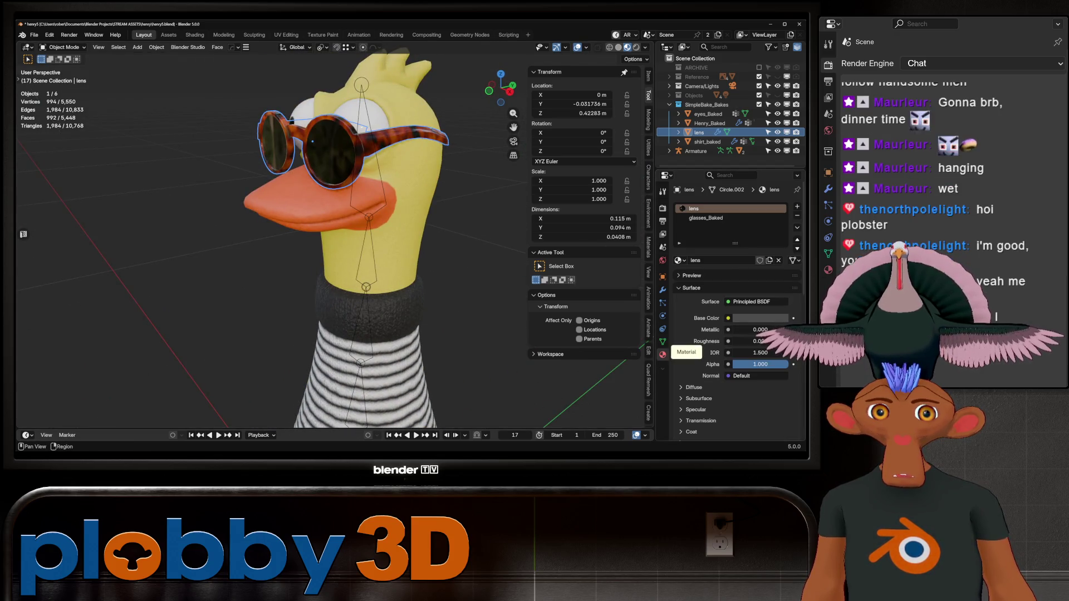
- Add a head vertex group to the lens and assign all lens vertices to it
click(365, 167)
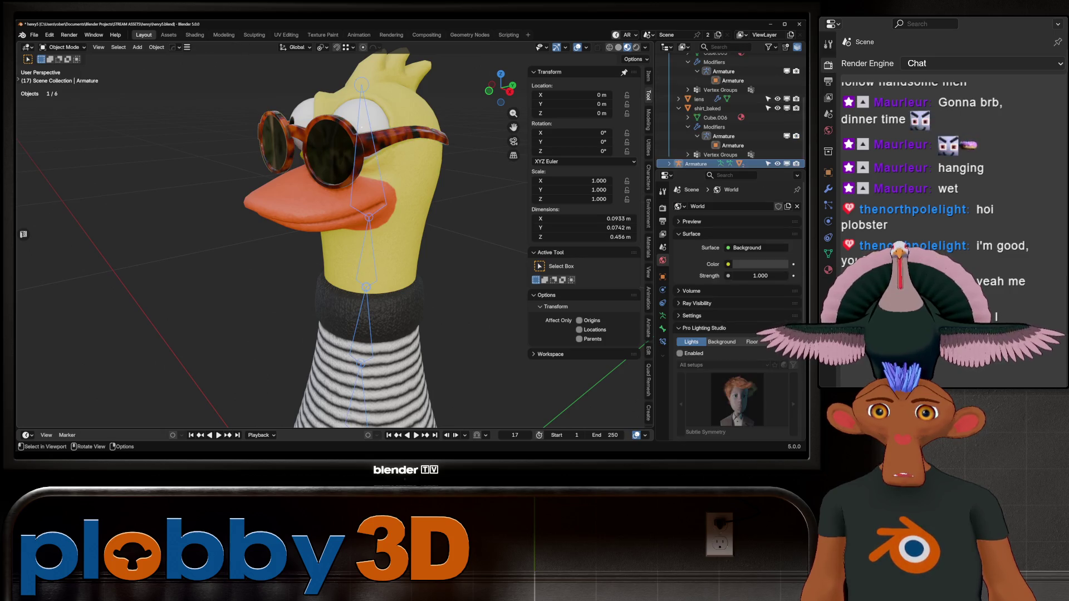
click(334, 150)
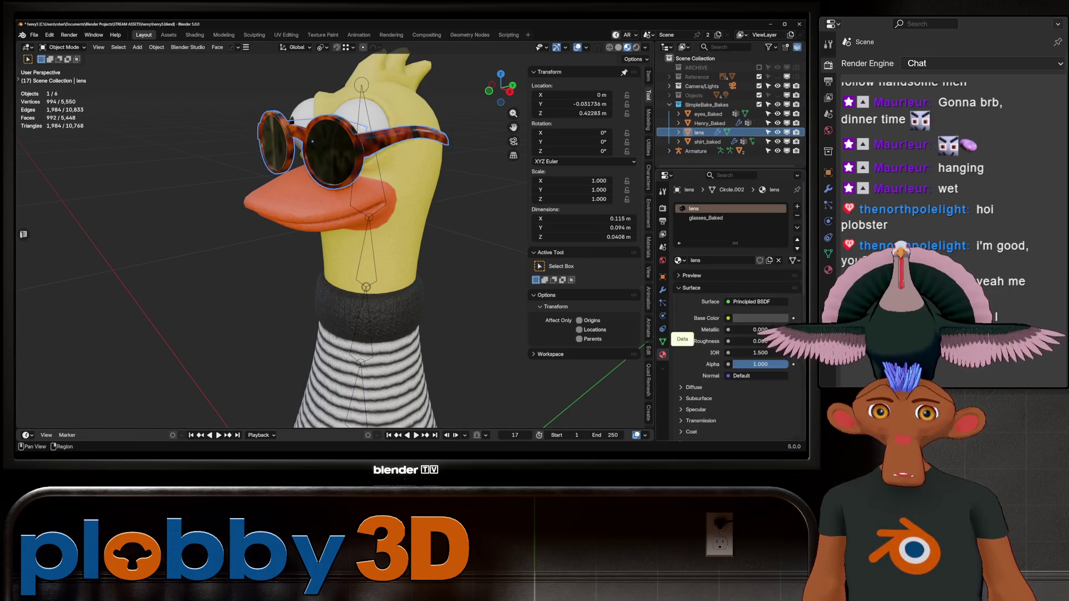
click(662, 342)
click(793, 235)
double_click(700, 238)
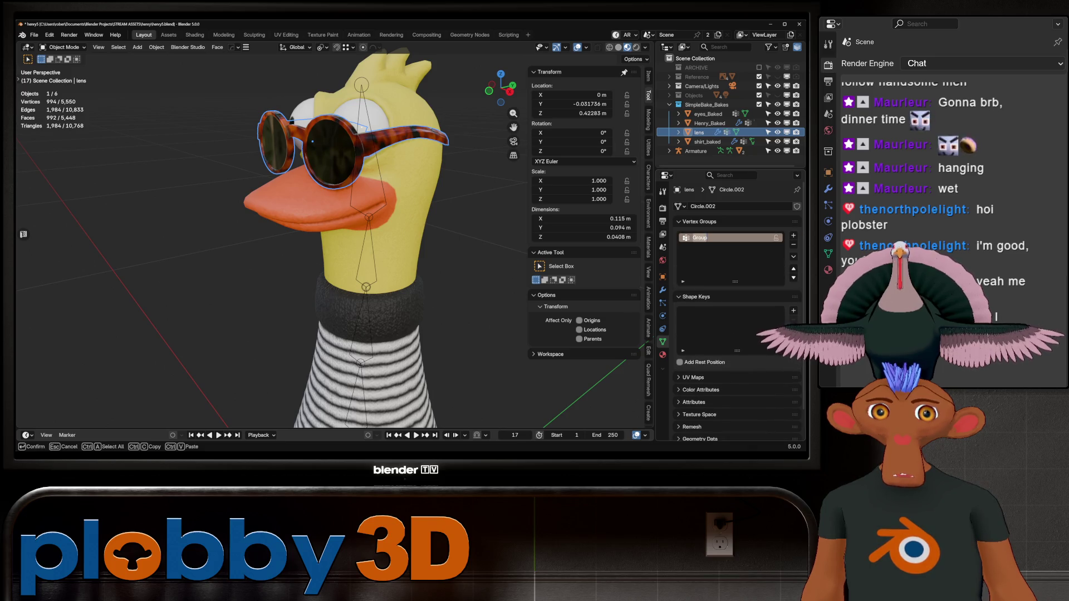
text(head)
key(Return)
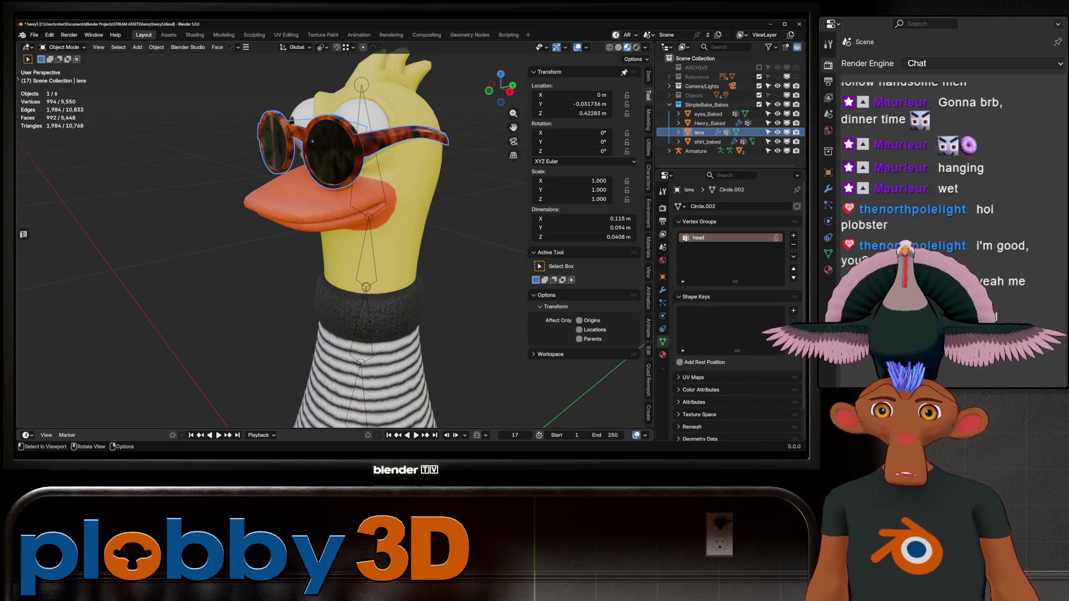
key(Tab)
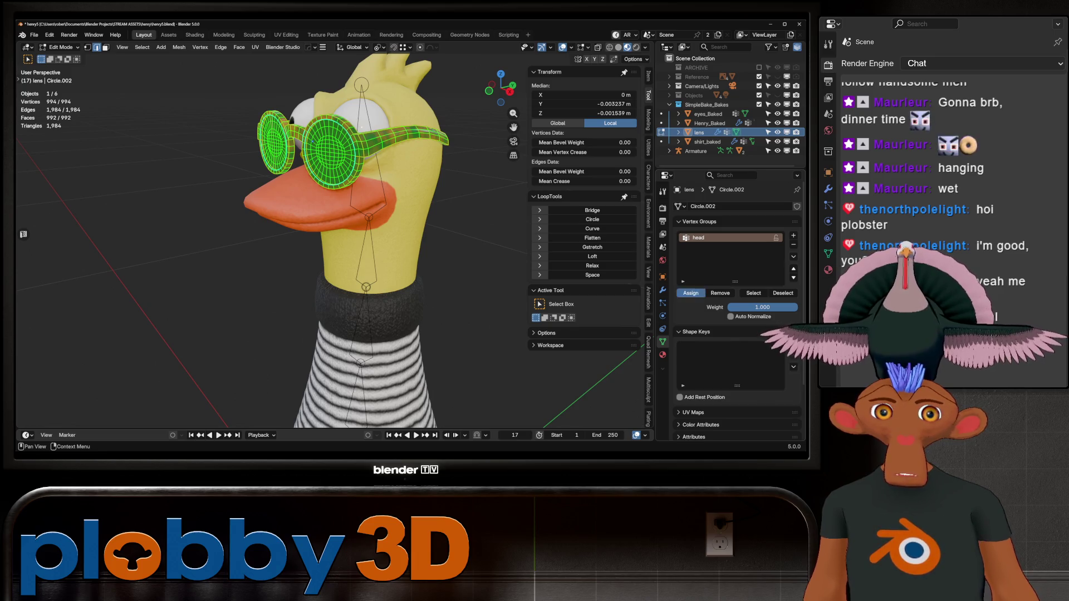
click(690, 293)
key(Tab)
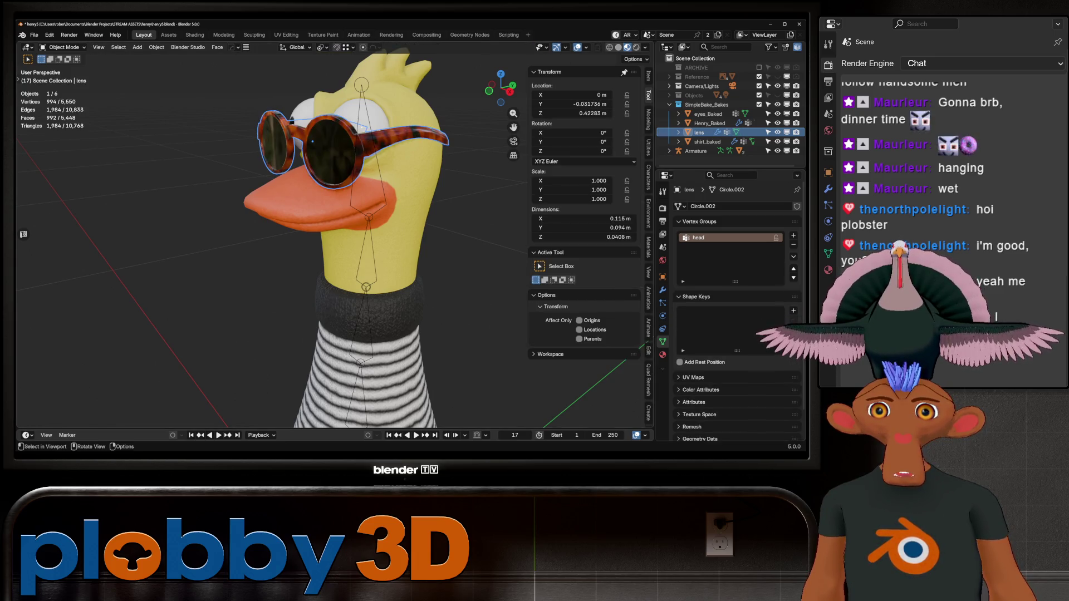
- Parent eyes_Baked to the Armature
click(709, 123)
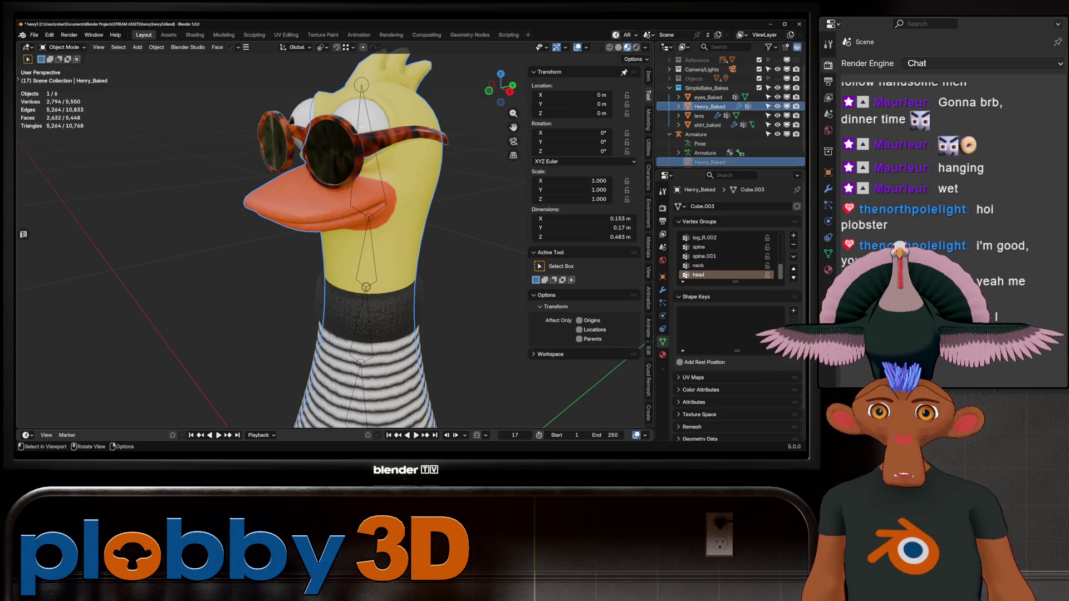
click(696, 163)
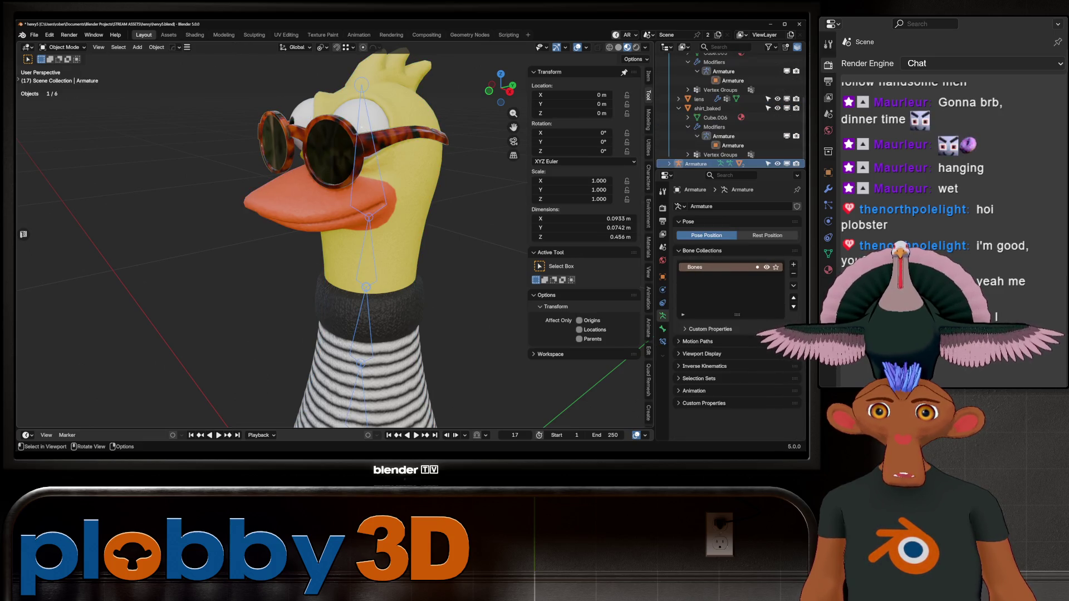
click(698, 99)
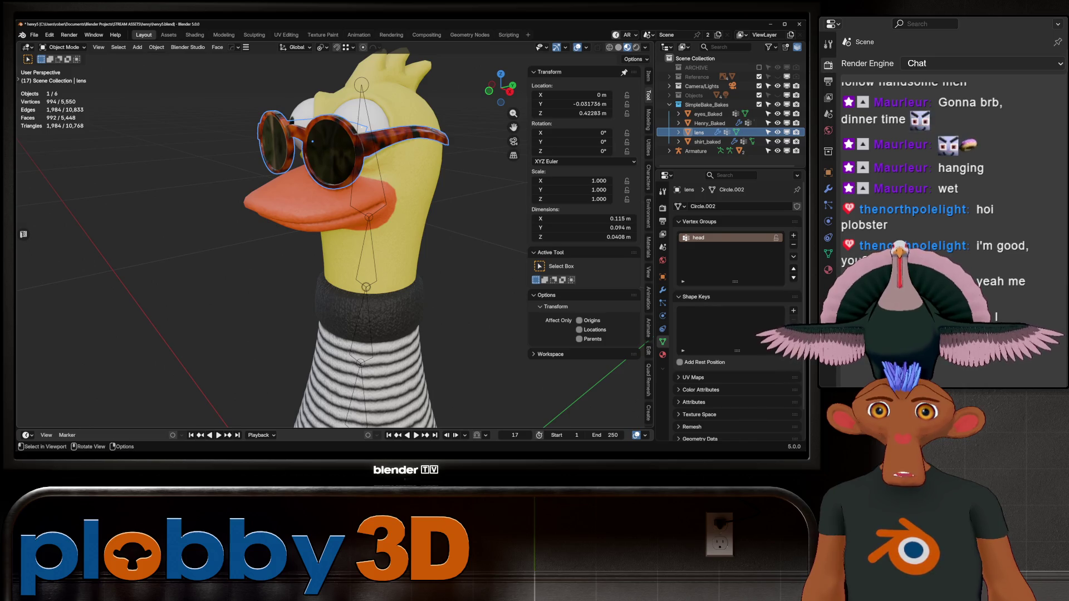
click(696, 151)
click(368, 114)
key(Tab)
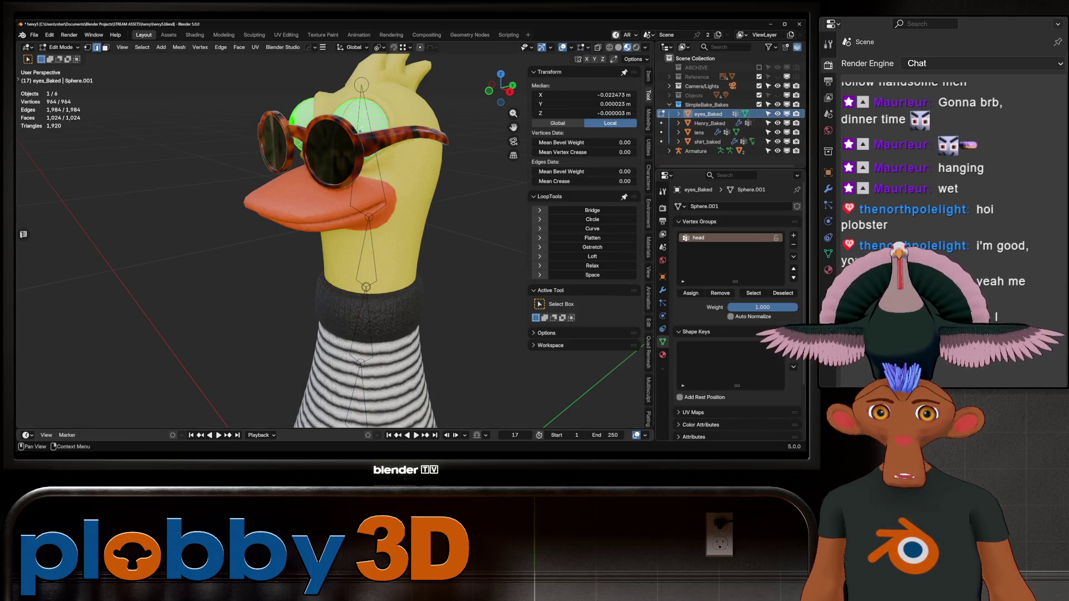
key(Tab)
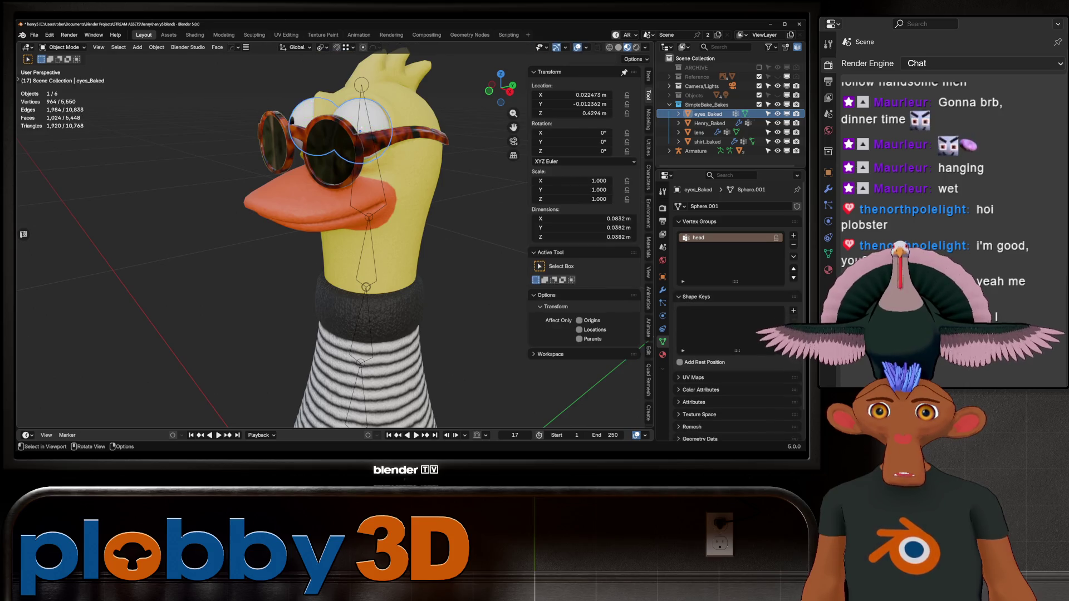
click(696, 151)
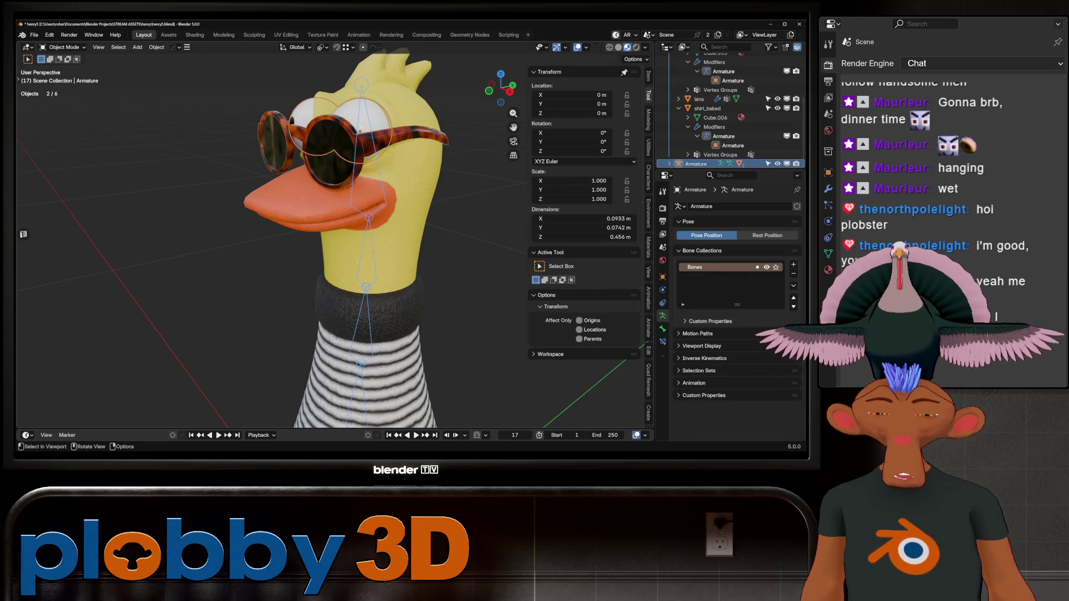
key(ctrl+p)
click(361, 95)
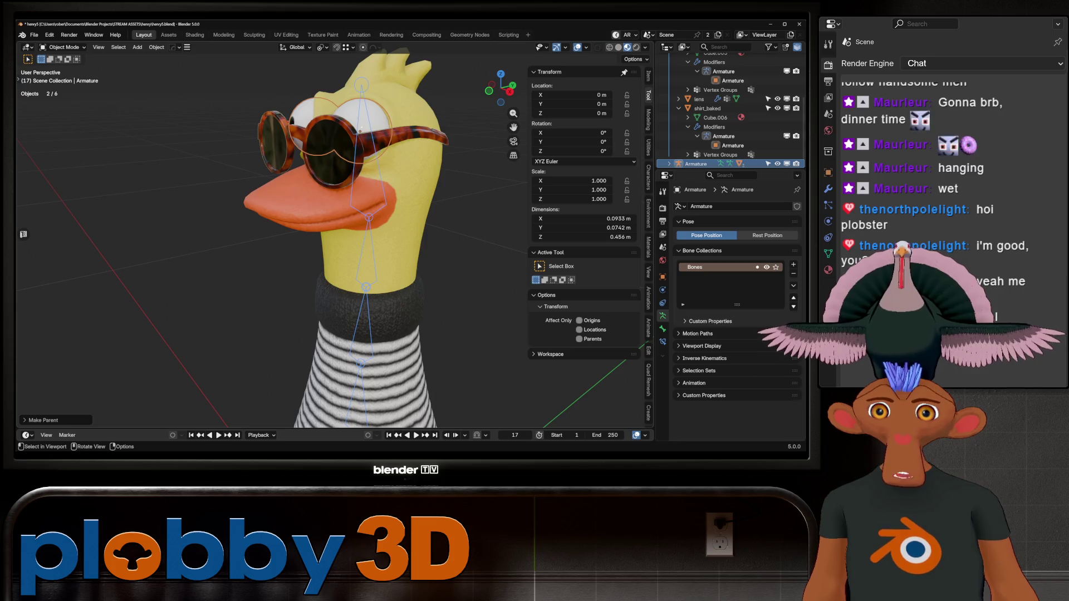
- Parent the lens to the Armature, then test-rotate the head bone on X in Pose Mode
click(312, 141)
shift+click(363, 106)
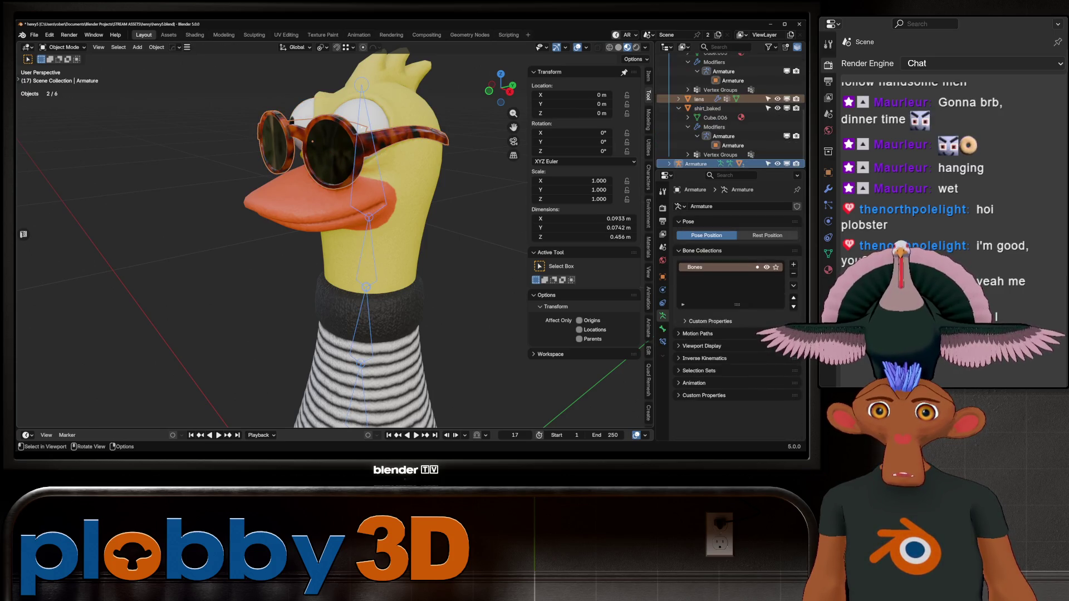
key(ctrl+p)
click(362, 106)
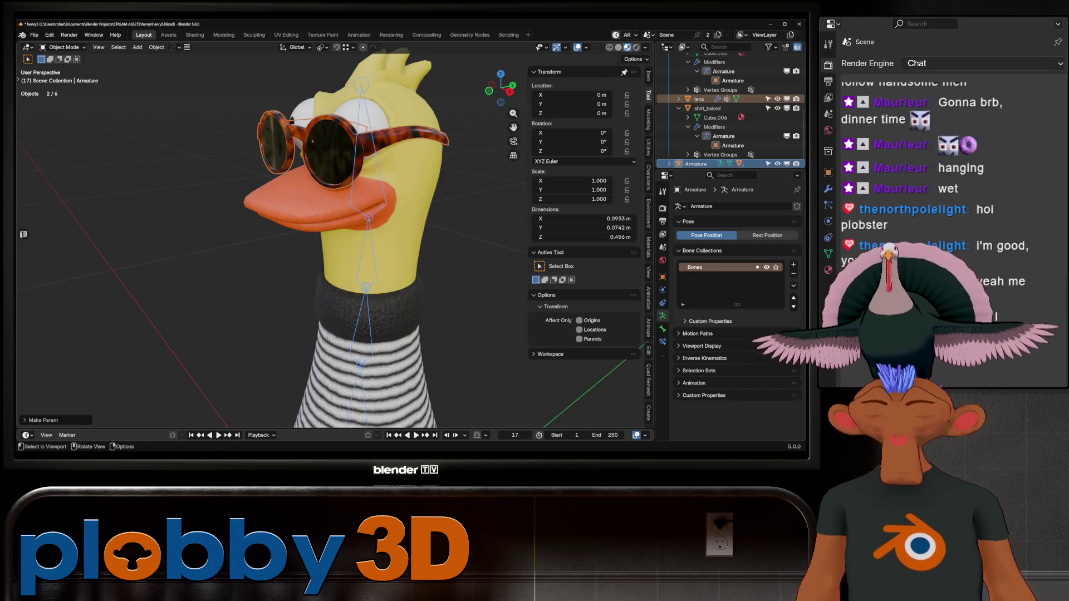
click(363, 105)
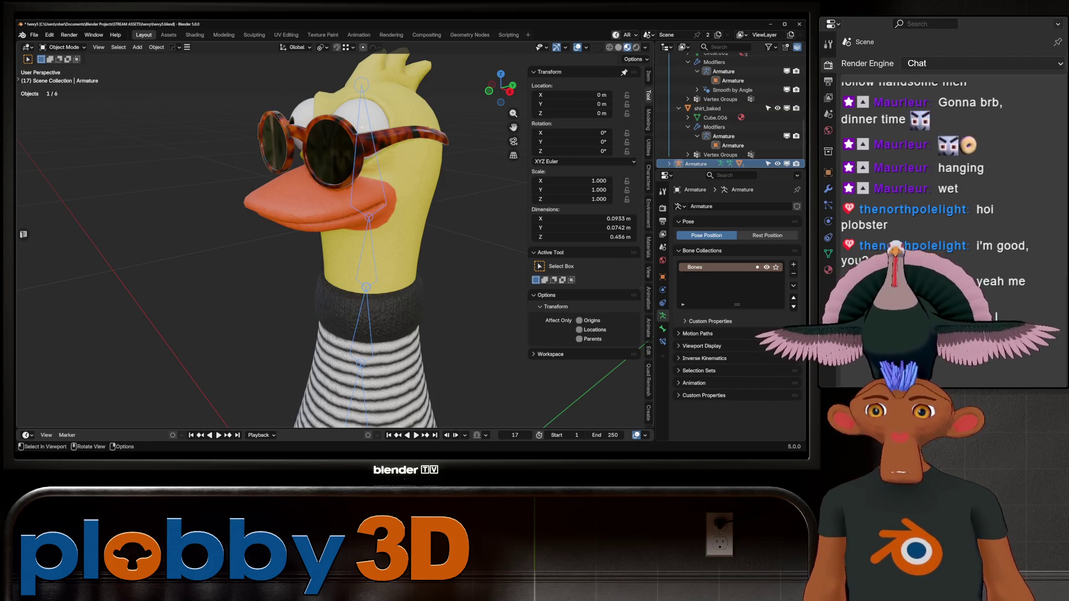
key(ctrl+Tab)
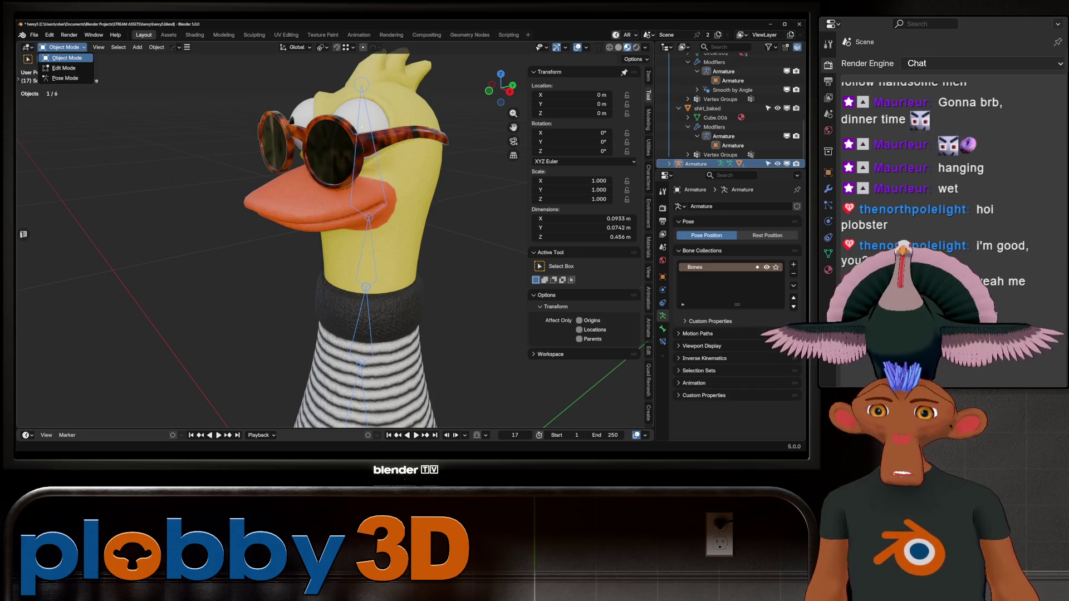
key(r)
key(x)
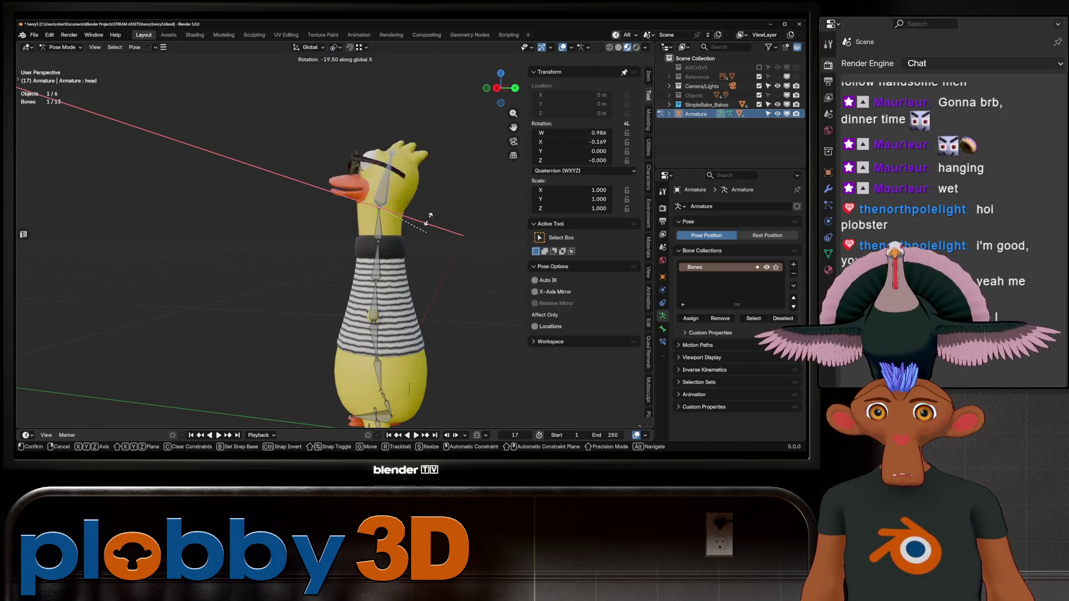
- Cancel the head test rotation and inspect the duck's belly up close before leaving Pose Mode
key(Escape)
mouse_move(428, 203)
middle_down()
mouse_move(372, 245)
mouse_move(434, 245)
mouse_move(370, 254)
middle_up()
click(371, 245)
scroll(434, 245, up, 2)
scroll(370, 253, up, 5)
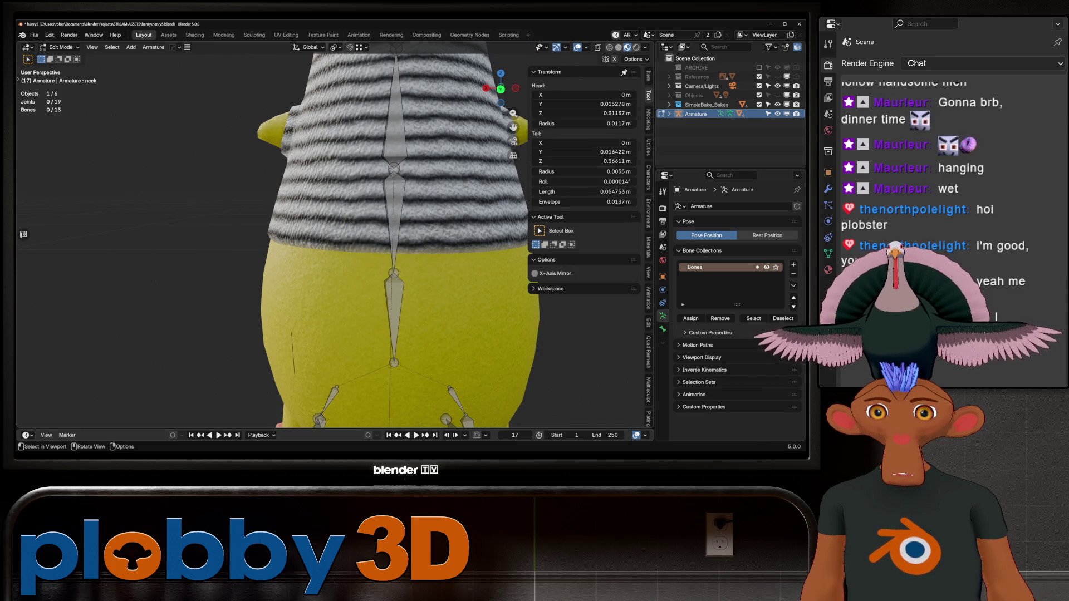
middle_drag(370, 253, 295, 254)
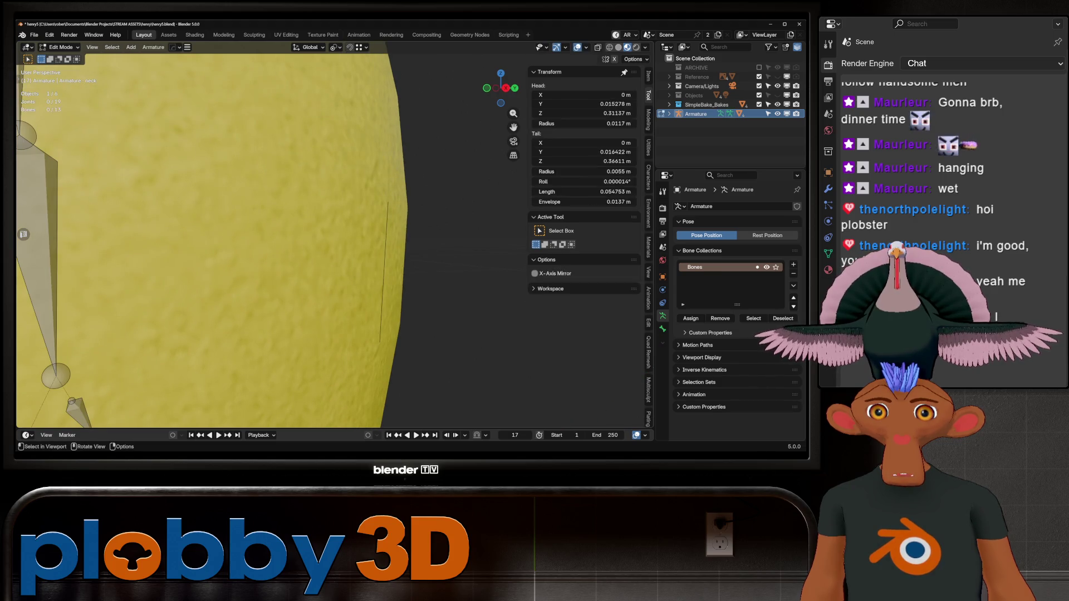
key(ctrl+Tab)
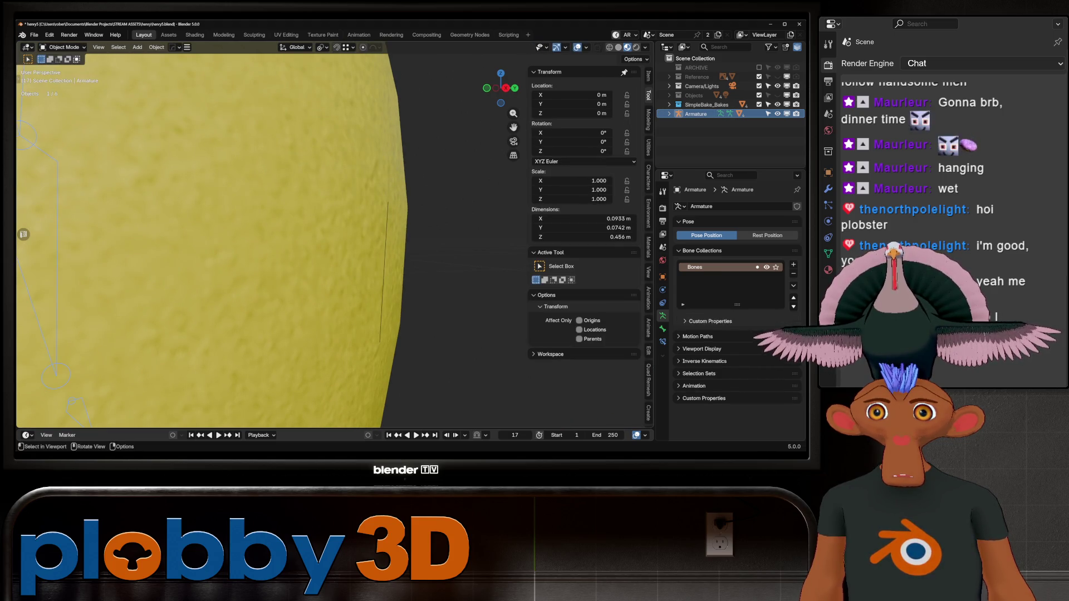
- In Edit Mode, select all of Henry_Baked and Delete Loose, removing 160 vertices
key(Tab)
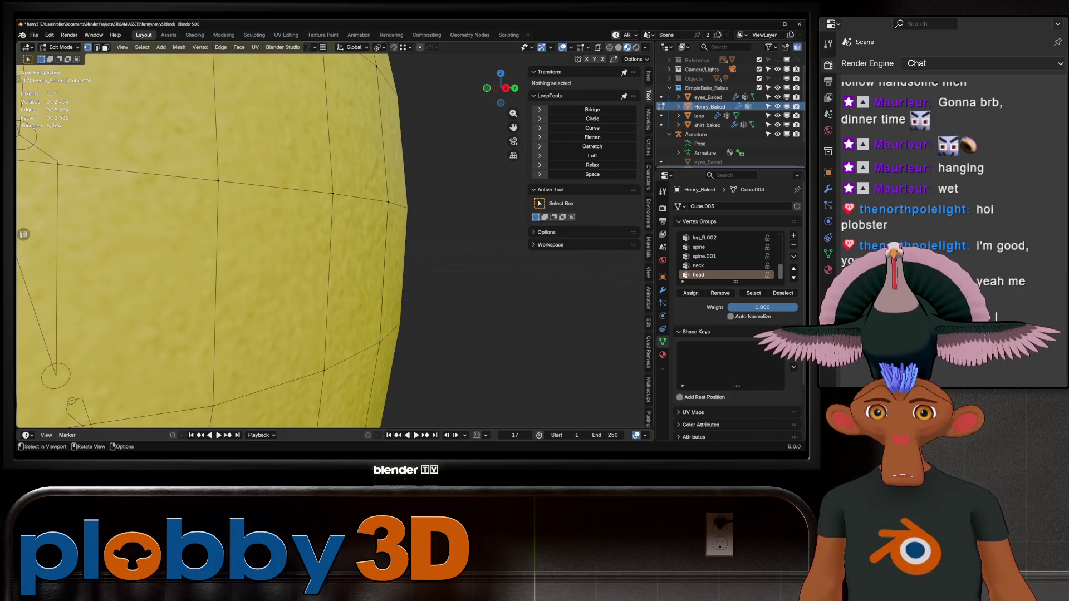
key(2)
click(330, 262)
key(g)
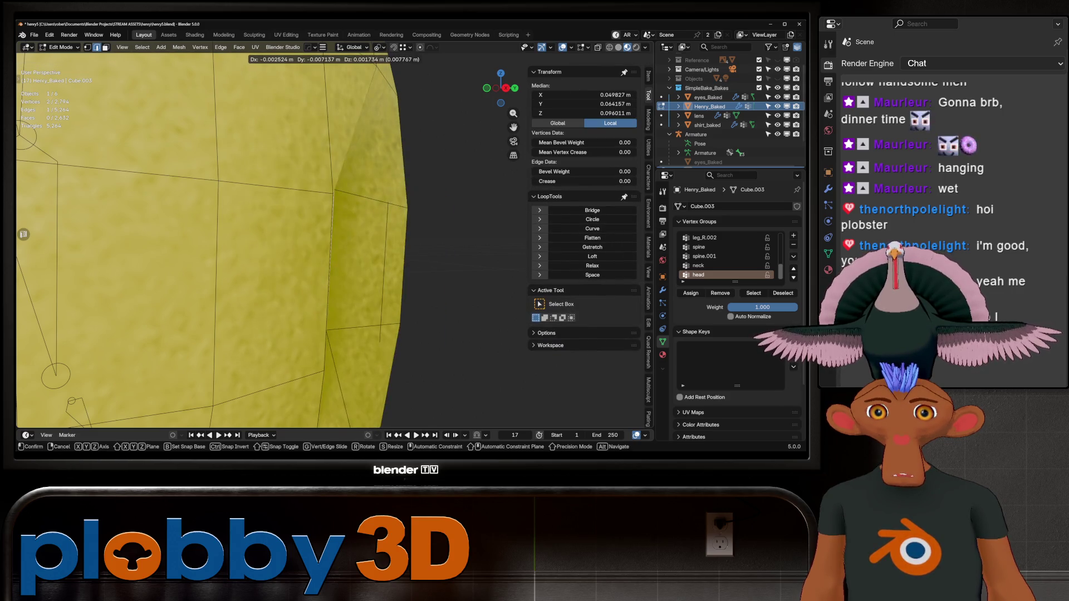
key(Escape)
key(a)
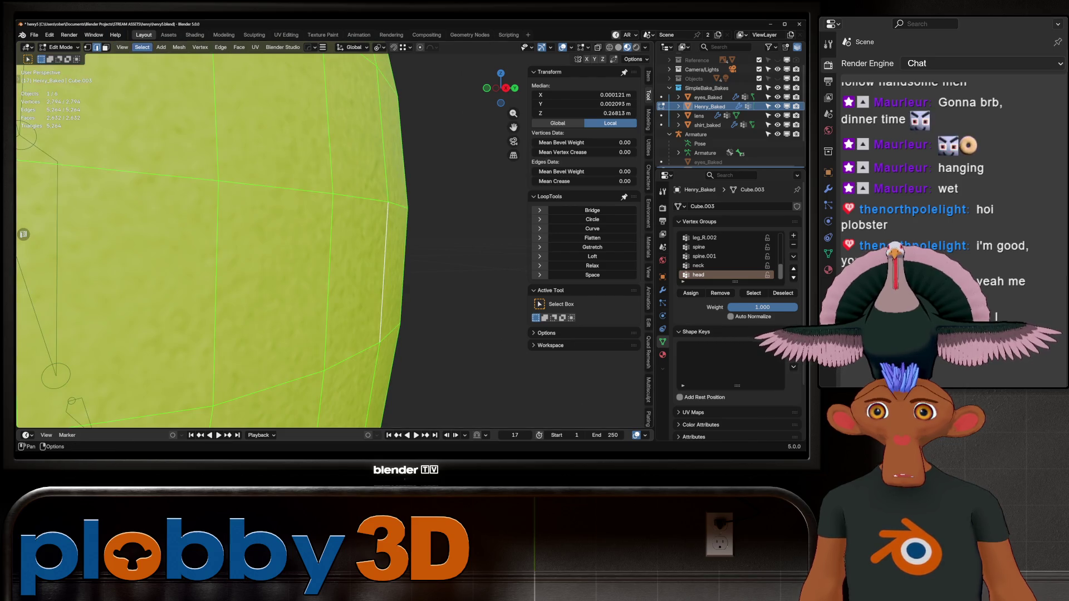
click(179, 47)
mouse_move(206, 262)
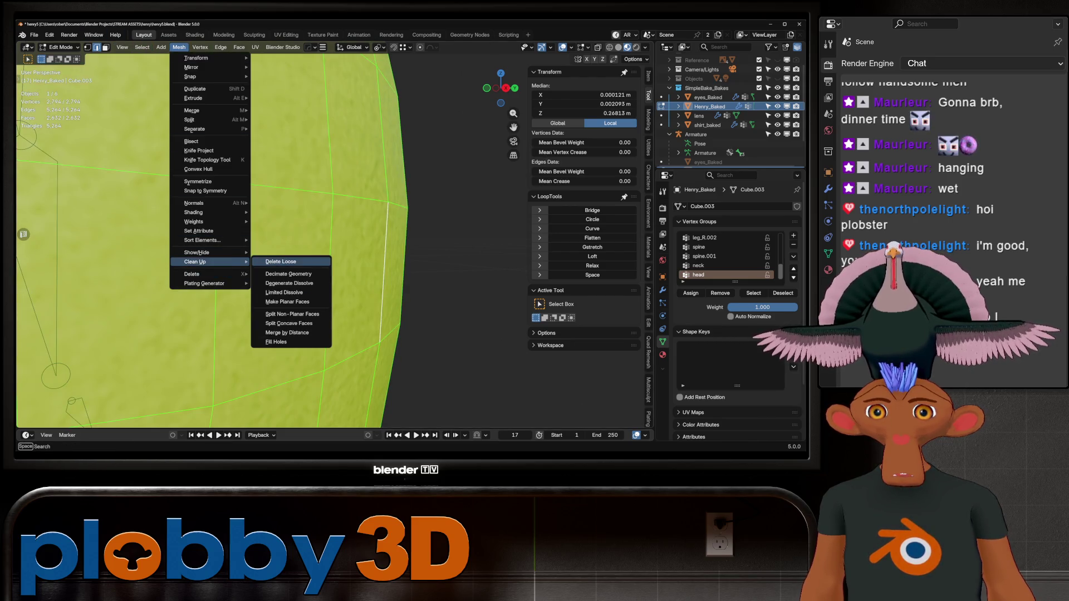
click(279, 260)
- Zoom out to check the whole duck, return to Object Mode and select the Armature
scroll(328, 240, down, 10)
mouse_move(329, 239)
middle_down()
mouse_move(361, 228)
mouse_move(373, 231)
mouse_move(345, 237)
mouse_move(379, 240)
mouse_move(362, 245)
mouse_move(473, 234)
middle_up()
mouse_move(356, 240)
middle_down()
mouse_move(334, 240)
mouse_move(356, 212)
mouse_move(362, 223)
middle_up()
scroll(334, 239, down, 5)
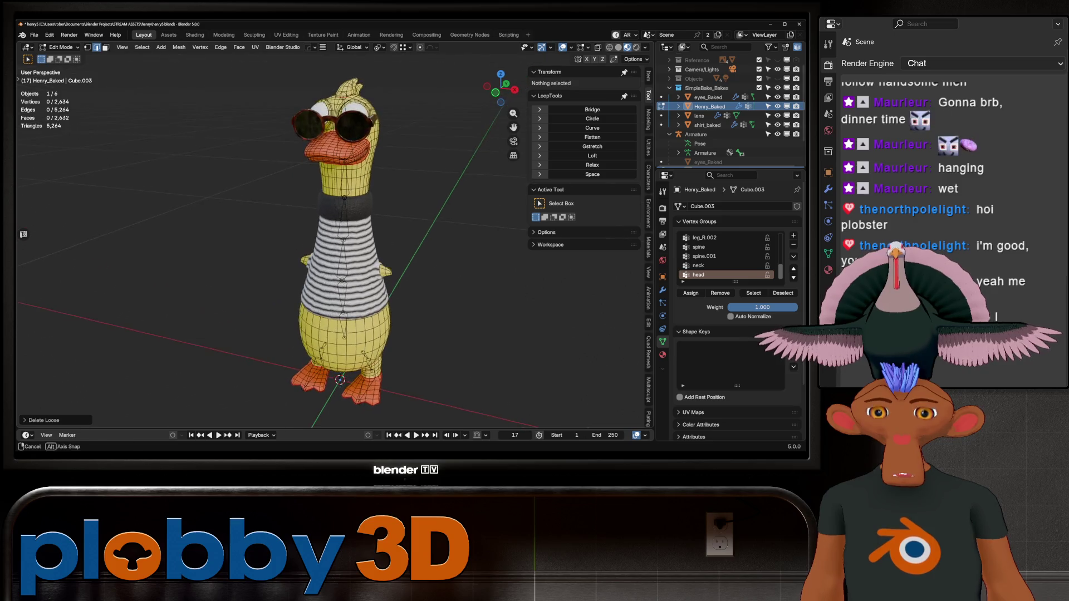
key(Tab)
click(345, 262)
click(345, 261)
middle_drag(345, 261, 323, 251)
- Enter Pose Mode and test-bend the spine.001 bone with an X rotation, then cancel it
click(64, 47)
click(65, 78)
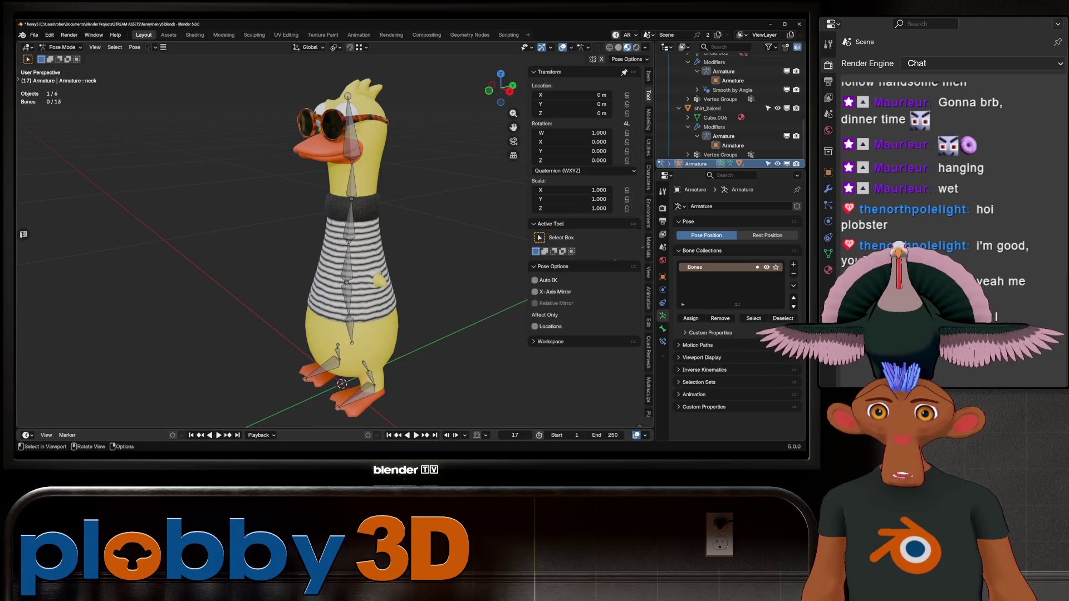
click(350, 222)
key(r)
key(x)
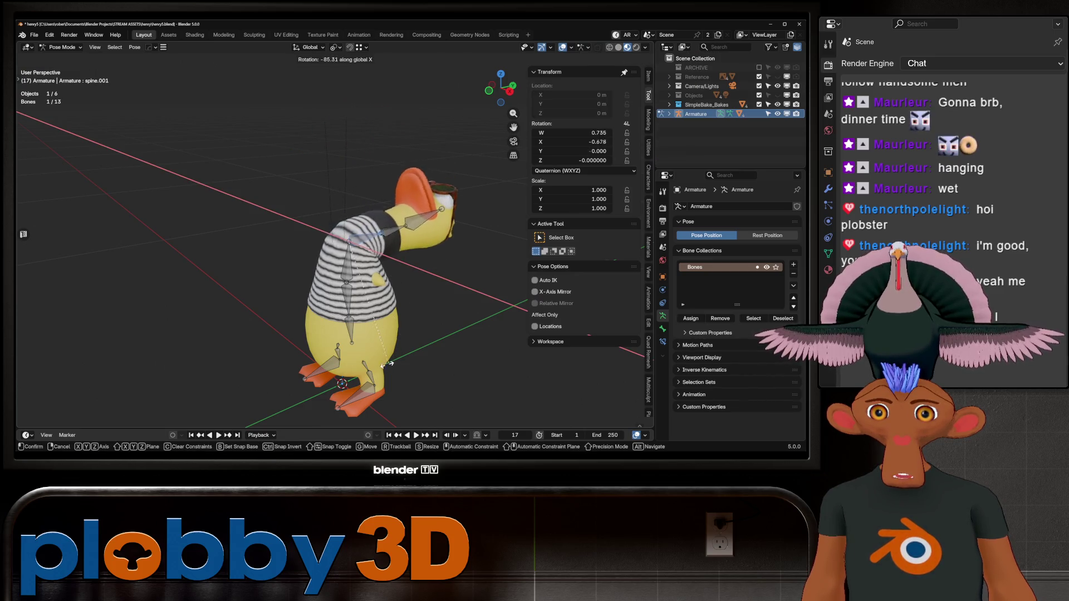
key(Escape)
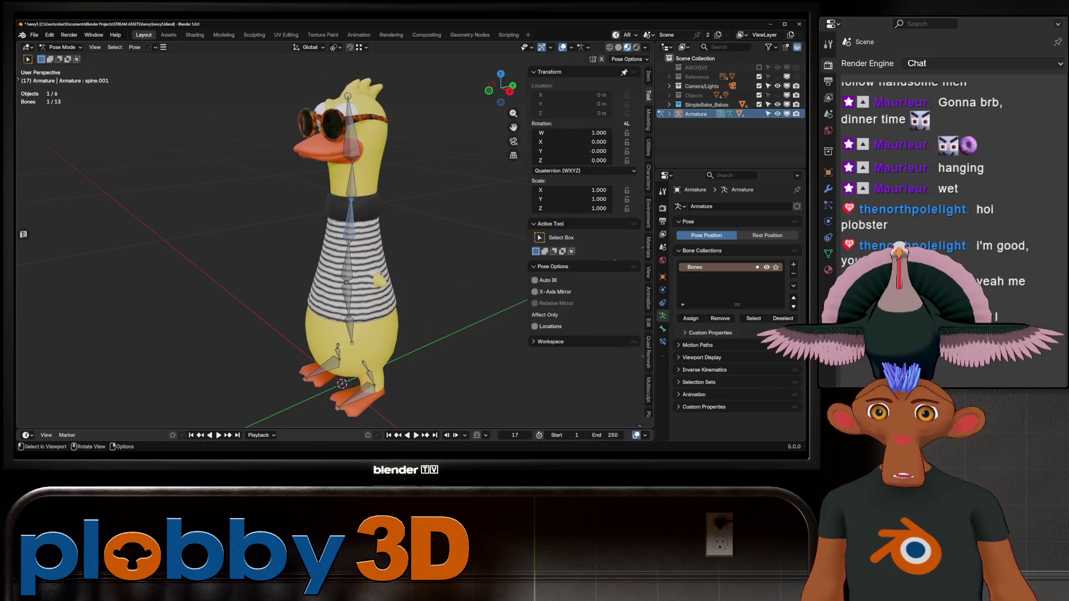
- Test-rotate the hip and spine bones, cancelling each so the pose stays at rest
click(347, 301)
key(r)
key(x)
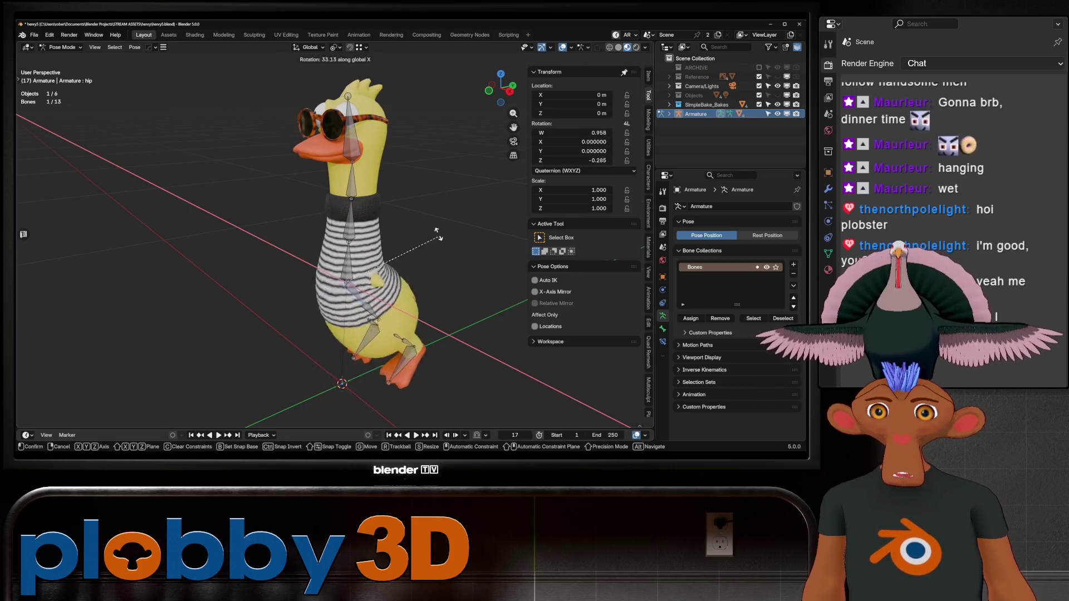
key(Escape)
middle_drag(410, 292, 356, 289)
click(340, 284)
key(r)
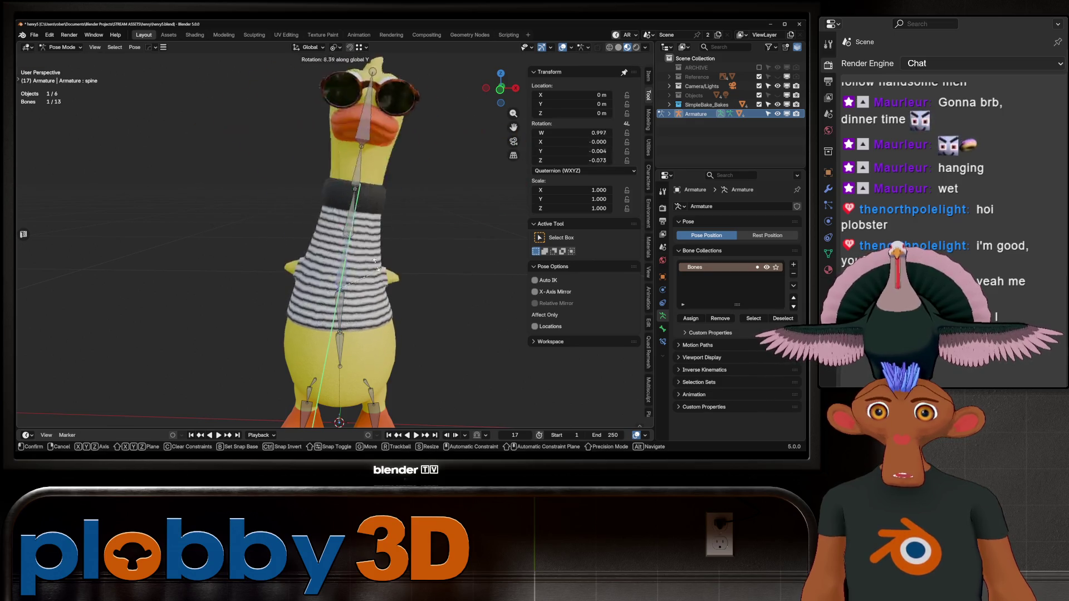
key(Escape)
- Save the file as henry5.blend and return the armature to Object Mode
scroll(339, 245, down, 2)
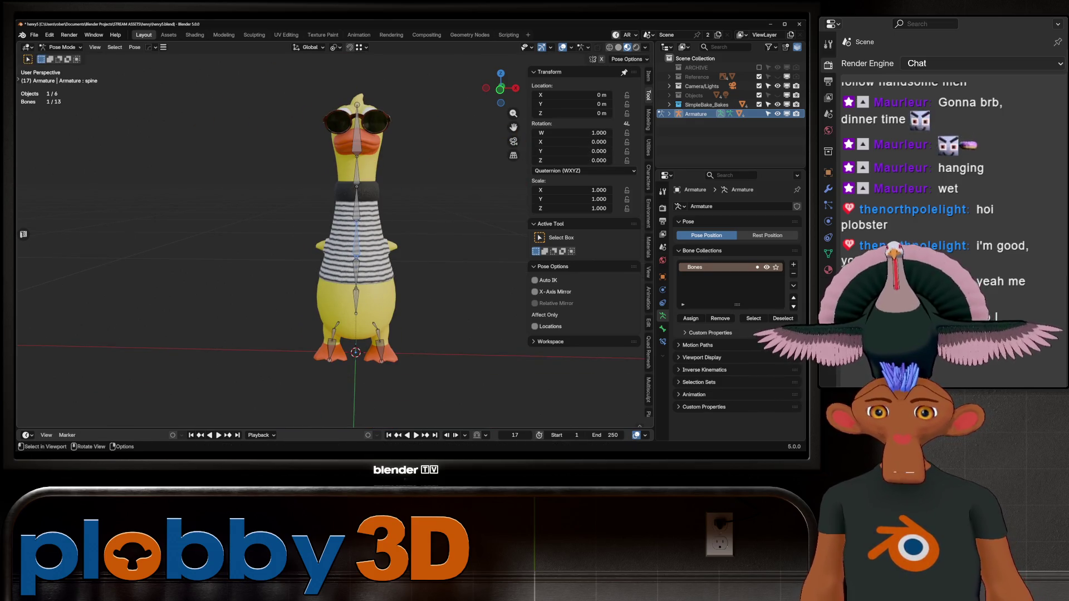
middle_drag(356, 251, 389, 222)
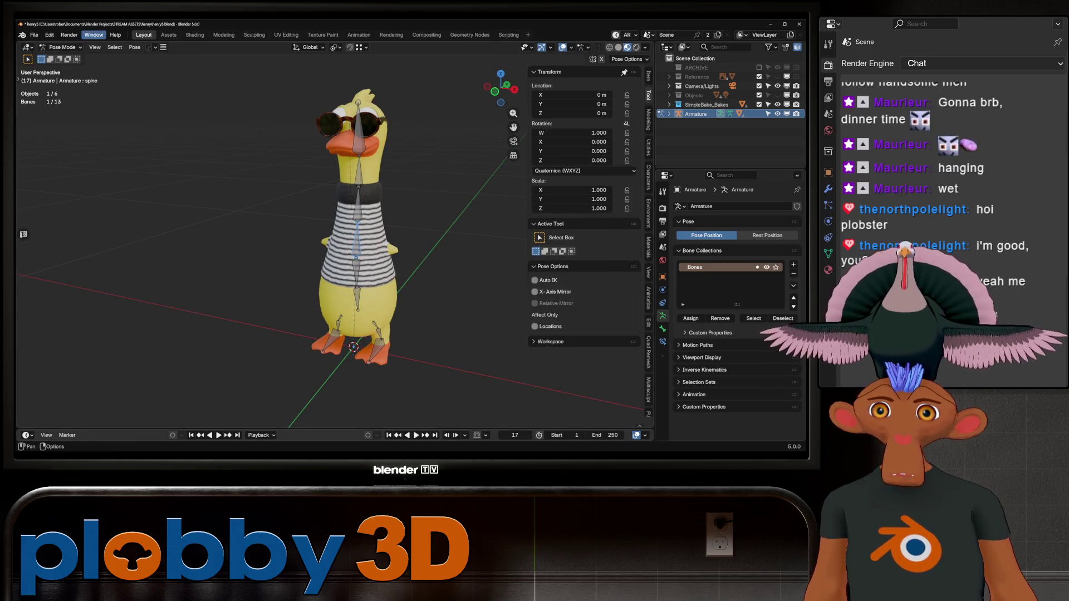
key(ctrl+s)
click(61, 47)
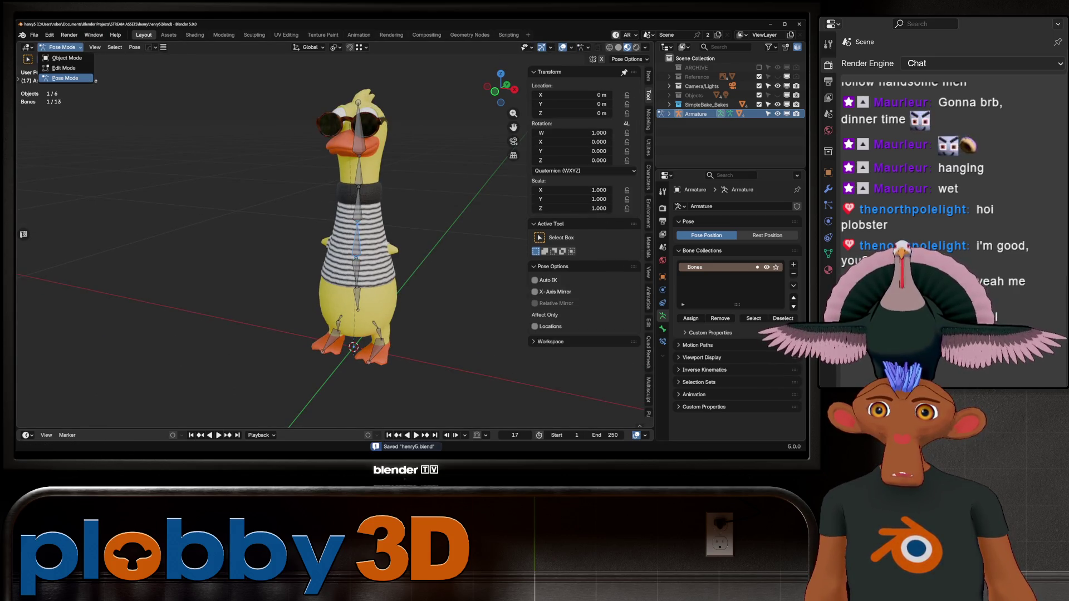
click(61, 56)
middle_drag(356, 250, 336, 245)
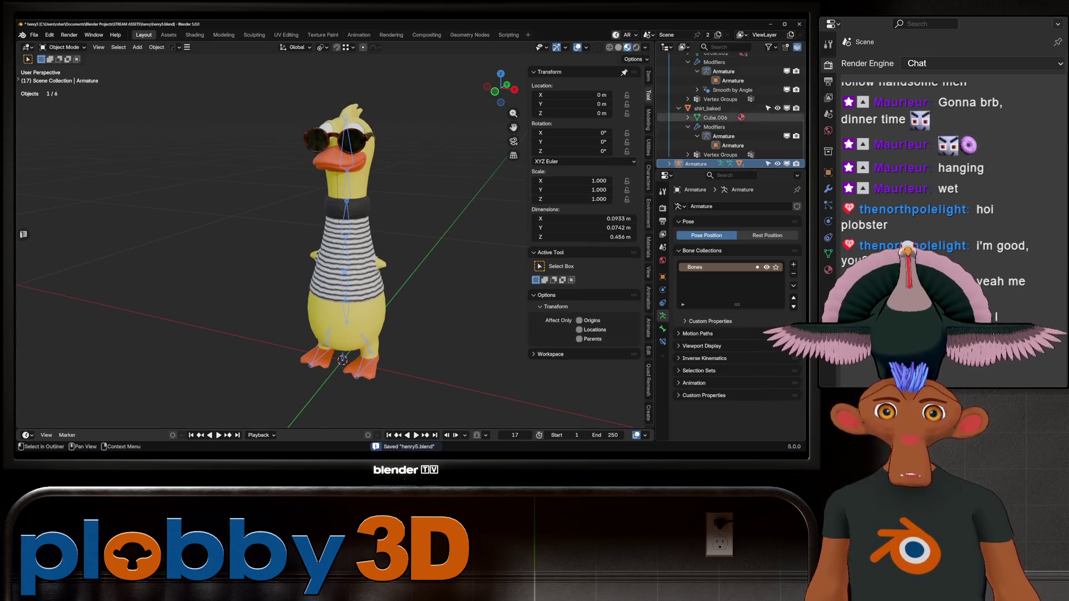
- Expand and collapse Henry_Baked and shirt_baked in the Outliner to check their modifiers
scroll(729, 111, up, 5)
click(678, 114)
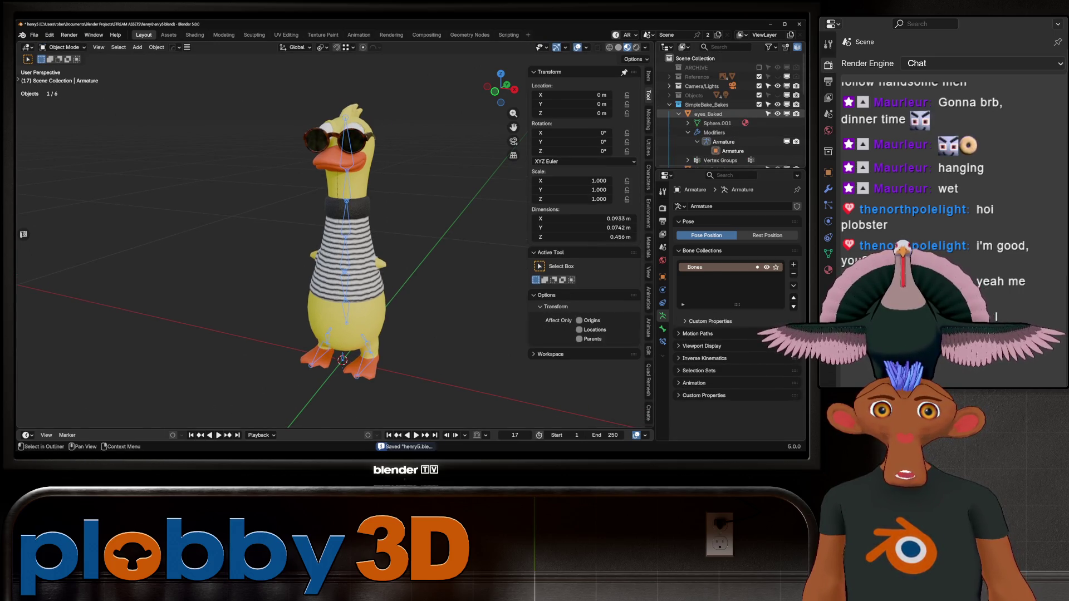
click(678, 123)
click(679, 123)
click(678, 142)
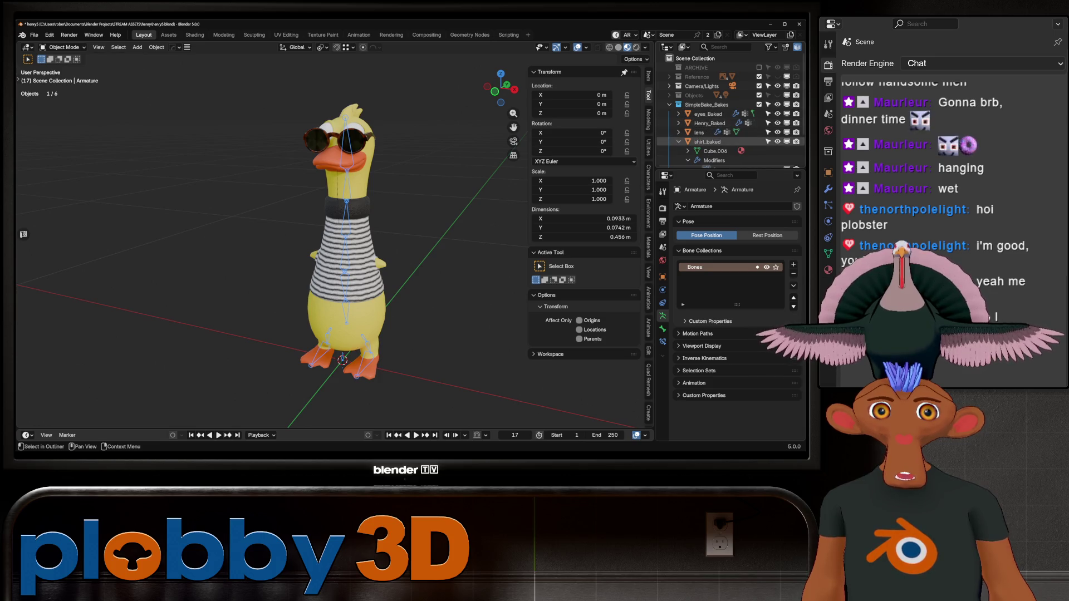
click(678, 141)
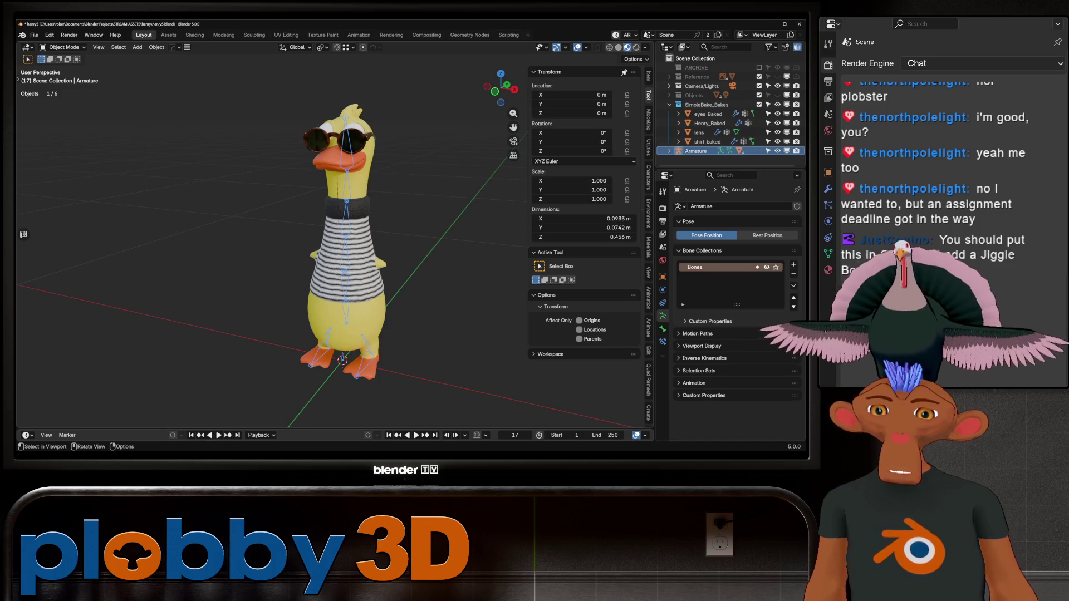
- Get a close view of the duck's body, select the Henry_Baked mesh and enter Edit Mode
scroll(334, 250, up, 5)
middle_drag(334, 250, 557, 234)
scroll(557, 233, down, 3)
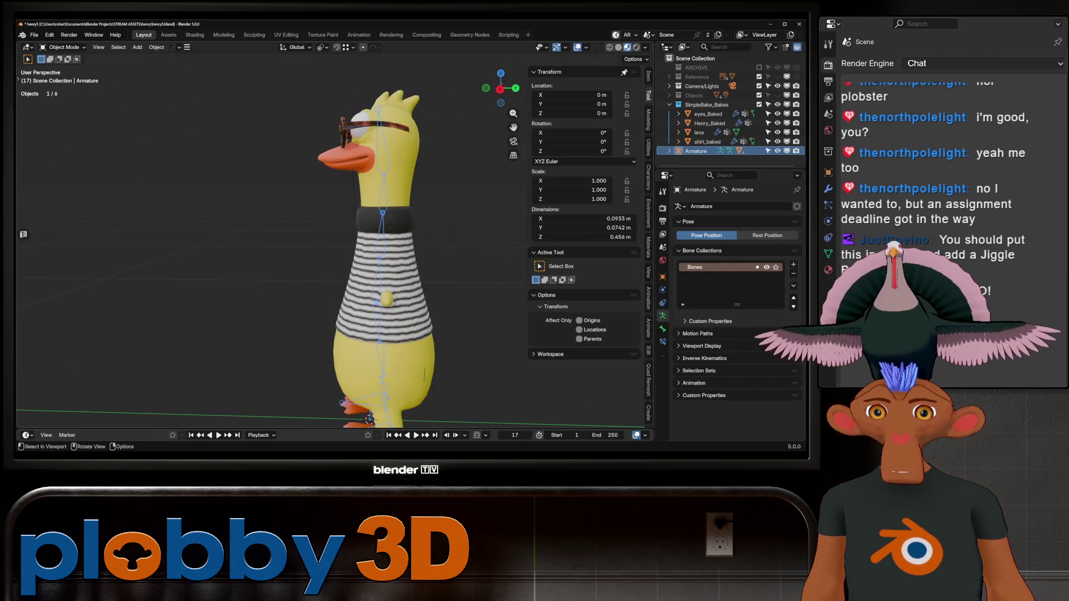
middle_drag(334, 251, 457, 244)
scroll(334, 250, up, 6)
click(334, 251)
key(Tab)
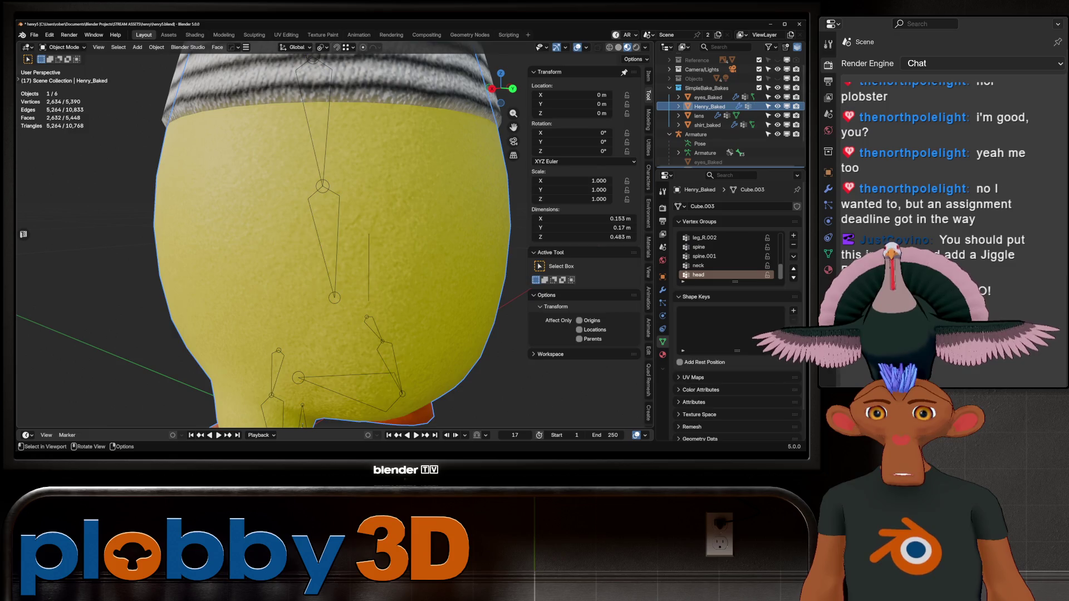
- Test-move a belly edge on Henry_Baked, leave it in place, and return to Object Mode
click(353, 262)
key(g)
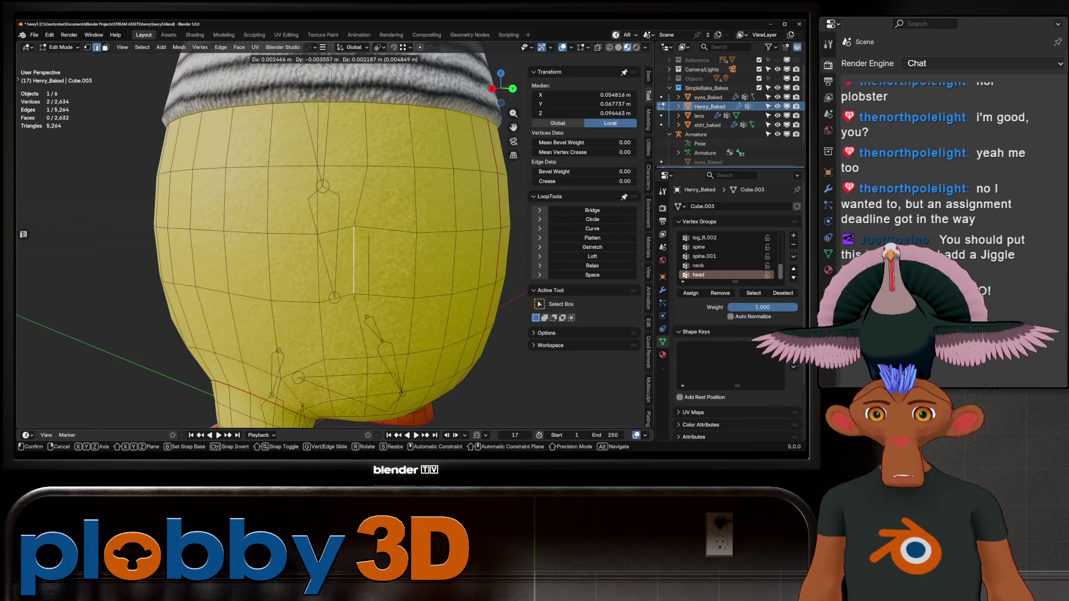
key(Return)
key(Tab)
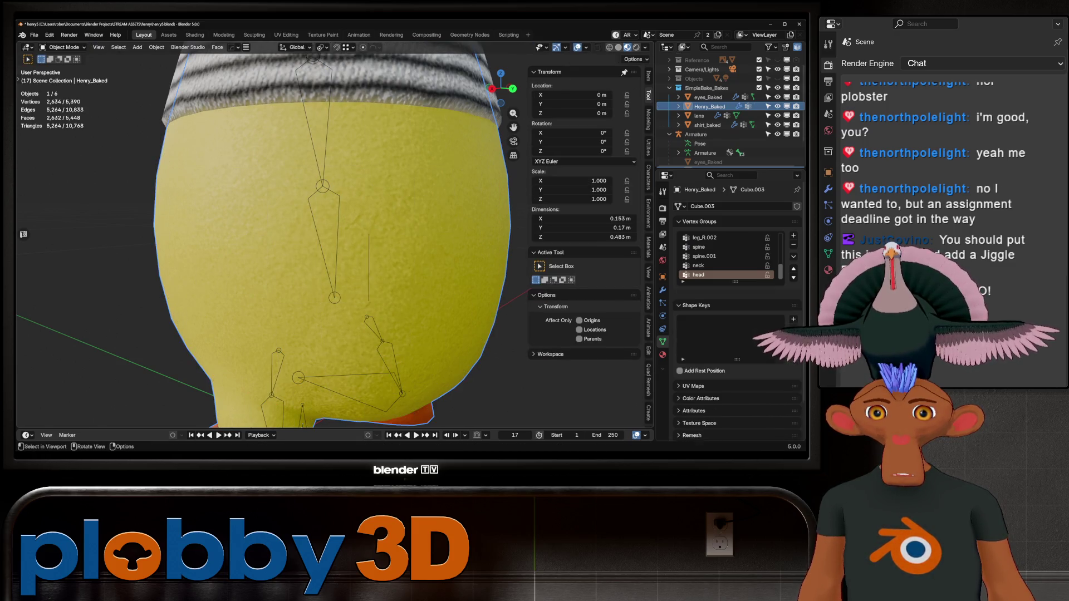
- Select shirt_baked, enter Edit Mode and select all of its vertices
click(707, 125)
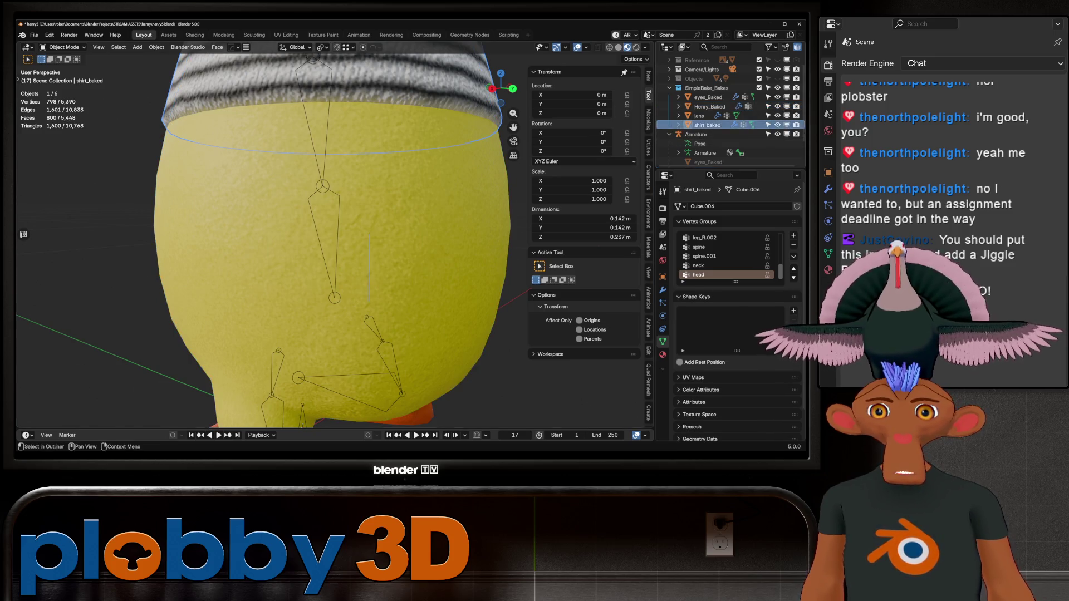
key(Tab)
right_click(345, 314)
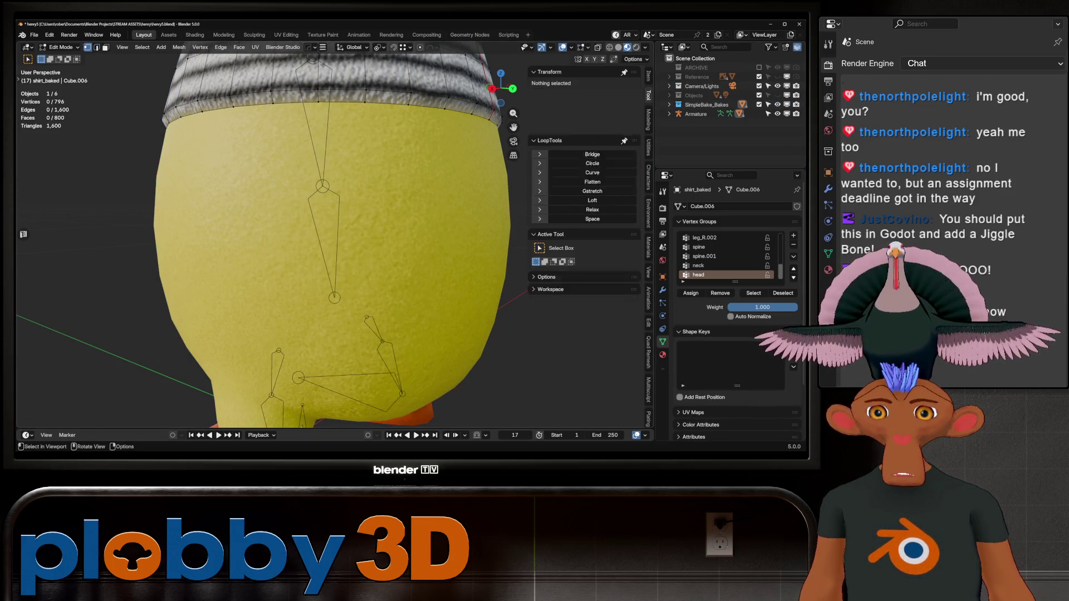
mouse_move(390, 250)
middle_down()
mouse_move(412, 240)
mouse_move(445, 245)
mouse_move(389, 250)
mouse_move(401, 245)
middle_up()
key(a)
scroll(401, 245, up, 5)
key(ctrl+Tab)
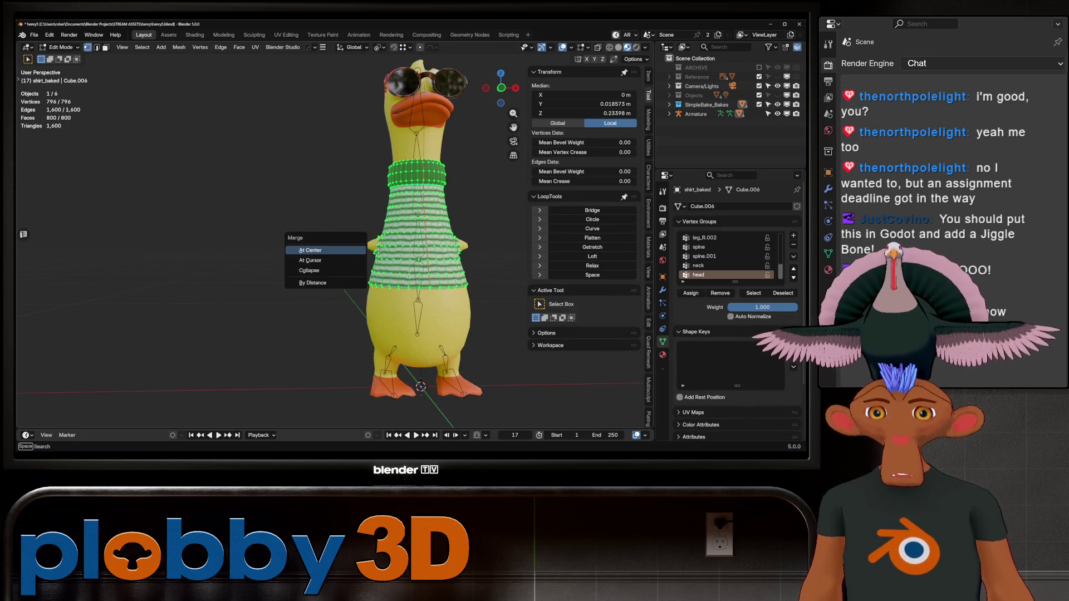
key(Escape)
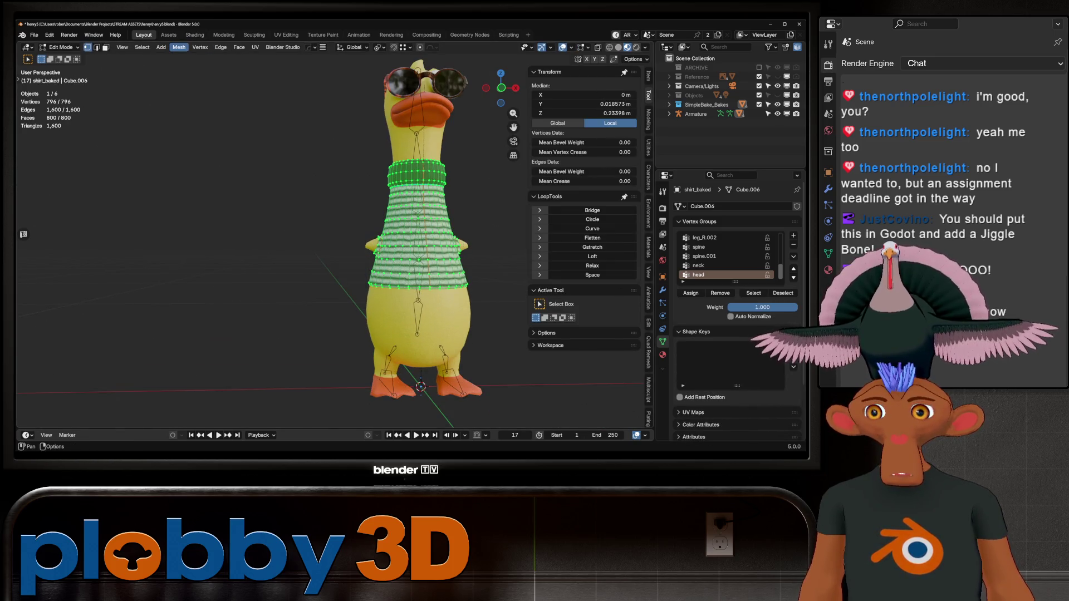
- Run Mesh > Clean Up > Delete Loose on the shirt, removing 0 vertices, and exit Edit Mode
click(179, 46)
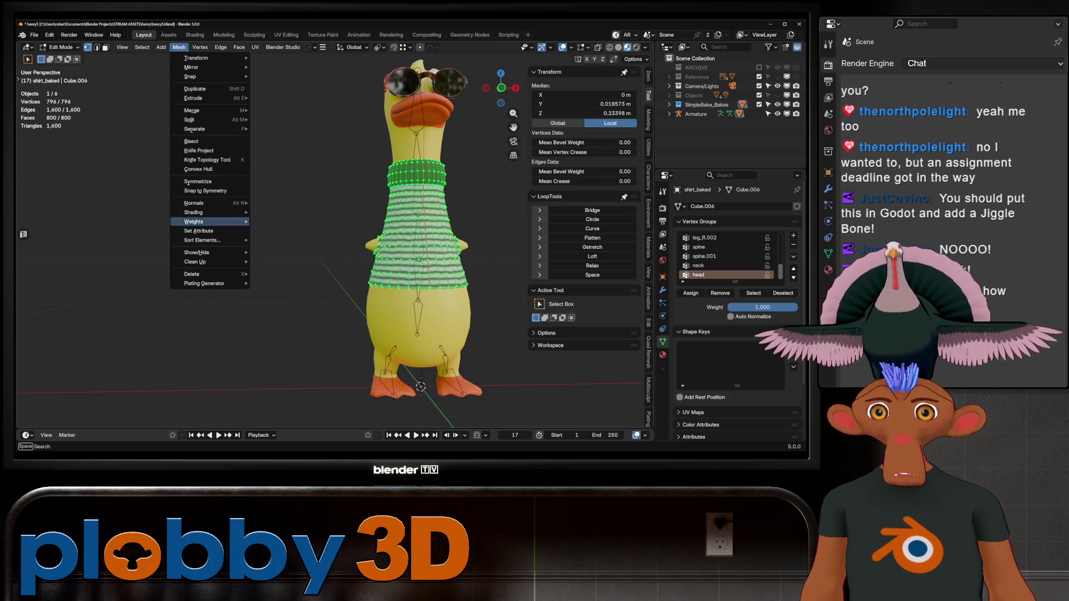
mouse_move(222, 273)
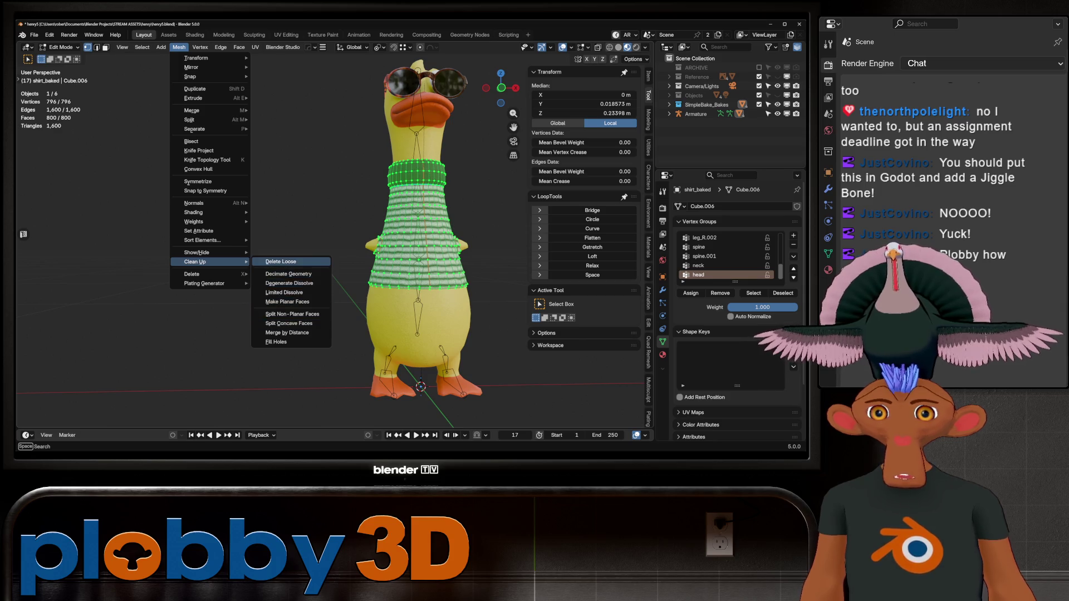
click(281, 262)
key(Tab)
middle_drag(290, 256, 367, 248)
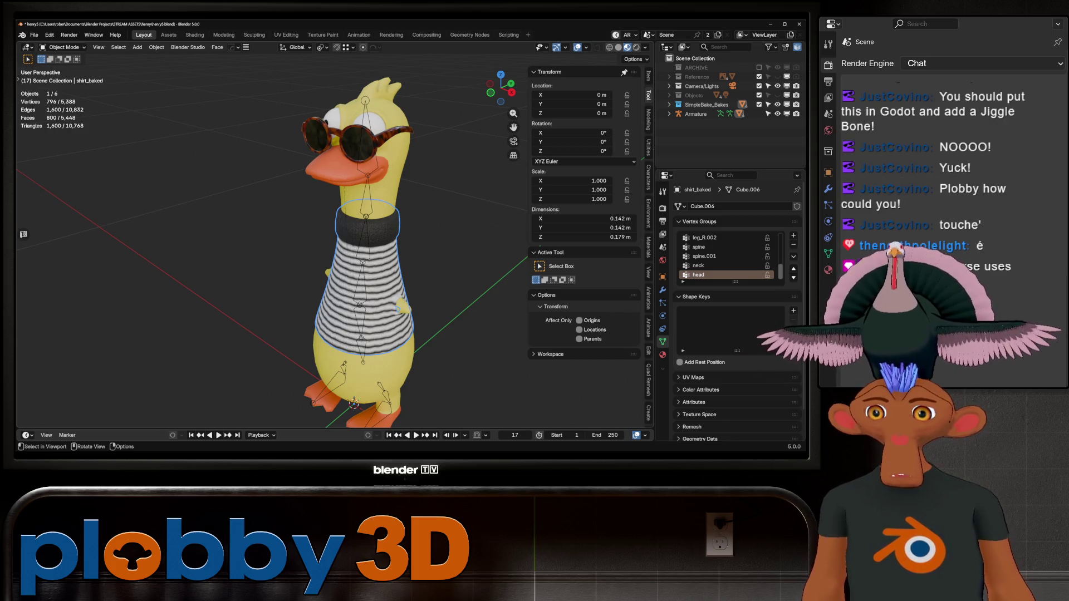
- Select the Armature and inspect the duck's head and sunglasses from several angles
mouse_move(312, 233)
middle_down()
mouse_move(356, 228)
mouse_move(283, 223)
middle_up()
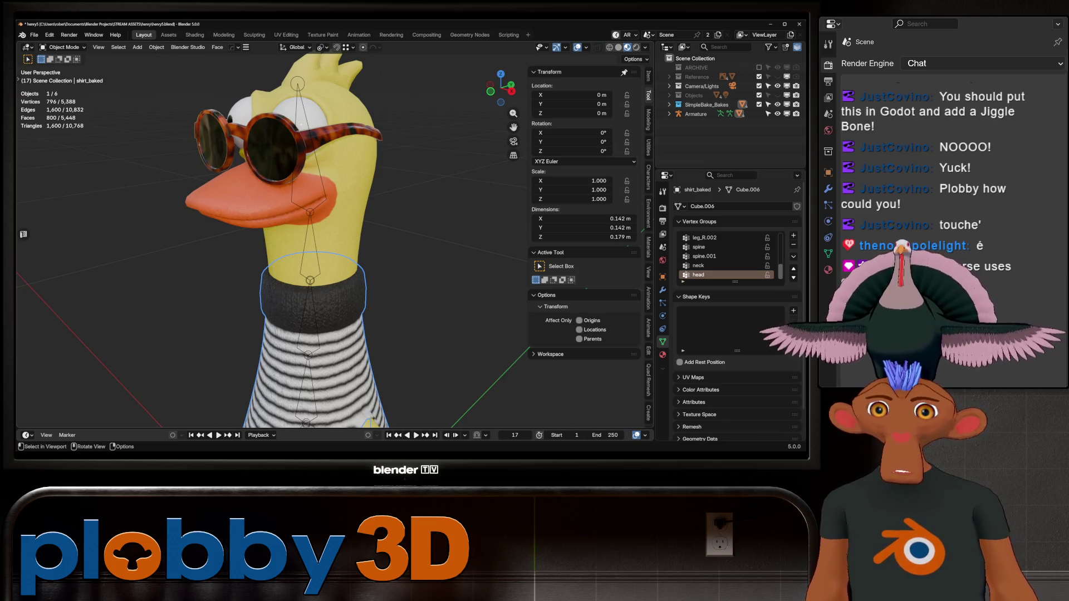
click(695, 113)
scroll(334, 250, down, 5)
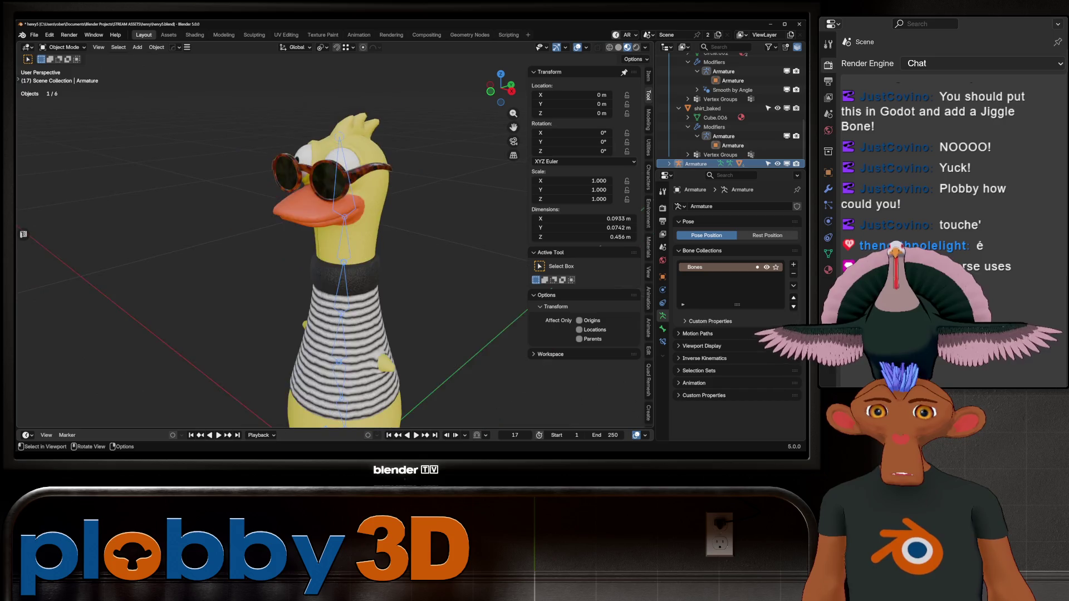
scroll(345, 195, up, 8)
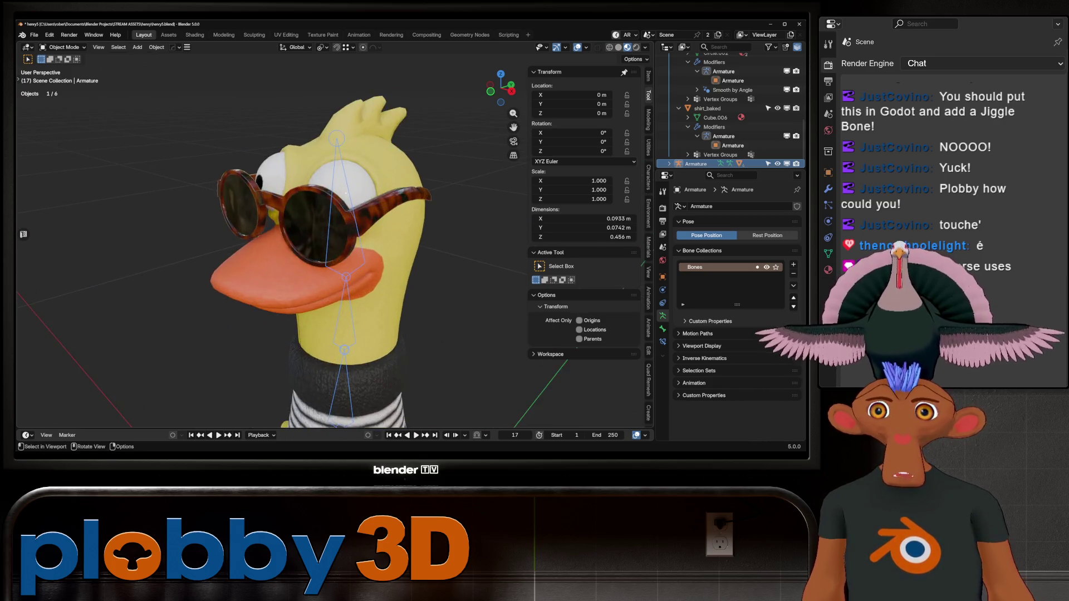
scroll(334, 250, down, 6)
middle_drag(334, 250, 496, 254)
scroll(345, 251, down, 3)
middle_drag(345, 250, 429, 253)
middle_drag(345, 250, 384, 250)
- View the whole duck from the side, then box-select the armature and all duck meshes
scroll(334, 234, up, 6)
scroll(334, 250, down, 5)
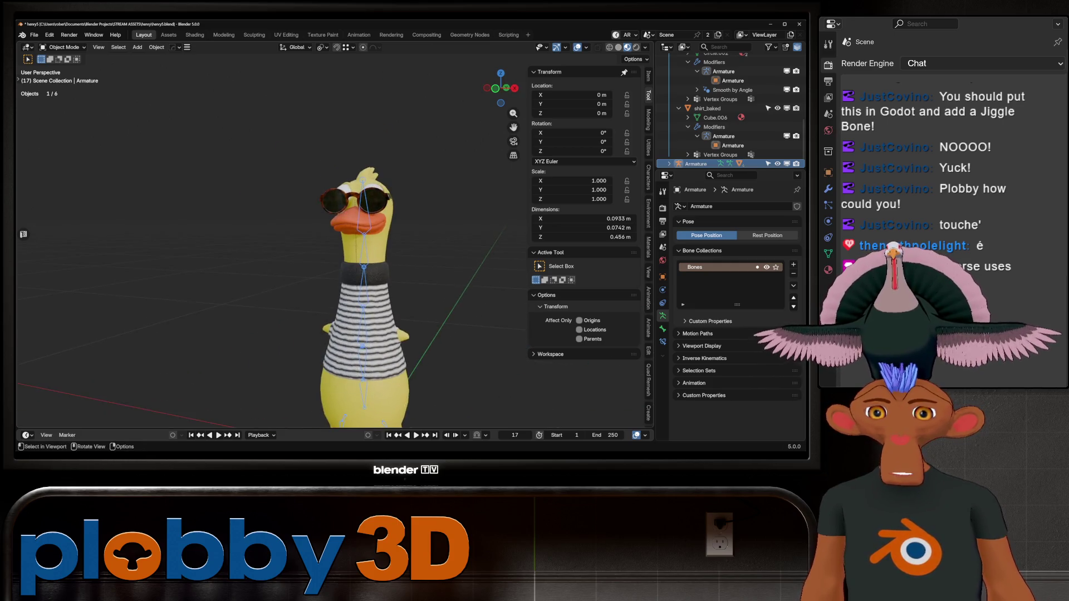
scroll(373, 279, up, 2)
scroll(333, 251, up, 3)
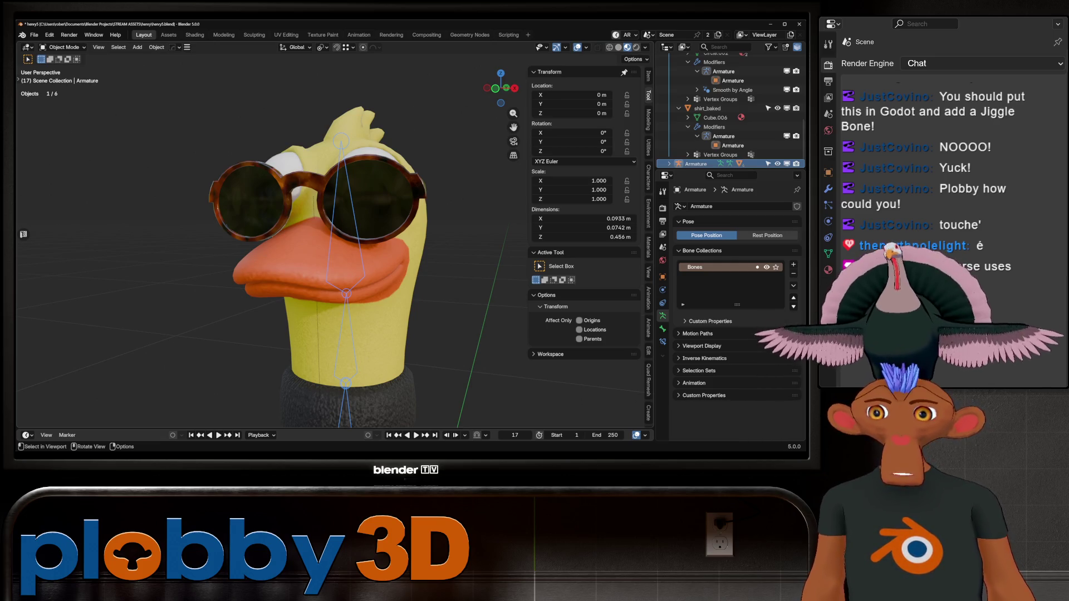
scroll(356, 251, down, 5)
mouse_move(357, 250)
middle_down()
mouse_move(429, 245)
mouse_move(407, 245)
middle_up()
scroll(412, 245, up, 3)
scroll(429, 245, down, 3)
scroll(406, 245, up, 2)
drag(234, 87, 435, 354)
middle_drag(435, 354, 400, 351)
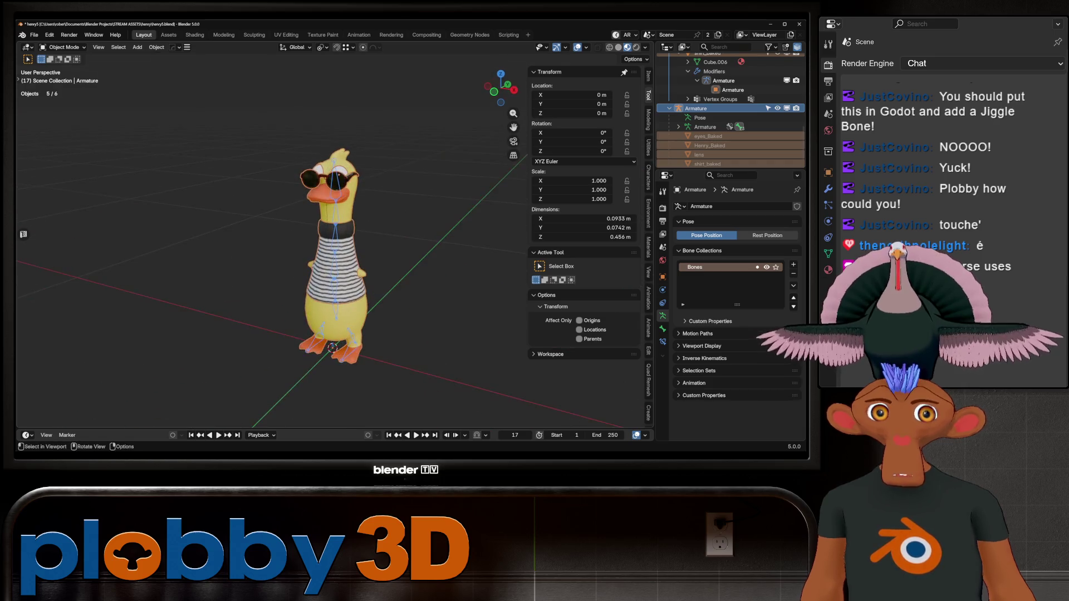
- Rename the Armature to duck_rig in the Outliner
scroll(729, 112, up, 8)
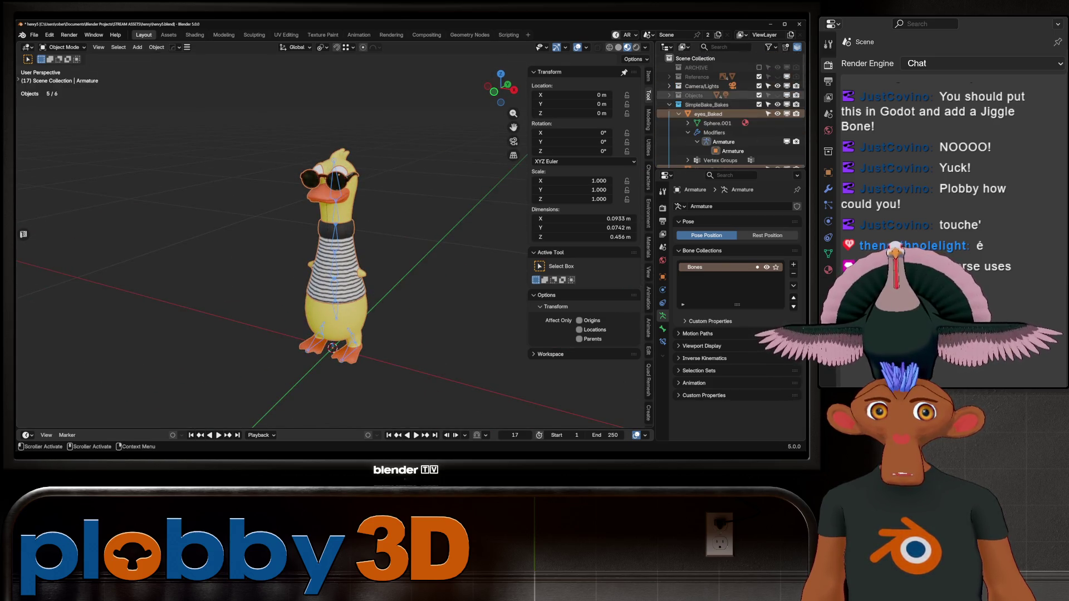
click(669, 105)
scroll(723, 111, down, 1)
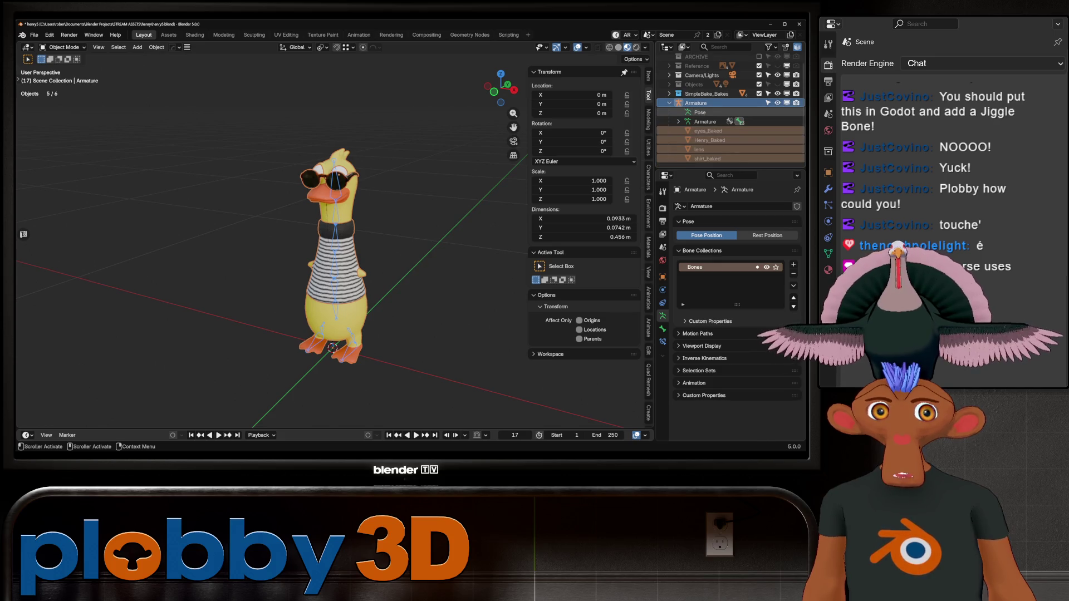
click(669, 103)
click(695, 113)
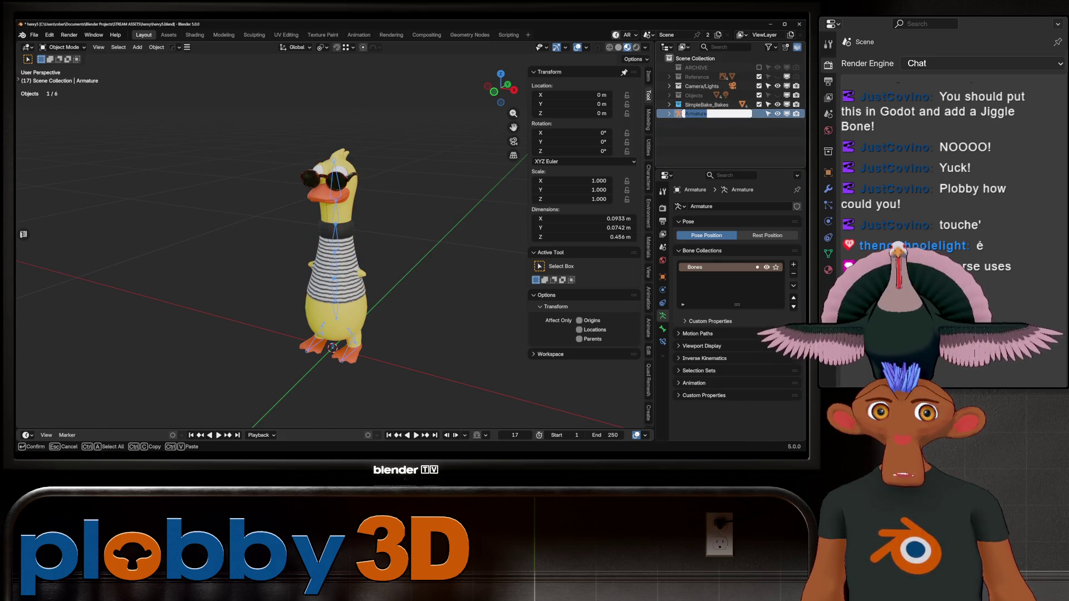
double_click(696, 114)
text(duck_rig)
key(Return)
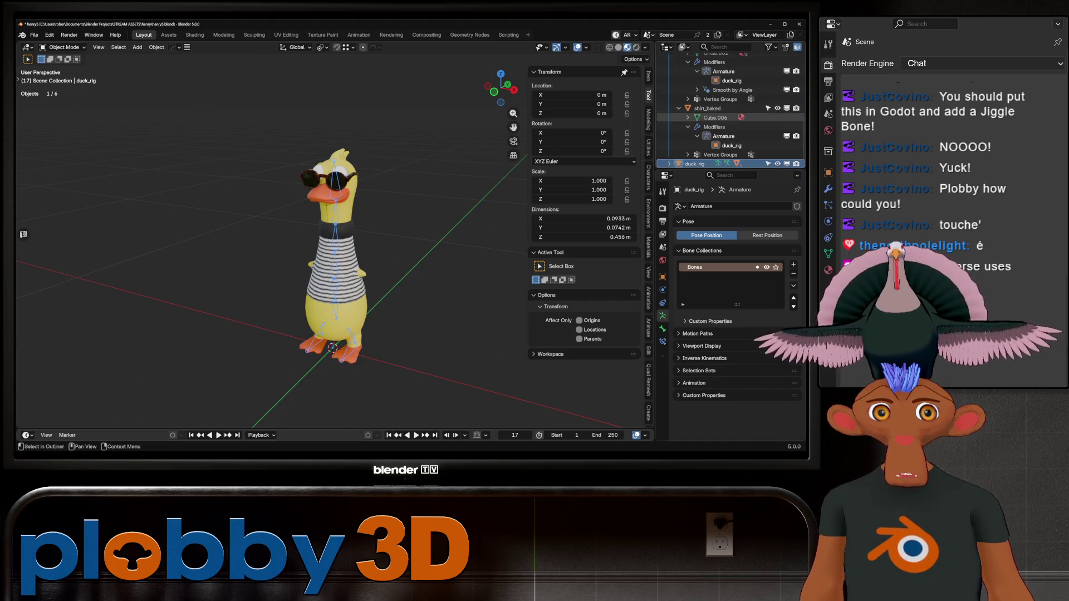
- Move duck_rig into the SimpleBake_Bakes collection and box-select the duck meshes with the rig
scroll(729, 112, up, 5)
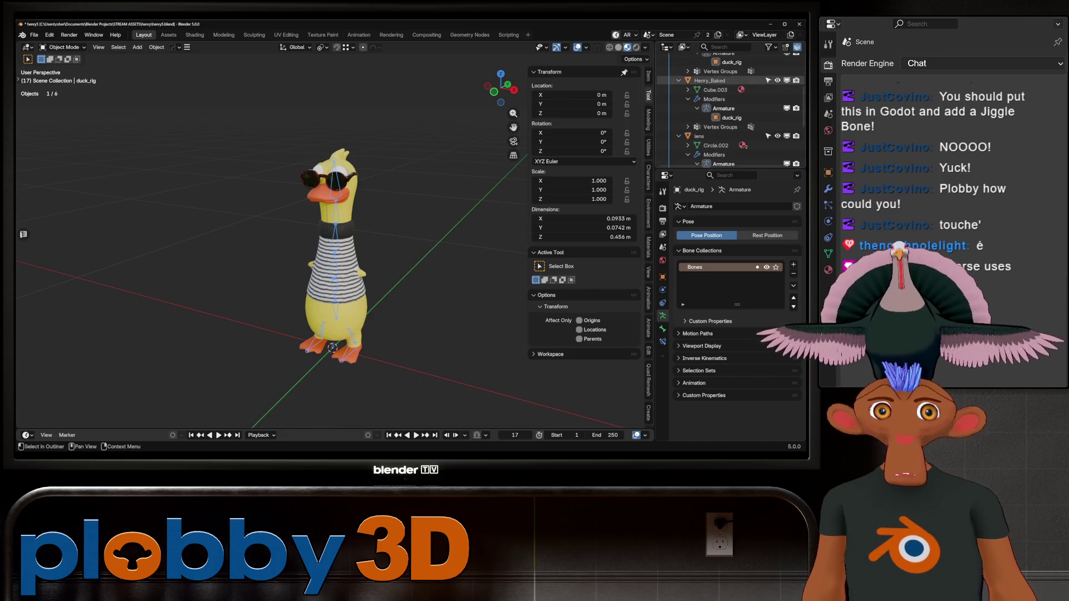
click(669, 104)
drag(695, 114, 702, 102)
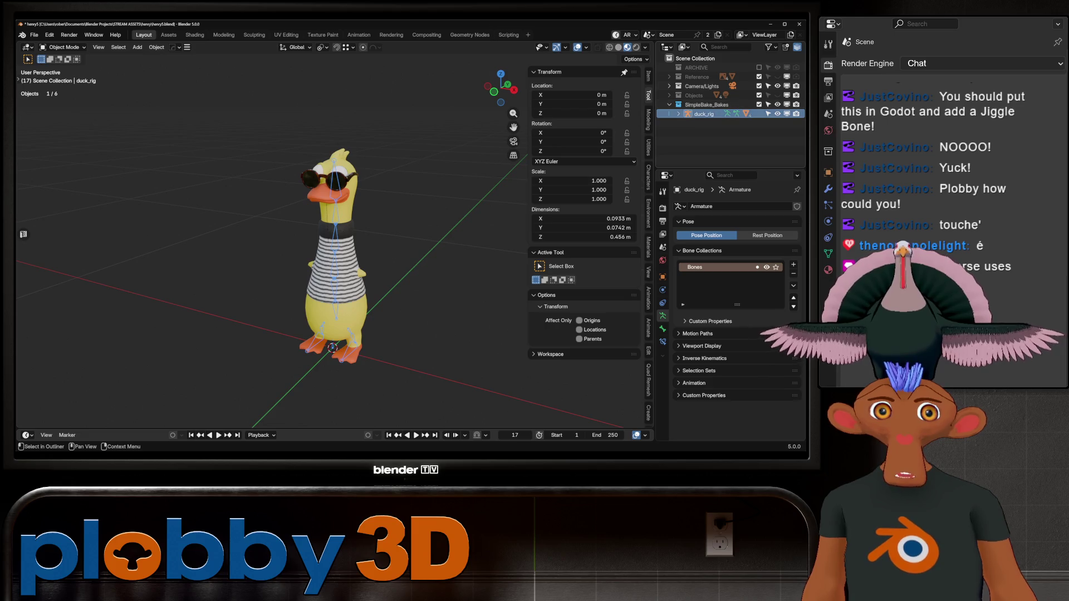
mouse_move(189, 107)
mouse_down()
mouse_move(296, 272)
mouse_move(412, 394)
mouse_up()
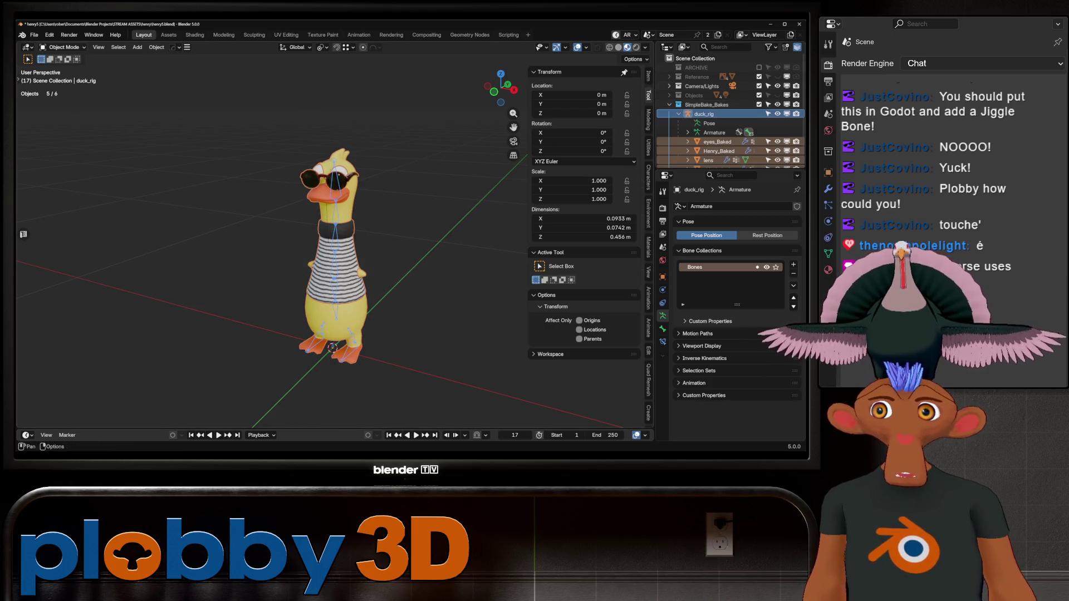
click(34, 35)
- Export the selected objects with Better FBX Exporter to the Desktop as henry, embedding media
mouse_move(50, 175)
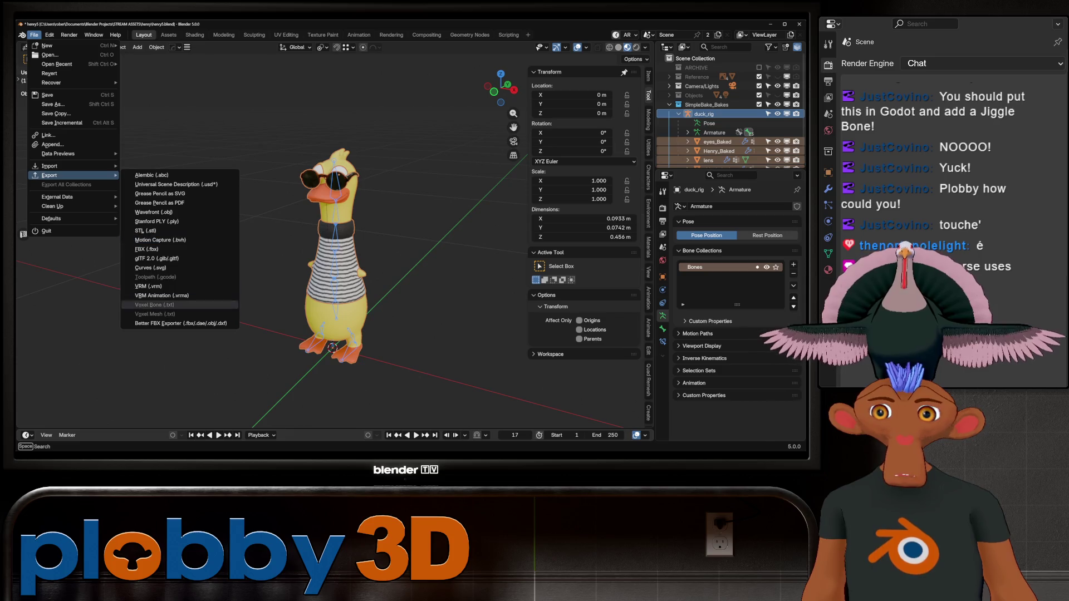
click(178, 324)
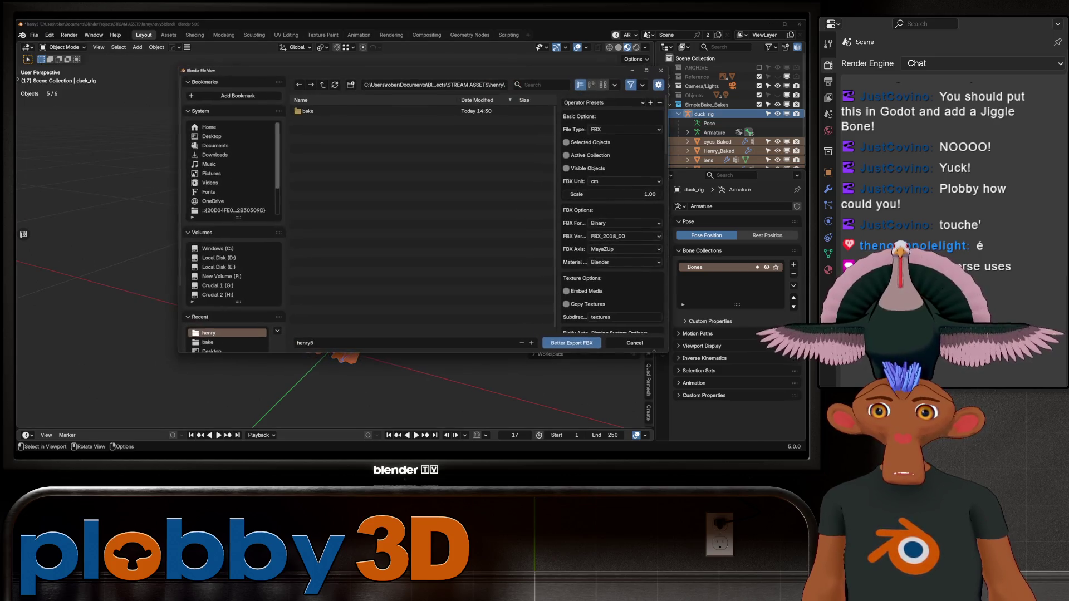
click(211, 136)
click(313, 342)
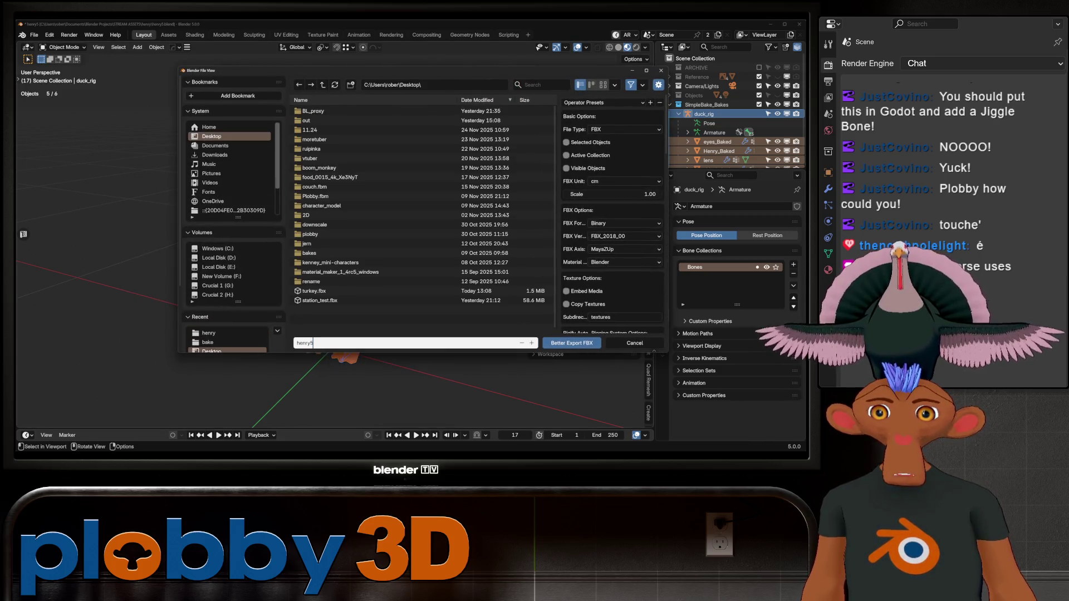
key(BackSpace)
click(566, 142)
click(566, 290)
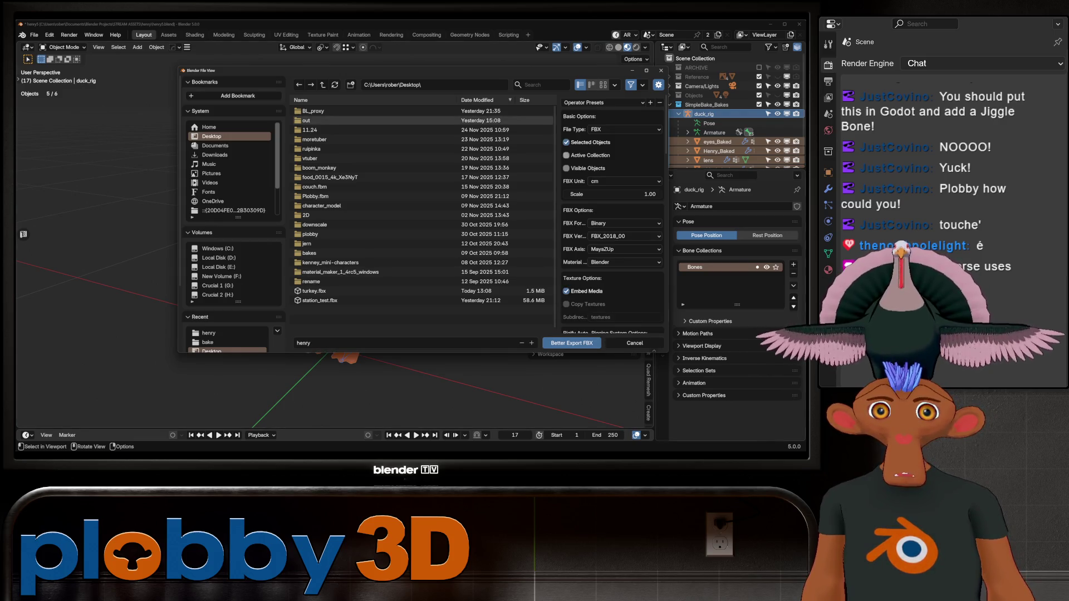
click(571, 343)
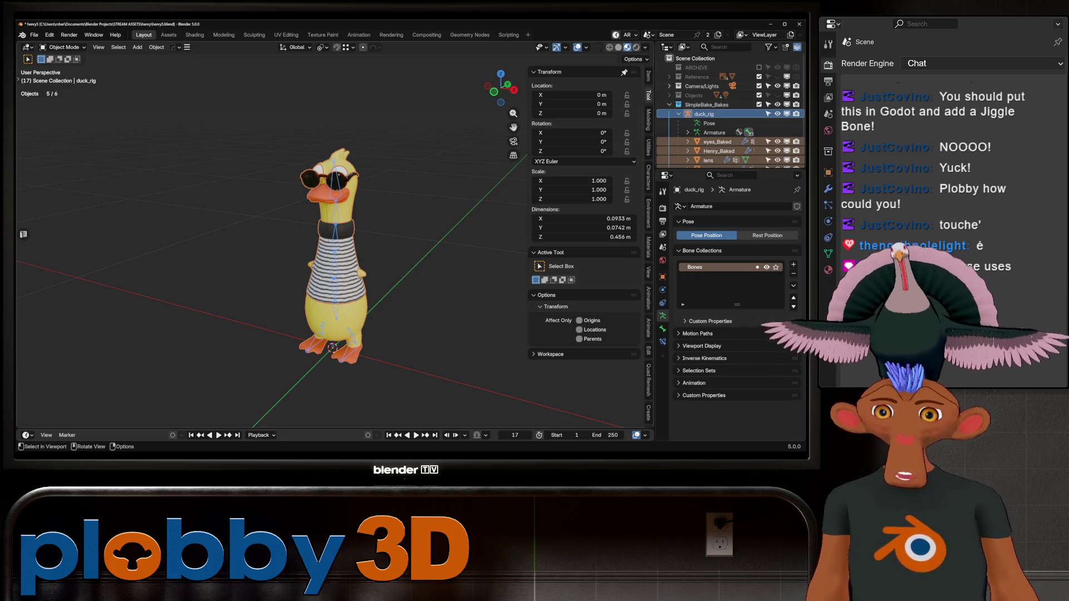
- Save the blend file, then switch to Unity and bring up the Wanuki Create Mod form
scroll(334, 250, up, 6)
key(KP_1)
mouse_move(334, 250)
middle_down()
mouse_move(384, 223)
mouse_move(362, 229)
middle_up()
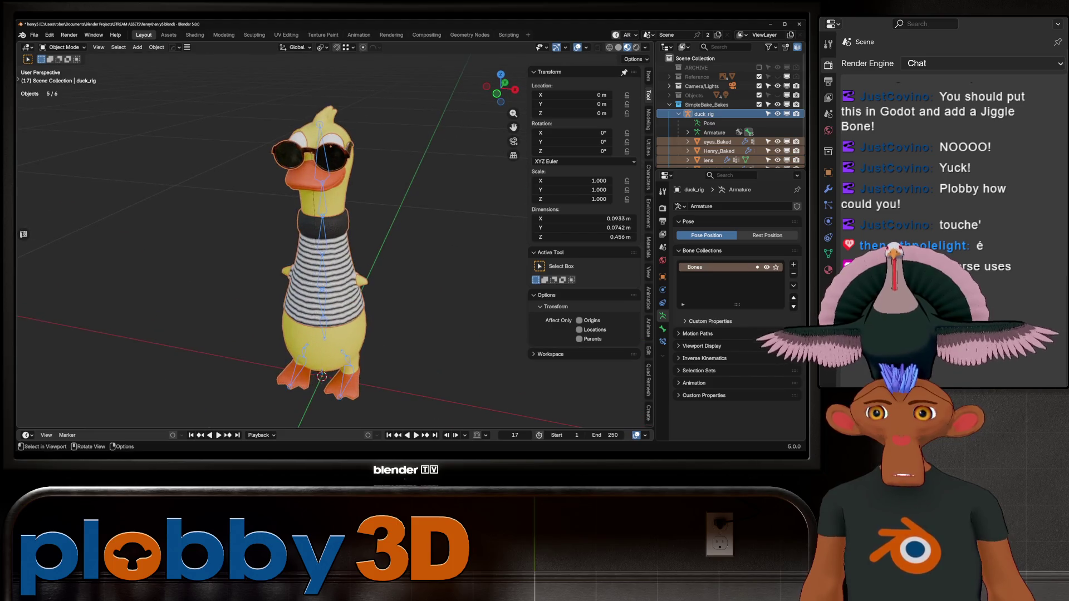
key(ctrl+s)
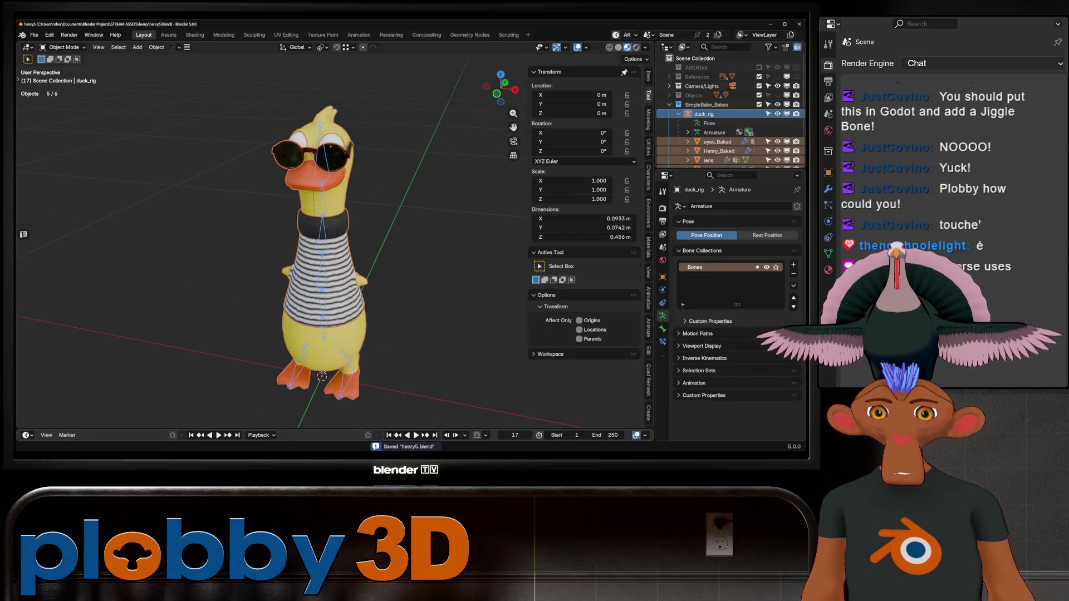
key(alt+Tab)
click(152, 29)
click(163, 37)
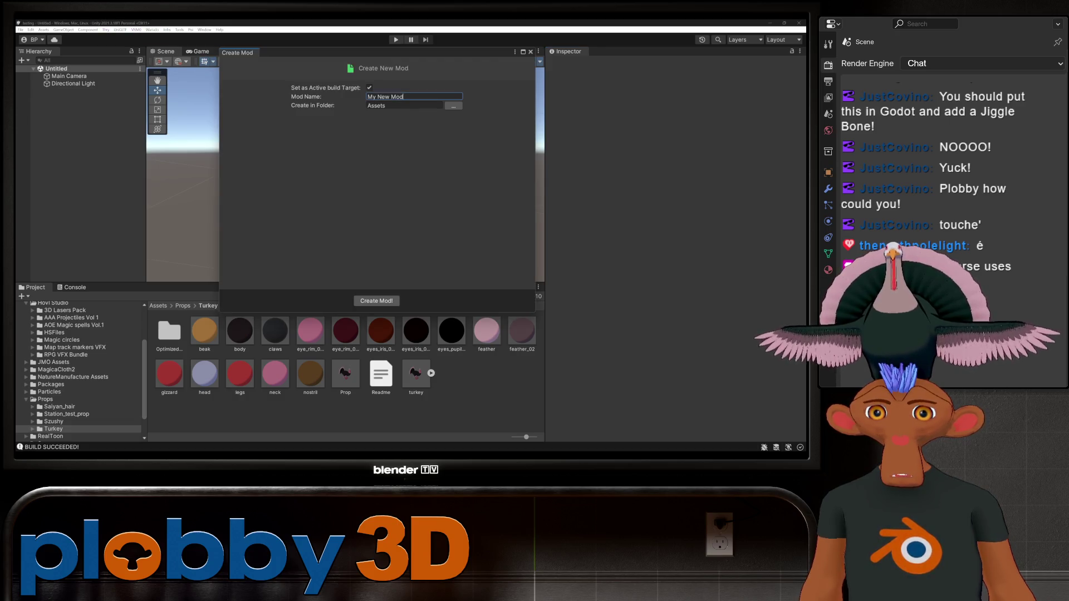
- Create a mod named henry with Assets/Props as its destination folder
text(henry)
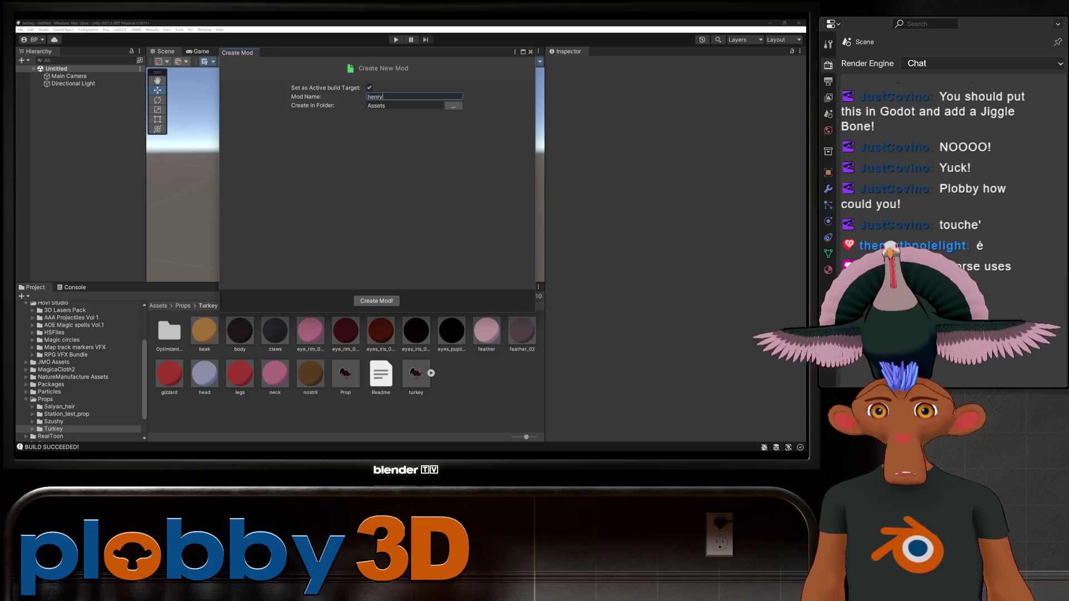
click(453, 106)
click(111, 152)
click(331, 272)
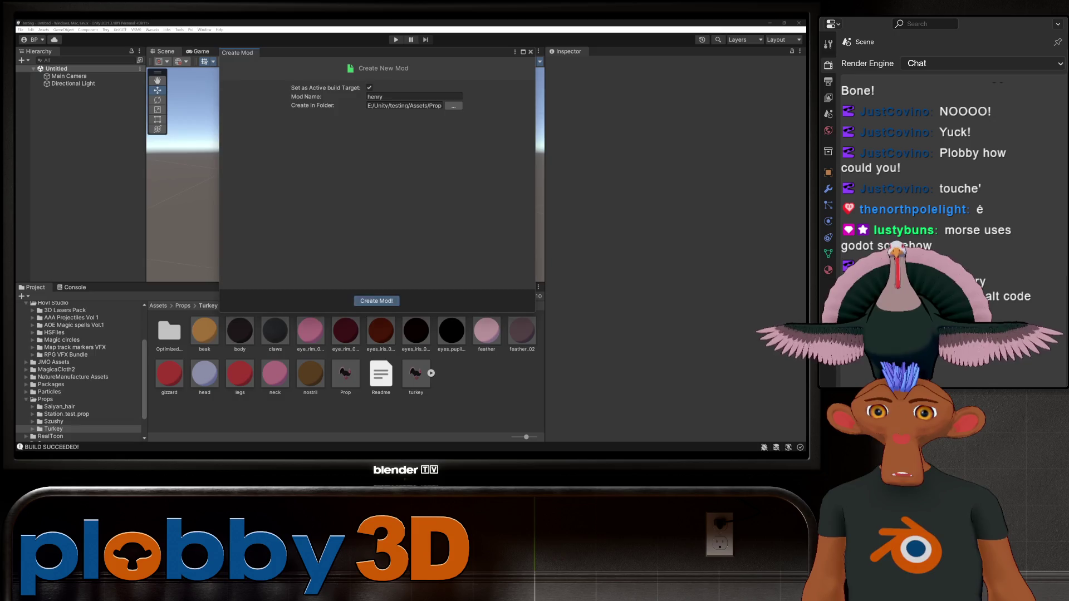
click(376, 300)
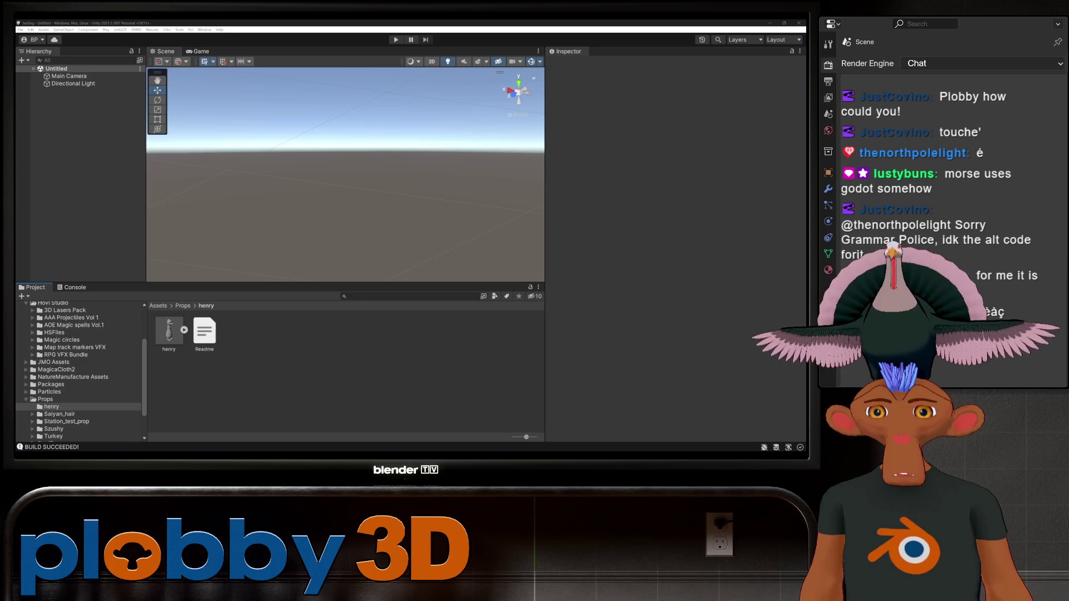
- Extract henry's textures and materials and mark the normal textures as normal maps
click(169, 332)
click(728, 120)
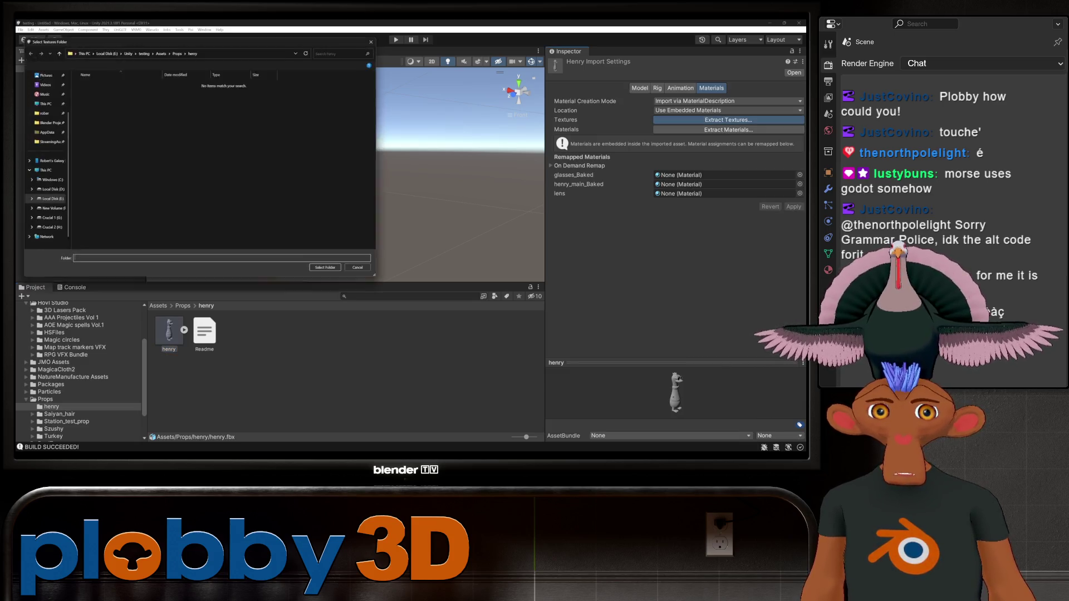
key(Return)
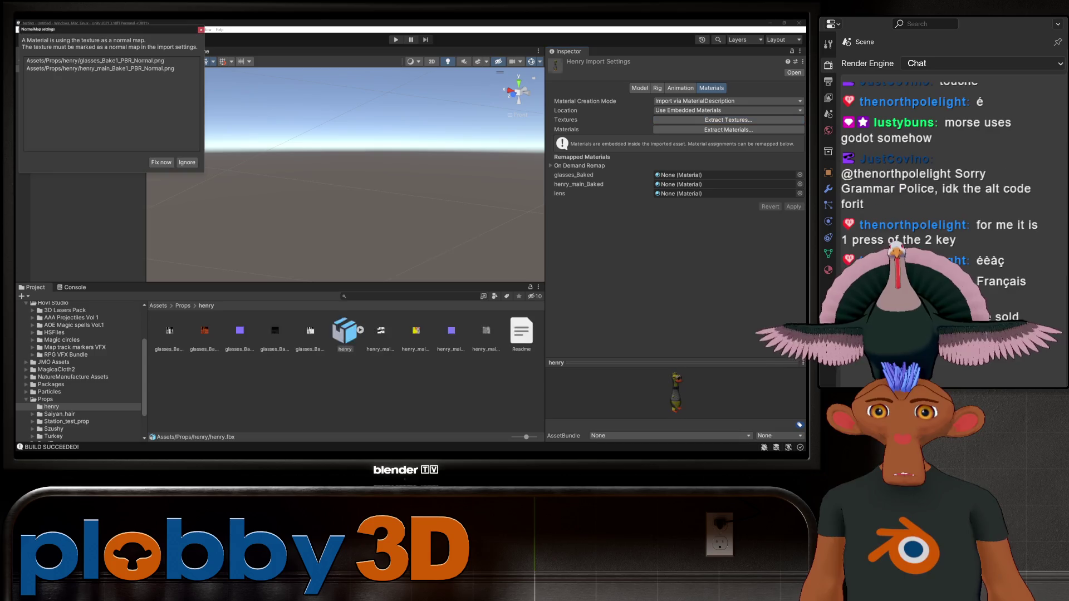
click(161, 162)
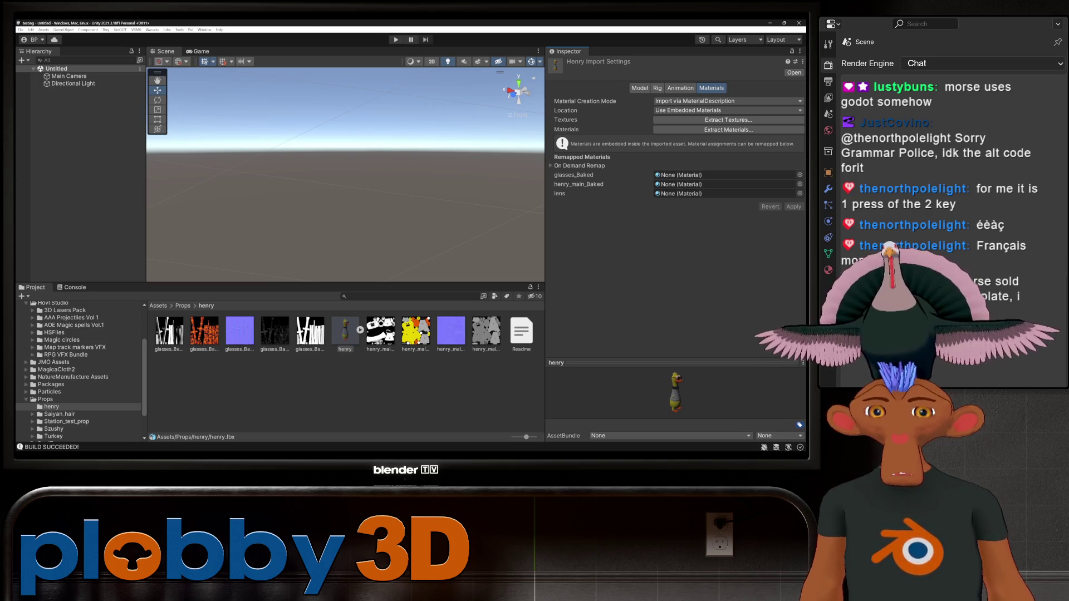
click(727, 130)
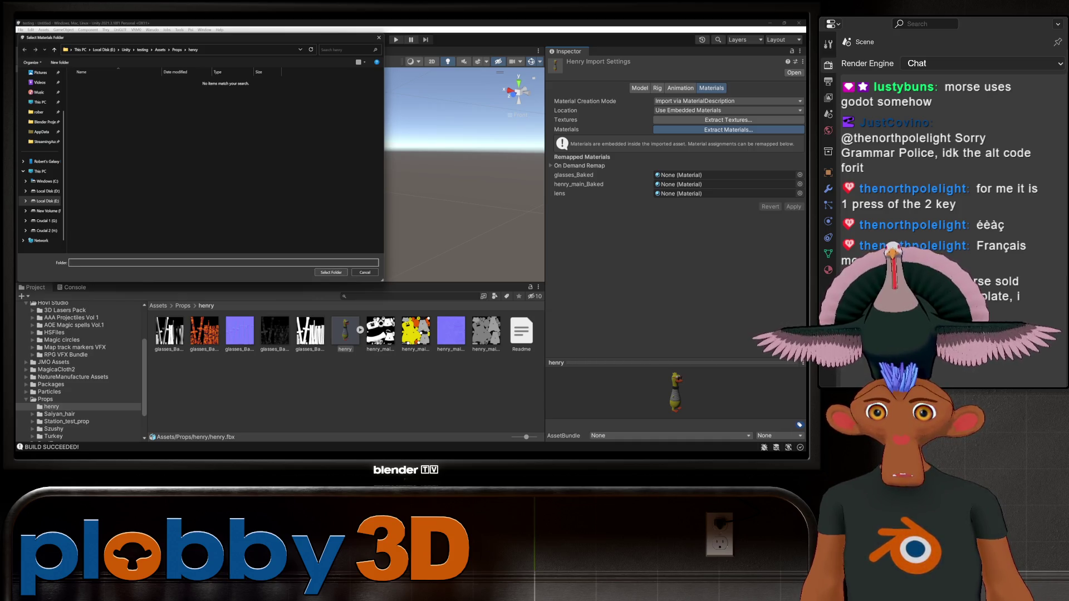
click(331, 272)
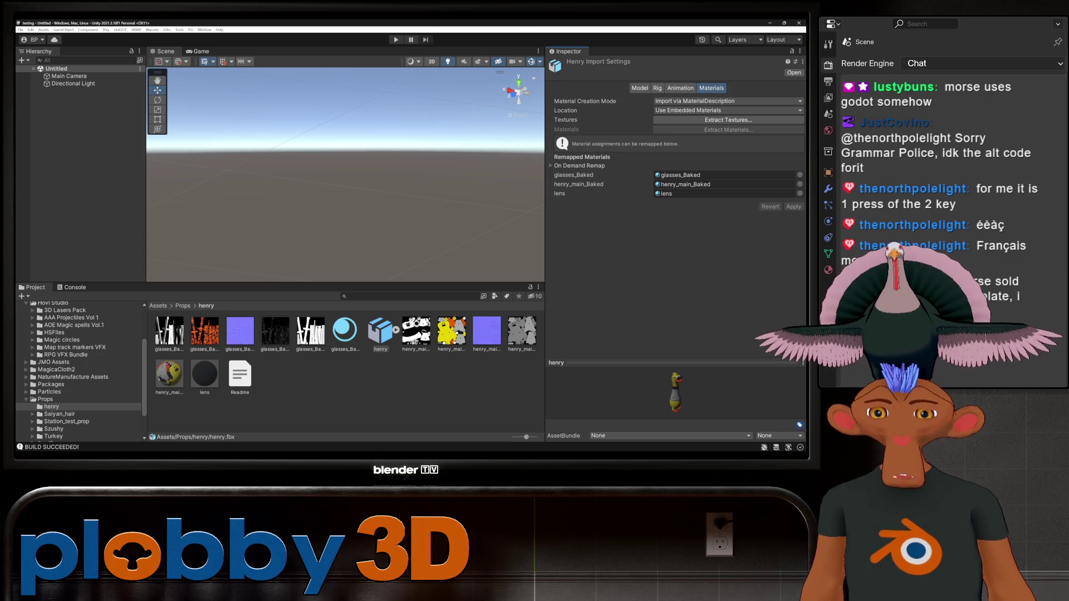
- Drag the henry model into the scene and frame the duck in view
mouse_move(380, 331)
mouse_down()
mouse_move(83, 267)
mouse_move(58, 91)
mouse_up()
key(f)
mouse_move(356, 167)
right_down()
mouse_move(329, 168)
mouse_move(358, 167)
right_up()
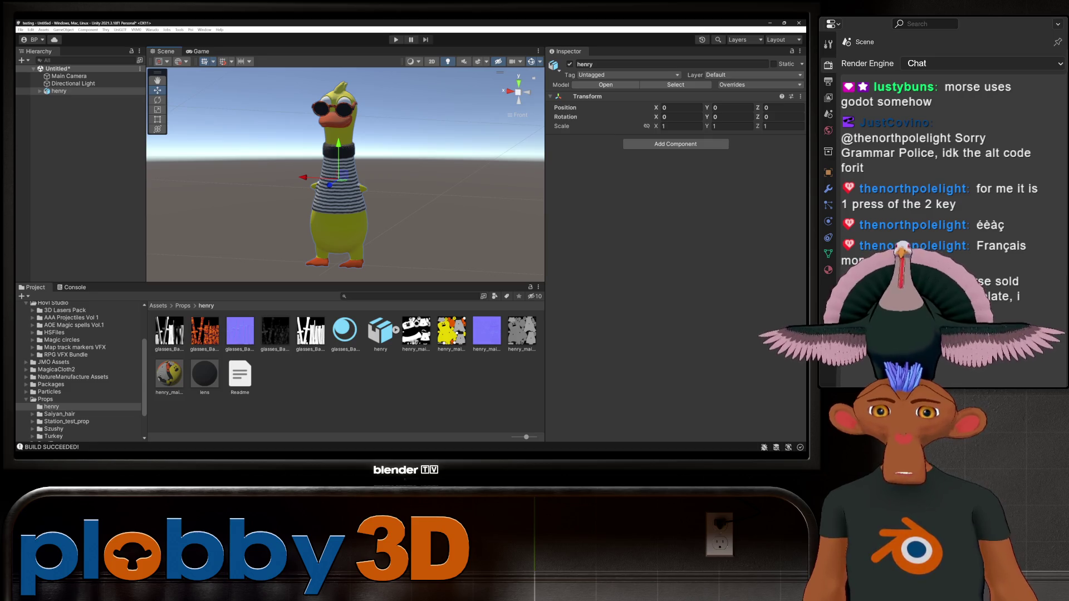
- Expand henry, then remove a mistakenly added VRM Spring Bone Collider Group
click(39, 90)
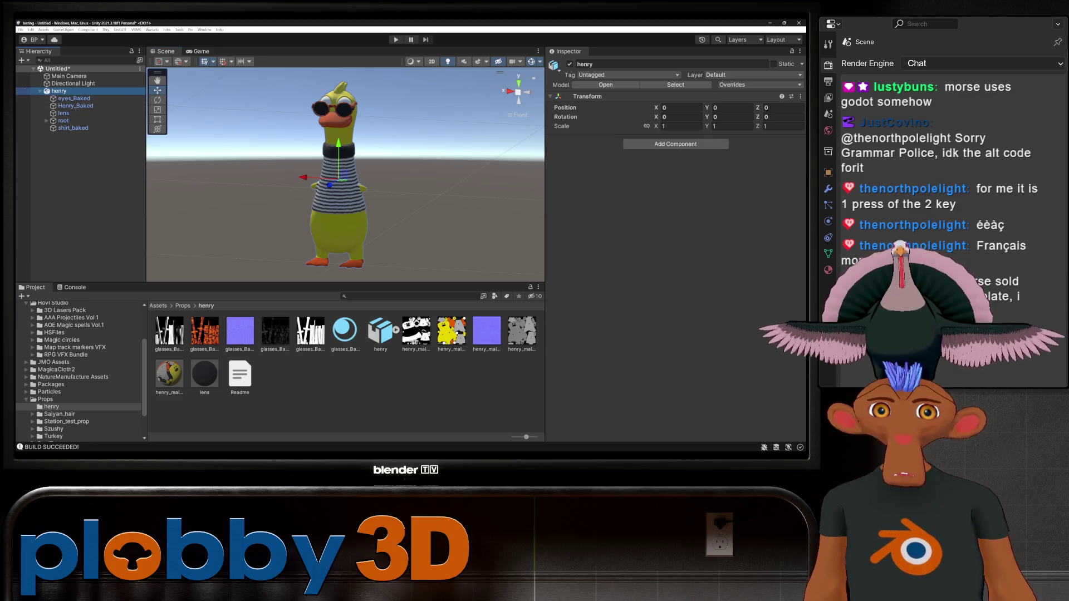
click(675, 143)
text(coll)
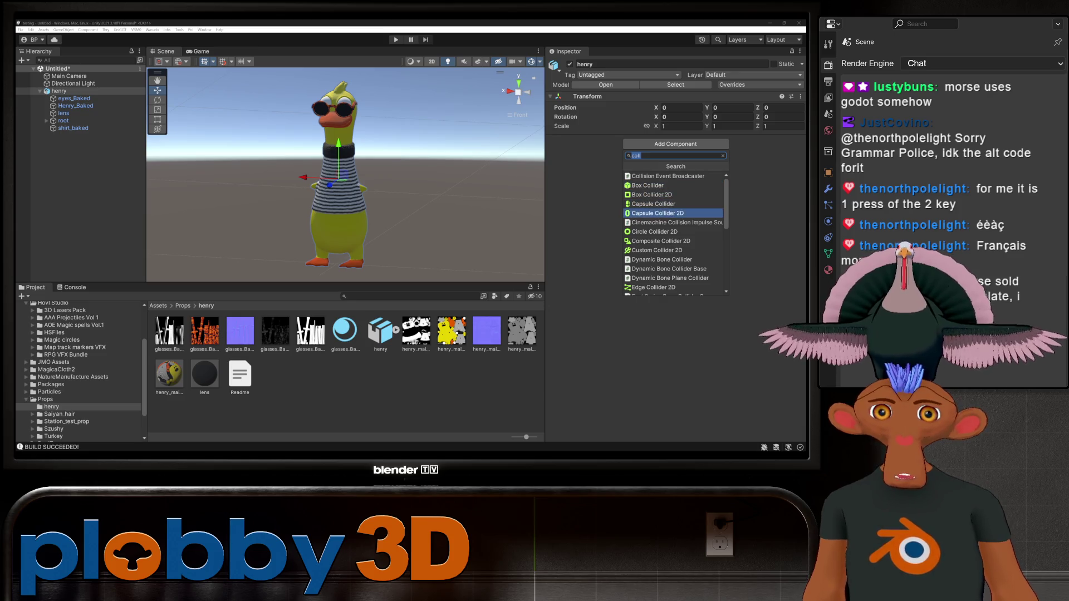
text(ve)
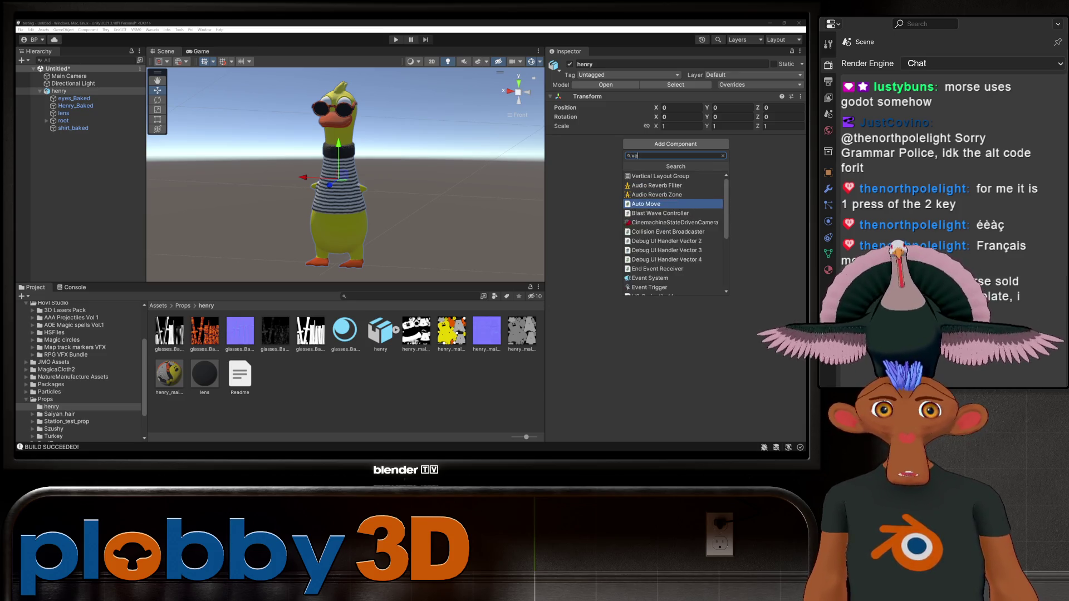
click(673, 277)
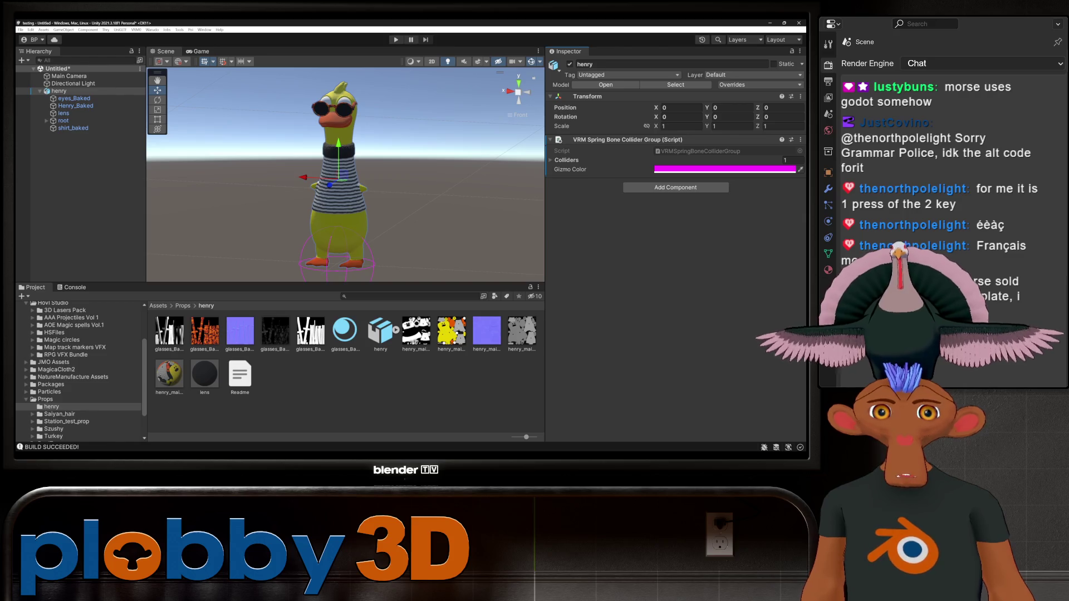
click(800, 139)
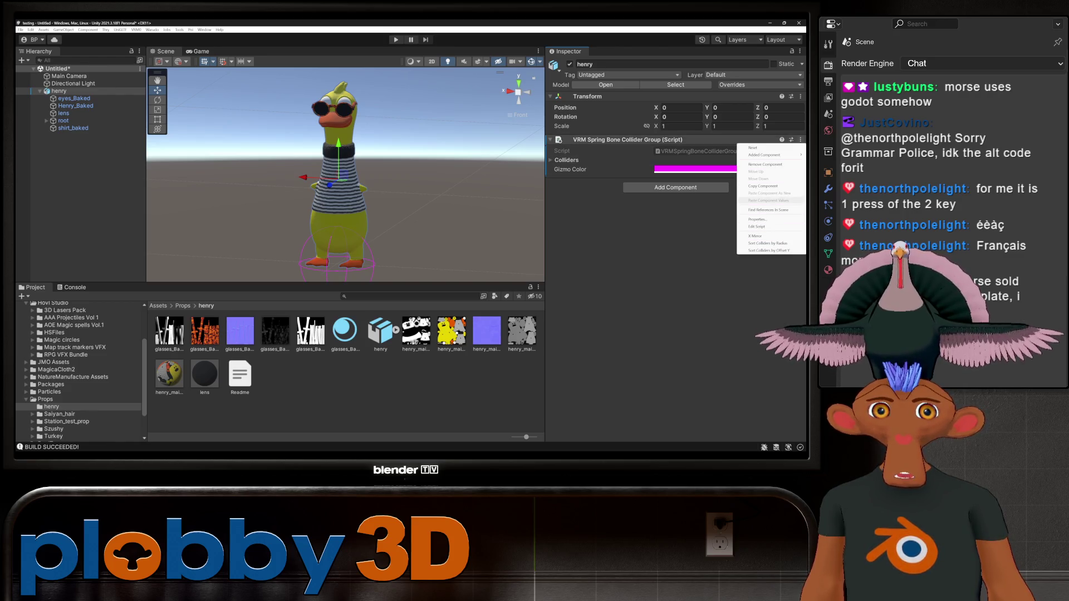
click(765, 164)
- Add a VRM Spring Bone with one Root Bones entry and expand root, hip, spine and hip.001
click(675, 143)
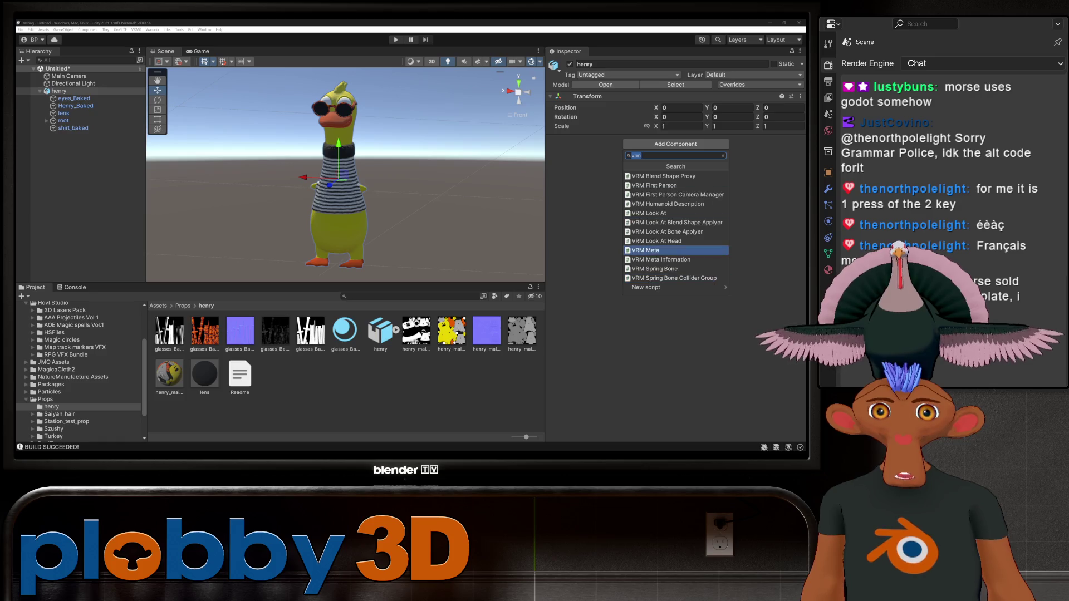
click(654, 269)
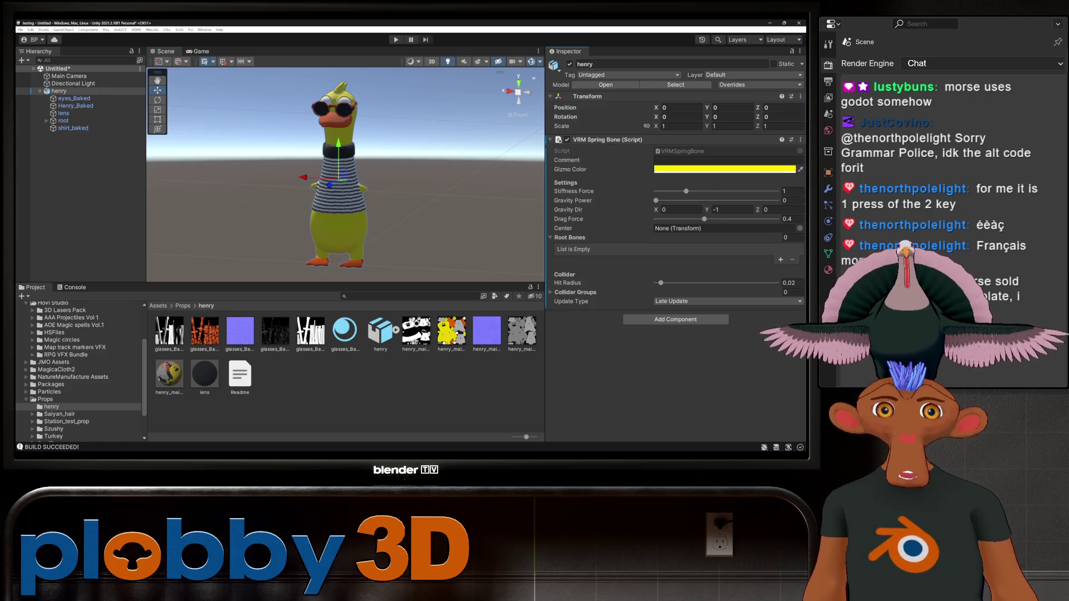
click(781, 260)
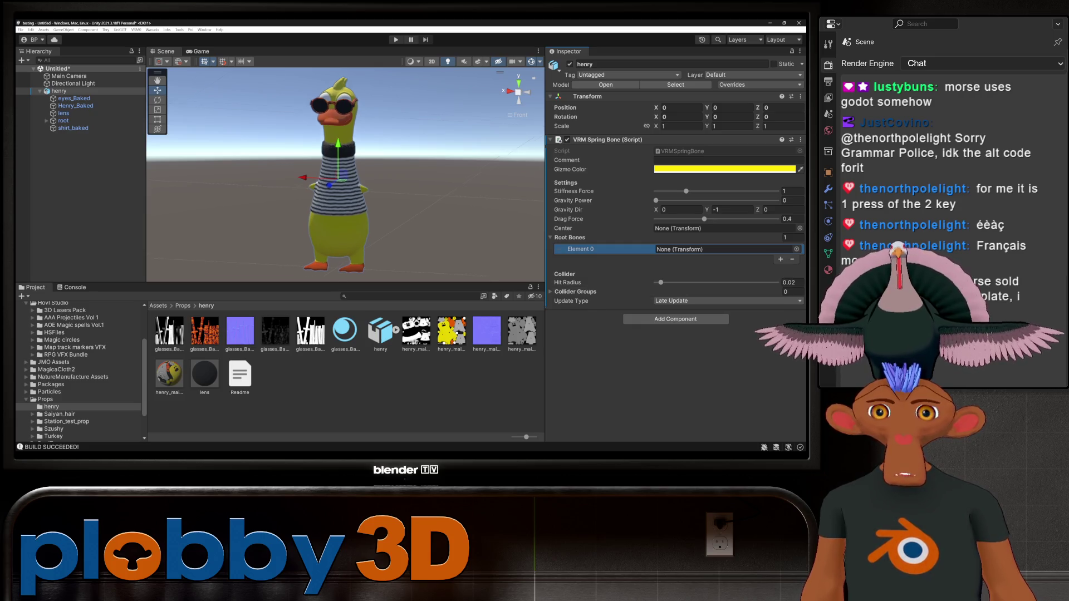
click(46, 120)
click(53, 128)
click(53, 143)
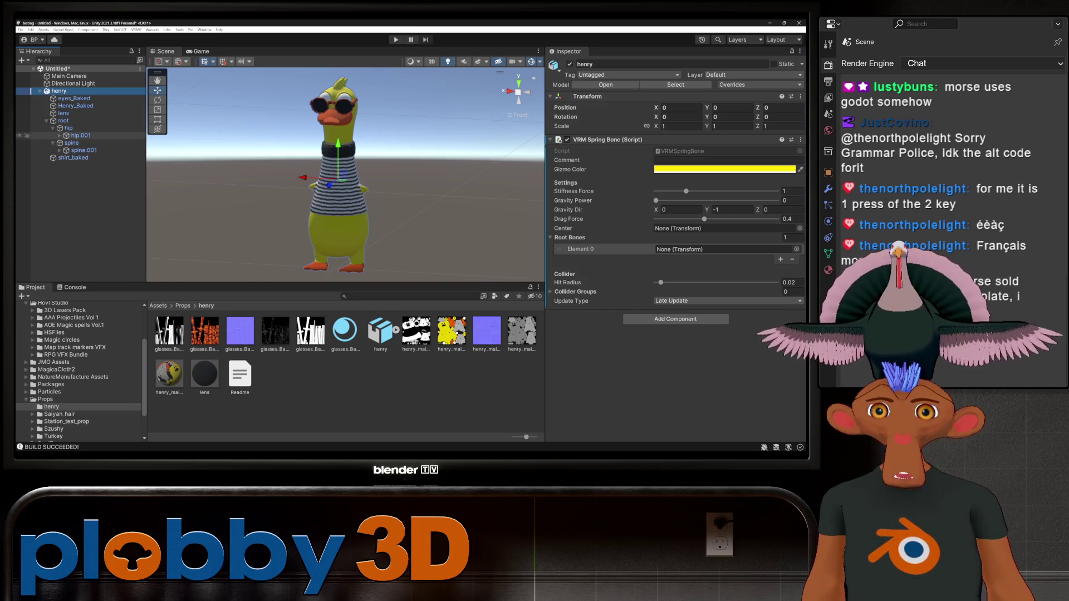
click(59, 135)
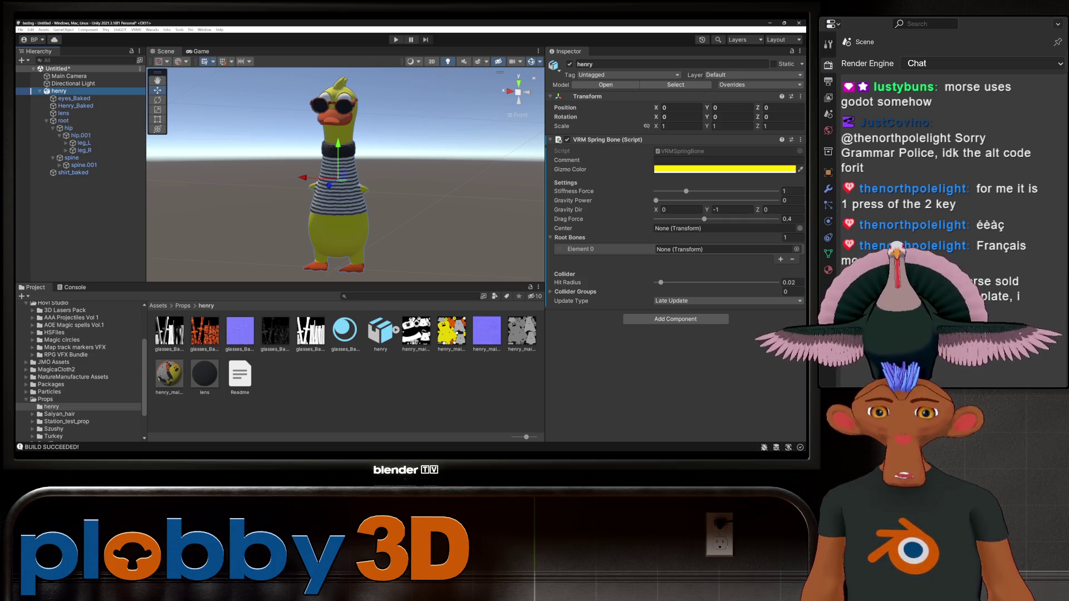
key(alt+Tab)
scroll(311, 223, up, 5)
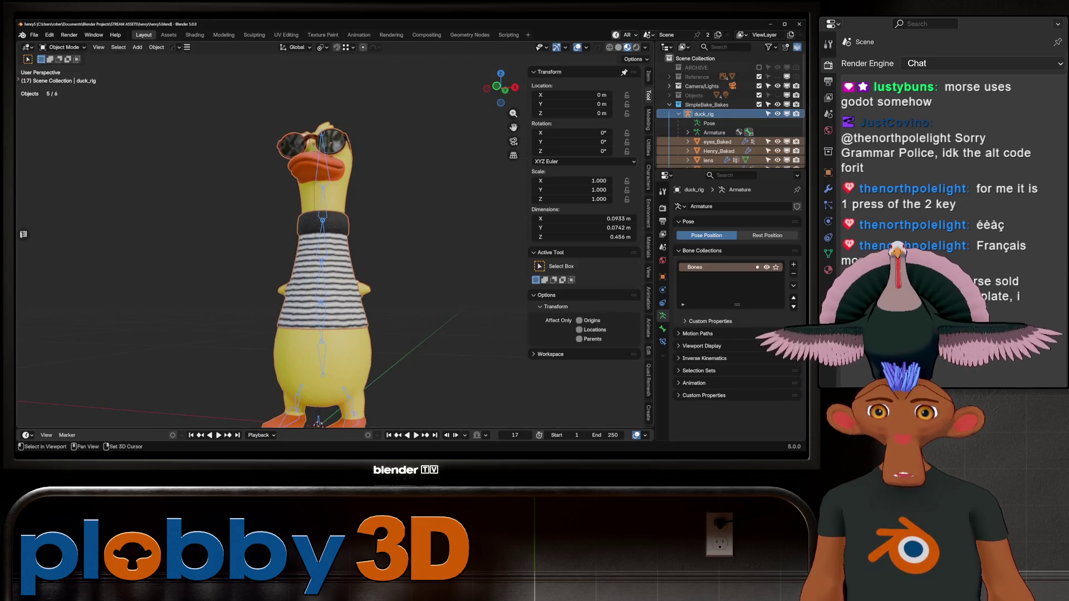
click(316, 167)
mouse_move(311, 223)
middle_down()
mouse_move(345, 222)
mouse_move(384, 245)
middle_up()
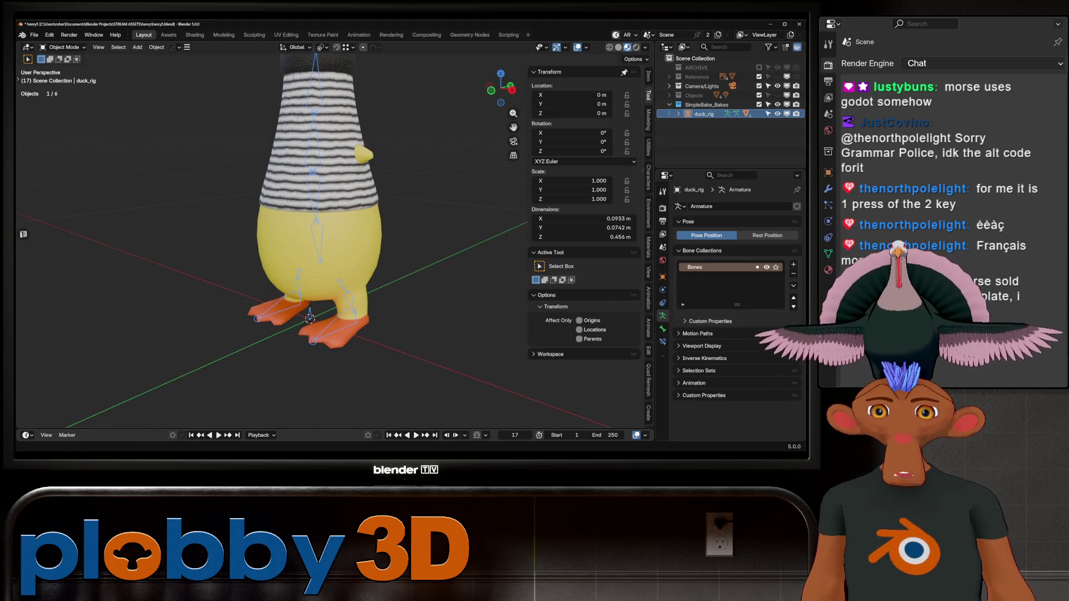
key(alt+Tab)
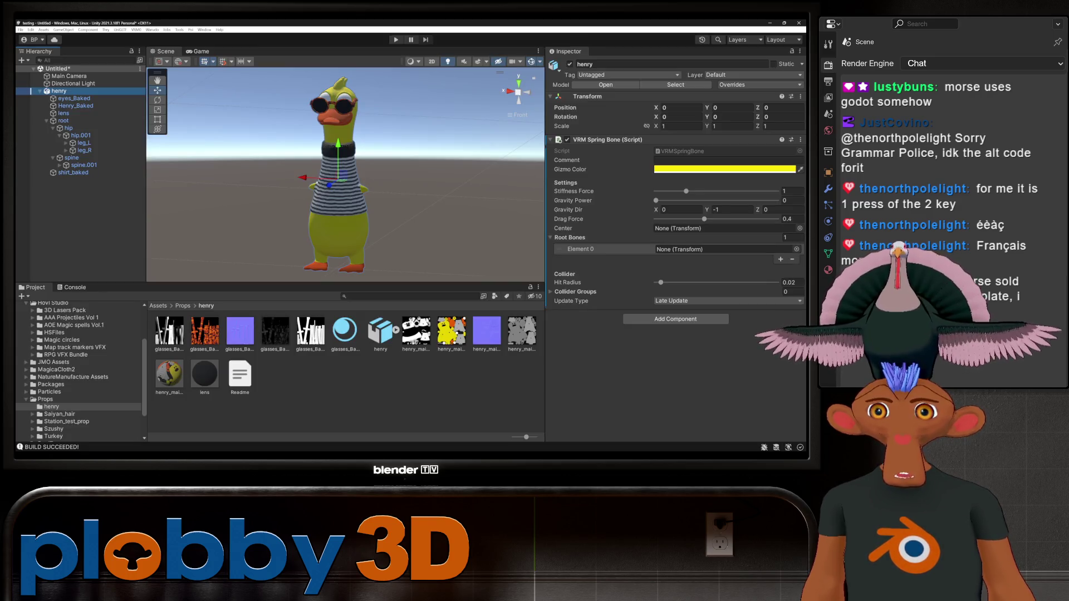
click(68, 128)
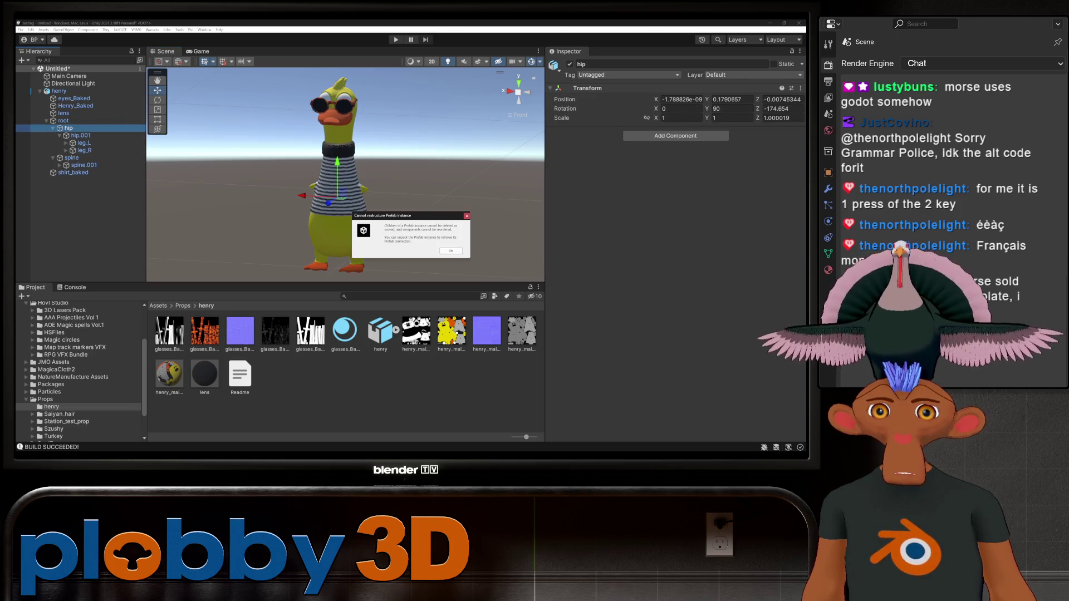
- Dismiss the prefab warning and set hip as the VRM Spring Bone's Root Bones Element 0
click(467, 216)
click(59, 91)
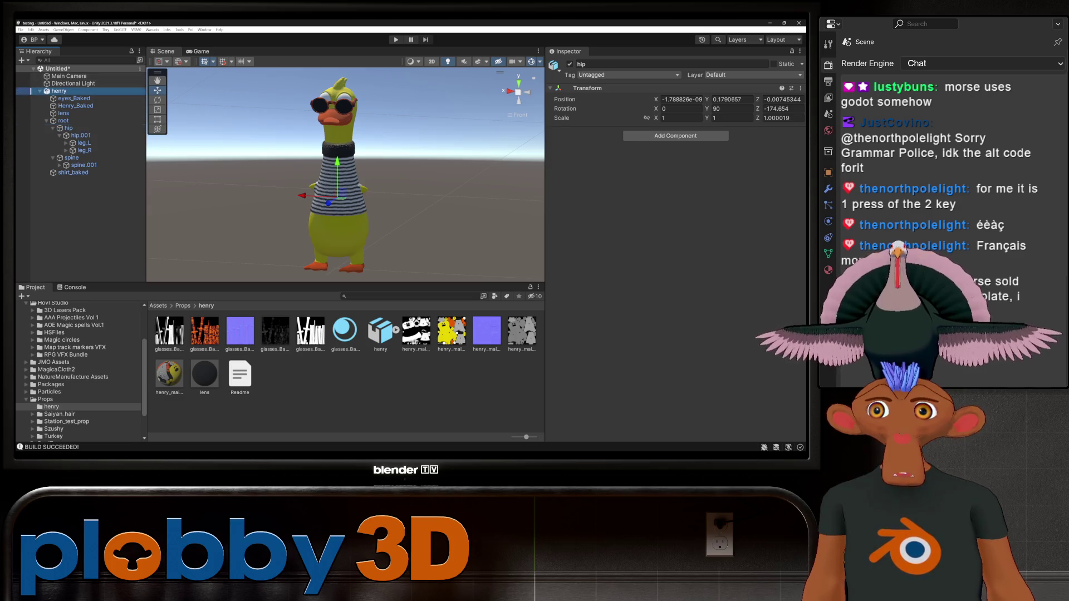
mouse_move(69, 128)
mouse_down()
mouse_move(334, 189)
mouse_move(696, 249)
mouse_up()
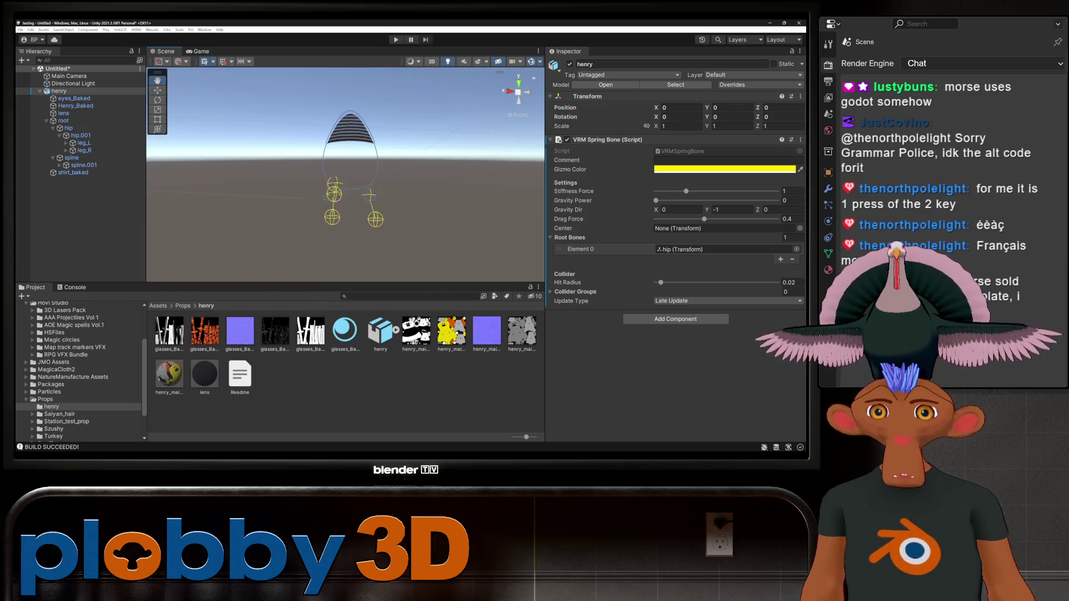
mouse_move(345, 179)
alt+mouse_down()
mouse_move(312, 175)
mouse_move(351, 176)
alt+mouse_up()
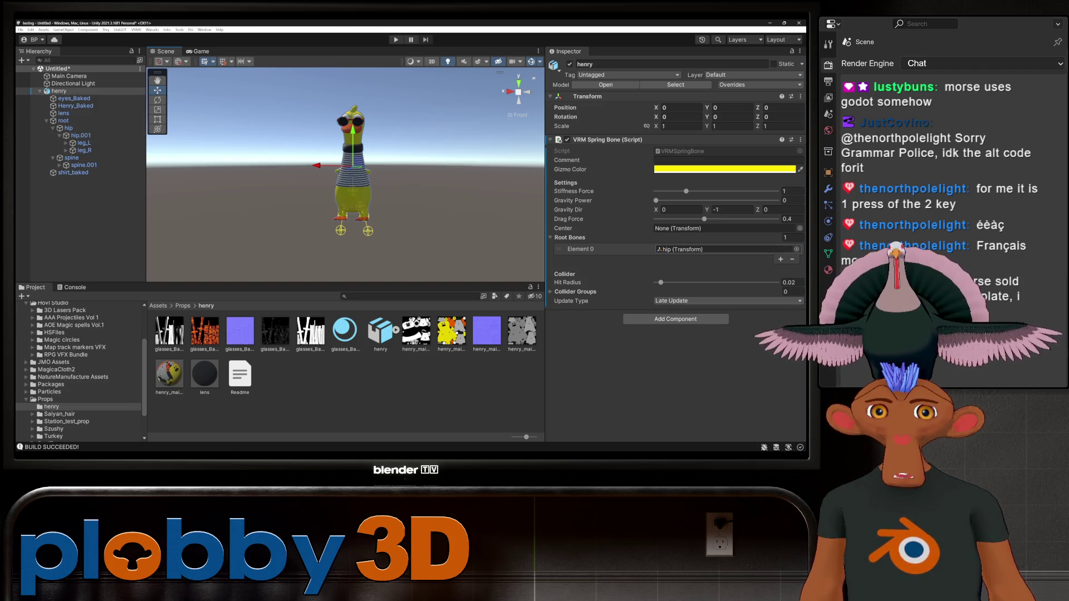
right_click(543, 361)
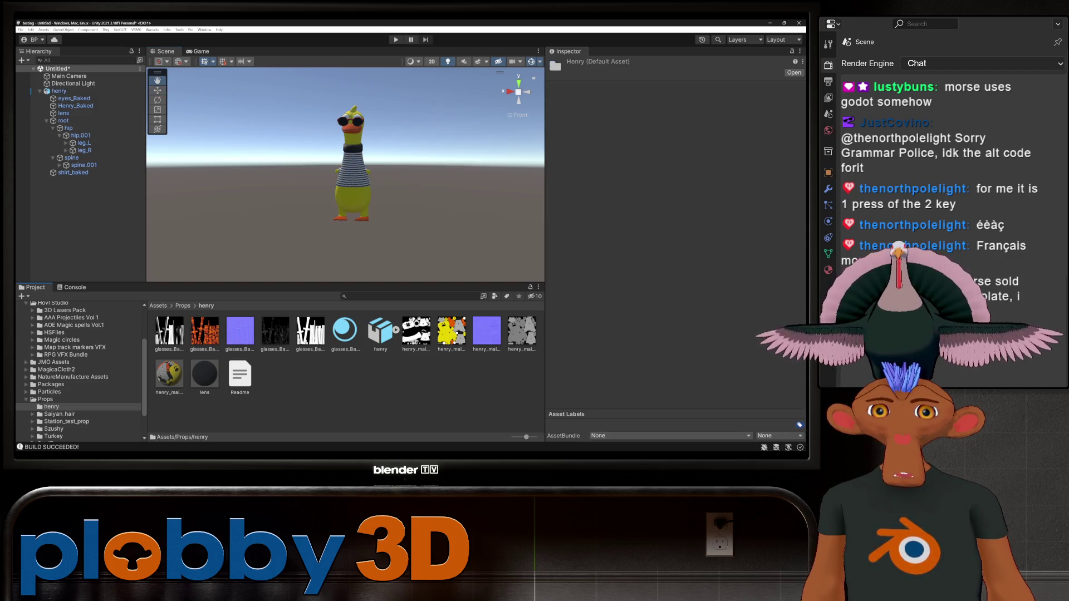
click(58, 91)
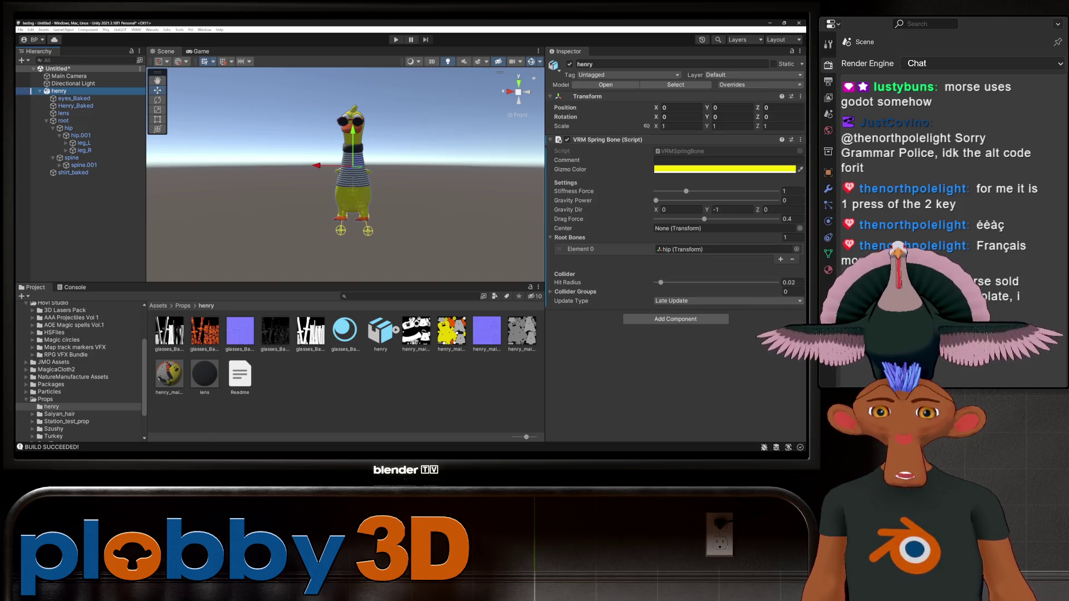
- Back in Blender, expand duck_rig's contents in the Outliner
key(alt+Tab)
middle_drag(356, 251, 306, 245)
click(678, 114)
- In Blender, put the duck armature in edit mode and inspect the leg_L bone's properties
click(678, 108)
key(Tab)
click(334, 288)
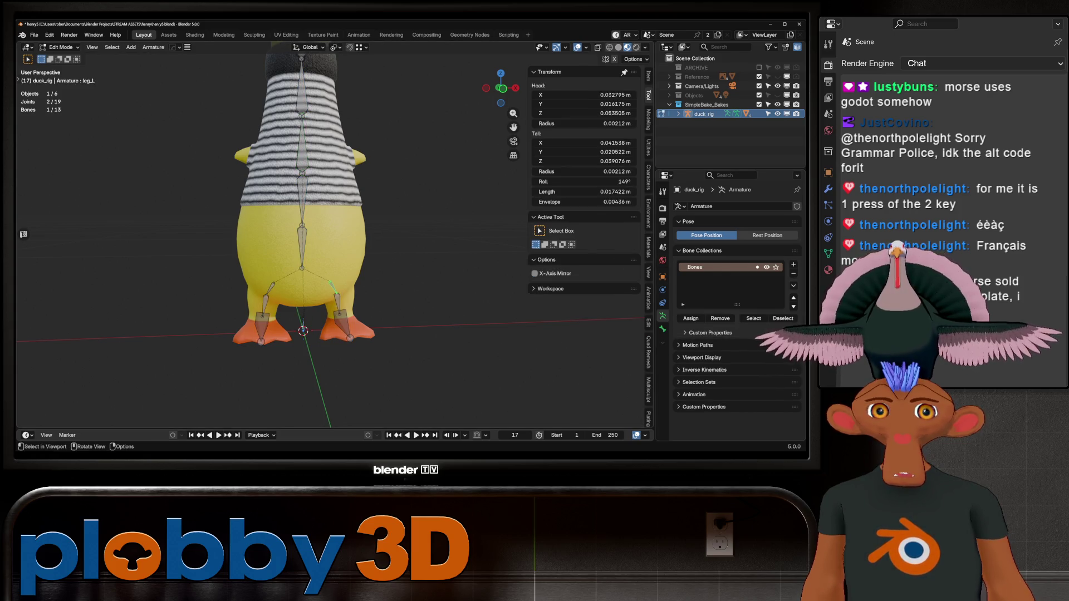
click(662, 329)
middle_drag(333, 250, 368, 244)
- Check the hip.001 and root bones, then set leg_L as the Unity spring bone's root
click(303, 248)
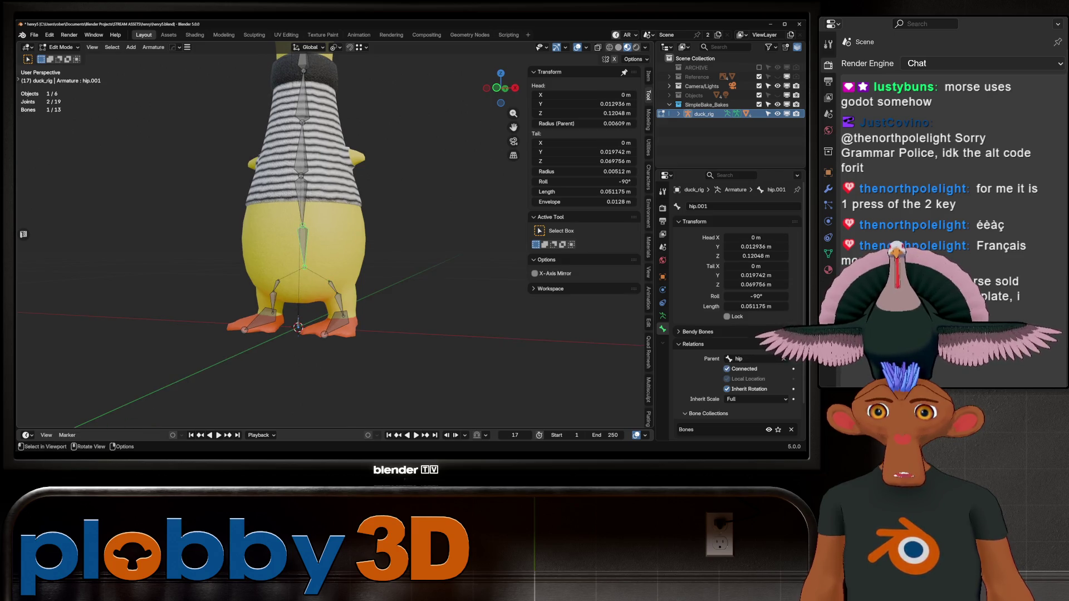
key(g)
key(Escape)
mouse_move(369, 312)
middle_down()
mouse_move(334, 311)
mouse_move(266, 342)
mouse_move(309, 301)
mouse_move(298, 359)
mouse_move(310, 335)
mouse_move(340, 331)
middle_up()
click(299, 322)
scroll(297, 359, up, 2)
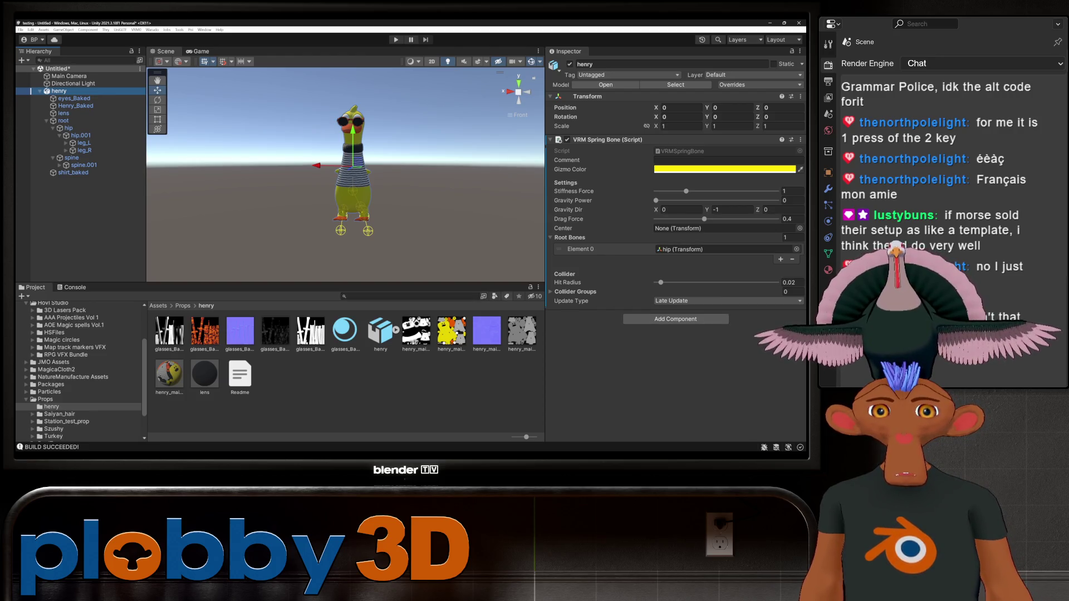
drag(83, 143, 724, 249)
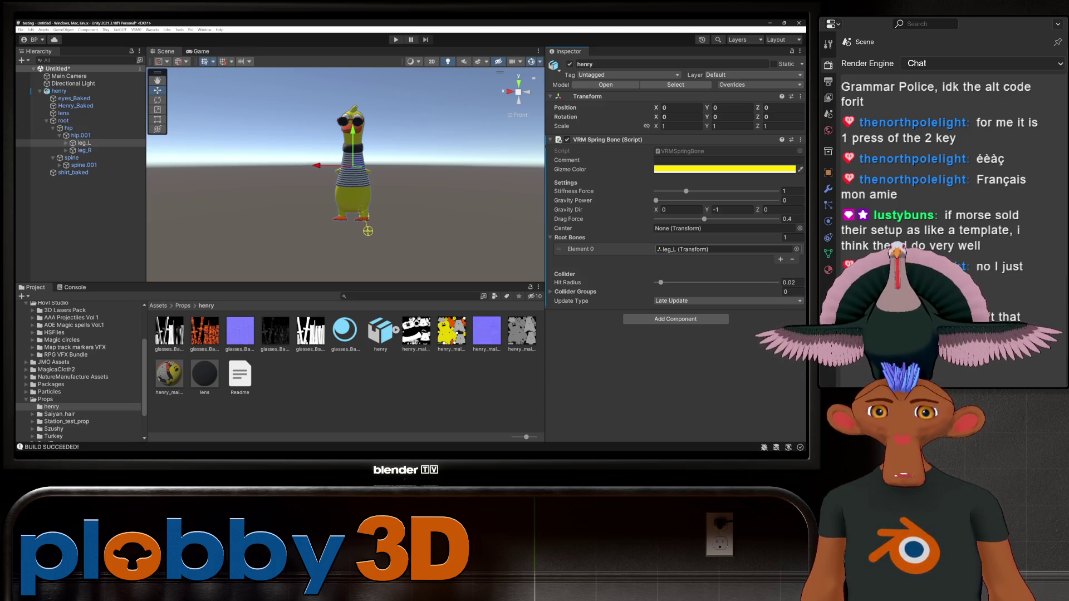
- Make hip the root bone of henry's first VRM Spring Bone
click(80, 136)
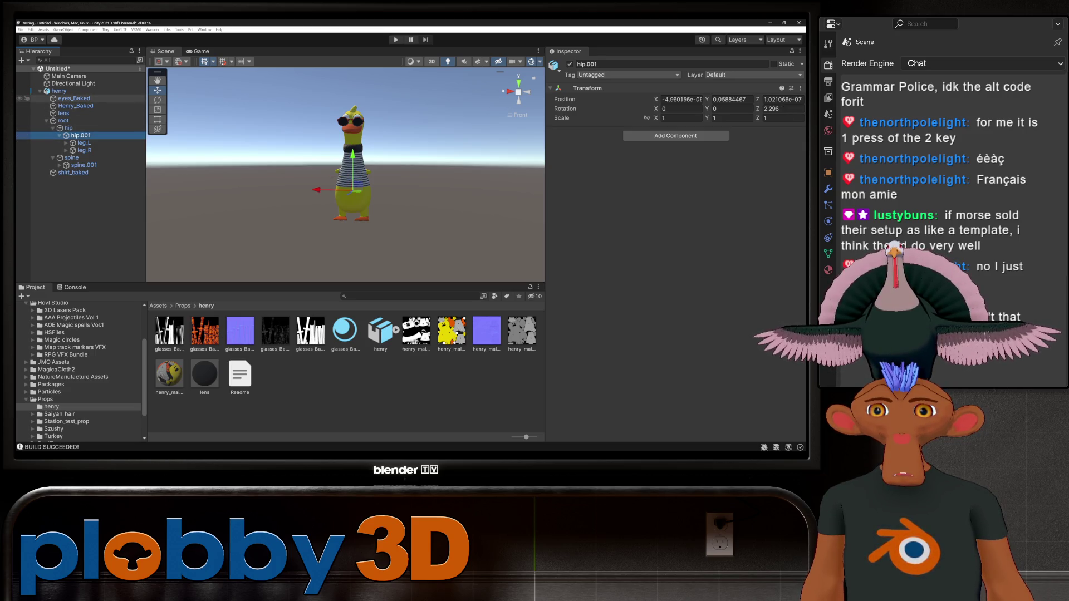
click(59, 90)
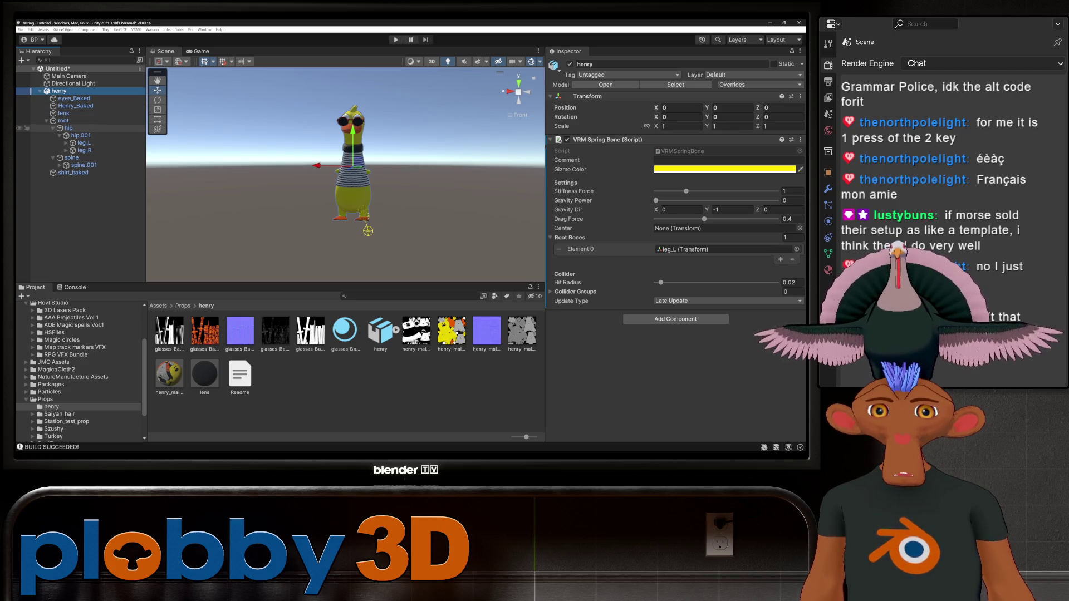
mouse_move(68, 128)
mouse_down()
mouse_move(501, 234)
mouse_move(724, 249)
mouse_up()
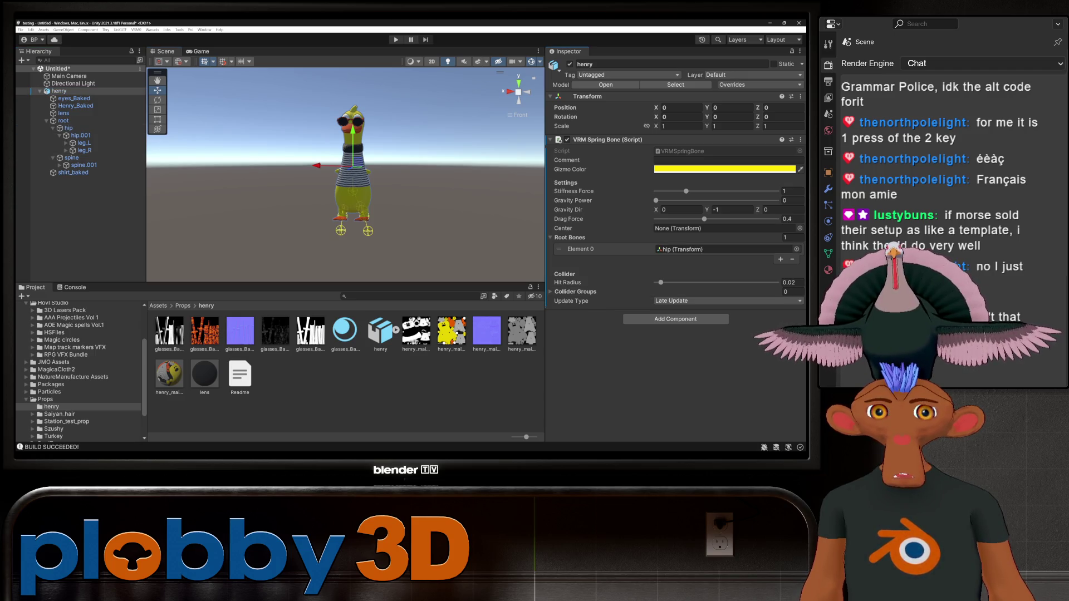
- Add a second VRM Spring Bone to henry with spine as its root bone
click(675, 319)
click(676, 425)
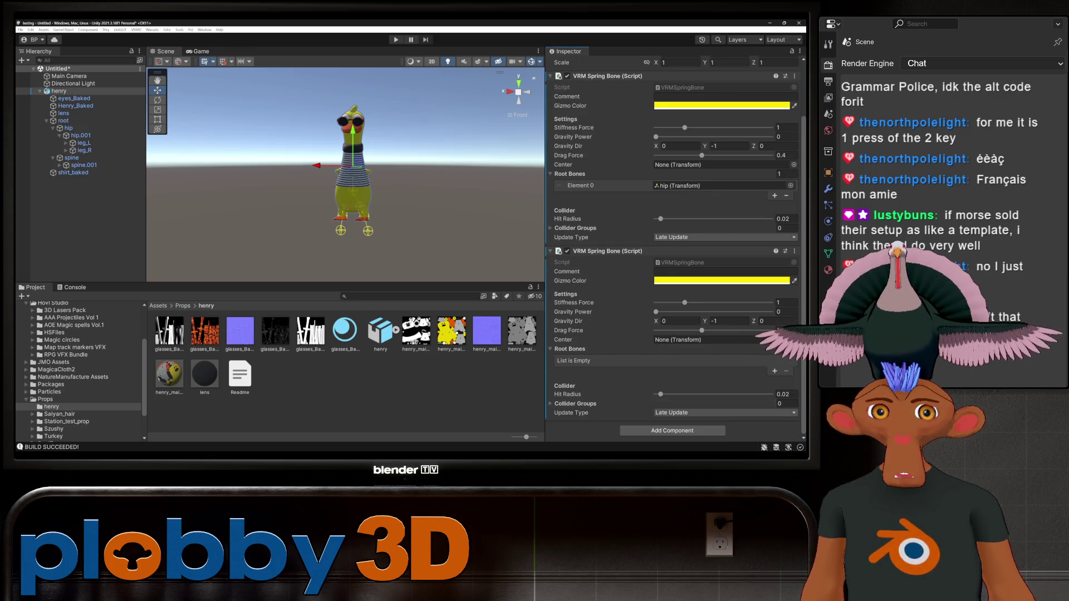
click(775, 371)
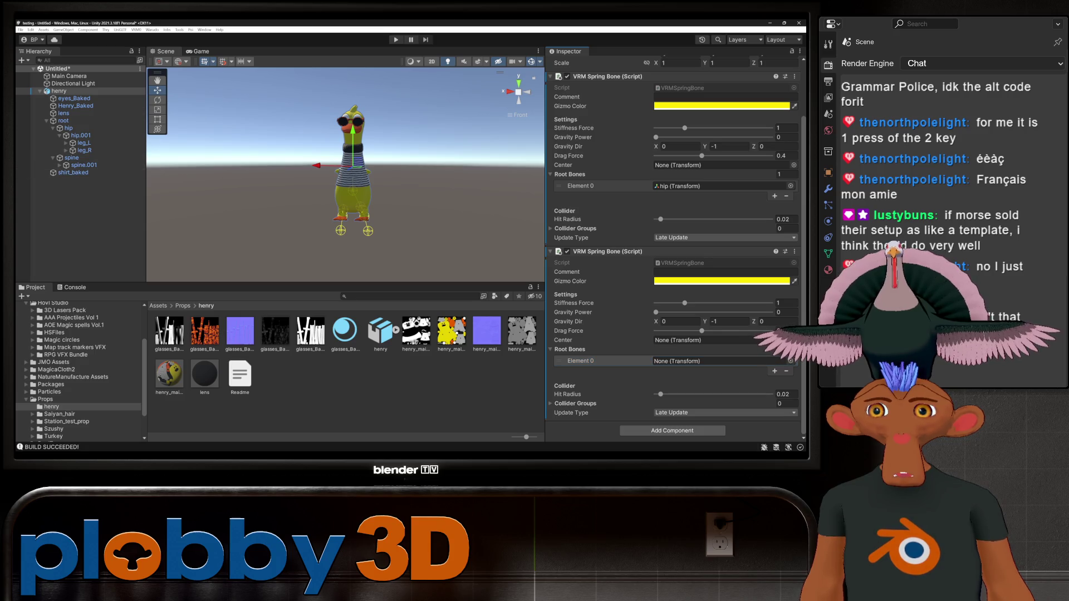
click(71, 158)
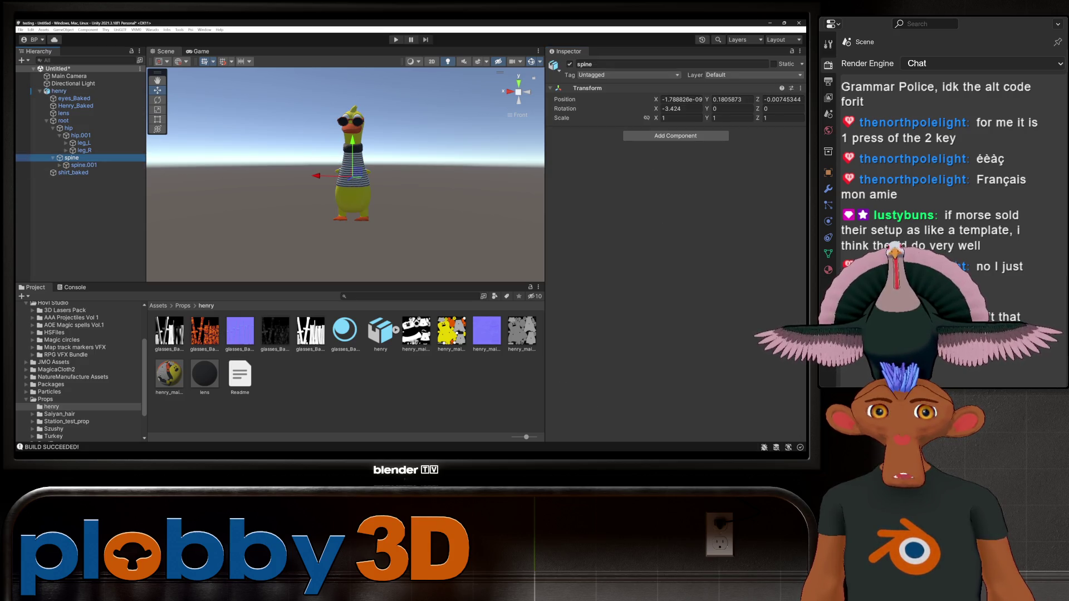
click(59, 90)
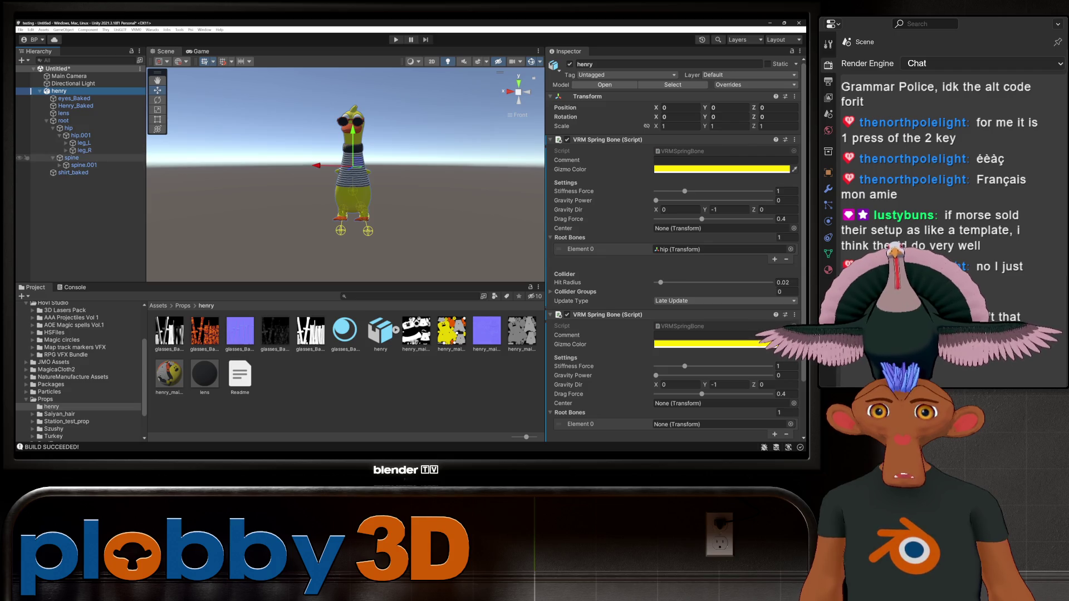
drag(712, 292, 718, 424)
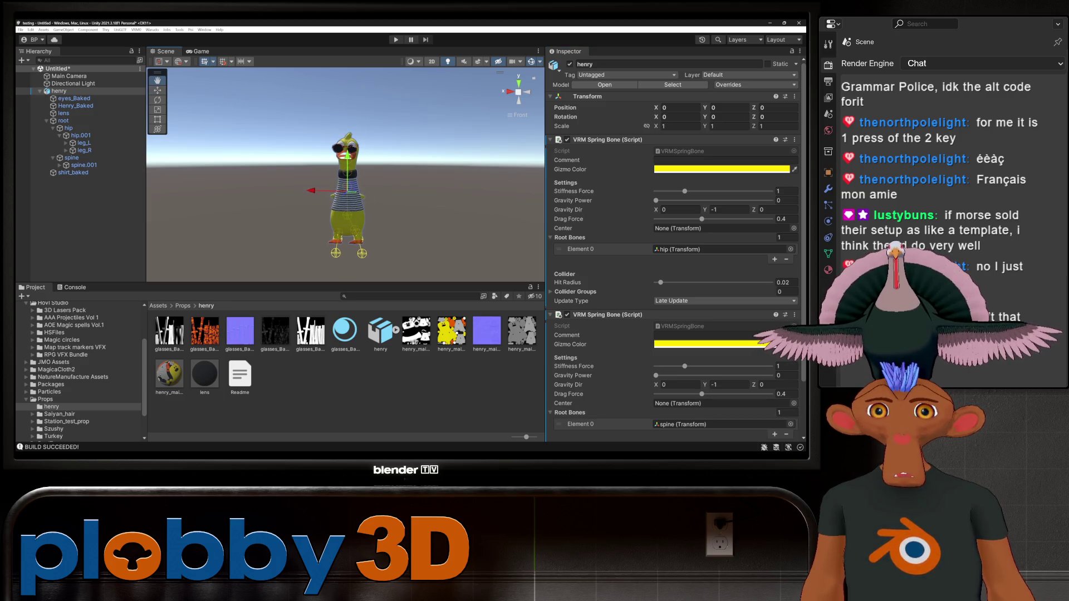
alt+drag(362, 178, 208, 182)
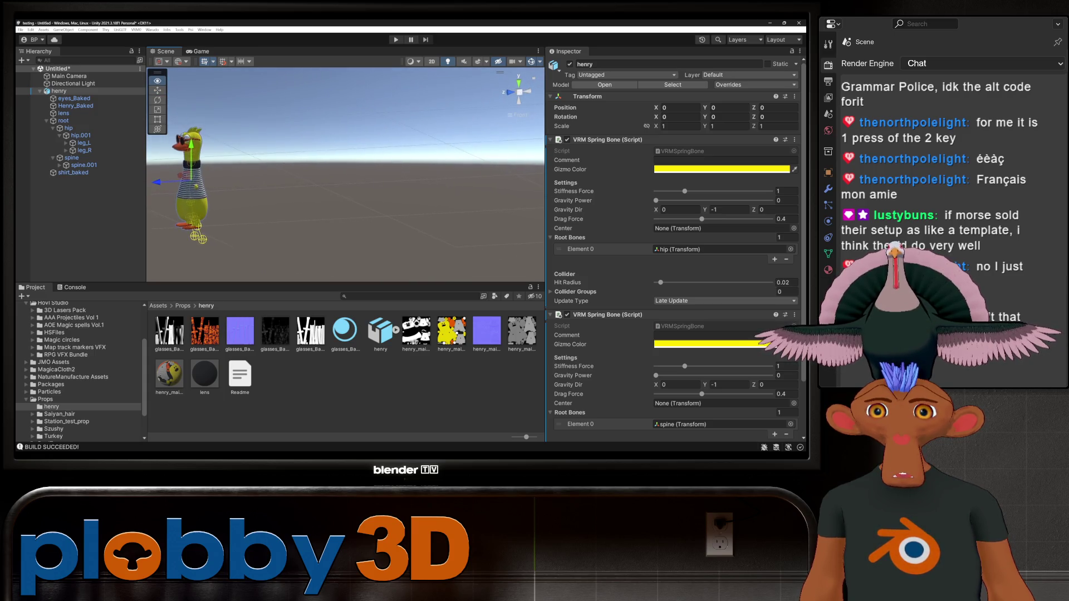
click(505, 91)
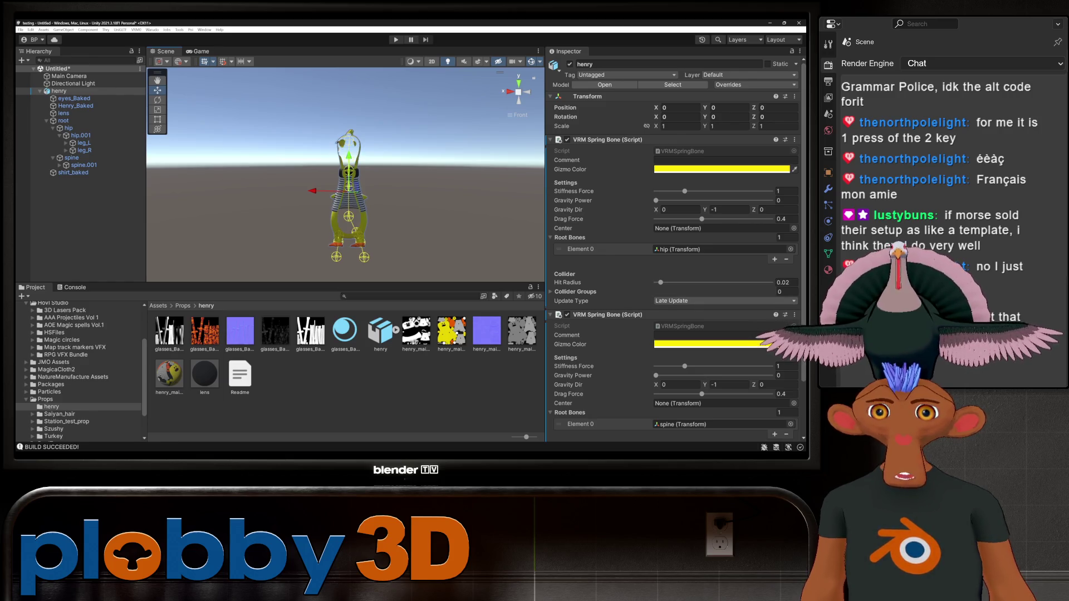
alt+drag(356, 178, 334, 179)
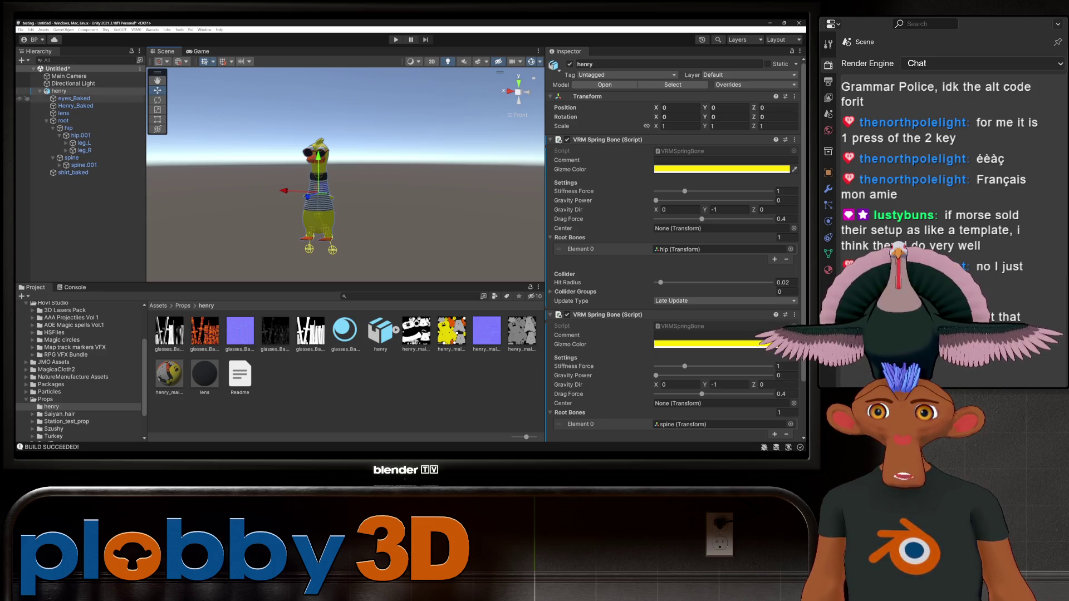
right_click(71, 91)
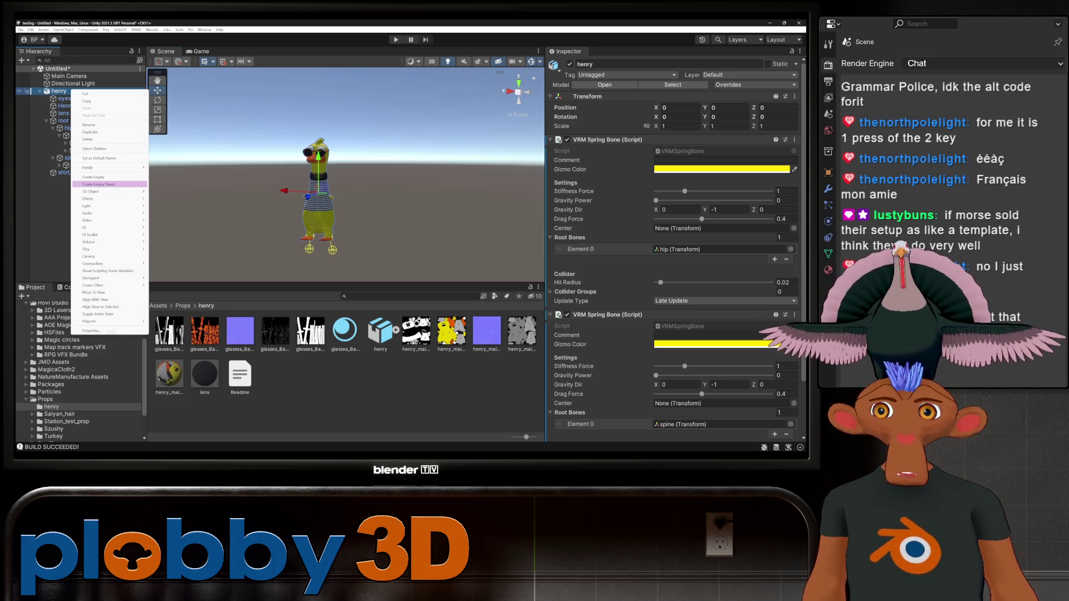
- Create an empty parent GameObject above henry and add a Box Collider to it
click(115, 184)
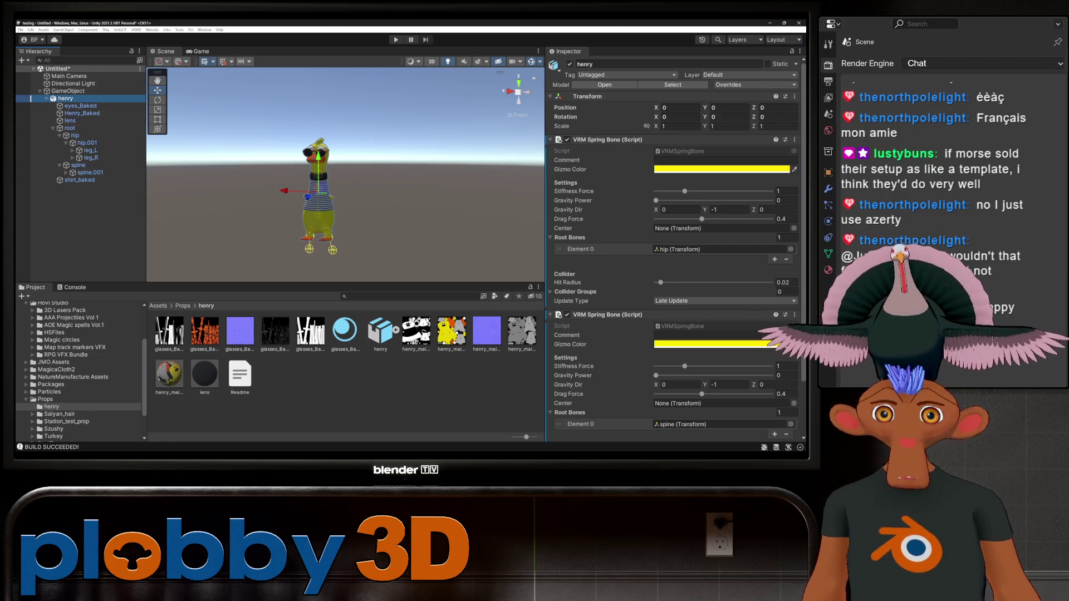
scroll(674, 251, down, 3)
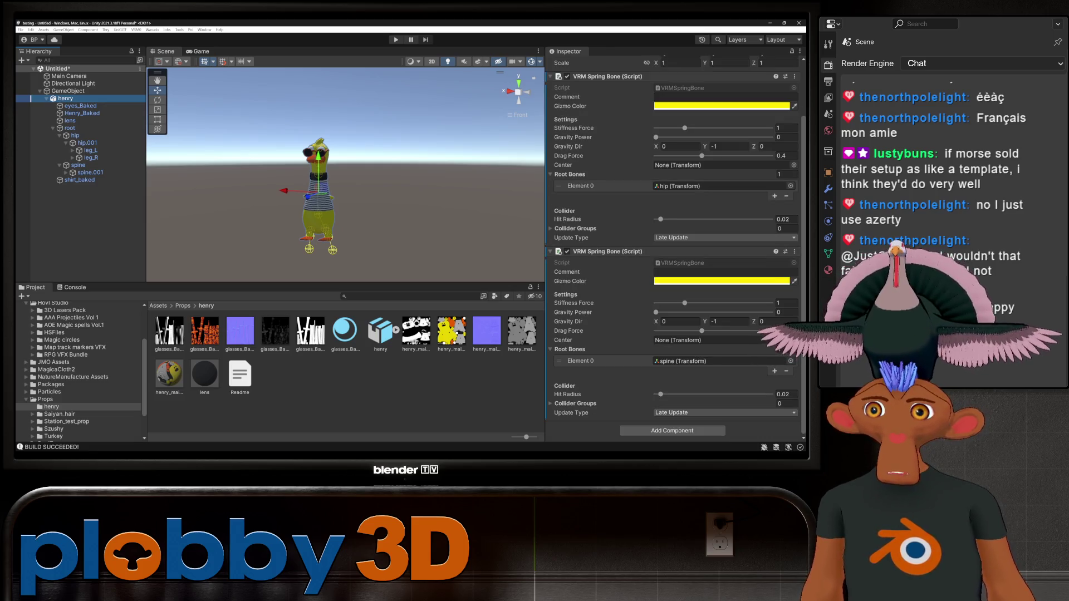
click(68, 91)
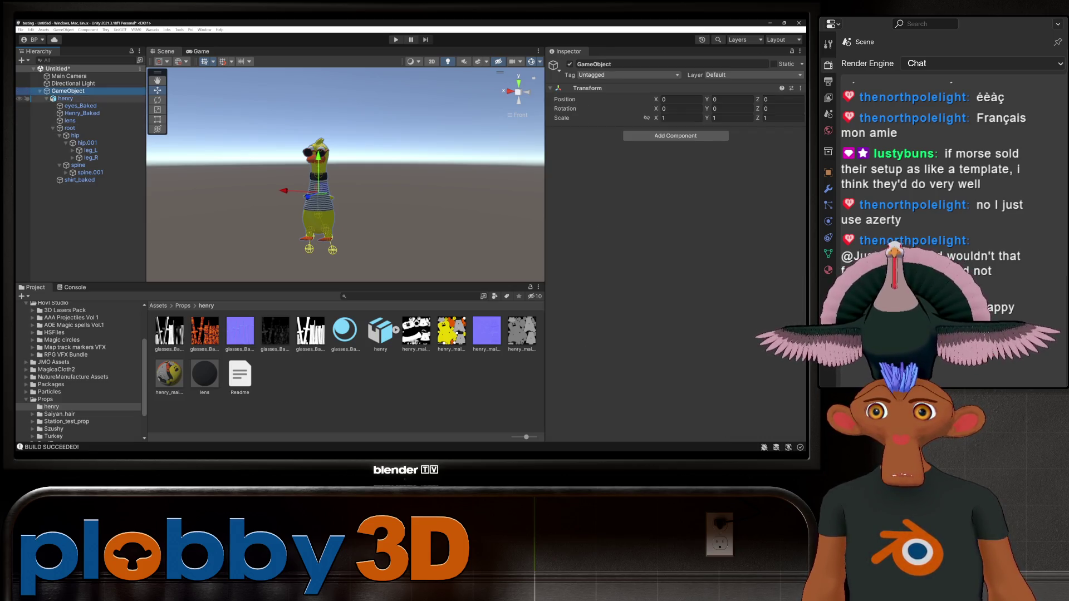
click(675, 136)
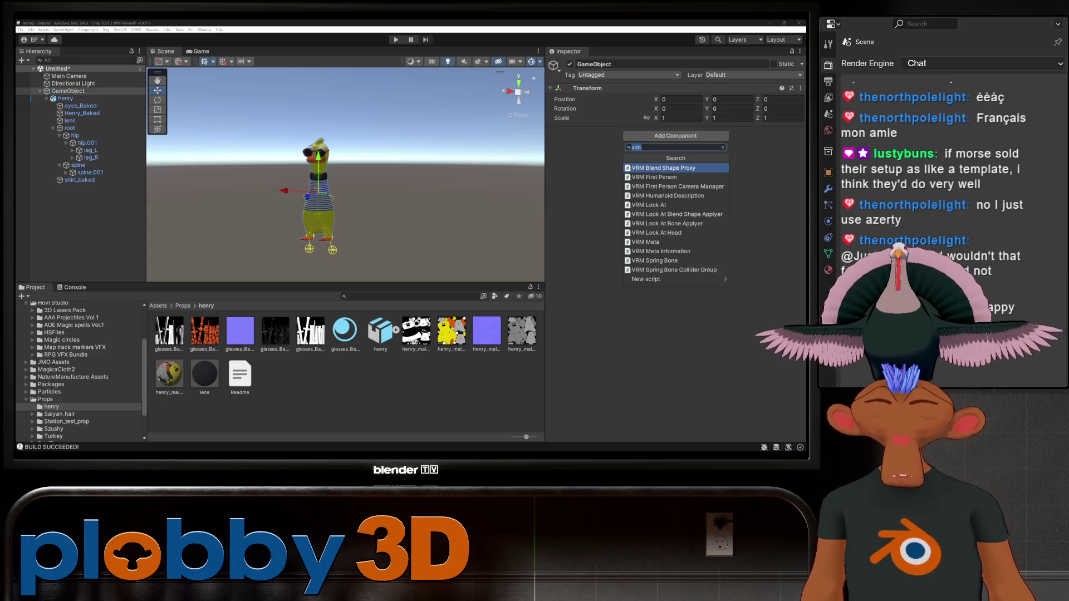
text(colli)
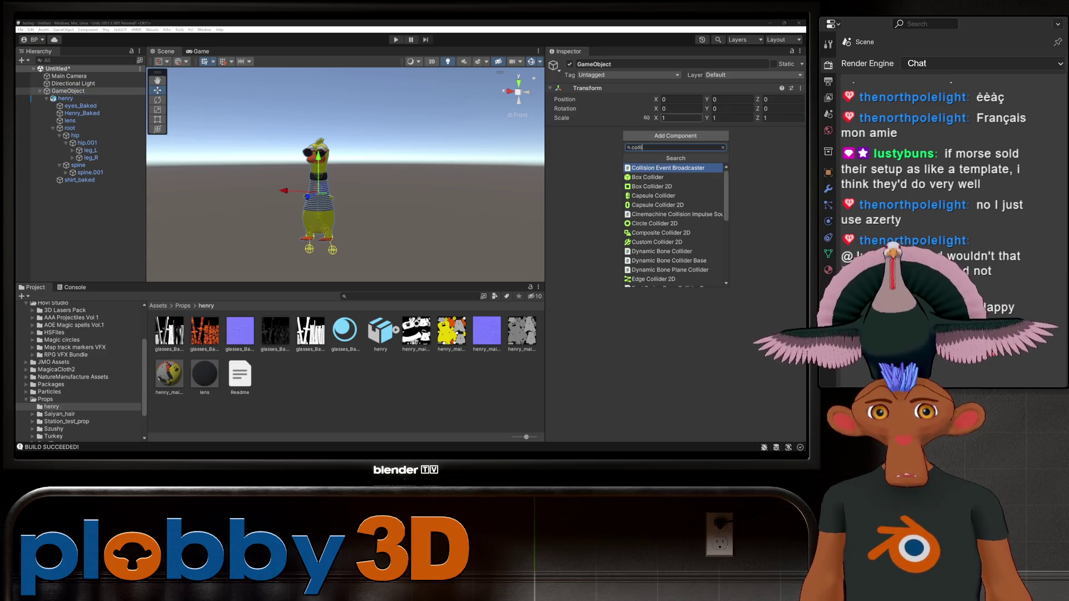
key(Return)
- Shrink the box collider's width and height to fit around the duck
key(f)
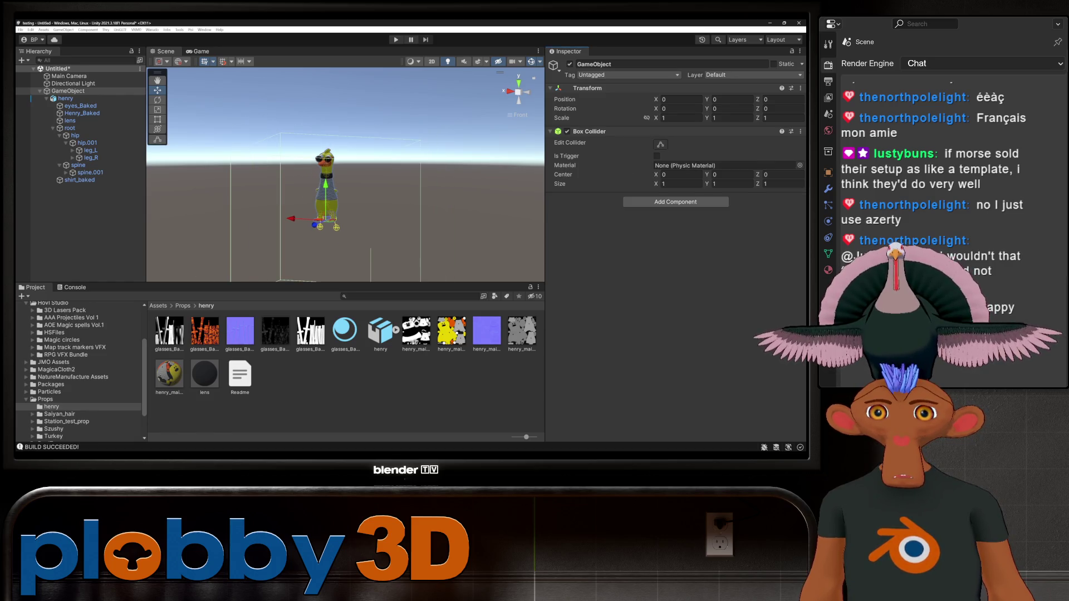
click(660, 144)
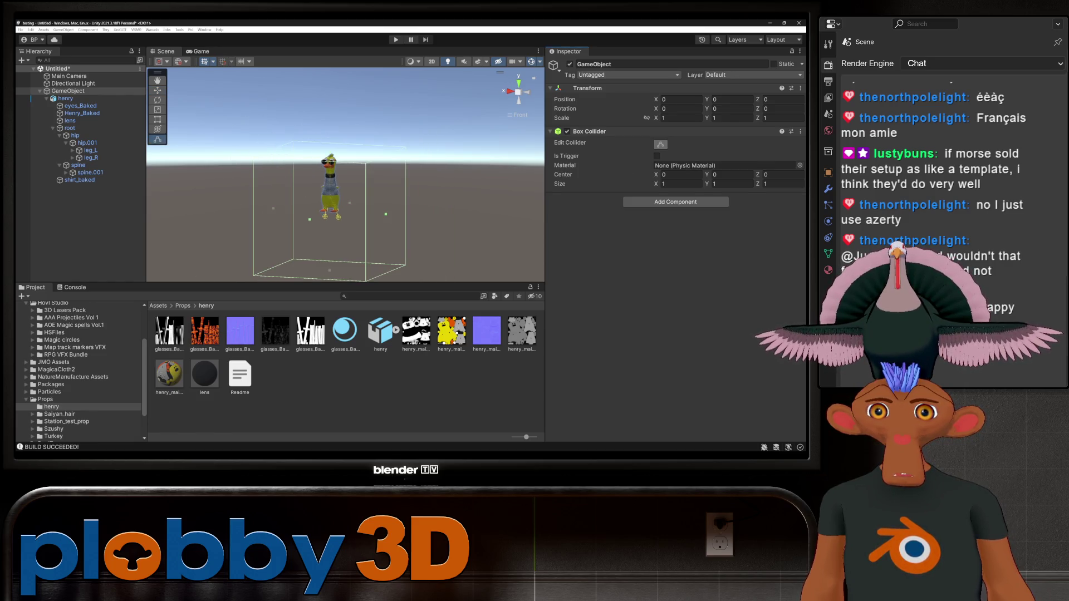
alt+drag(386, 214, 351, 211)
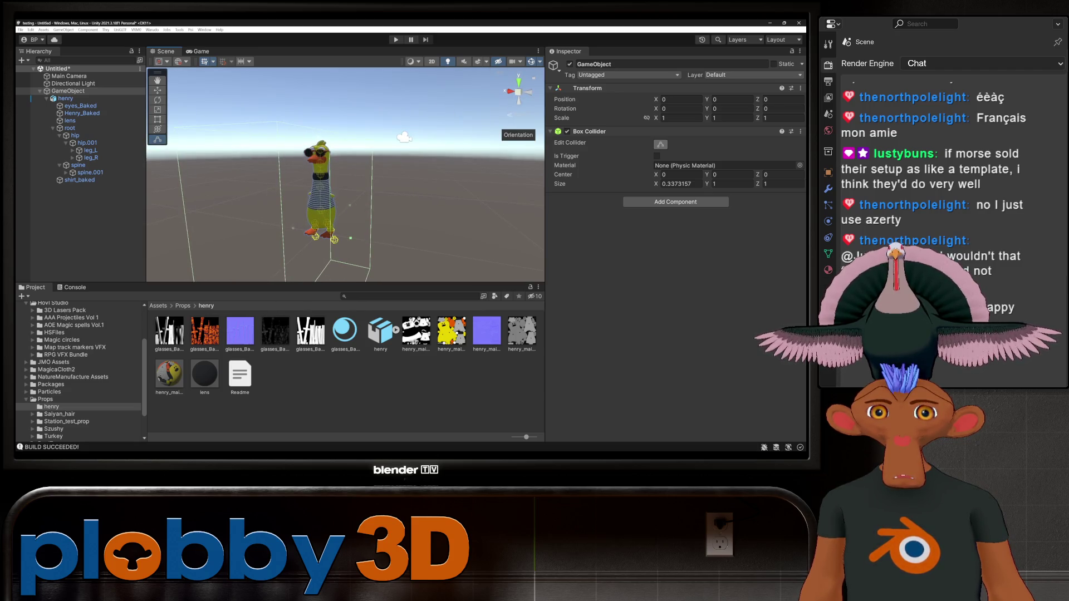
click(509, 91)
click(527, 90)
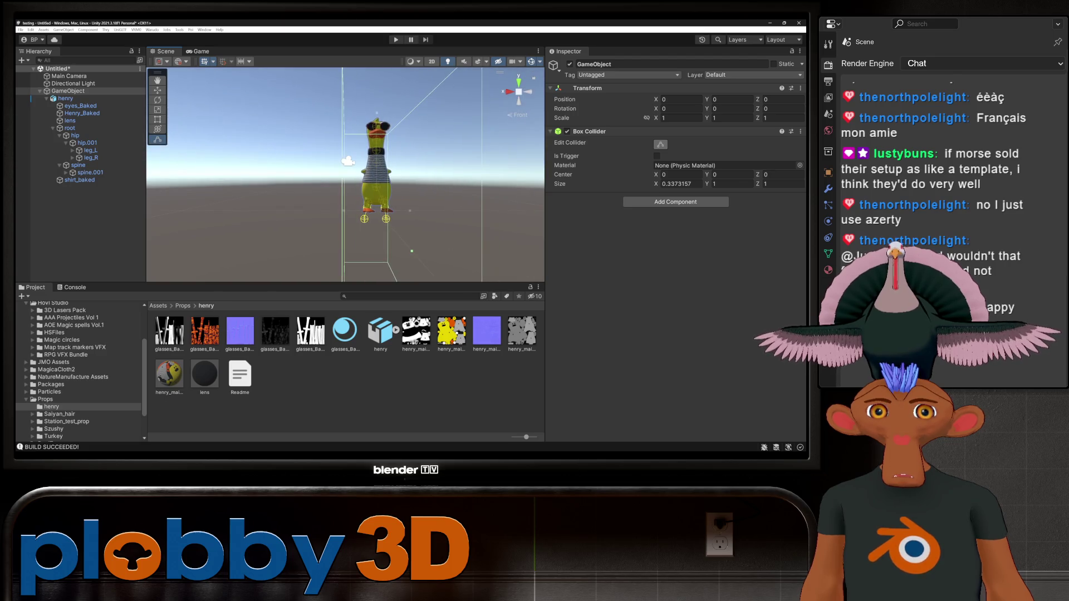
drag(656, 184, 640, 183)
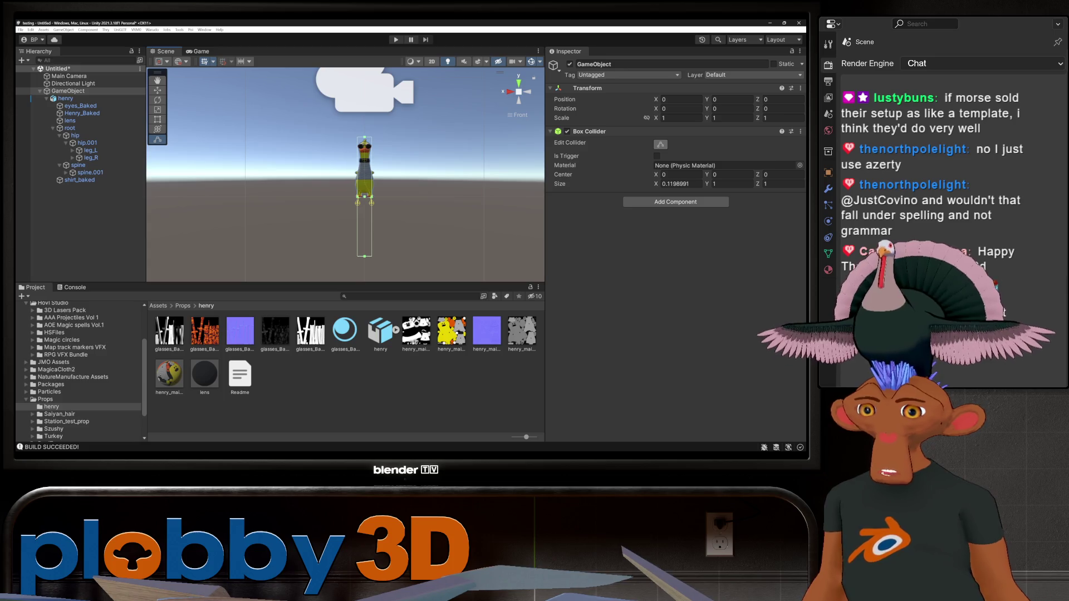
drag(364, 256, 365, 193)
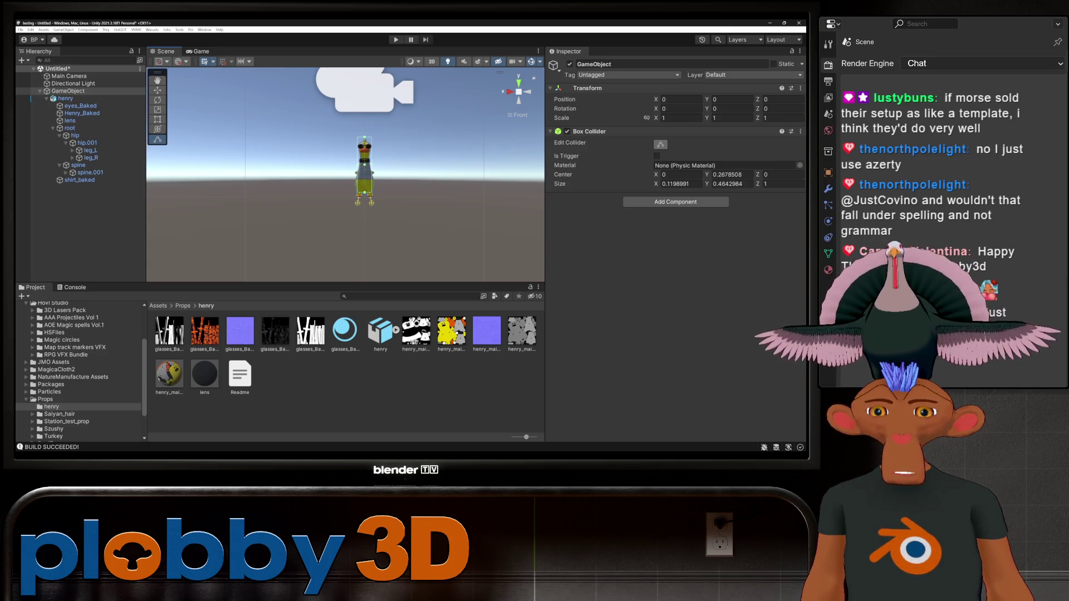
mouse_move(365, 143)
mouse_down()
mouse_move(371, 167)
mouse_move(362, 167)
mouse_up()
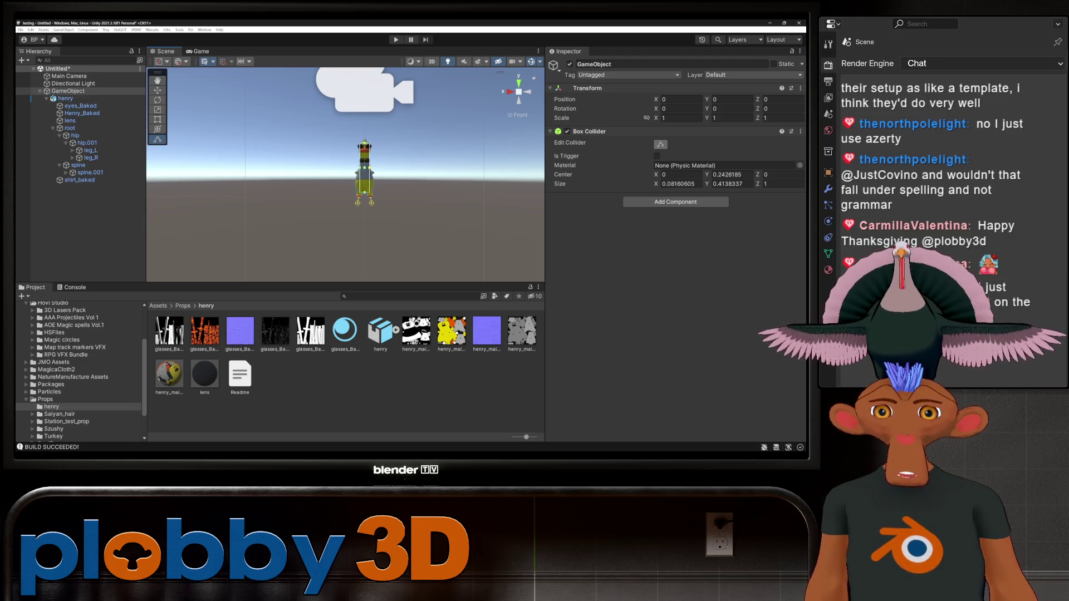
- Reduce the collider's depth to hug the duck from the side
scroll(345, 174, up, 2)
alt+drag(345, 174, 418, 174)
drag(757, 184, 726, 184)
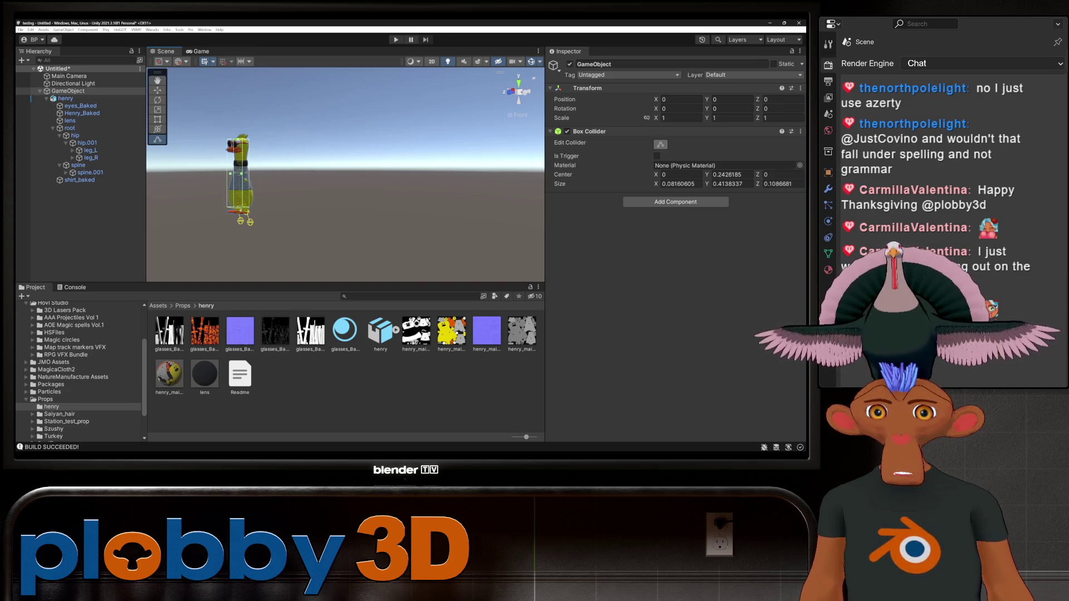
mouse_move(345, 174)
alt+mouse_down()
mouse_move(398, 175)
mouse_move(362, 174)
alt+mouse_up()
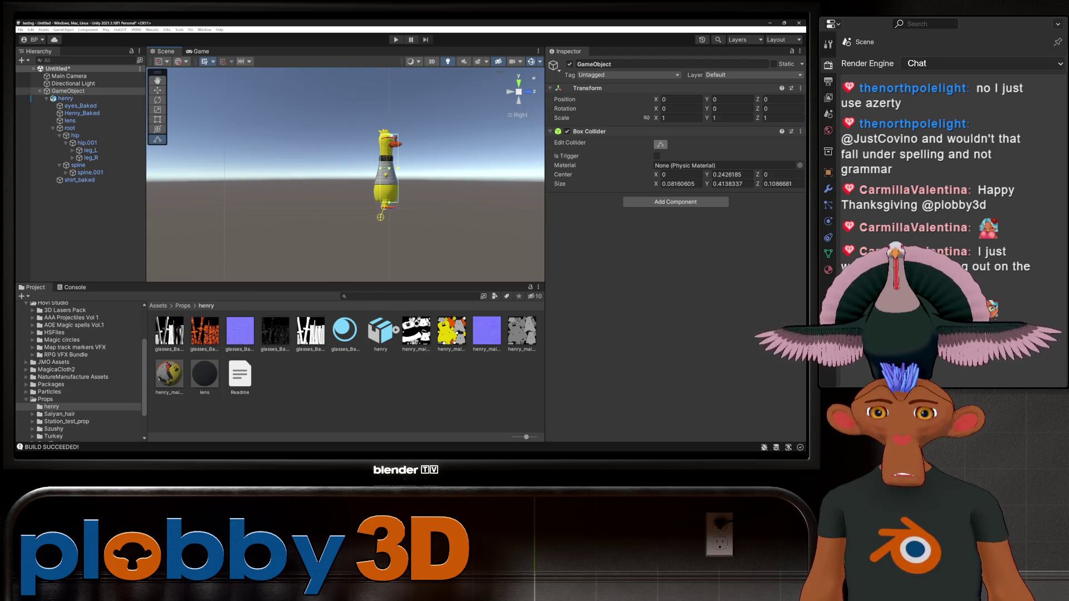
drag(757, 184, 752, 184)
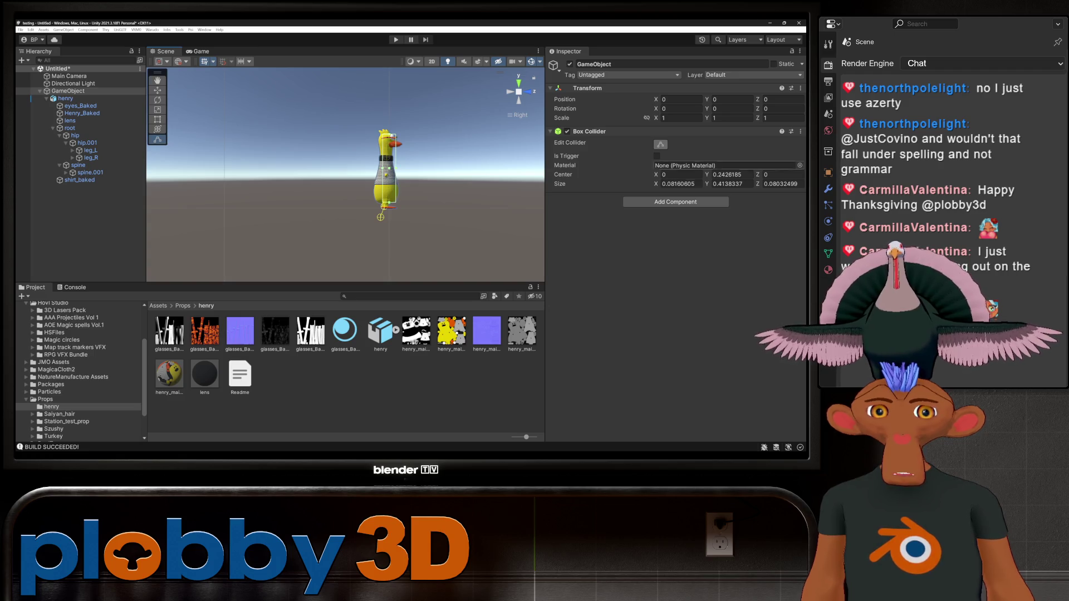
click(782, 175)
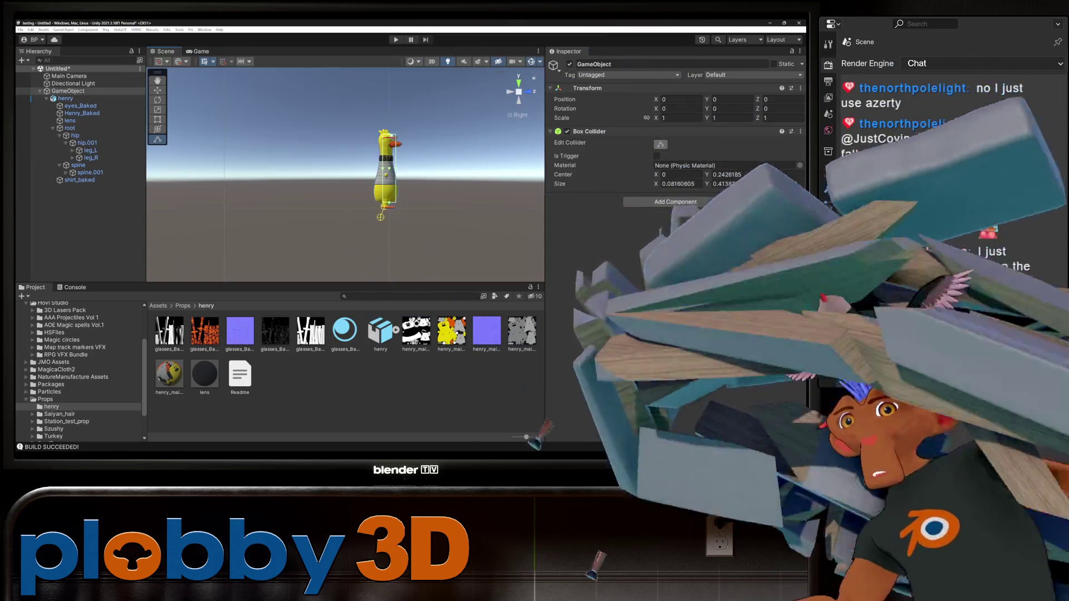
- Set the Box Collider's Center Z to -0.015, after trying -0.05
text(-0.08)
key(BackSpace)
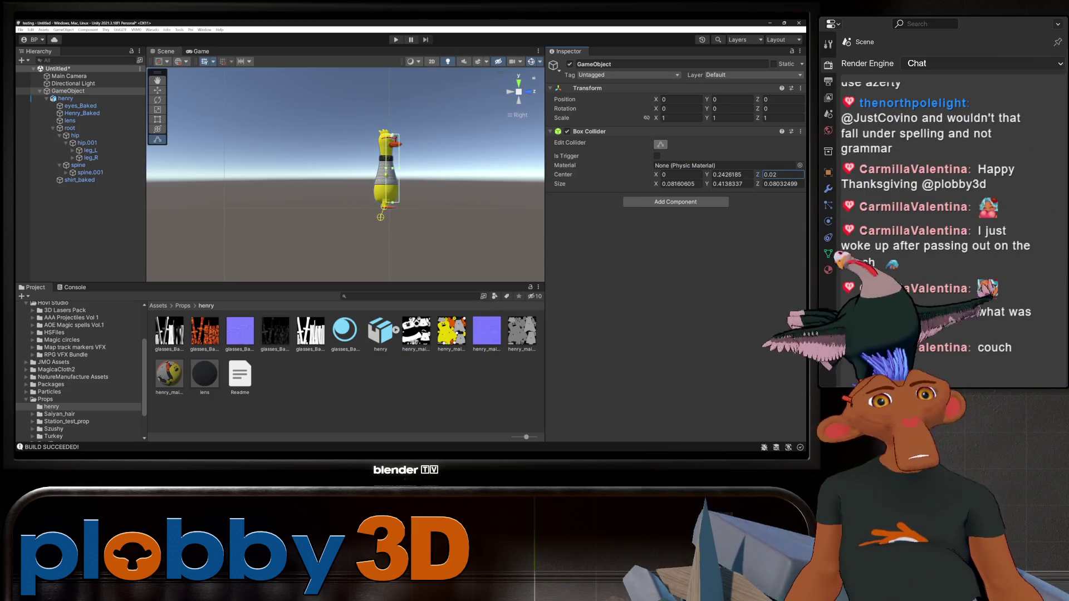
text(4)
key(BackSpace)
key(BackSpace)
text(16)
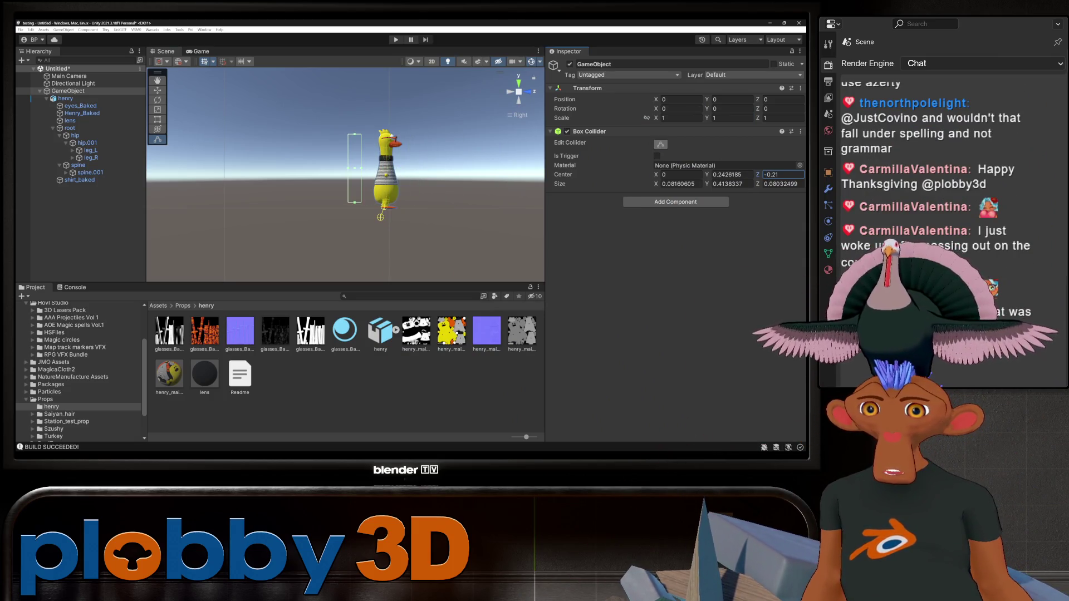
key(Return)
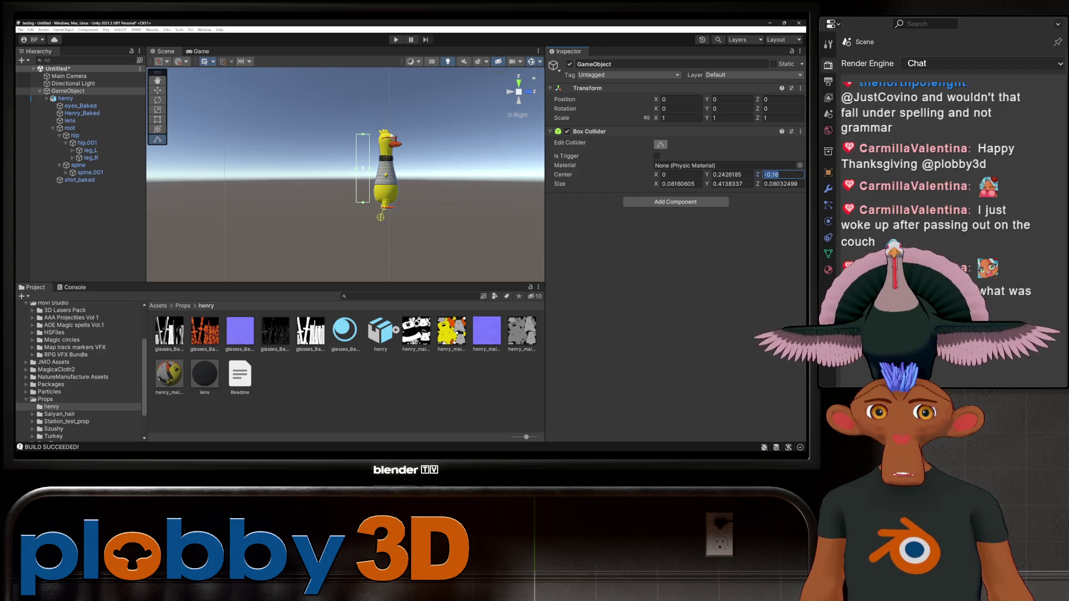
text(-0.05)
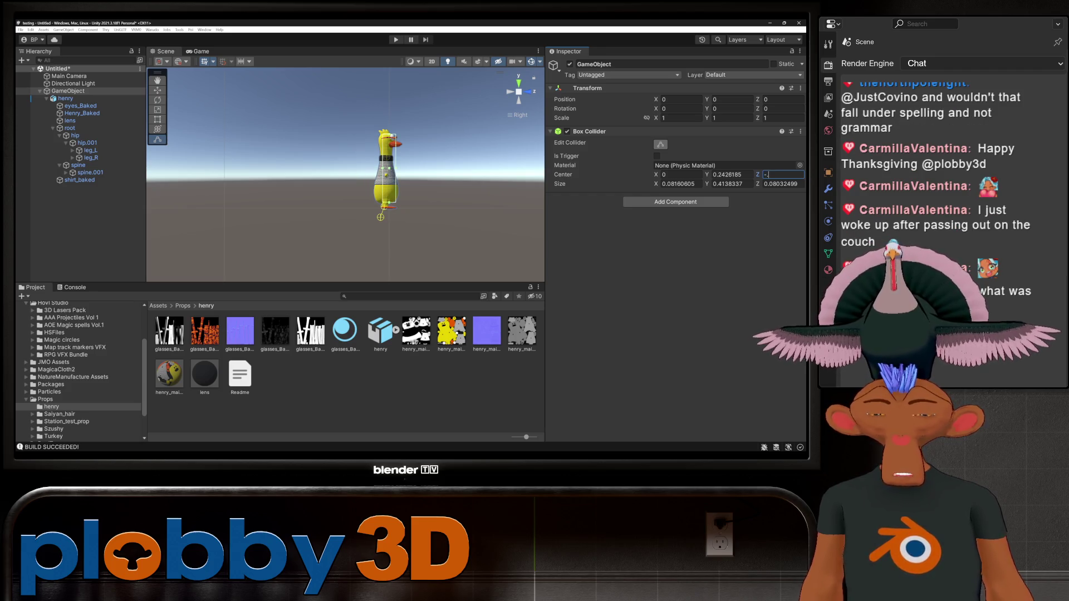
key(Return)
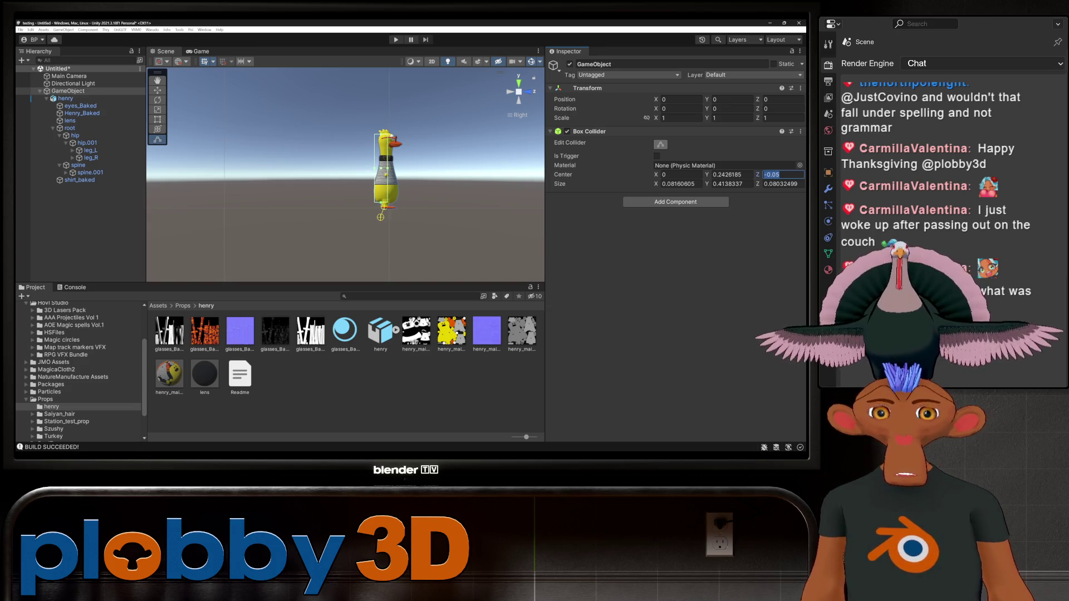
click(764, 174)
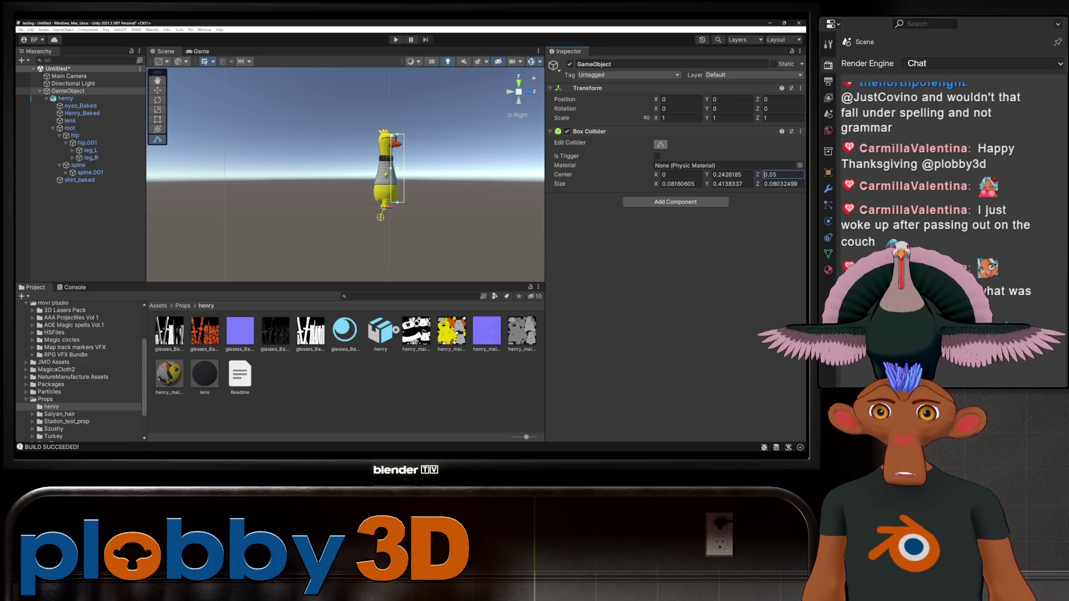
text(-)
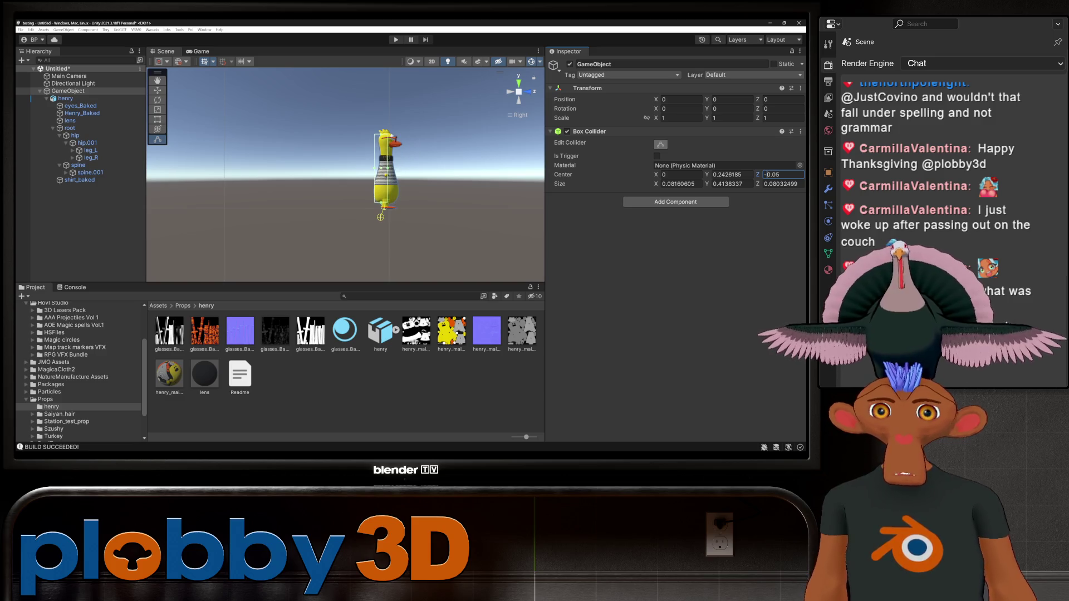
key(BackSpace)
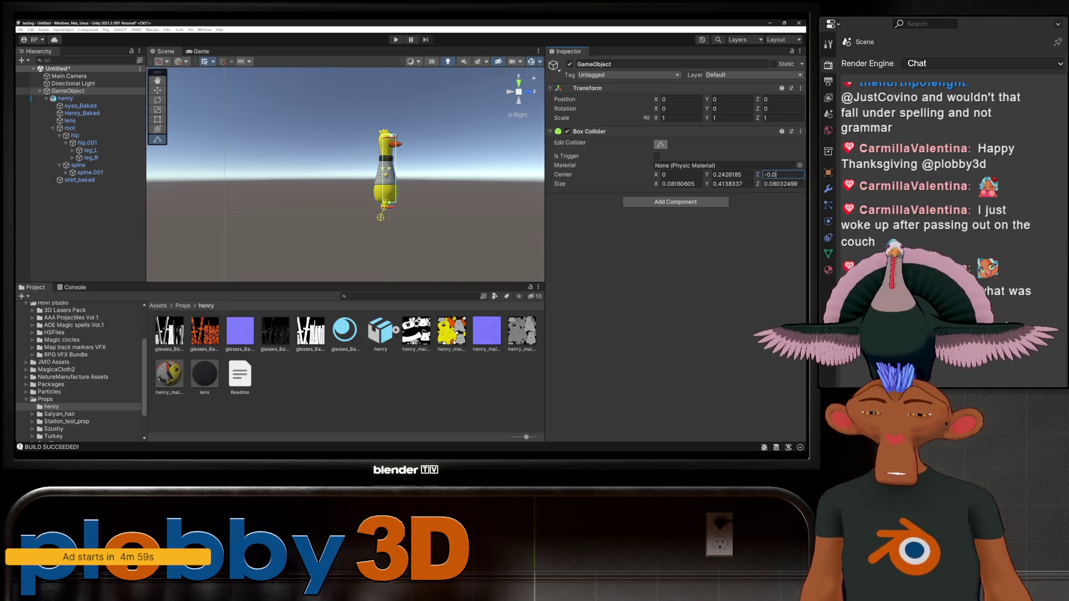
text(15)
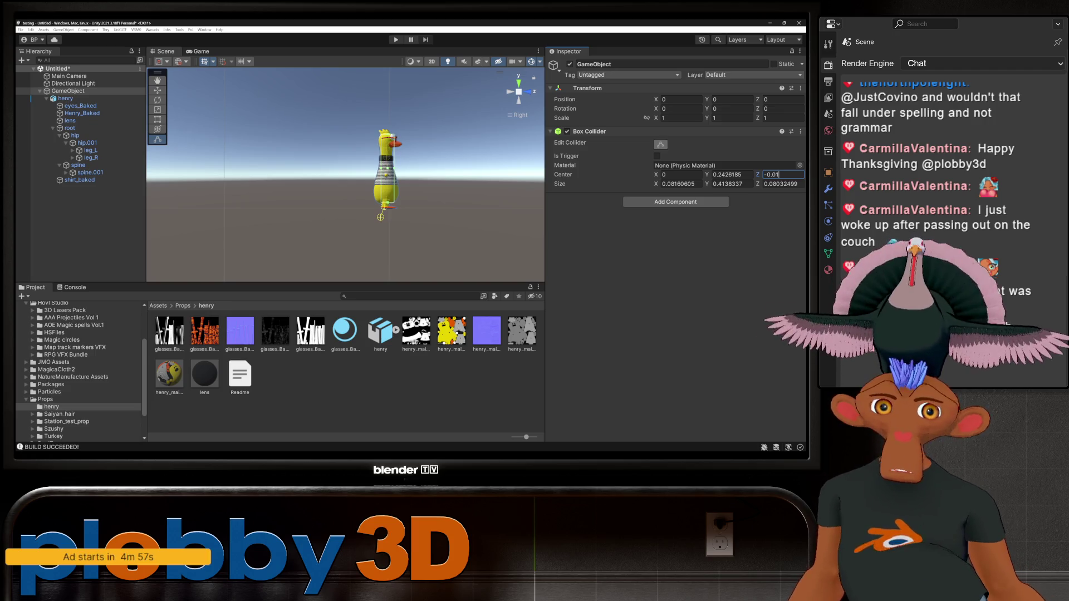
key(Return)
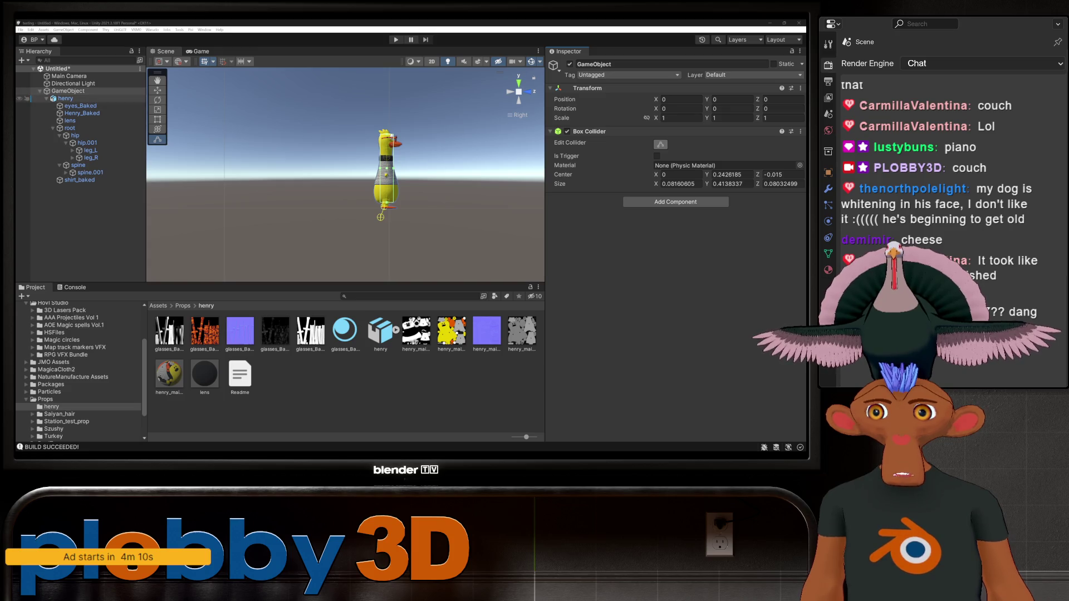
- Drag the duck GameObject into the henry folder as a prefab named Prop
click(40, 91)
mouse_move(68, 91)
mouse_down()
mouse_move(222, 279)
mouse_move(345, 384)
mouse_up()
key(F2)
text(Prop)
key(Return)
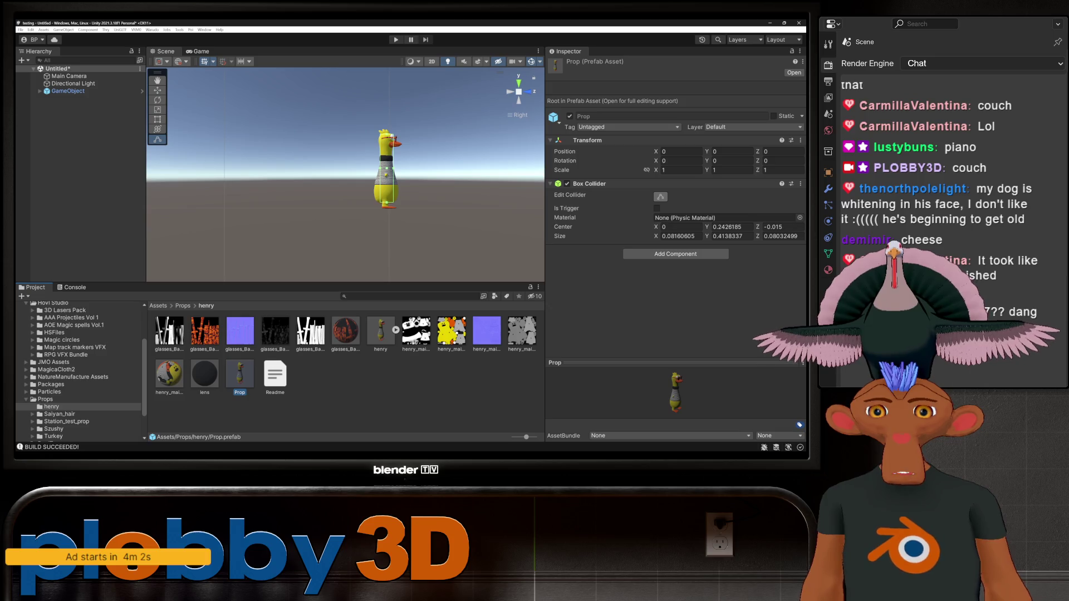
- Frame the duck prefab from the front and inspect its baked diffuse texture
scroll(344, 167, up, 1)
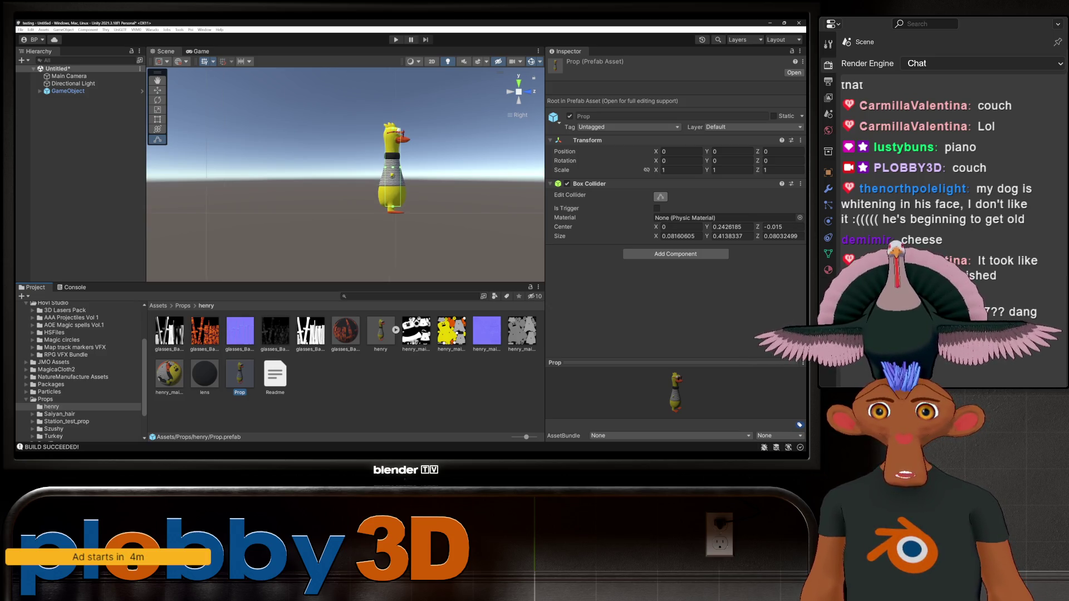
click(526, 91)
key(f)
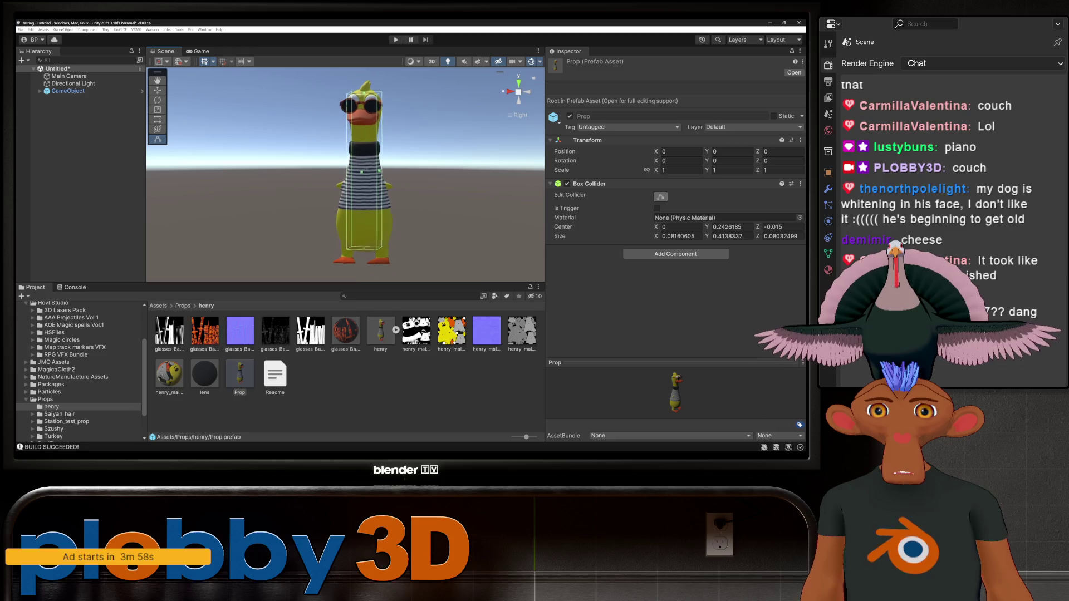
alt+drag(345, 166, 312, 166)
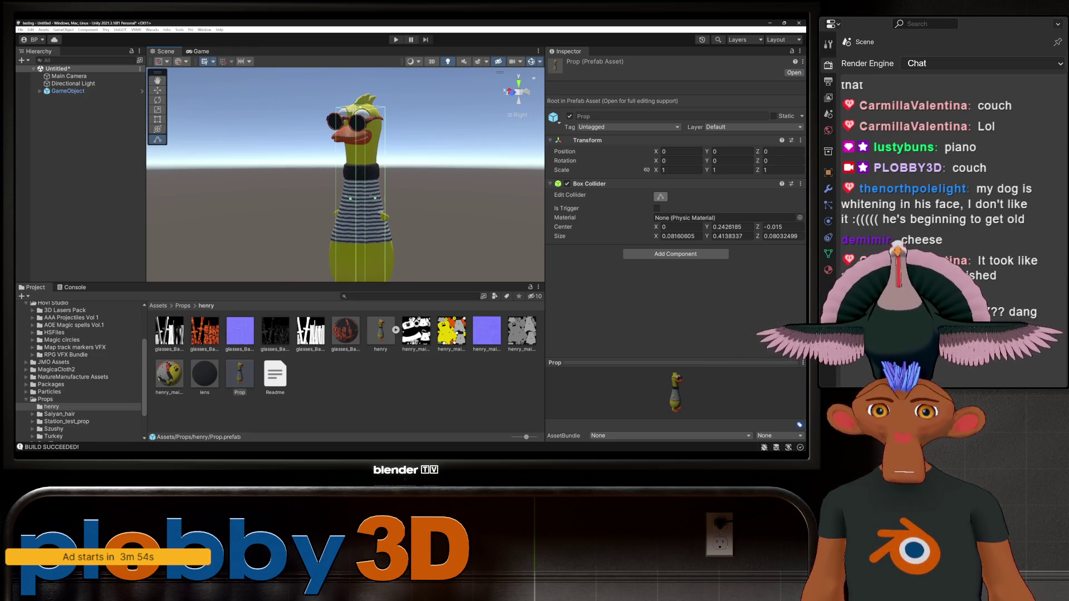
click(451, 331)
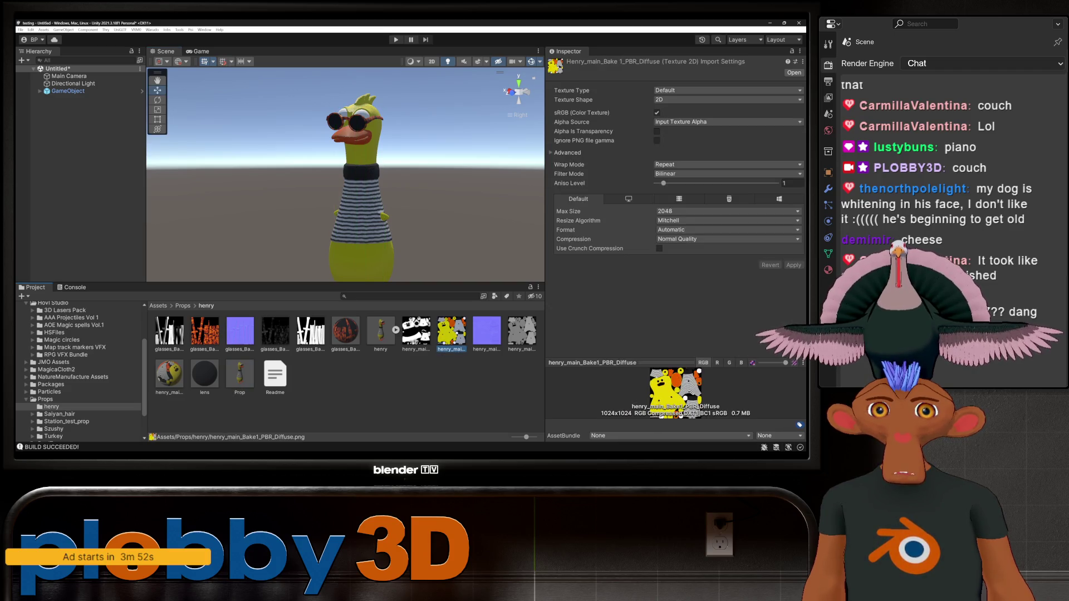
- Switch the henry_main_Baked material's shader to .poiyomi > Poiyomi Pro
click(169, 374)
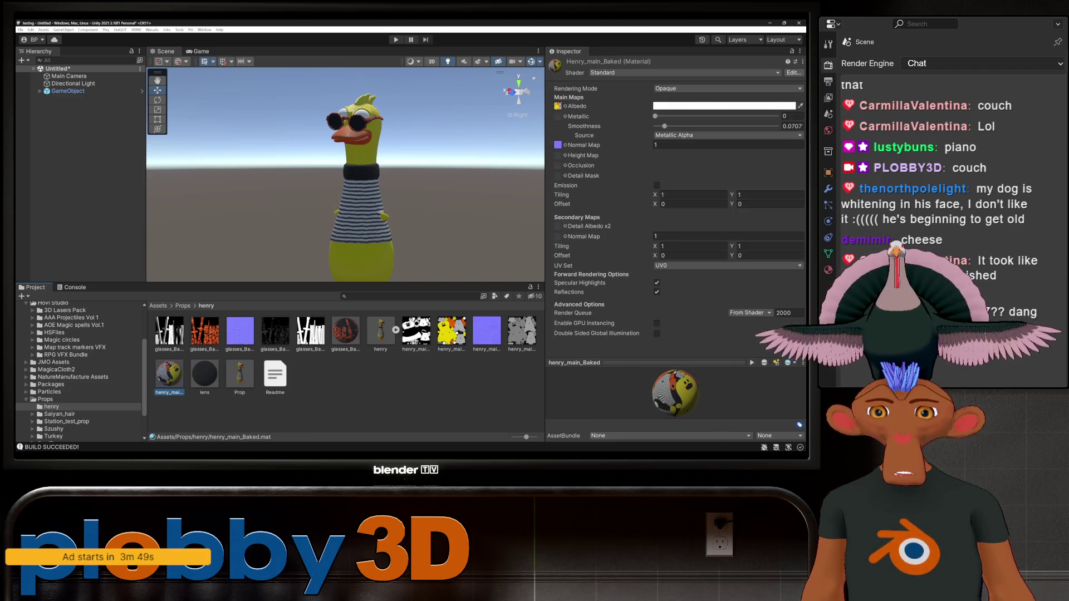
click(684, 72)
click(685, 102)
click(611, 110)
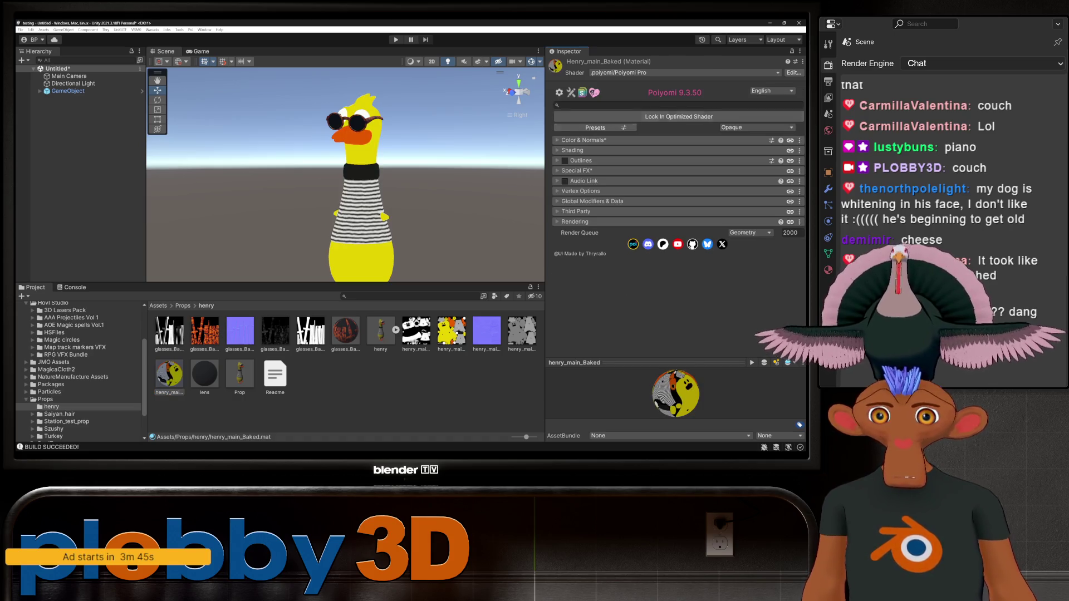
- Apply the LilToon Shading Preset, after briefly trying QuickCel and QuickToon
click(595, 127)
scroll(735, 167, down, 2)
click(684, 175)
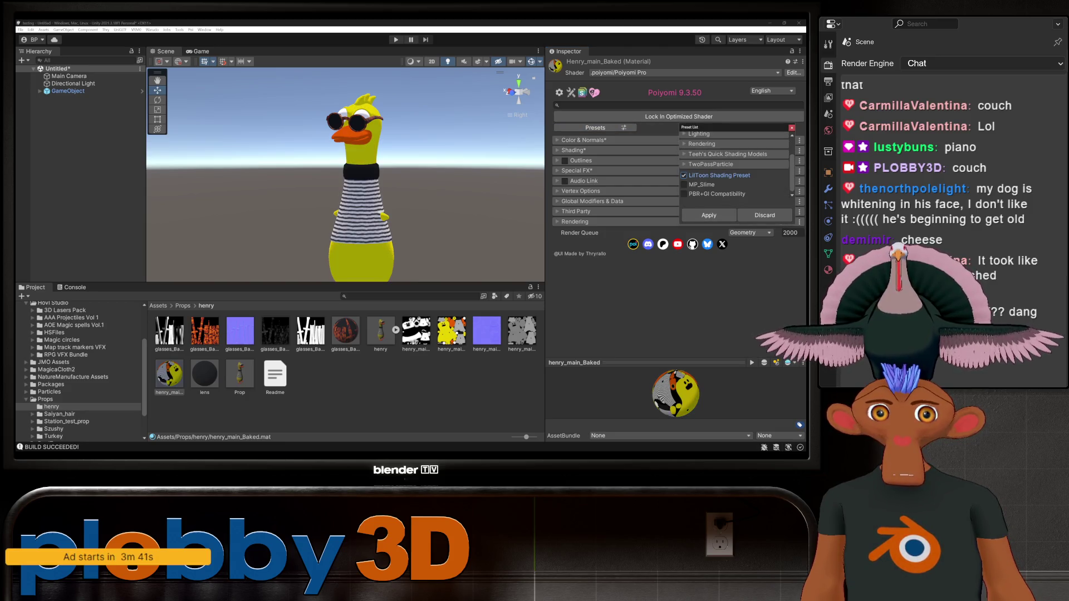
click(684, 154)
click(691, 165)
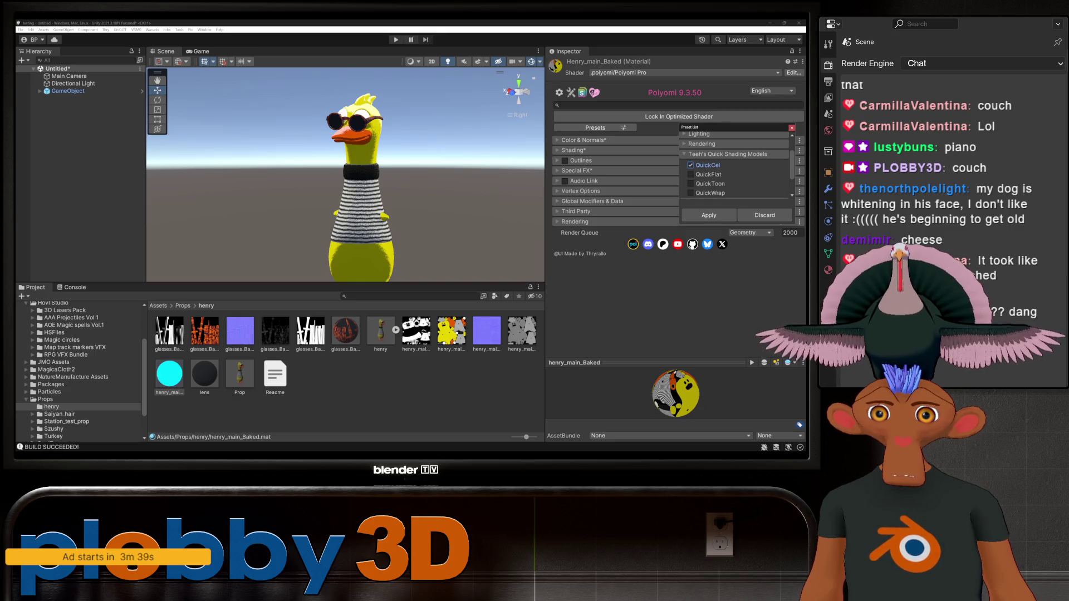
click(690, 184)
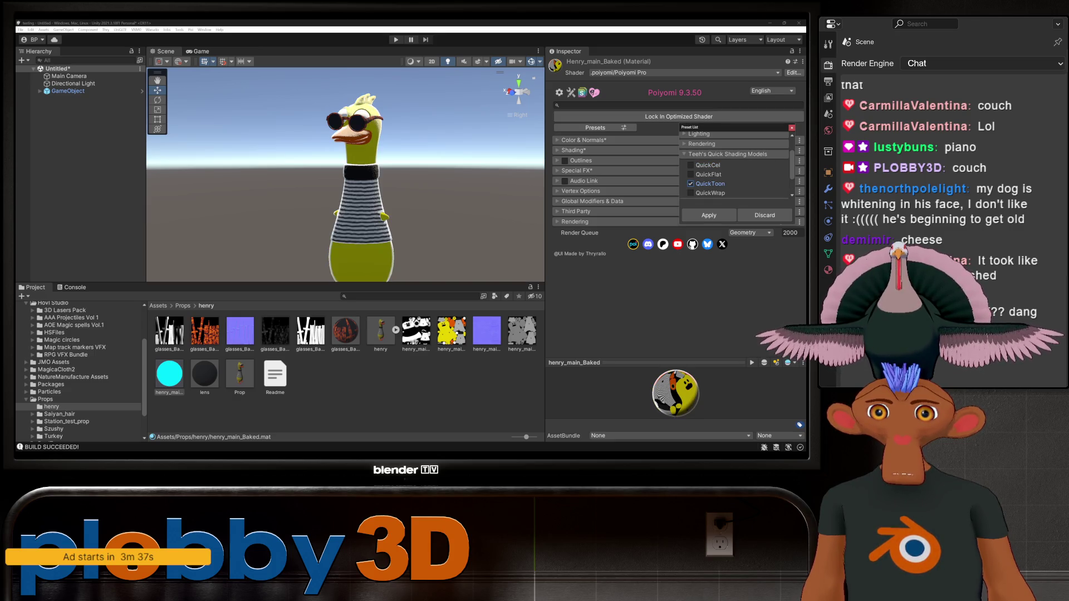
click(690, 184)
click(684, 154)
click(683, 175)
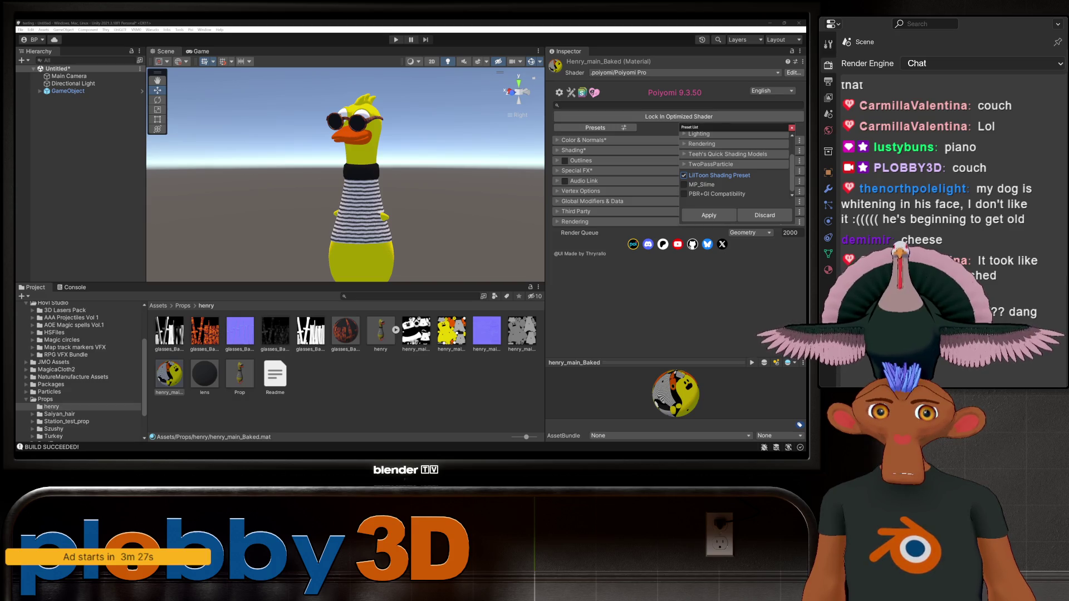
click(708, 215)
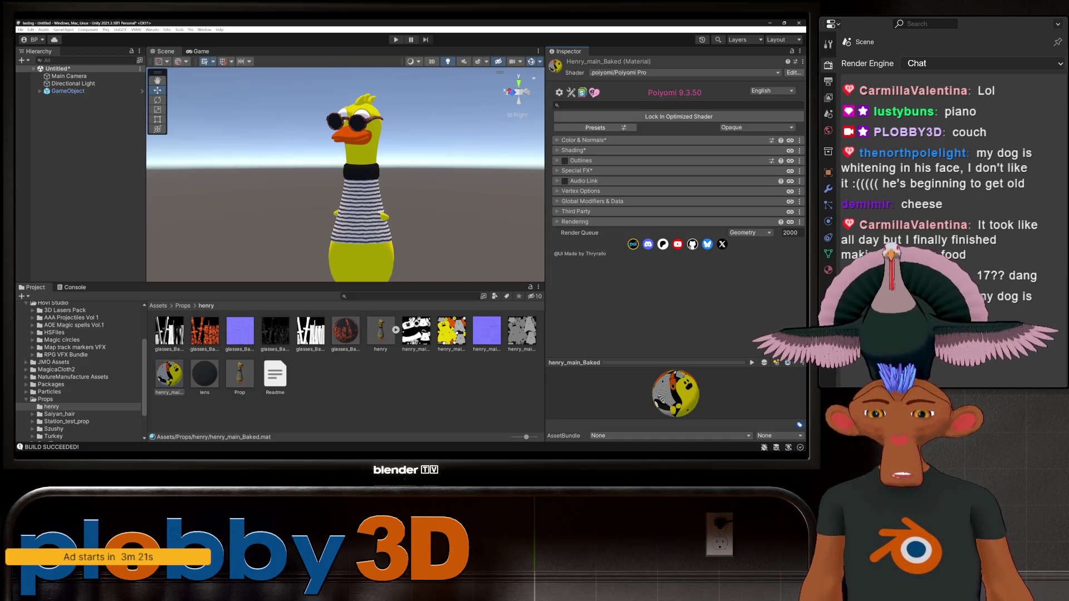
- Enable Outlines on henry_main_Baked and set the outline colour to black
click(580, 160)
click(565, 161)
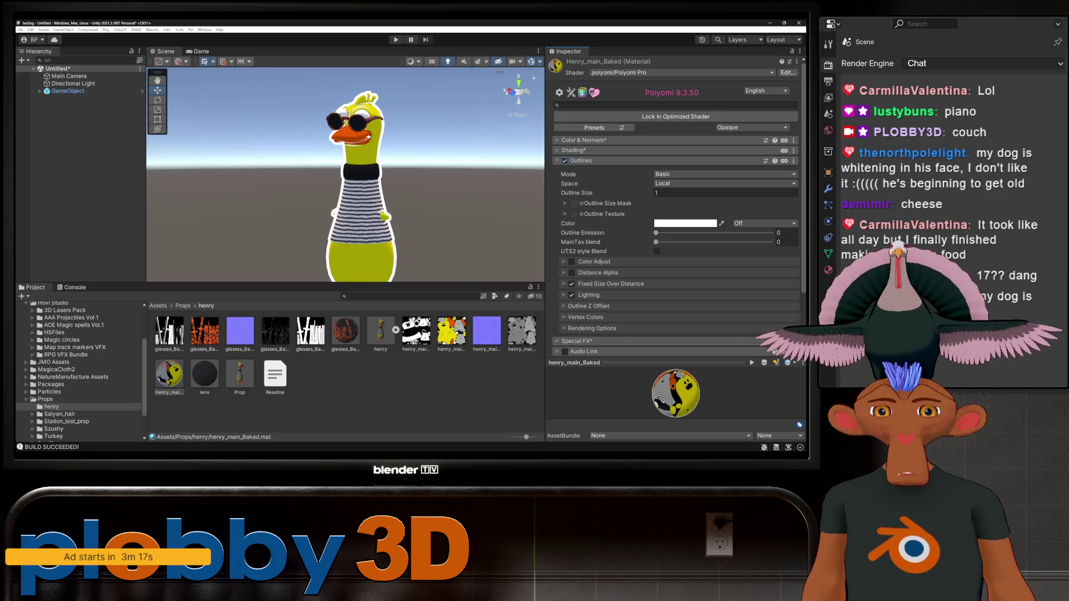
click(684, 223)
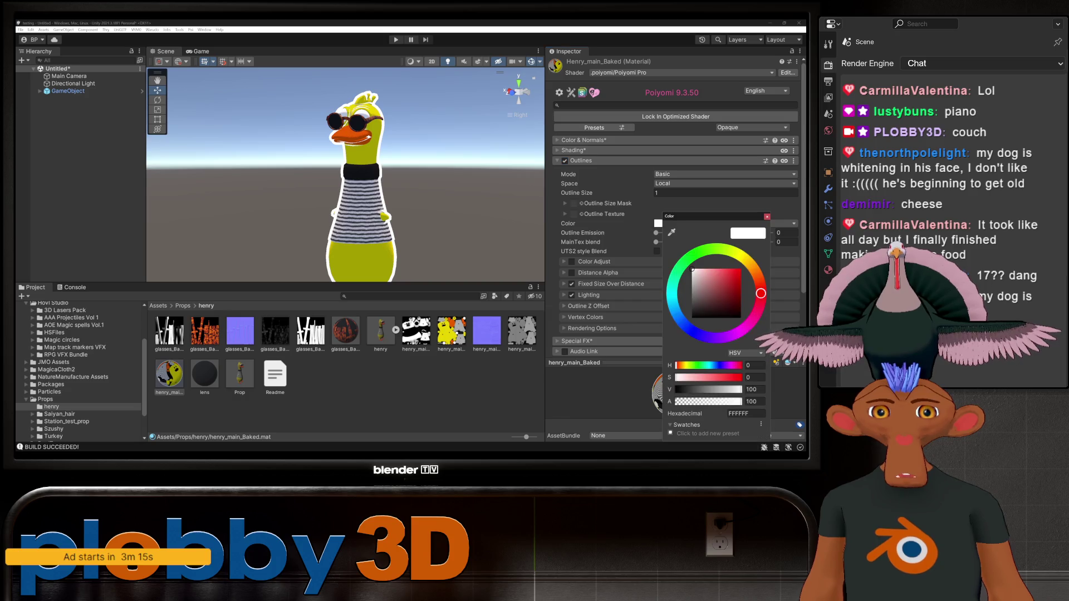
mouse_move(692, 269)
mouse_down()
mouse_move(725, 305)
mouse_move(691, 317)
mouse_up()
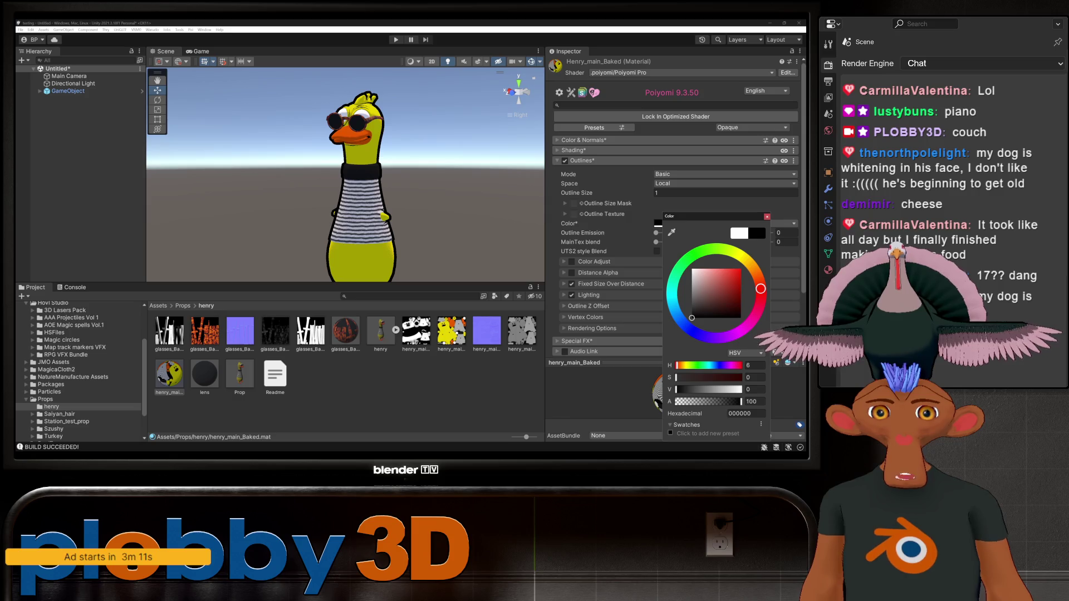
click(766, 217)
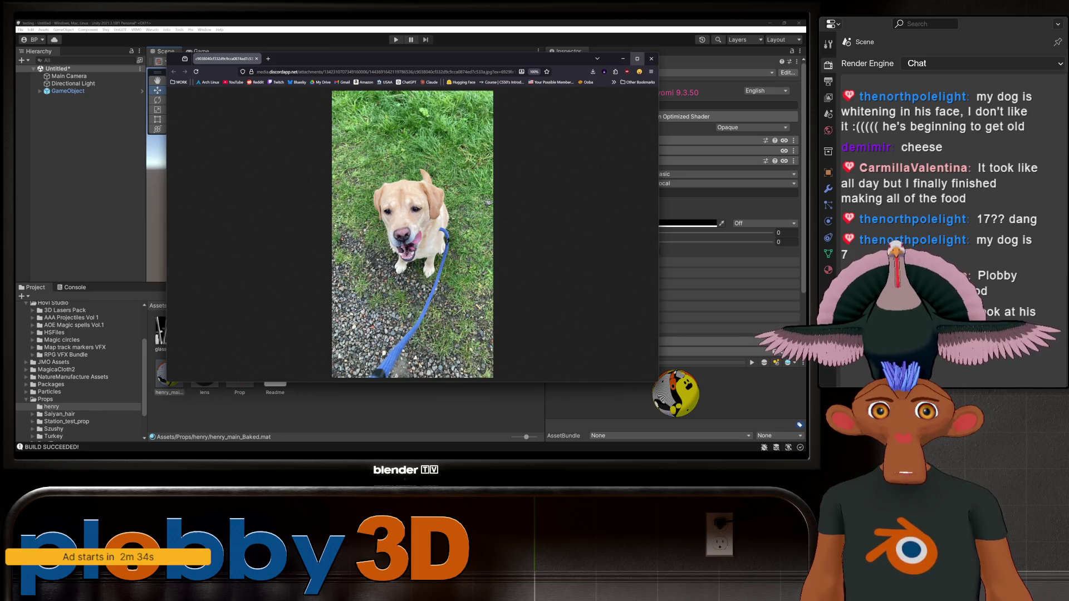
- Maximize the dog photo in Chrome, fit it to the window, then close it
click(637, 58)
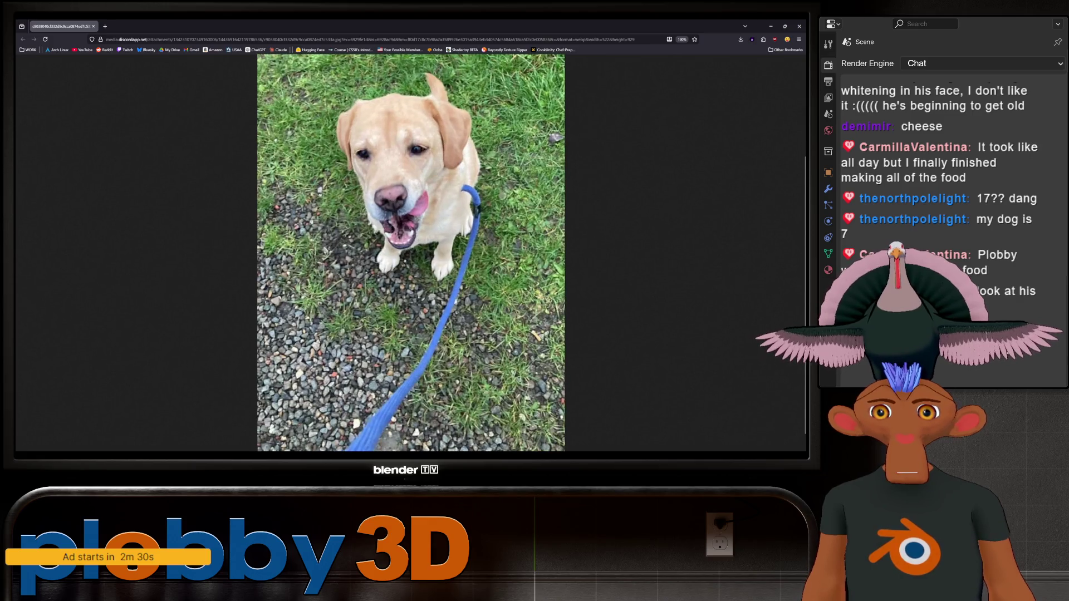
scroll(410, 253, up, 5)
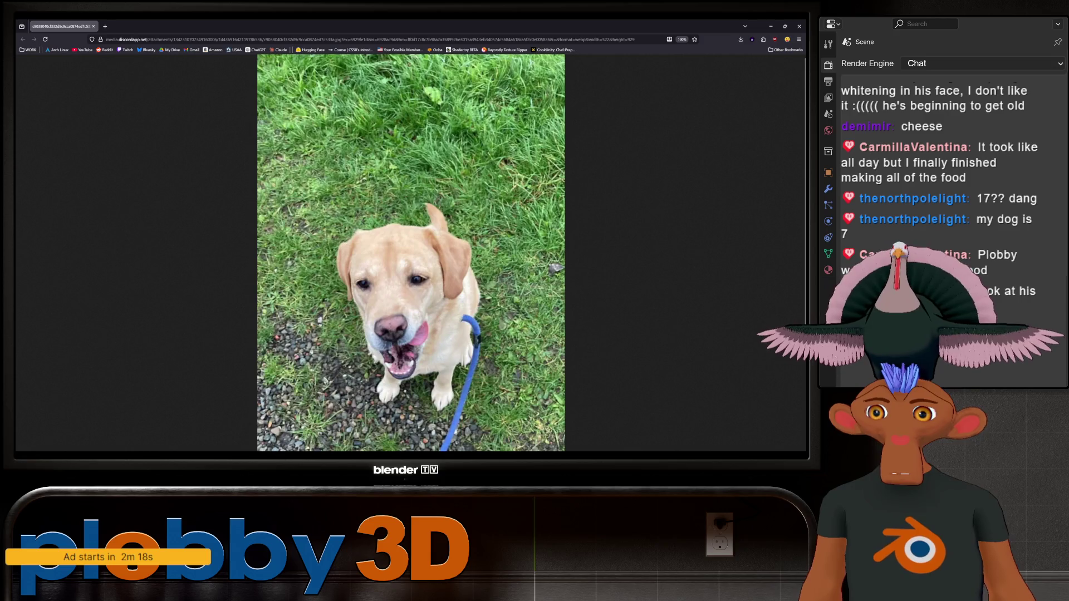
scroll(410, 253, down, 3)
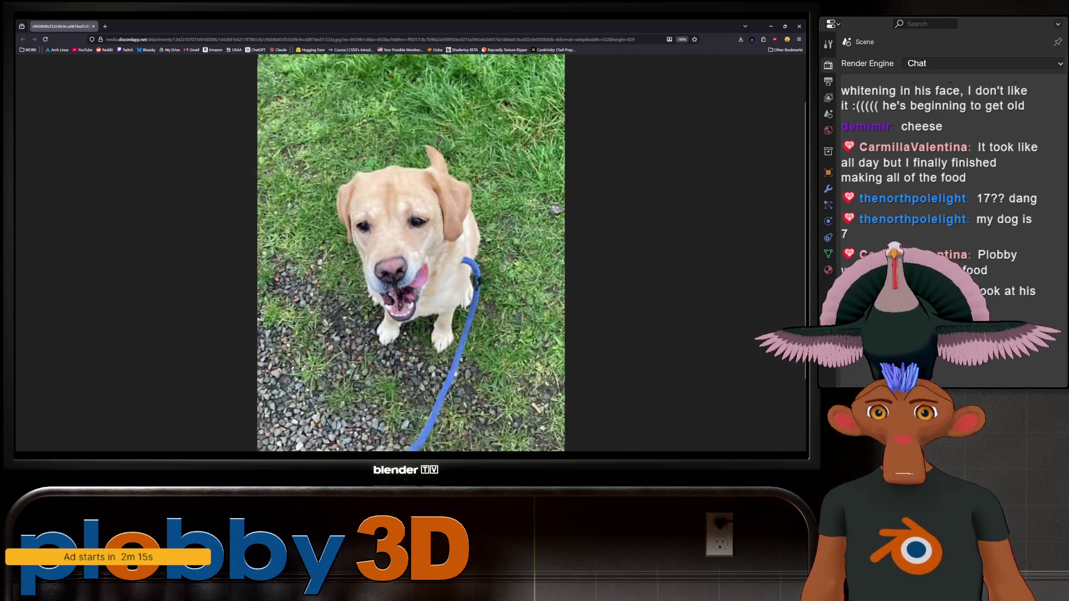
click(411, 252)
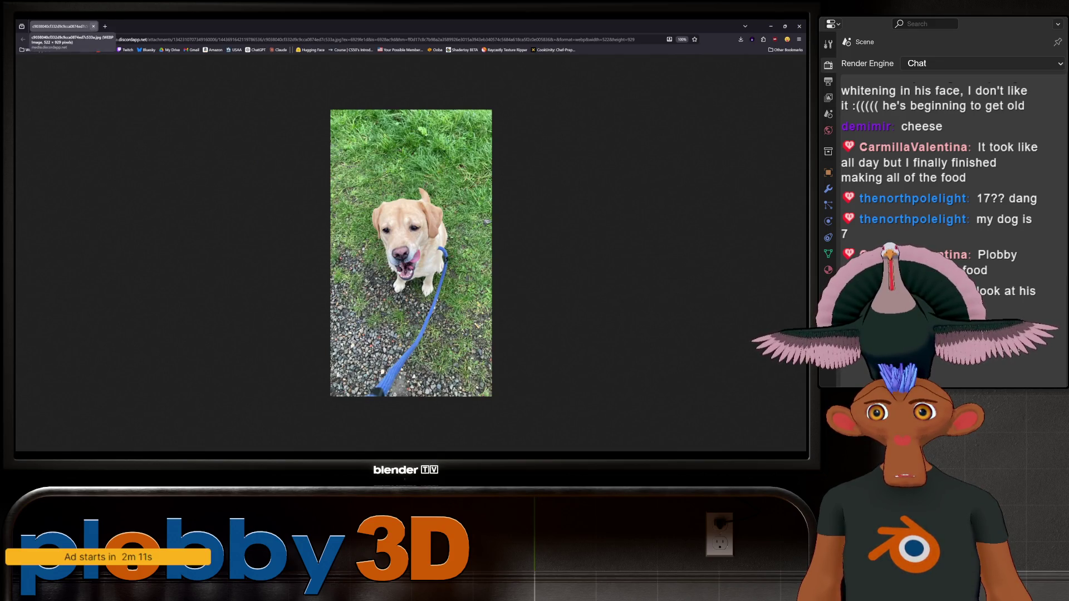
click(93, 26)
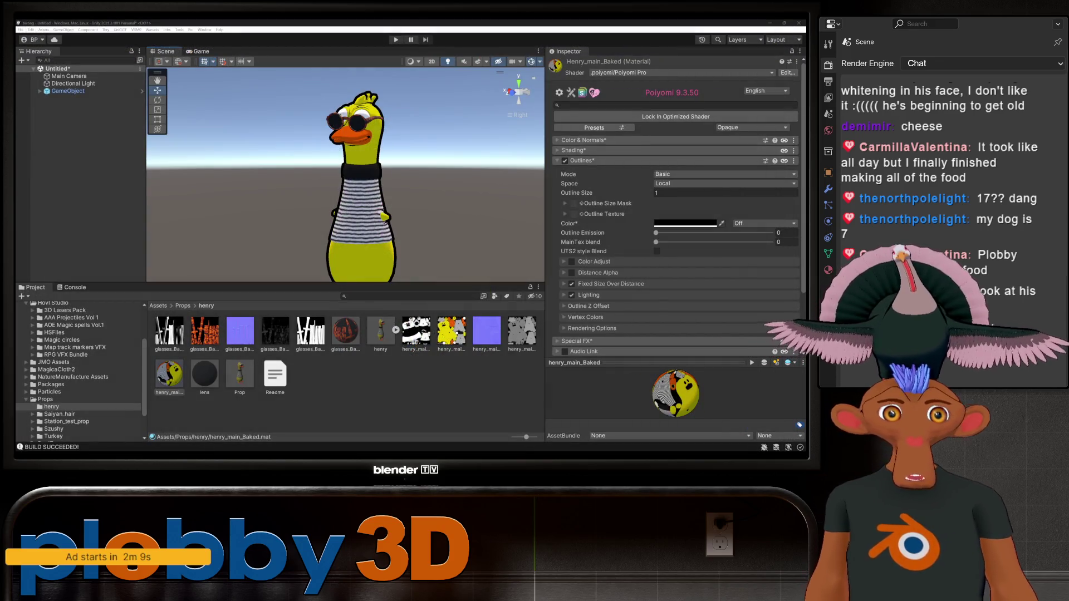
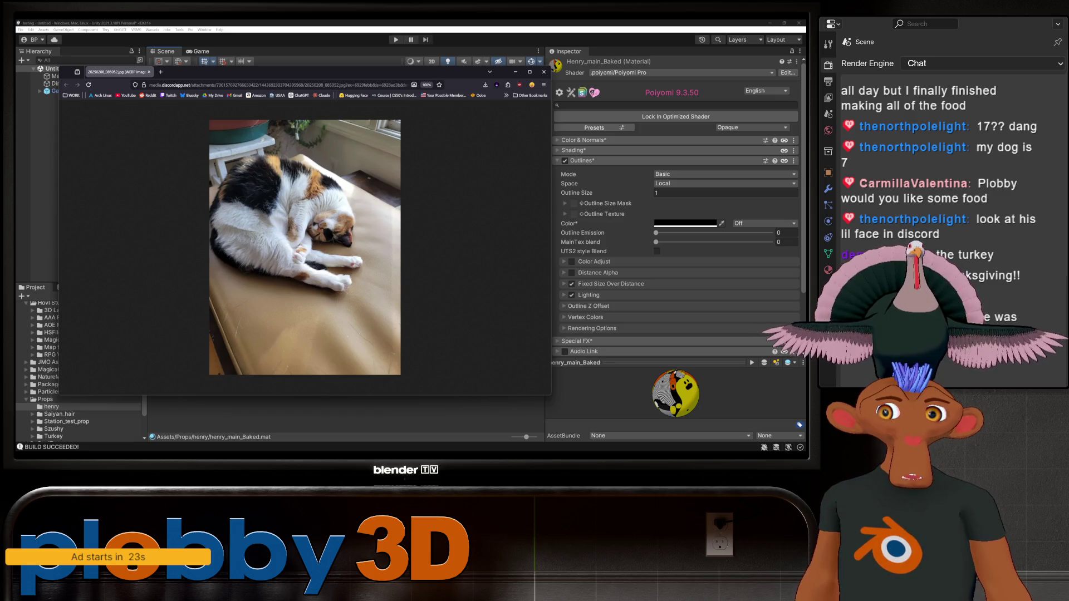
- Maximize the first cat photo window and zoom in on it twice
click(529, 71)
key(ctrl+plus)
key(ctrl+plus)
key(ctrl+plus)
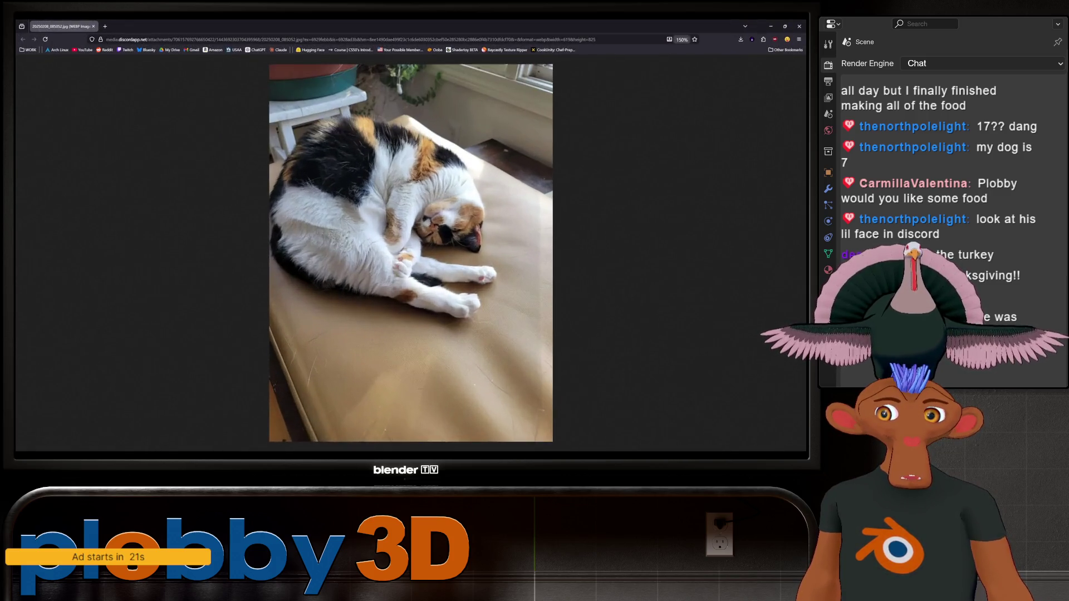
key(ctrl+plus)
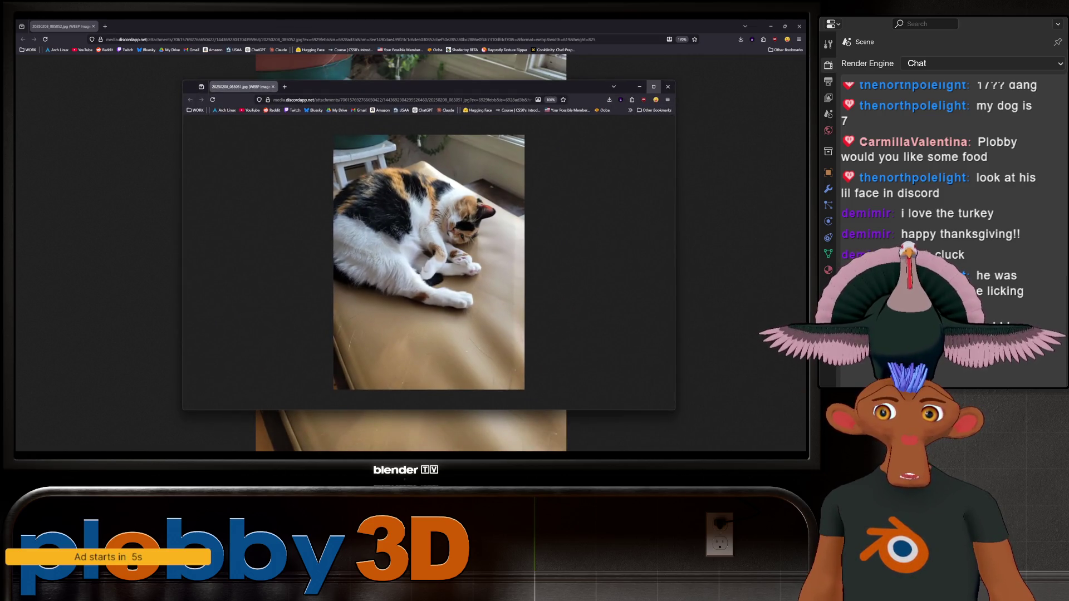
- Enlarge the second cat photo, scroll over it, then close the photo window
click(653, 86)
ctrl+scroll(411, 254, up, 4)
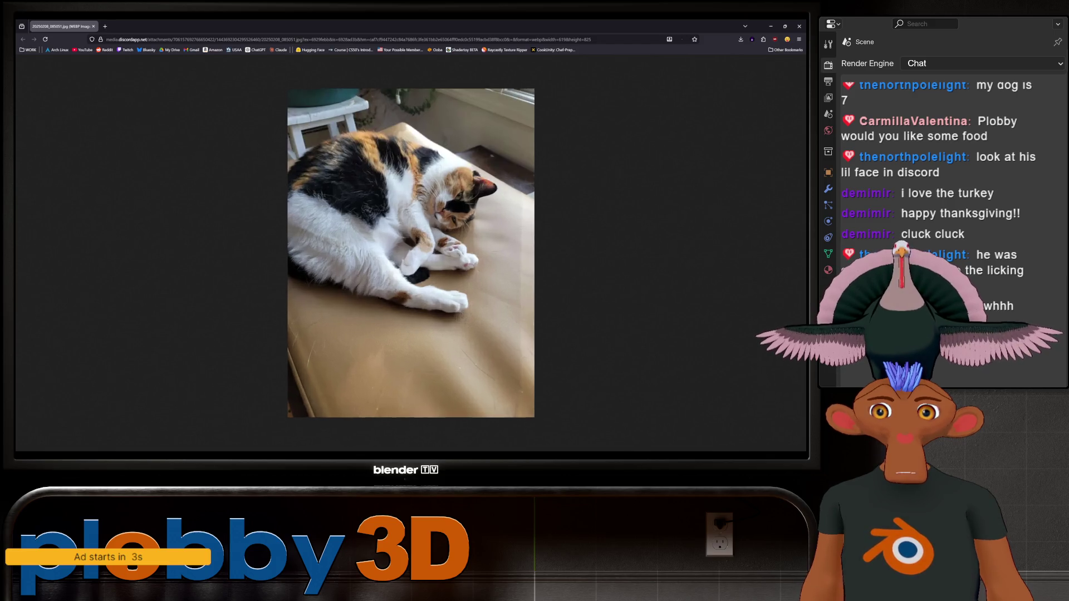
ctrl+scroll(411, 254, down, 5)
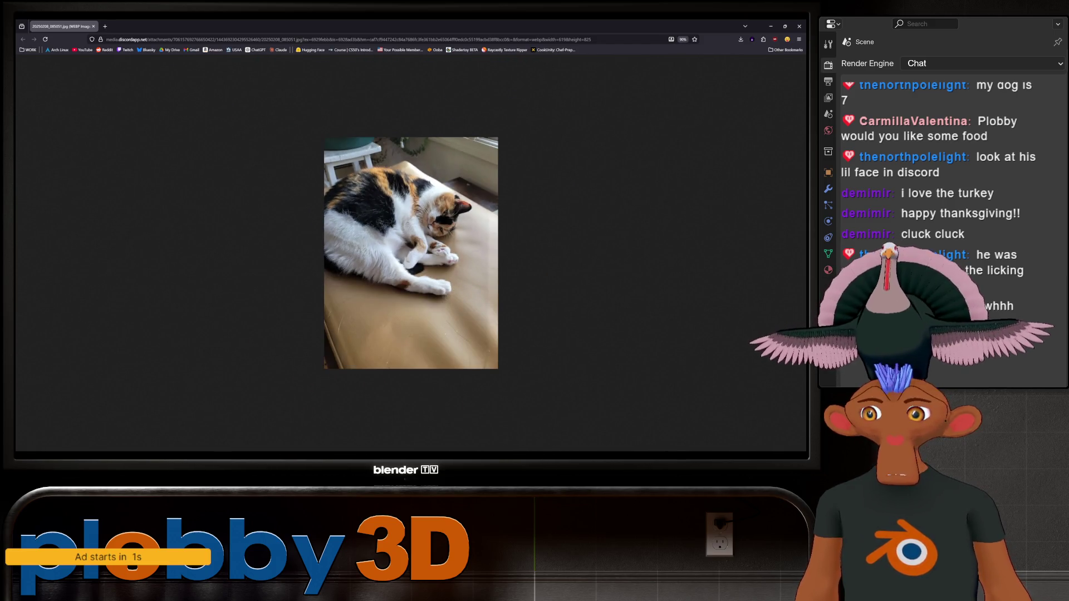
ctrl+scroll(411, 253, up, 5)
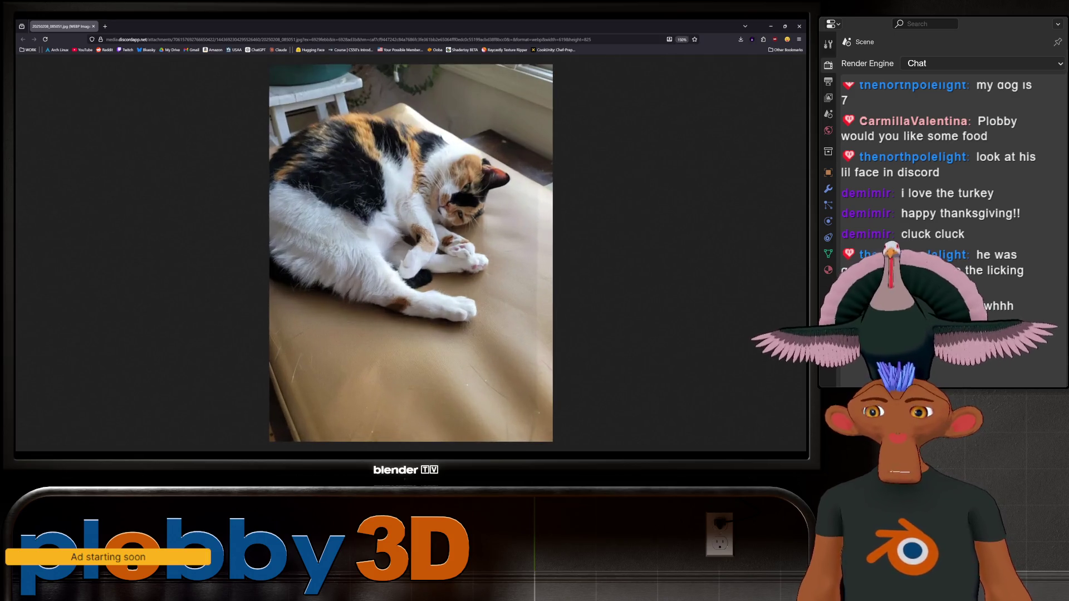
ctrl+scroll(410, 253, up, 1)
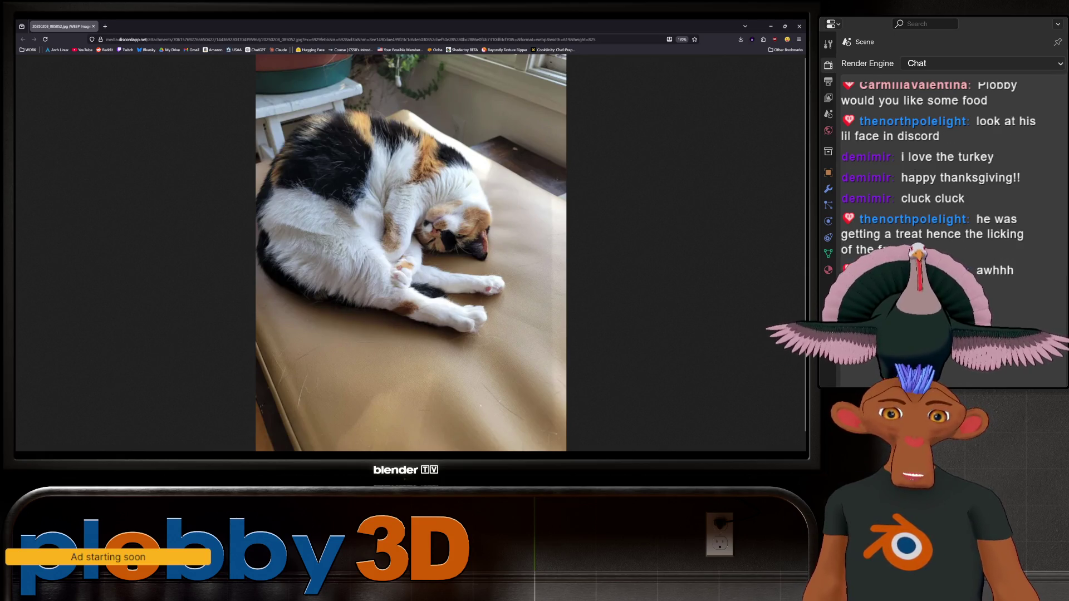
click(93, 26)
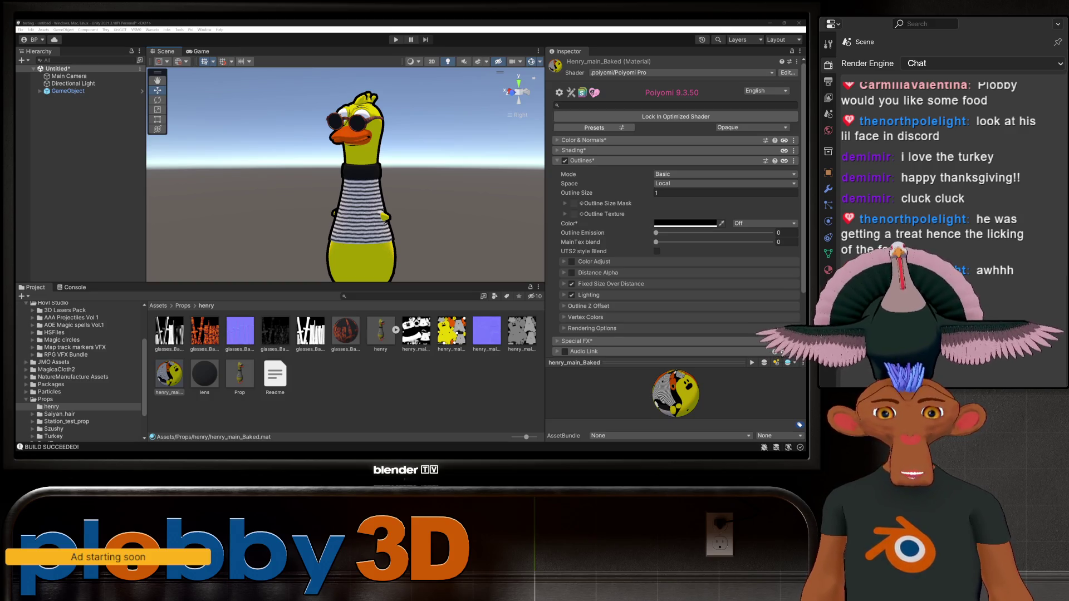
- Set the Outline Size to 0.27
click(725, 192)
text(0.34)
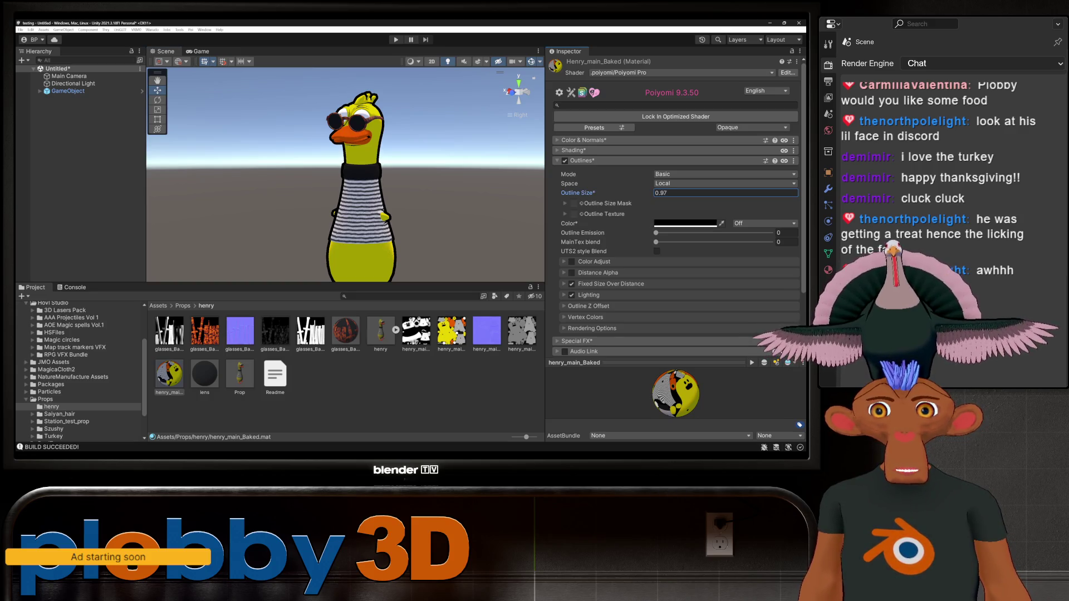
key(BackSpace)
key(BackSpace)
text(27)
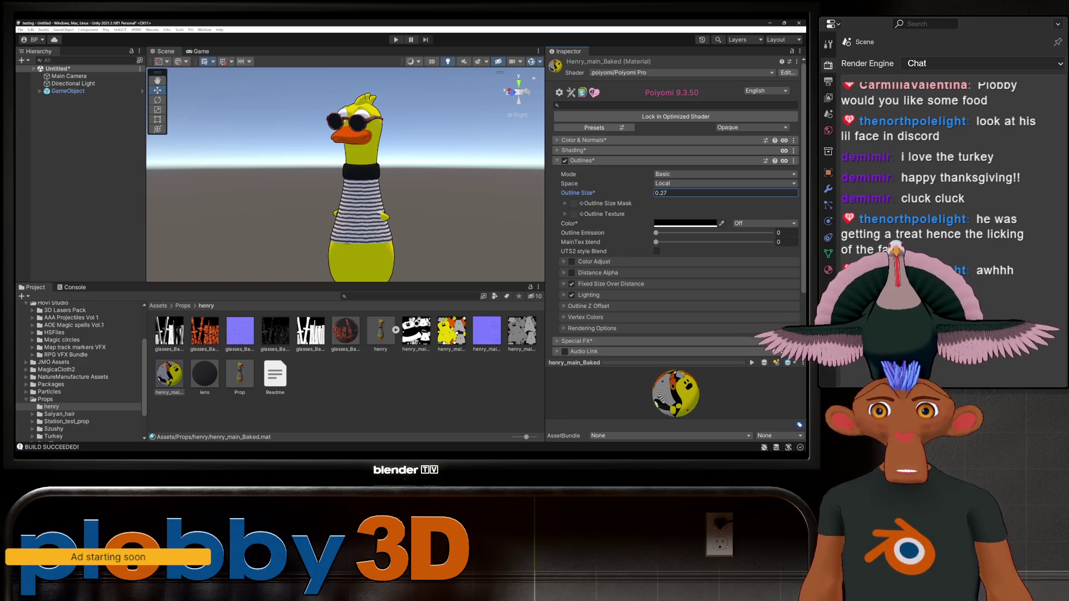
- Check the thinner outline from the right-side view and select the duck's object
mouse_move(345, 172)
alt+mouse_down()
mouse_move(275, 167)
mouse_move(364, 164)
alt+mouse_up()
click(510, 90)
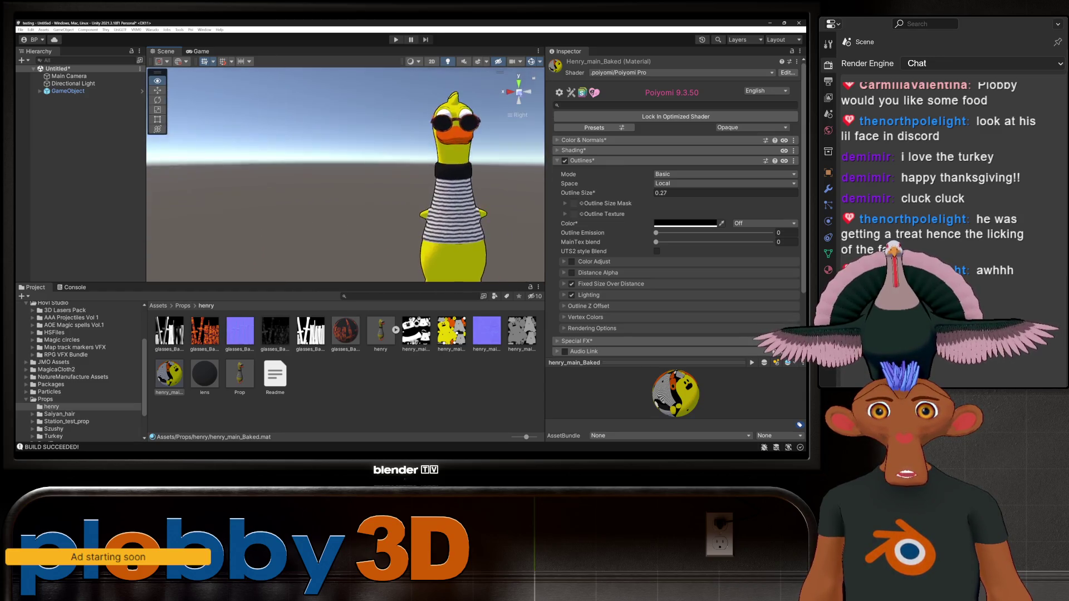
middle_drag(365, 164, 342, 164)
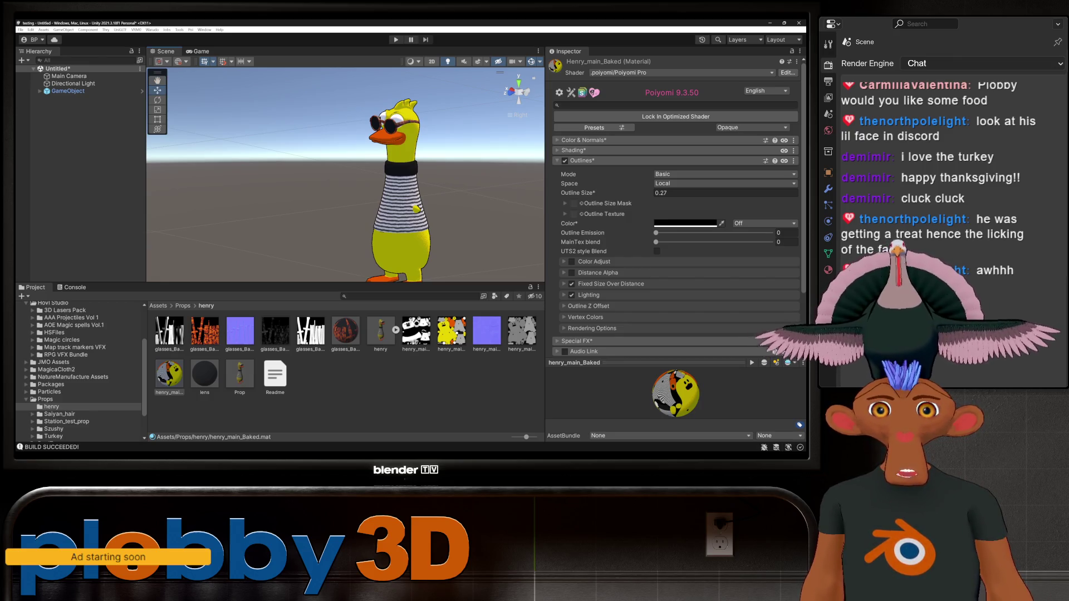
scroll(673, 223, down, 3)
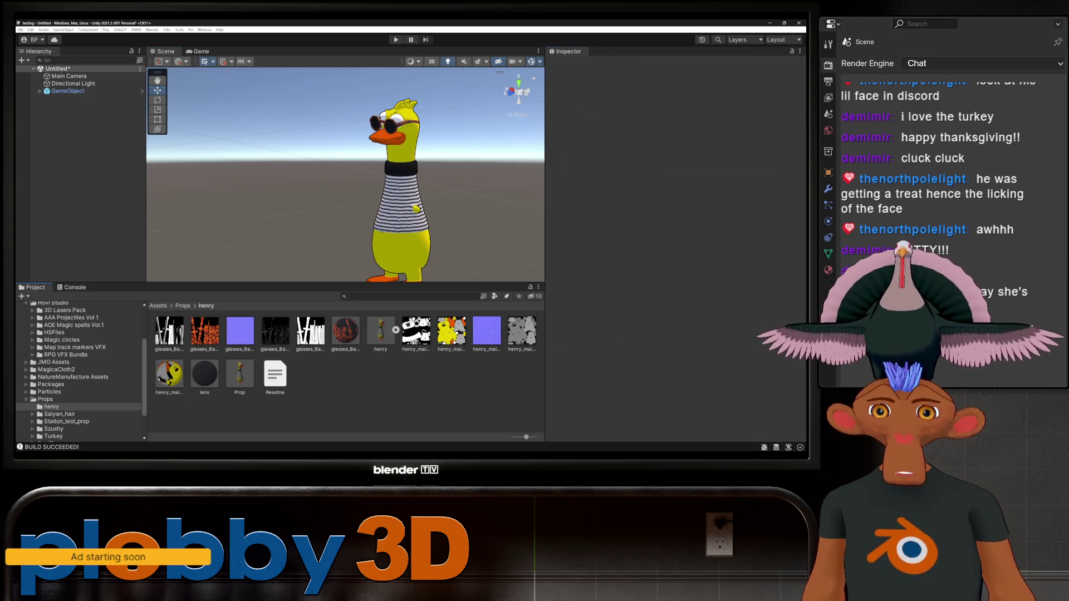
click(68, 90)
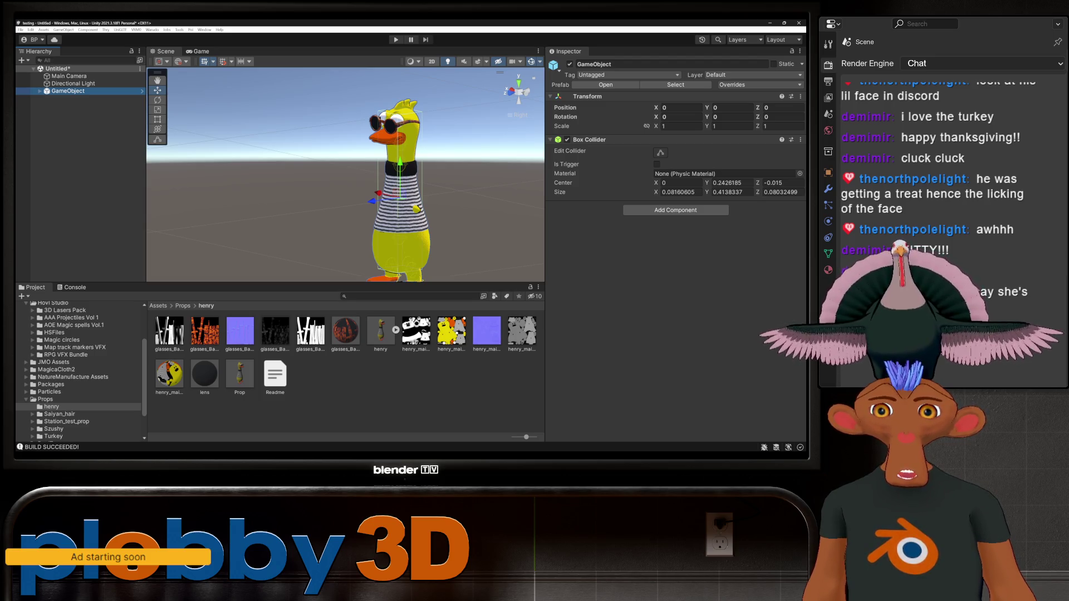
- Open the henry_main_Baked material and expand its Shading settings
click(169, 374)
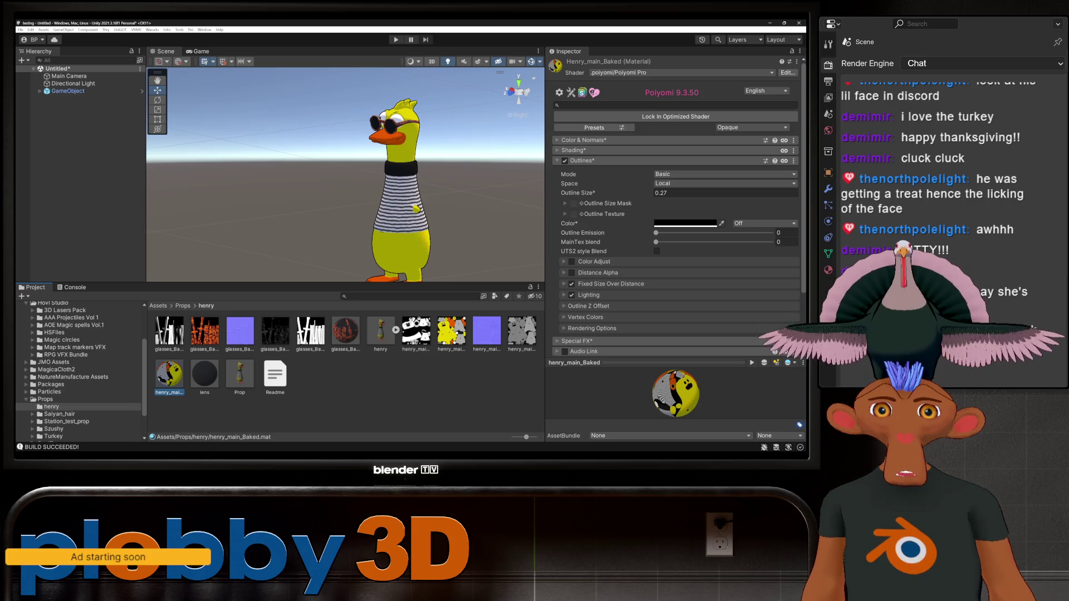
scroll(676, 206, down, 1)
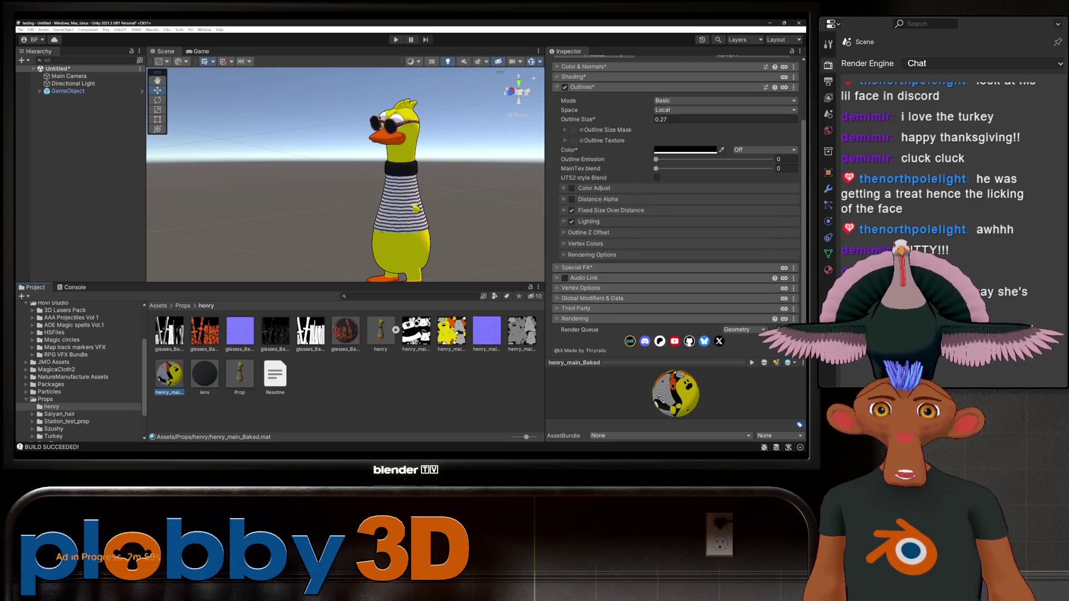
click(573, 127)
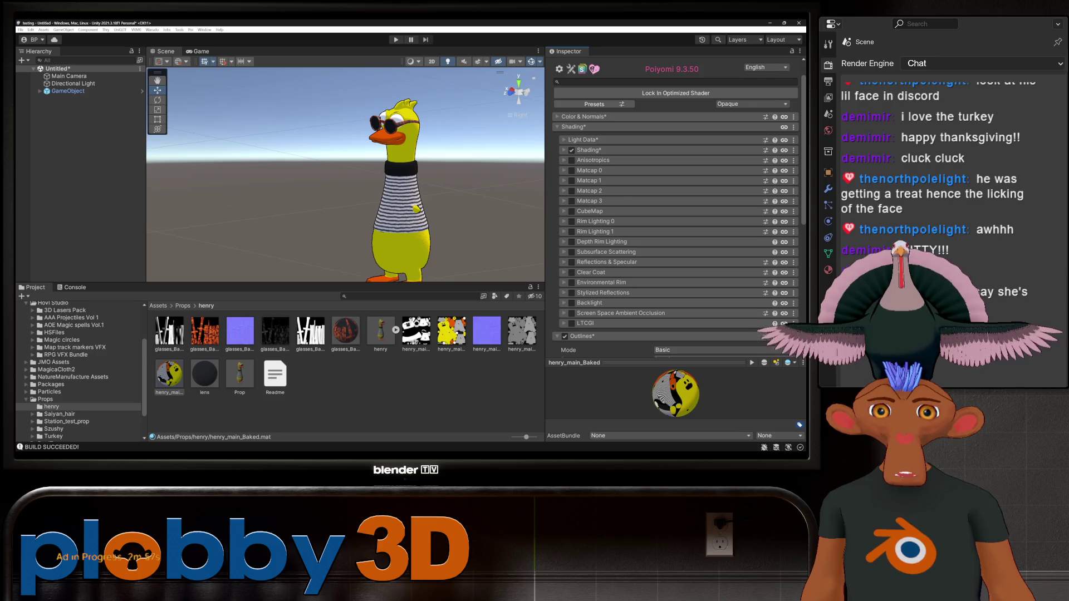
scroll(676, 205, down, 2)
scroll(676, 206, up, 1)
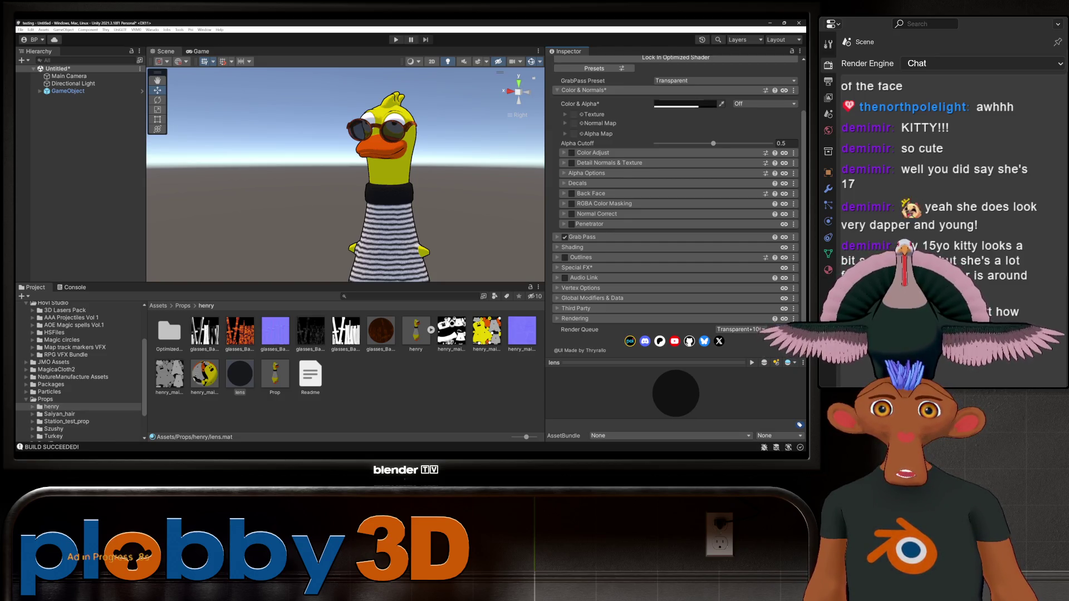
- Set the lens Color & Alpha alpha to 80 and view the whole duck
click(685, 104)
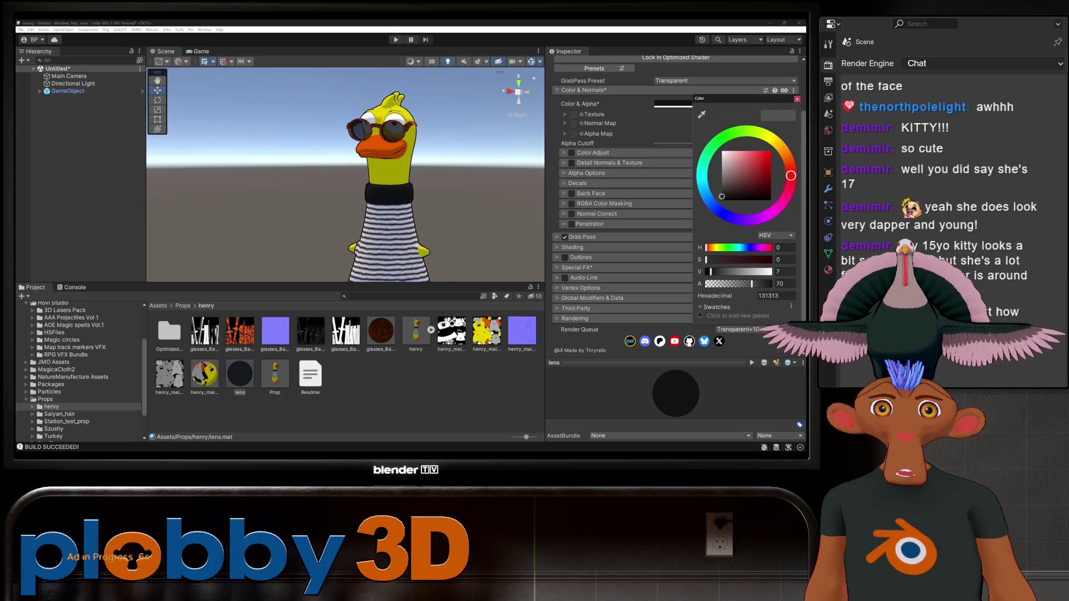
text(80)
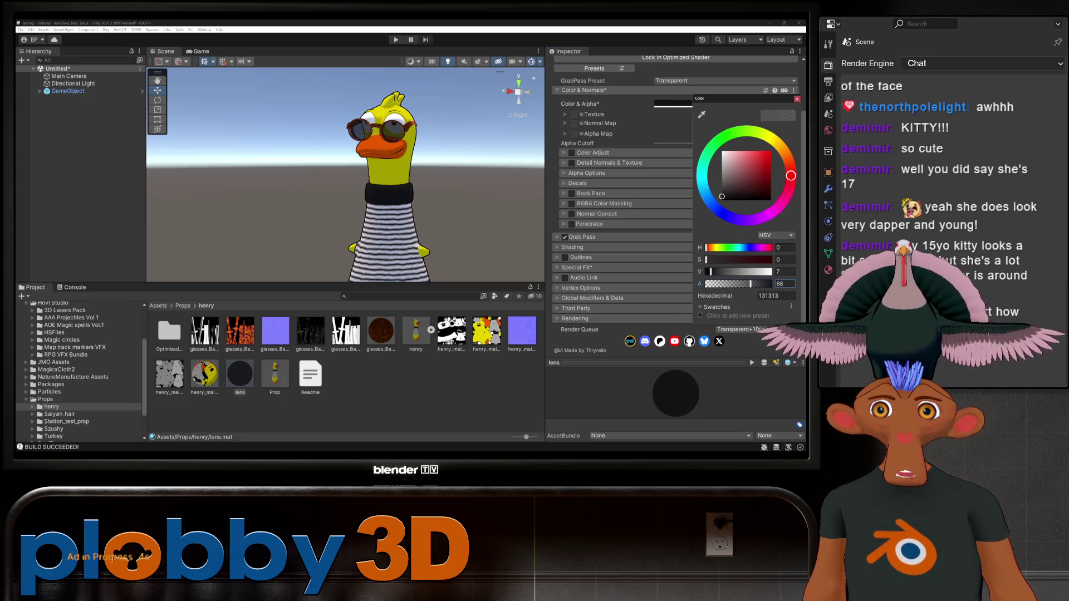
right_drag(346, 178, 329, 177)
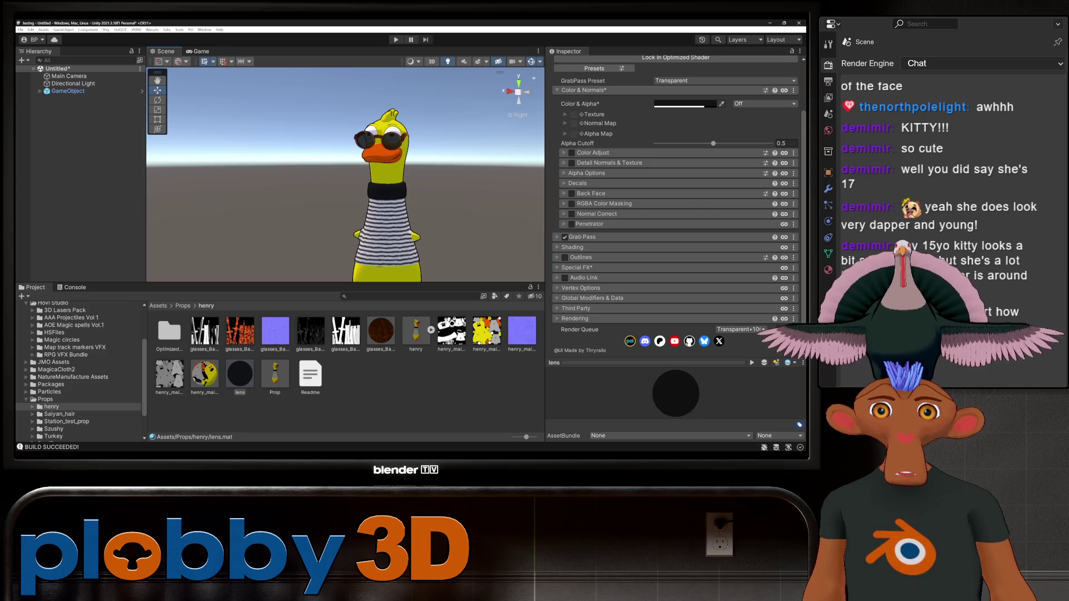
click(572, 246)
- Enable Stylized Reflections with Layer 1 size 0.601, feather 0.245, and Layer 2 size 0
scroll(572, 247, down, 3)
scroll(674, 211, down, 3)
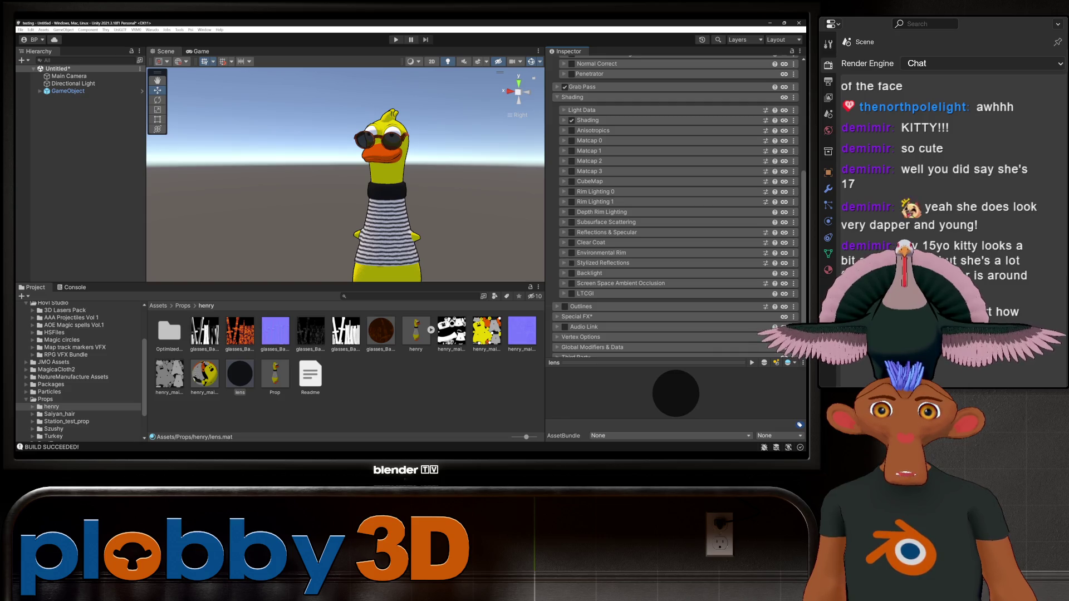
click(571, 263)
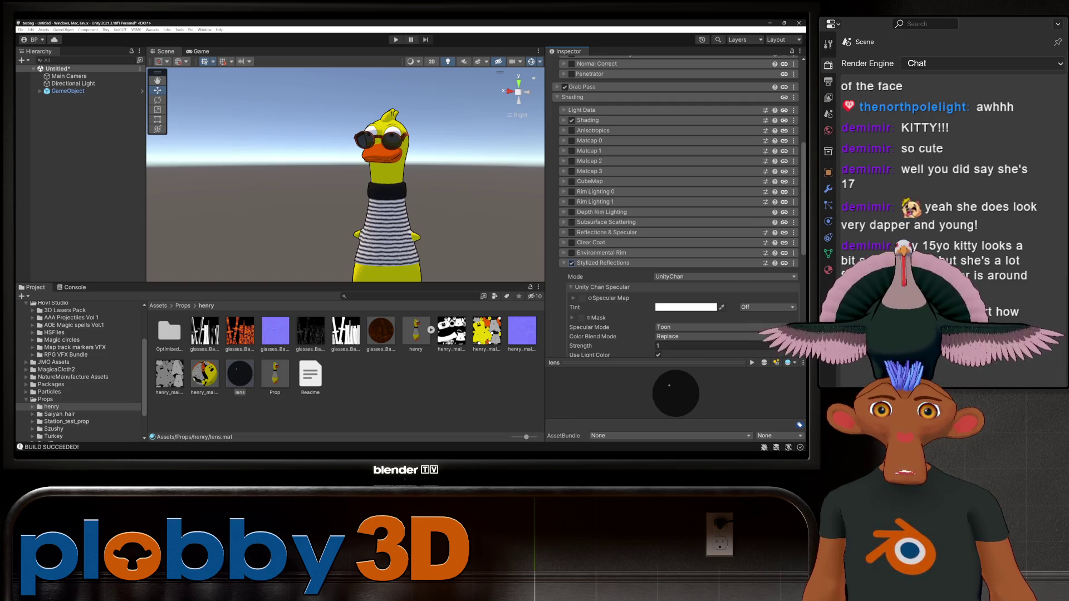
scroll(679, 195, down, 4)
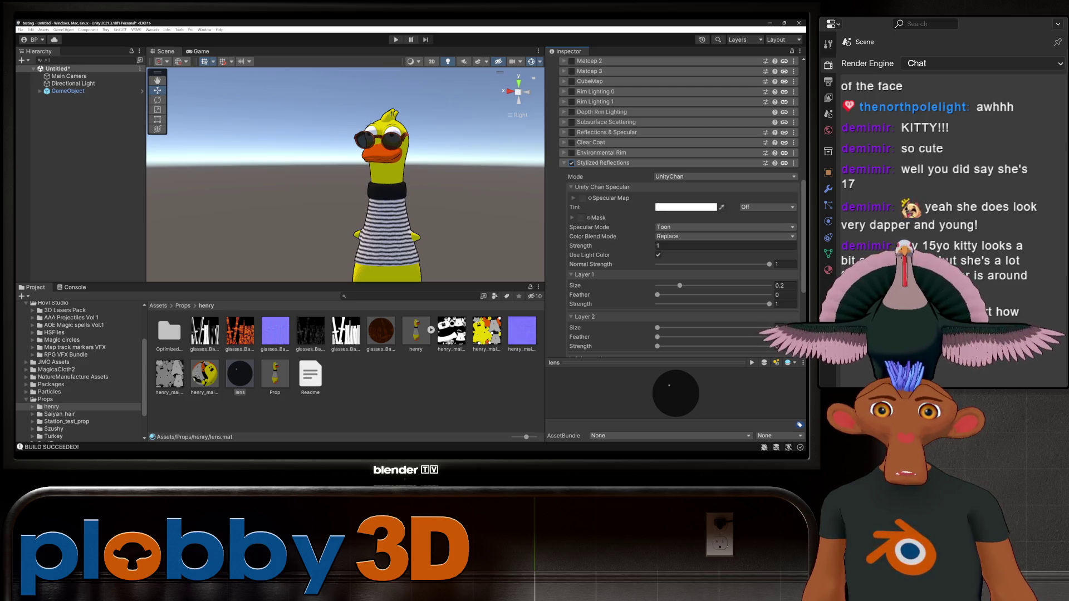
mouse_move(679, 286)
mouse_down()
mouse_move(740, 286)
mouse_move(703, 285)
mouse_move(724, 285)
mouse_up()
click(661, 295)
mouse_move(661, 295)
mouse_down()
mouse_move(706, 295)
mouse_move(657, 295)
mouse_move(685, 295)
mouse_move(658, 277)
mouse_move(768, 277)
mouse_move(684, 277)
mouse_move(690, 296)
mouse_move(680, 278)
mouse_move(657, 277)
mouse_move(743, 277)
mouse_move(657, 277)
mouse_move(701, 277)
mouse_up()
scroll(684, 295, down, 3)
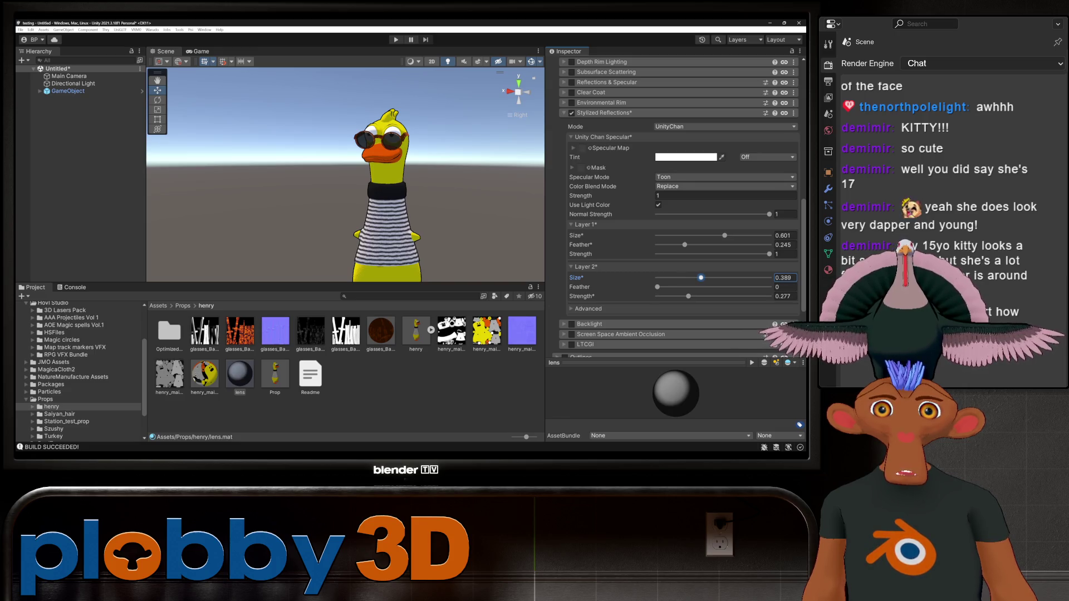
mouse_move(700, 277)
mouse_down()
mouse_move(657, 277)
mouse_move(657, 296)
mouse_up()
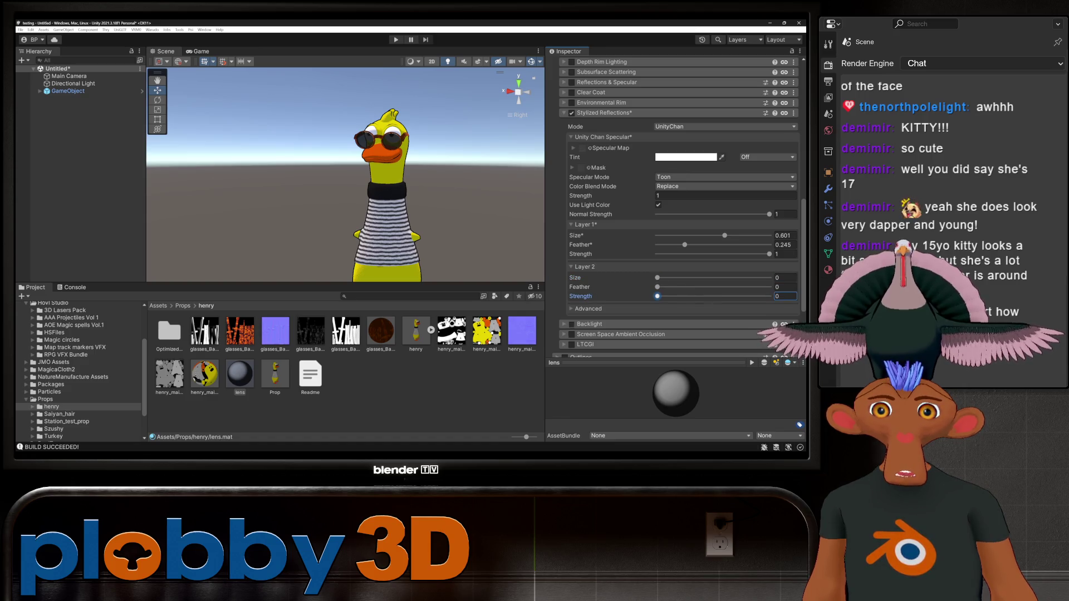
- Try the lilToon reflection mode, then keep UnityChan and check the duck
click(588, 309)
click(588, 308)
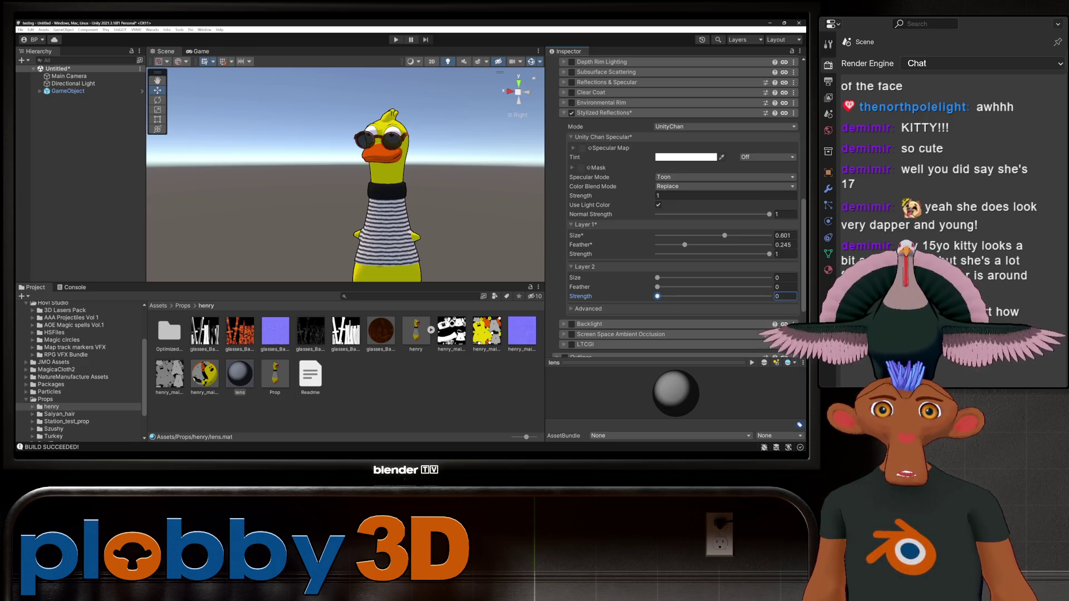
click(679, 126)
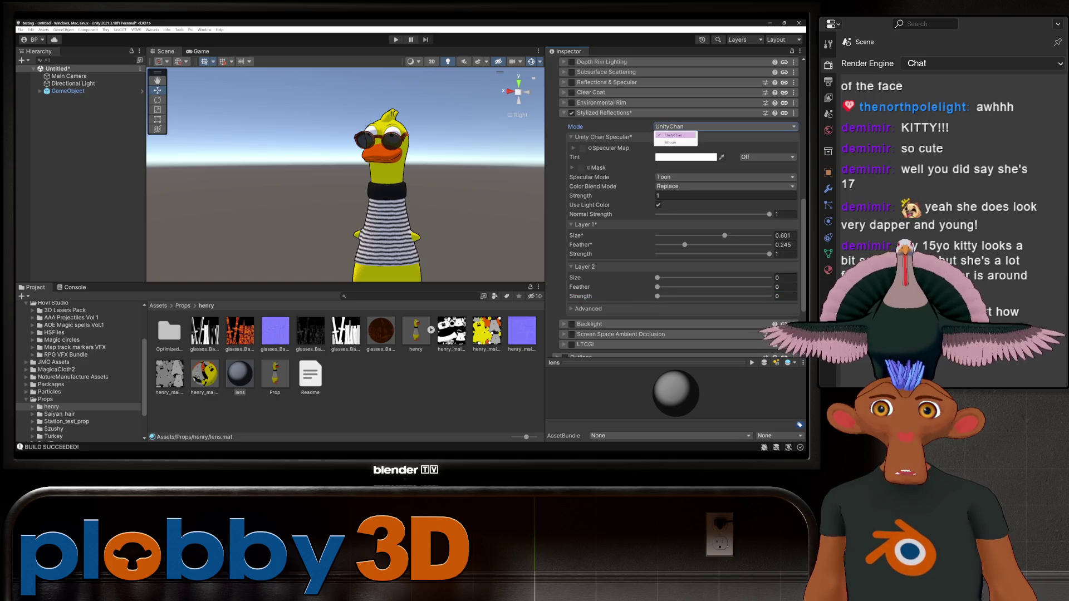
click(676, 141)
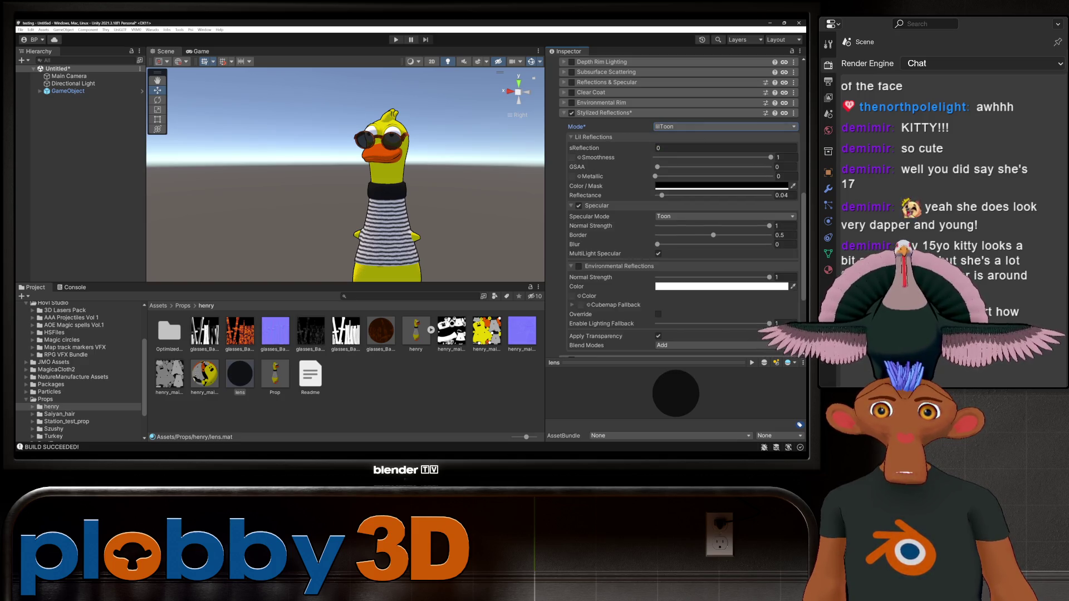
click(679, 126)
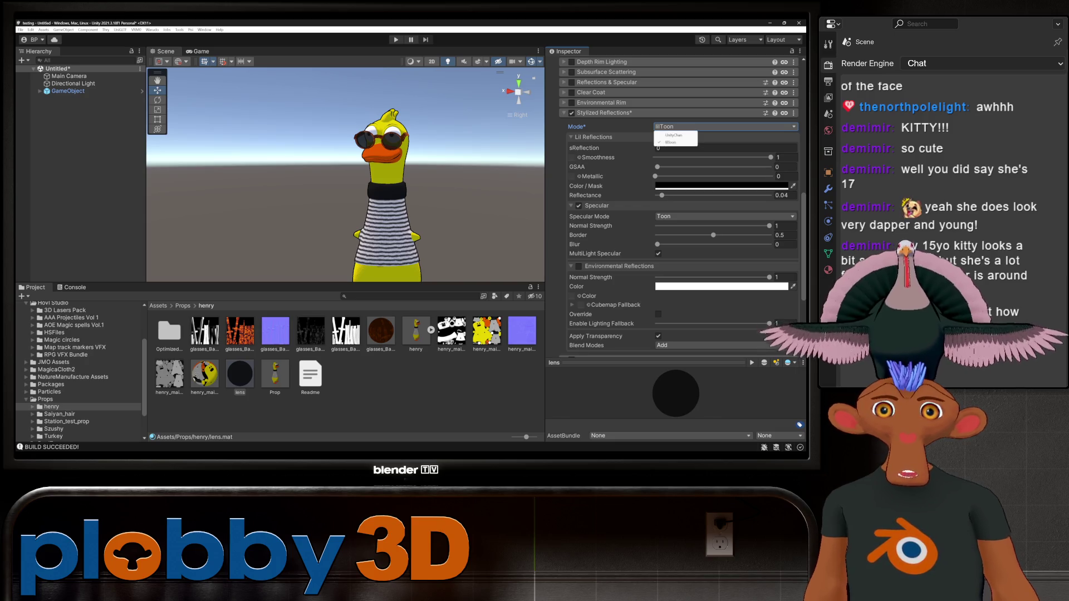
click(676, 134)
alt+drag(345, 167, 250, 171)
- Collapse Stylized Reflections and enable Reflections & Specular on the lens material
click(604, 113)
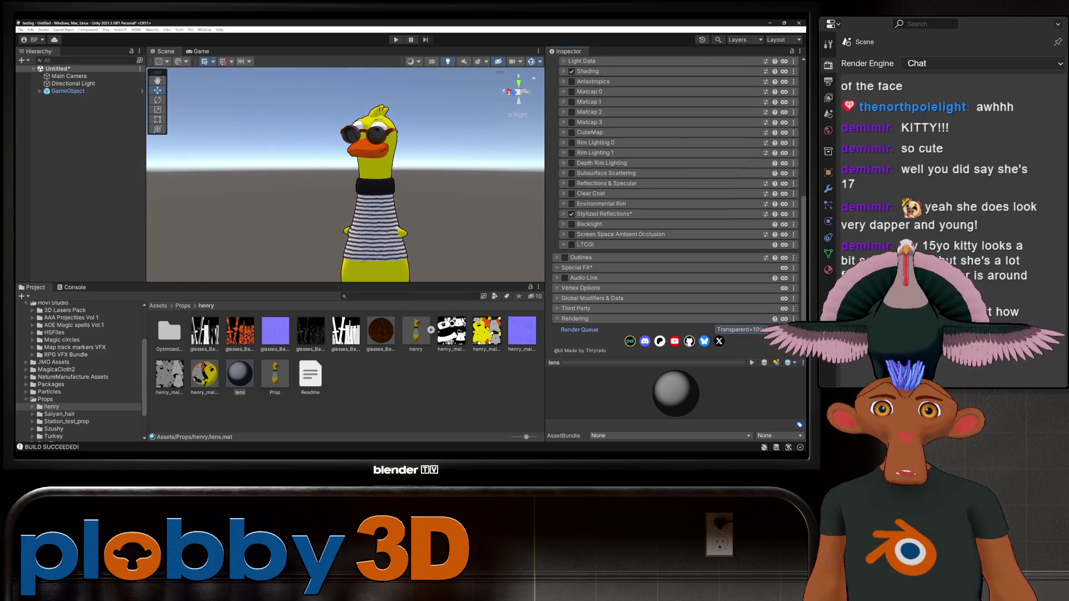
click(571, 183)
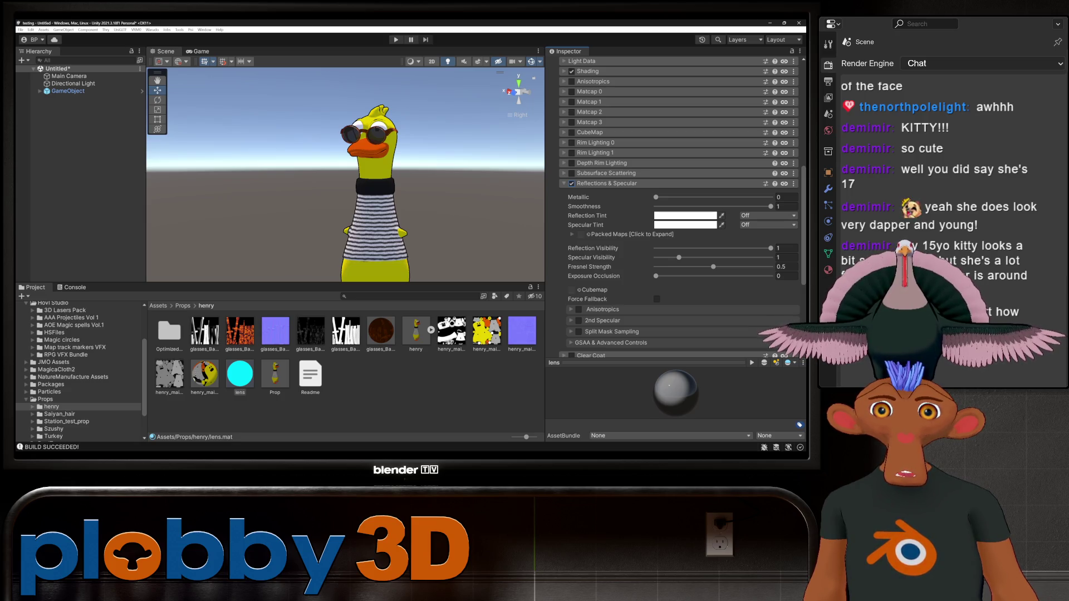
scroll(679, 206, down, 3)
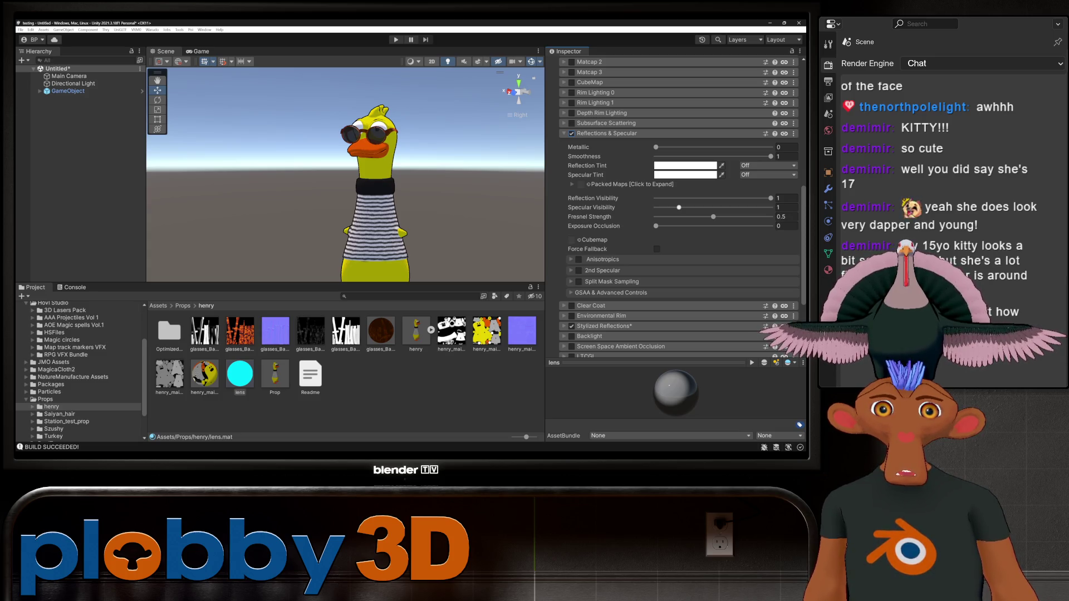
mouse_move(345, 178)
alt+mouse_down()
mouse_move(228, 167)
mouse_move(228, 198)
mouse_move(239, 169)
mouse_move(251, 170)
mouse_move(228, 170)
alt+mouse_up()
scroll(676, 206, up, 15)
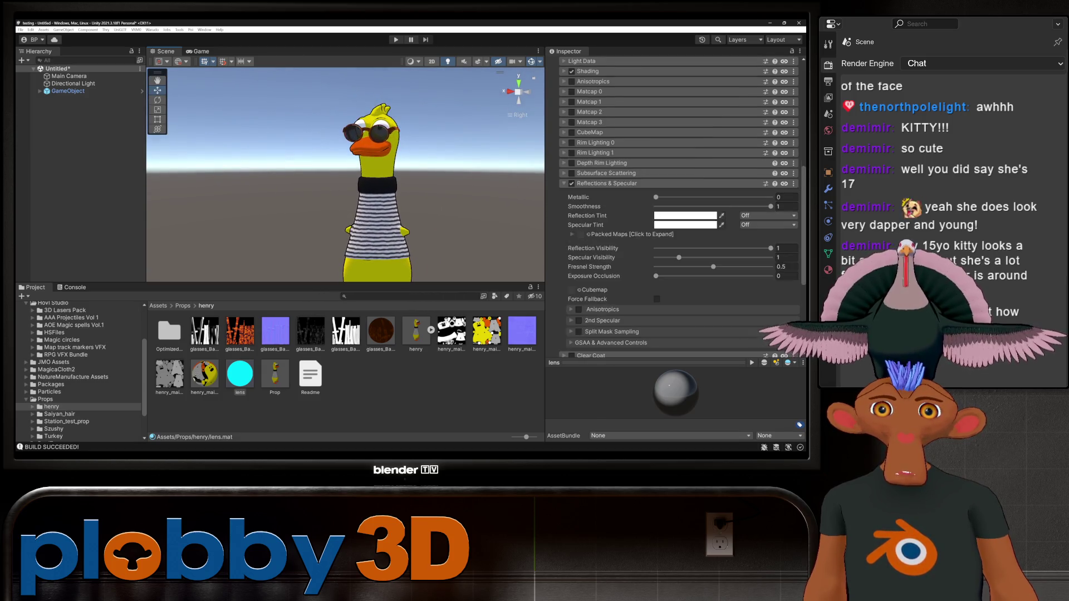
click(594, 127)
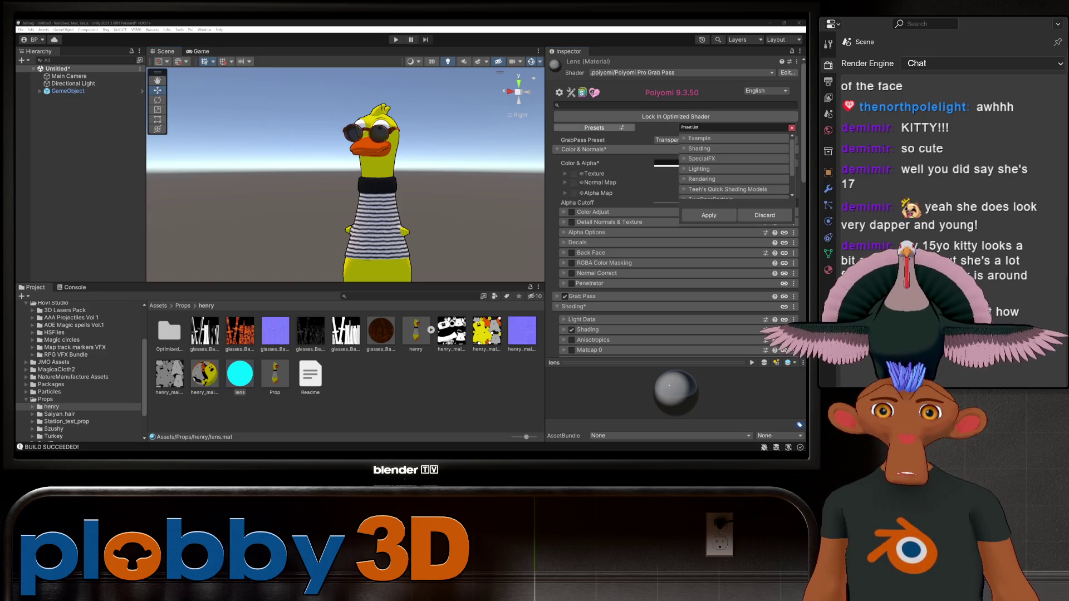
- Try the Sunglasses (Early Outline) preset, then select and apply the LilToon Shading Preset
click(699, 138)
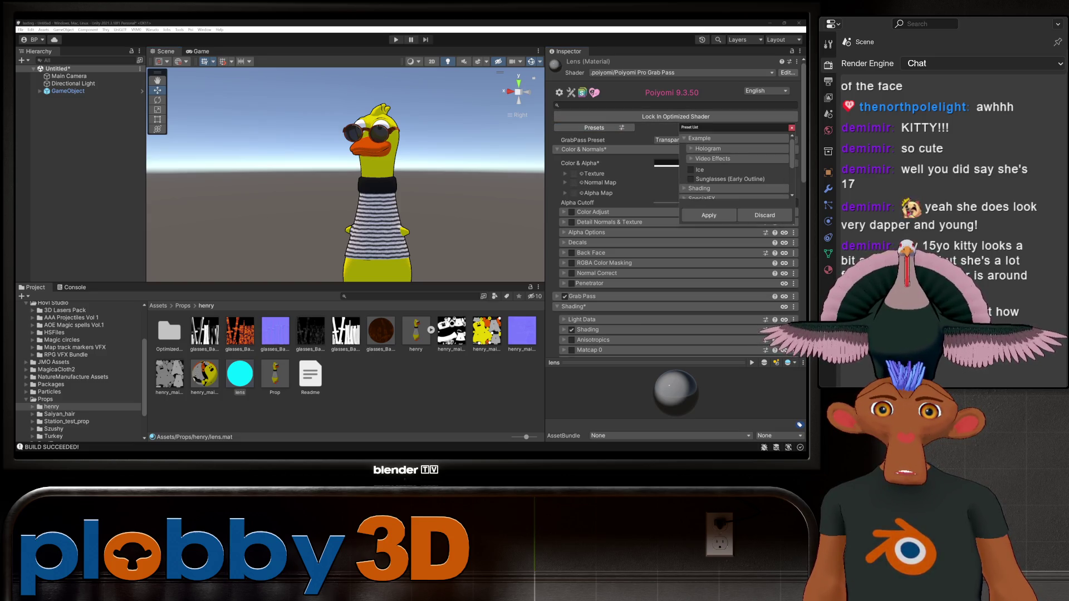
click(691, 178)
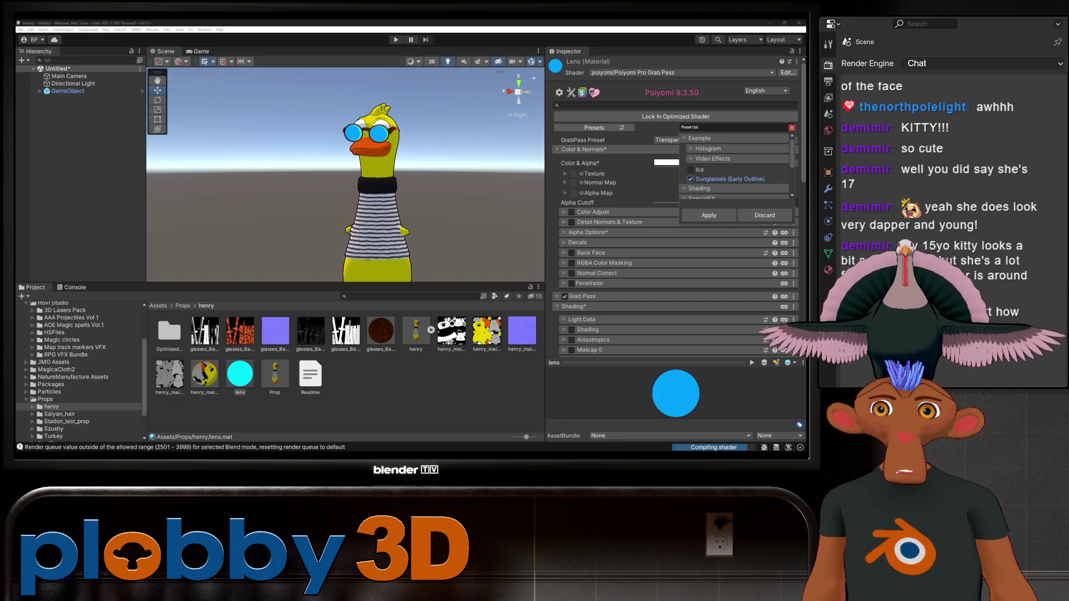
click(691, 178)
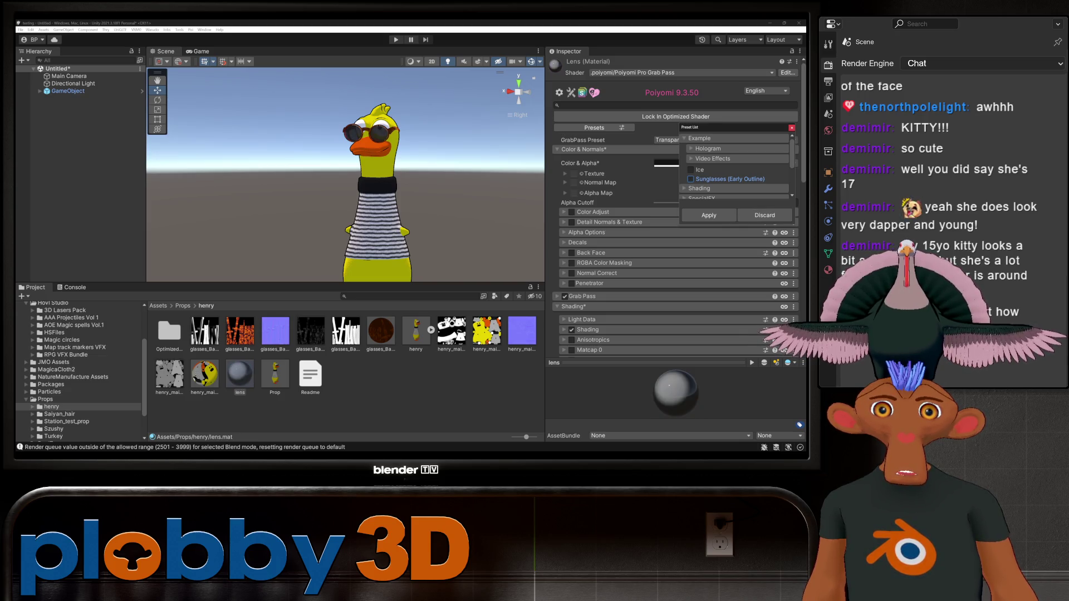
scroll(735, 166, down, 5)
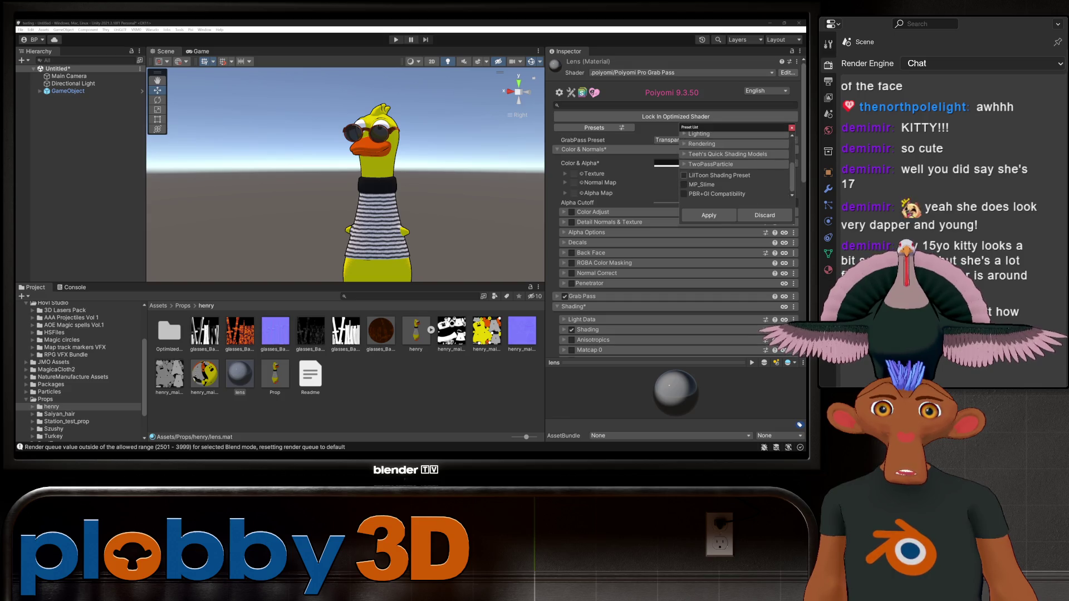
click(684, 176)
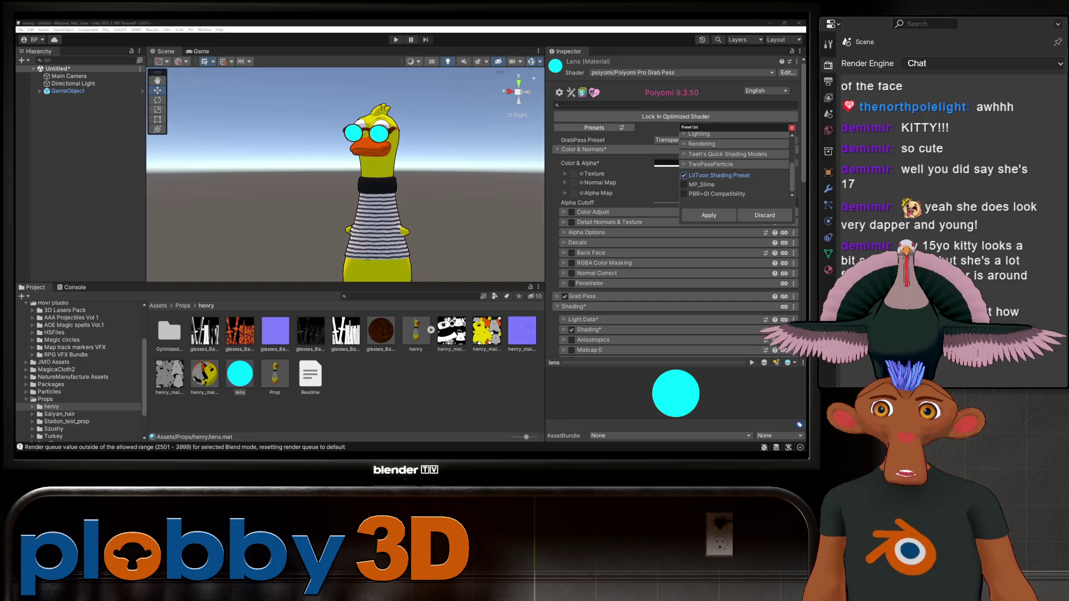
click(684, 175)
click(684, 175)
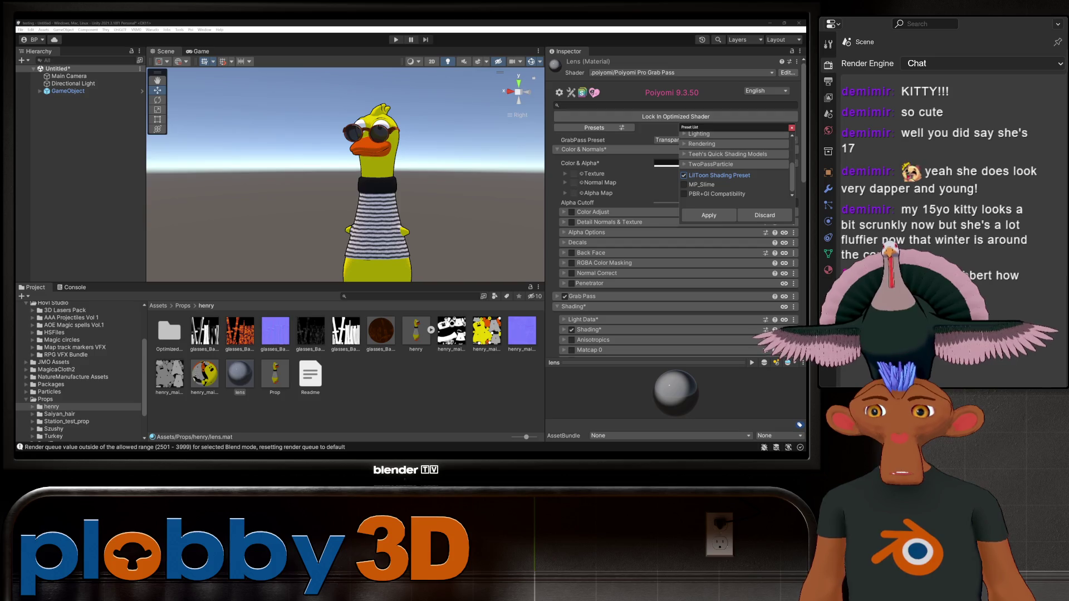
click(709, 215)
scroll(709, 215, down, 5)
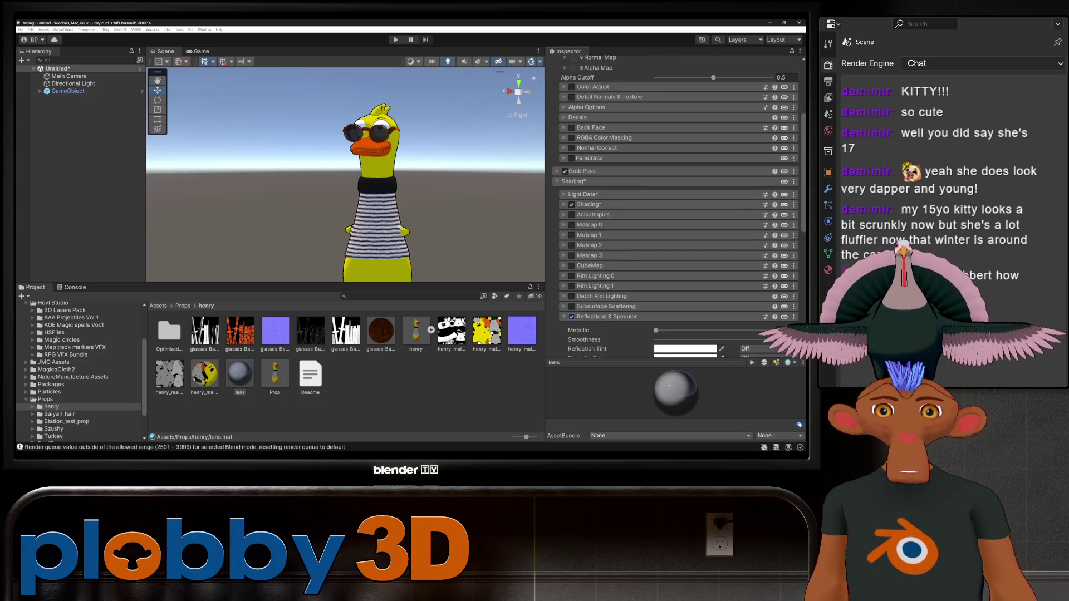
- Orbit around the duck to inspect the lens, then scroll the Inspector back to the top
scroll(676, 223, down, 5)
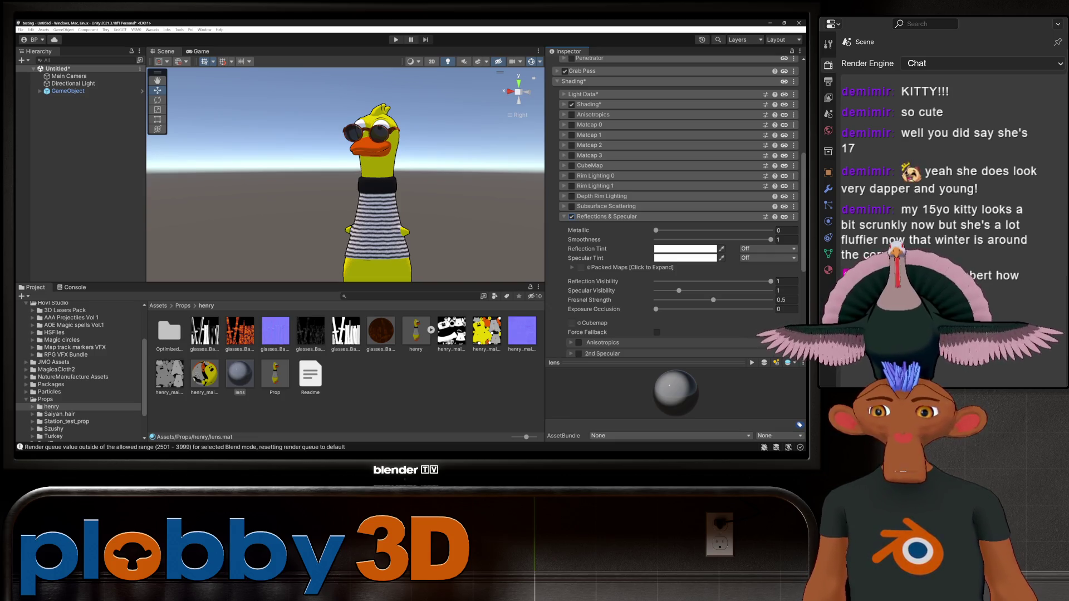
mouse_move(345, 178)
alt+mouse_down()
mouse_move(356, 174)
mouse_move(313, 177)
alt+mouse_up()
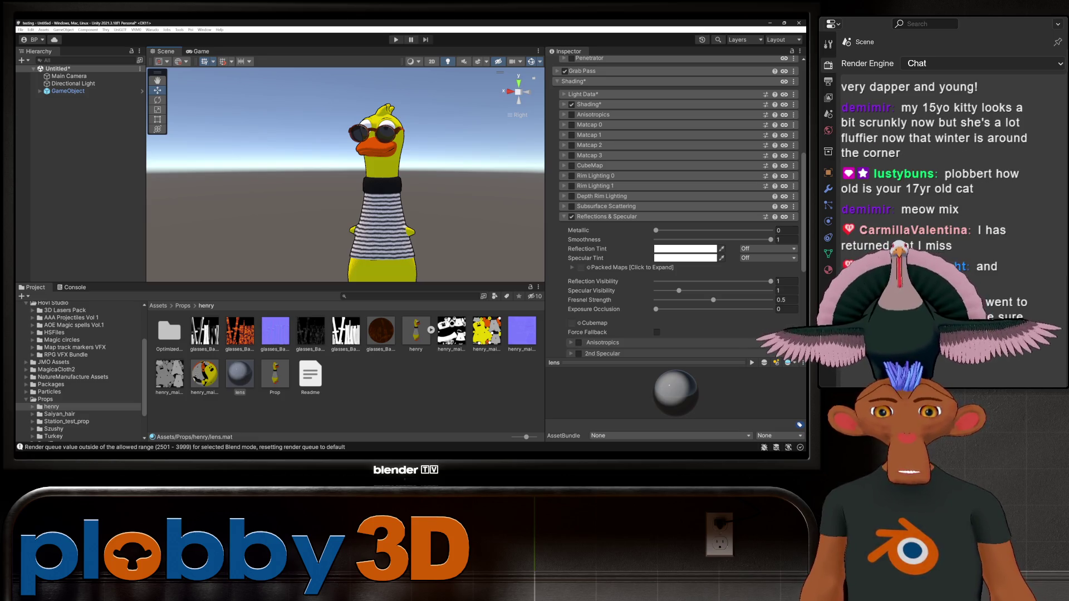
scroll(345, 174, down, 3)
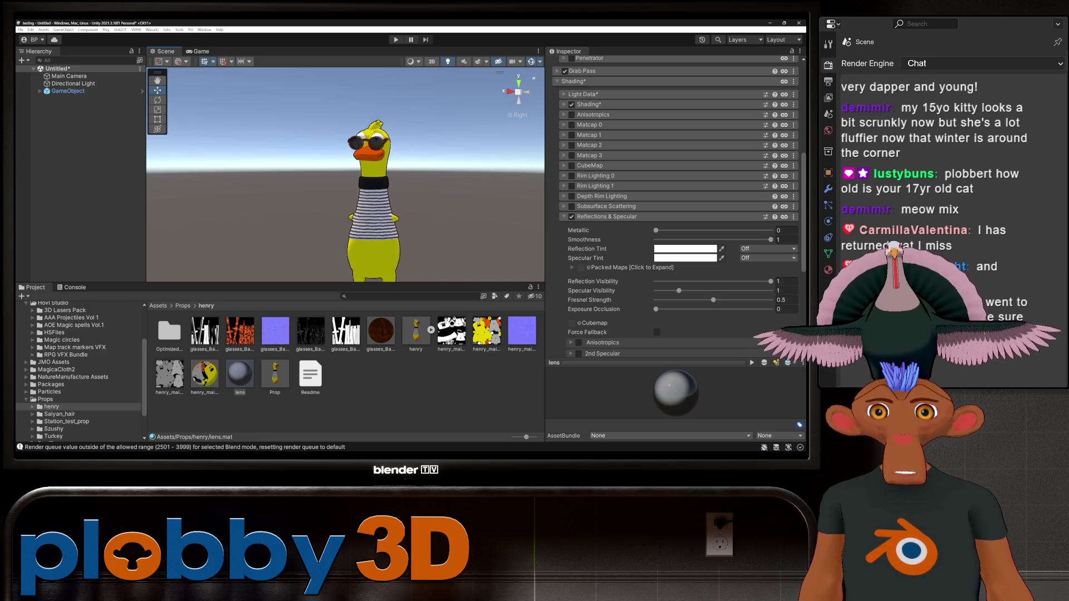
mouse_move(345, 167)
alt+mouse_down()
mouse_move(311, 167)
mouse_move(346, 167)
alt+mouse_up()
scroll(368, 184, up, 3)
scroll(367, 183, up, 1)
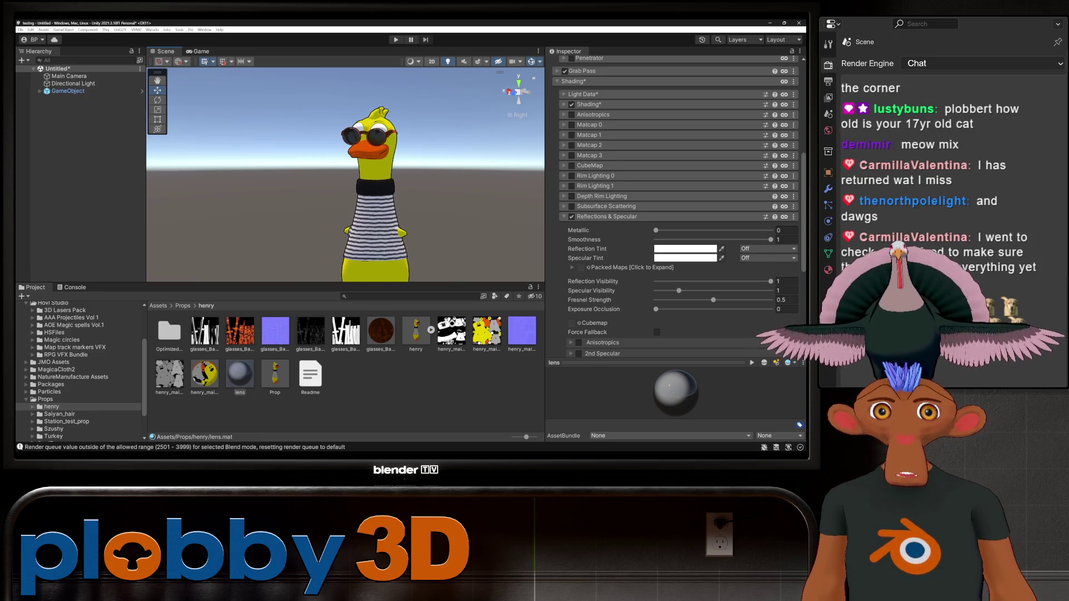
scroll(674, 206, up, 10)
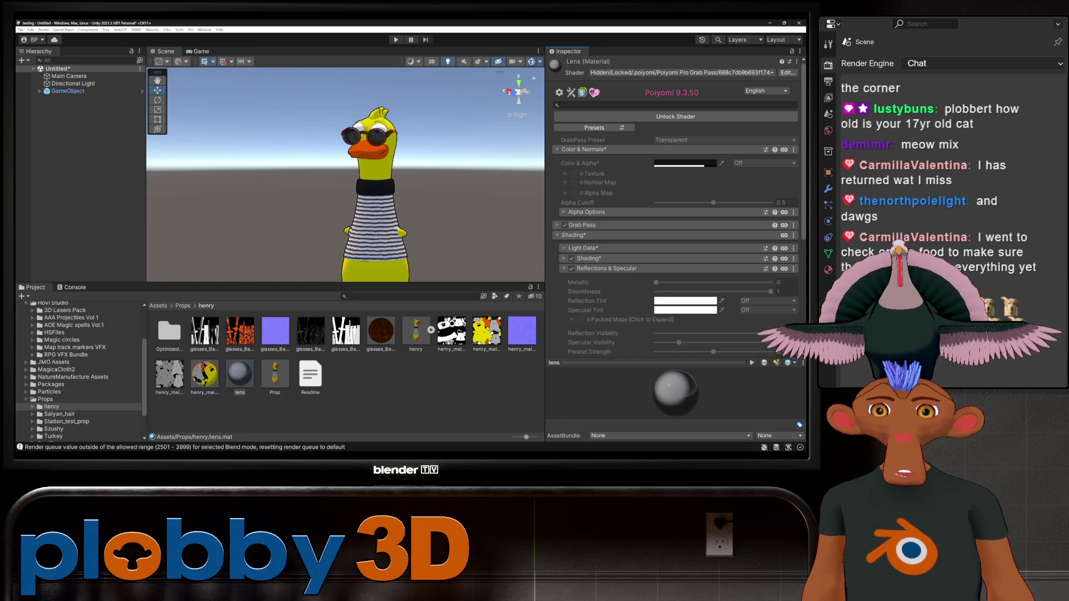
- Set Warudo's Mod Export Directory to StreamingAssets\Props and build the henry mod
click(381, 332)
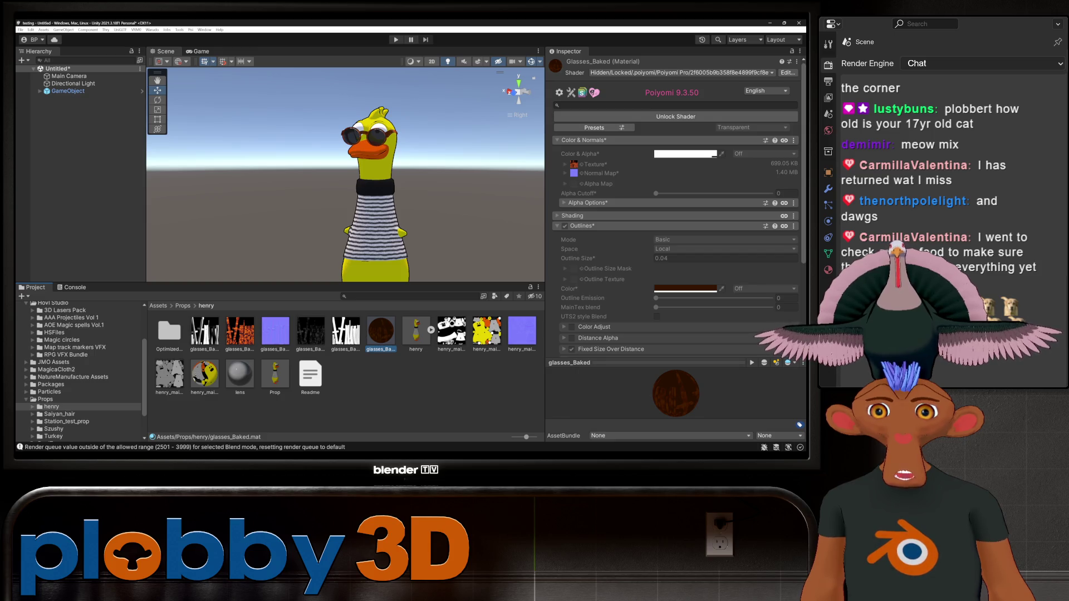
click(204, 374)
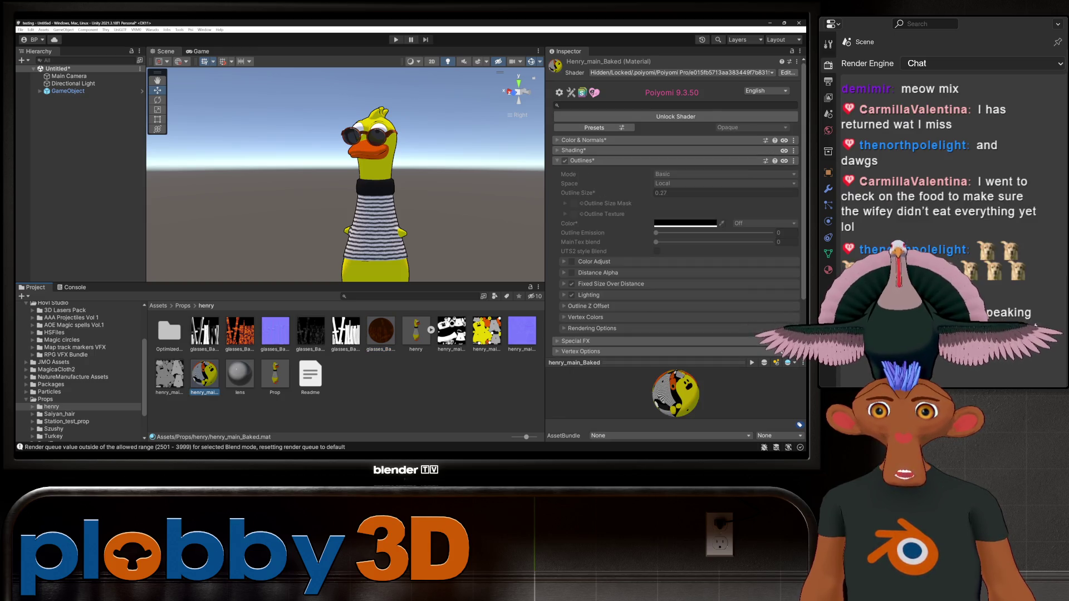
click(152, 30)
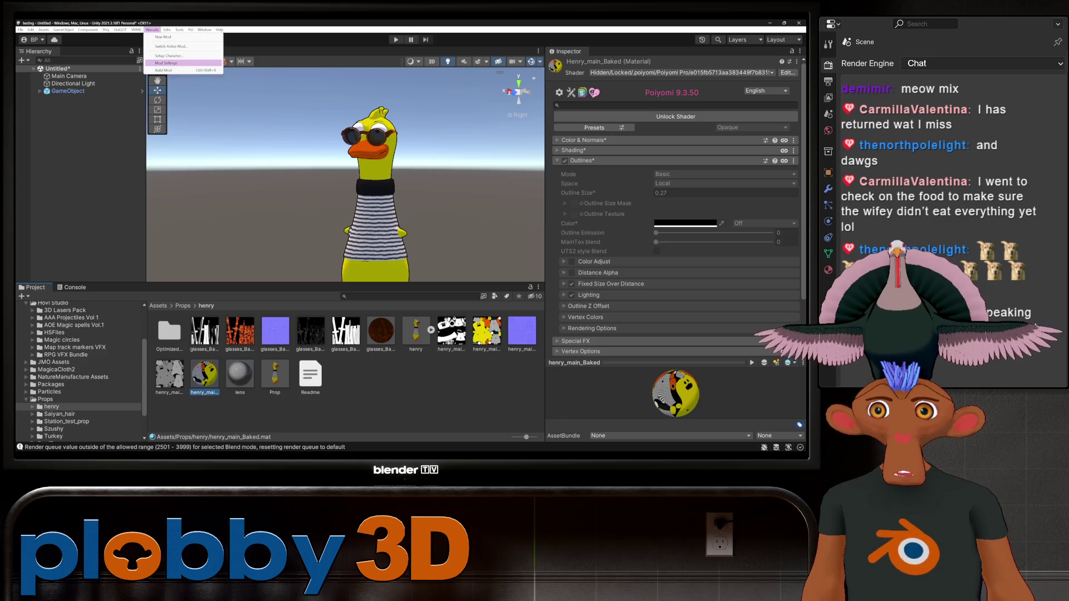
click(167, 63)
click(492, 277)
click(47, 162)
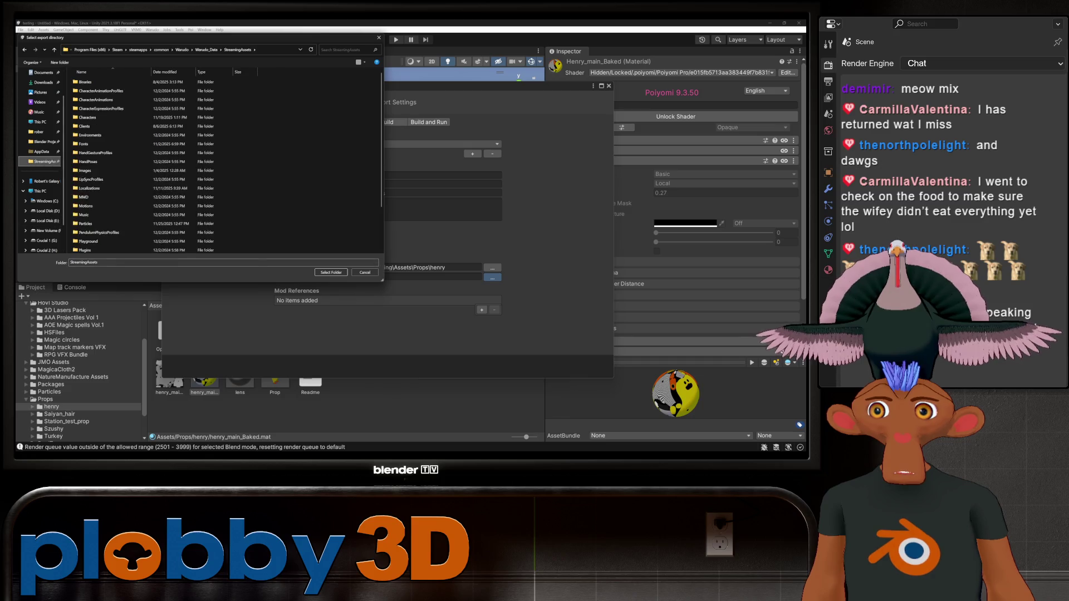
double_click(84, 205)
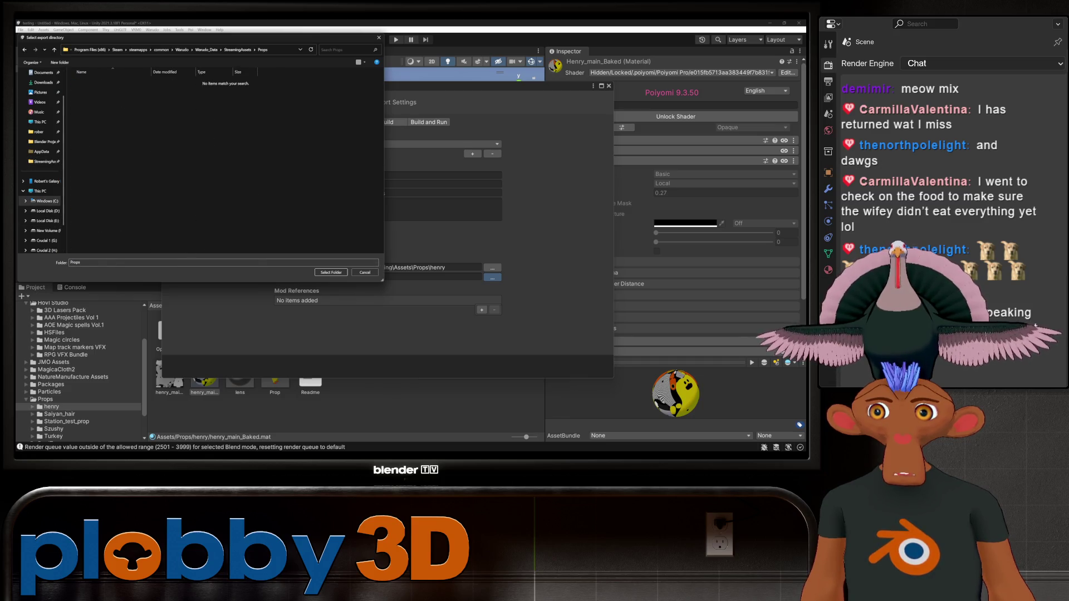
click(332, 272)
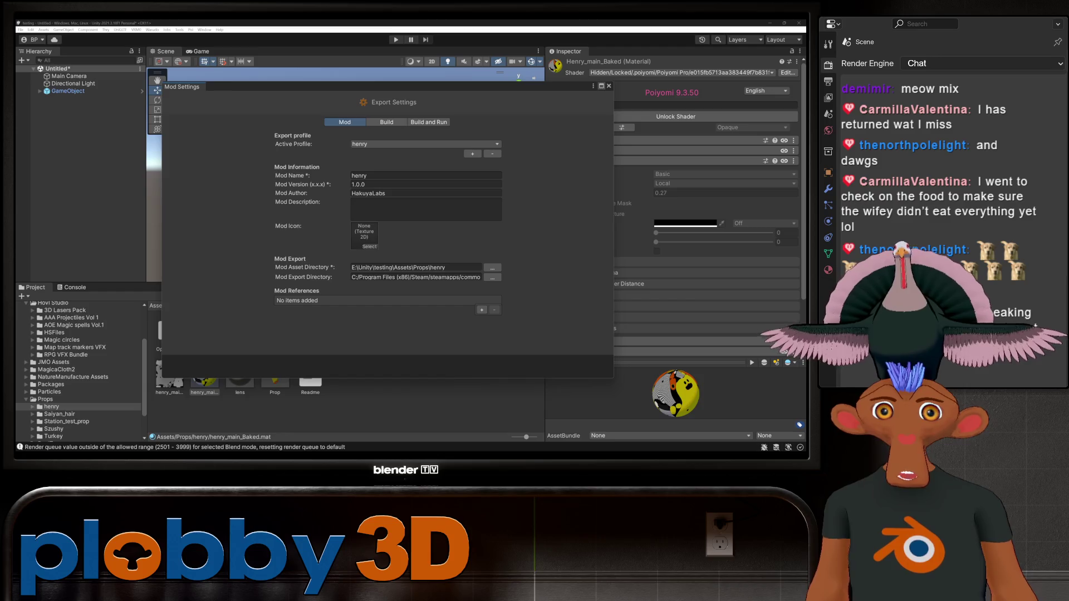
click(608, 86)
click(152, 29)
click(178, 70)
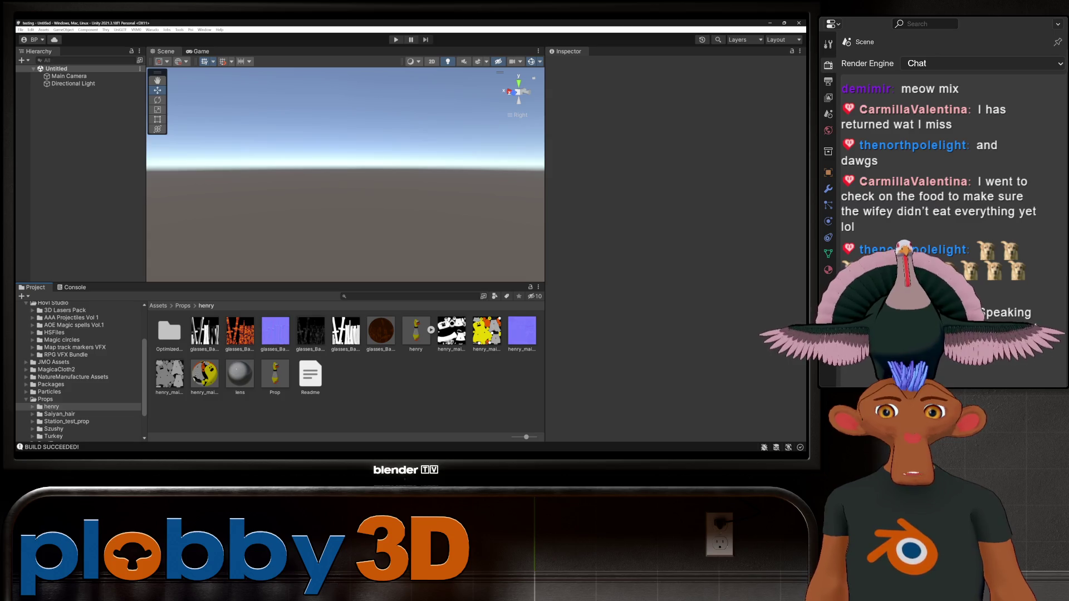
- In Warudo, add a new blueprint and rename it henry (noctem)
key(alt+Tab)
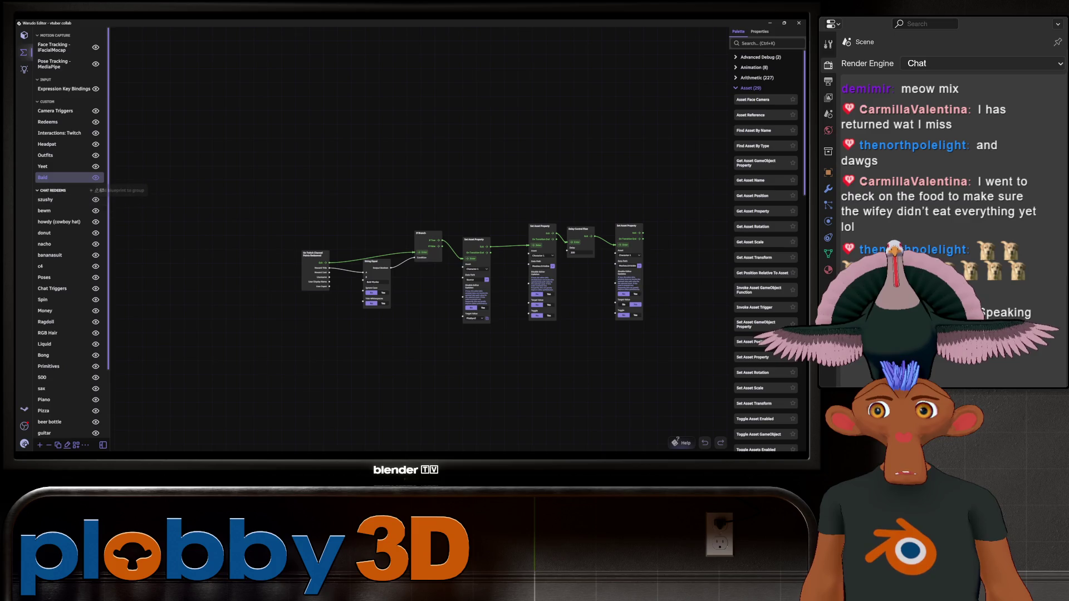
click(91, 190)
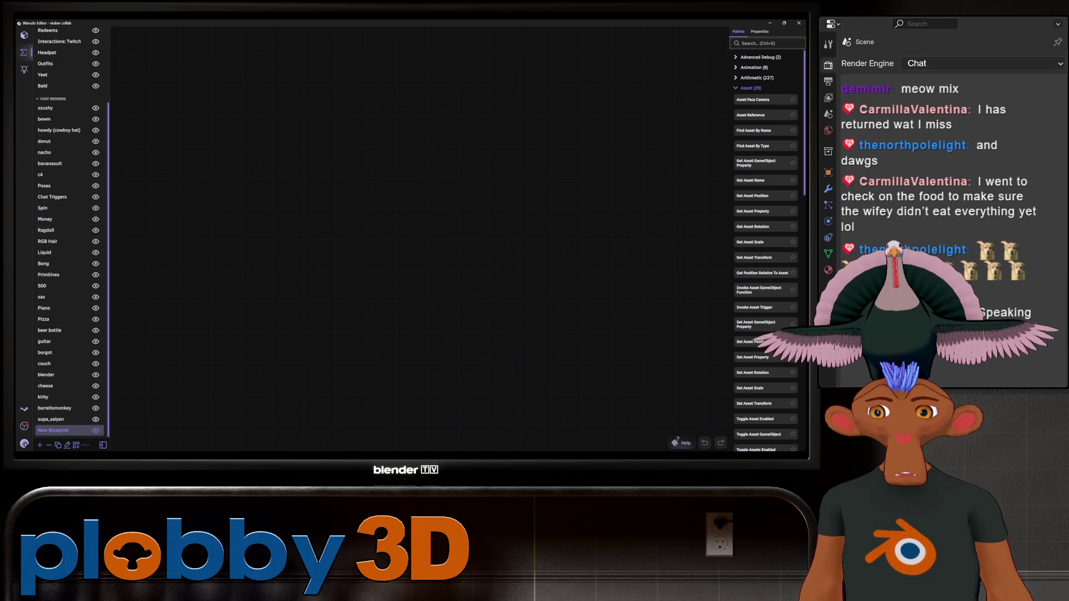
click(67, 445)
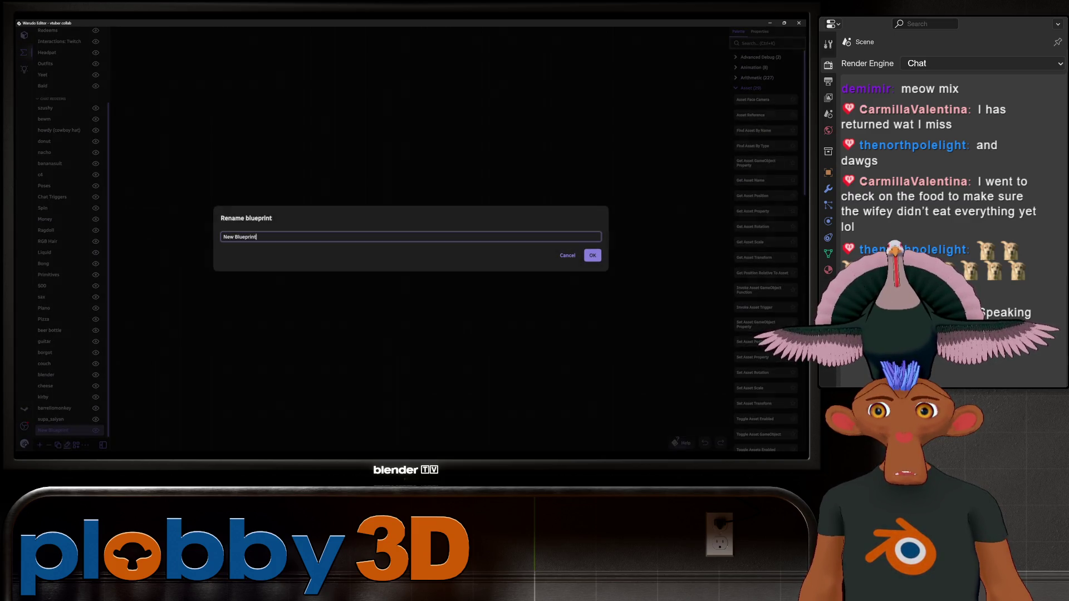
key(BackSpace)
key(BackSpace)
key(BackSpace)
text(hm)
text(nry ()
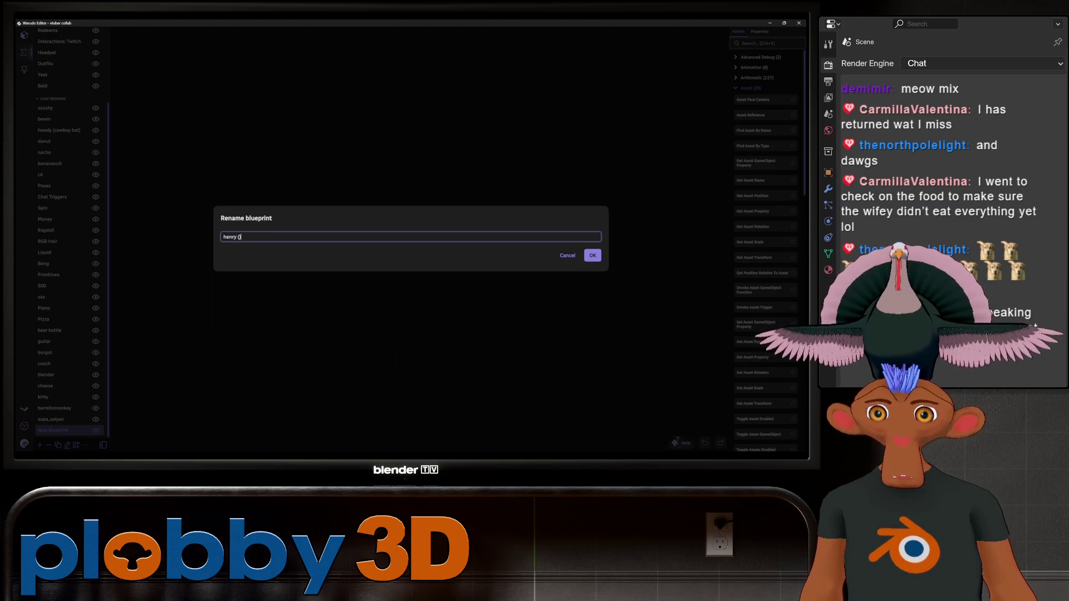
text(tem))
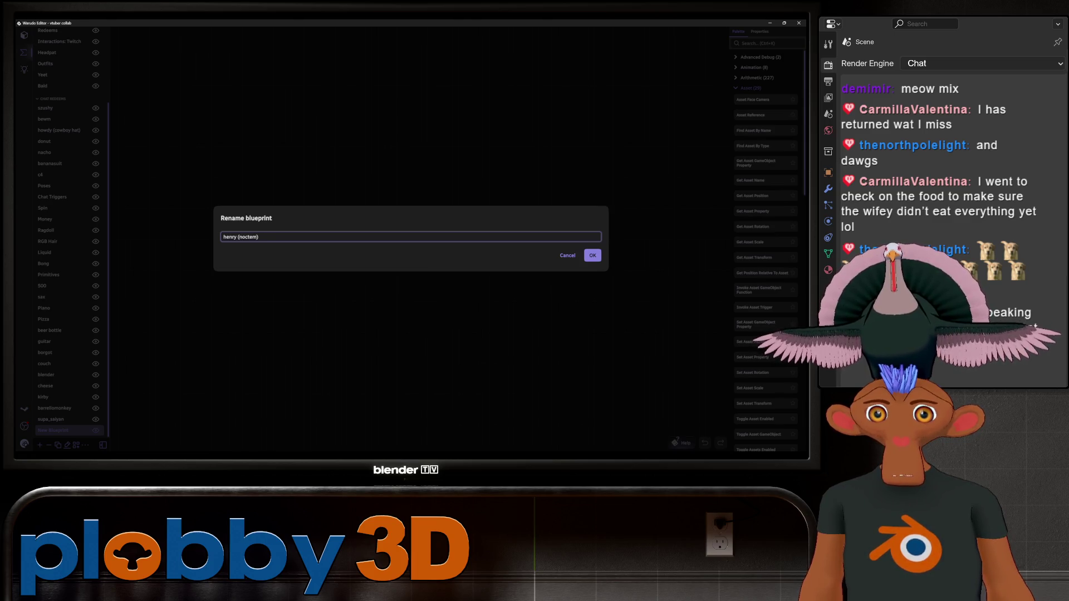
key(Return)
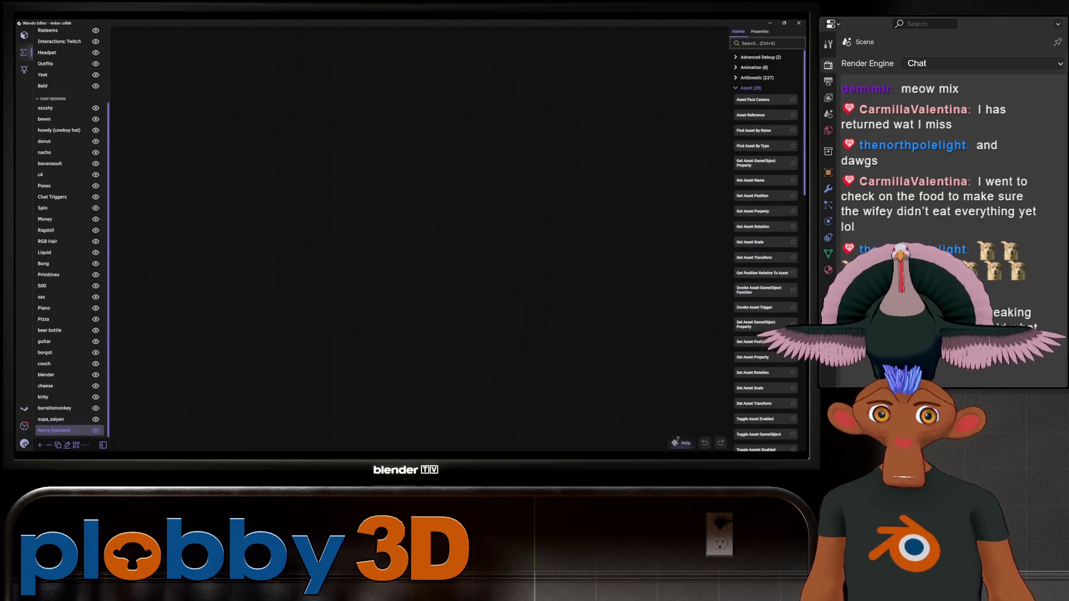